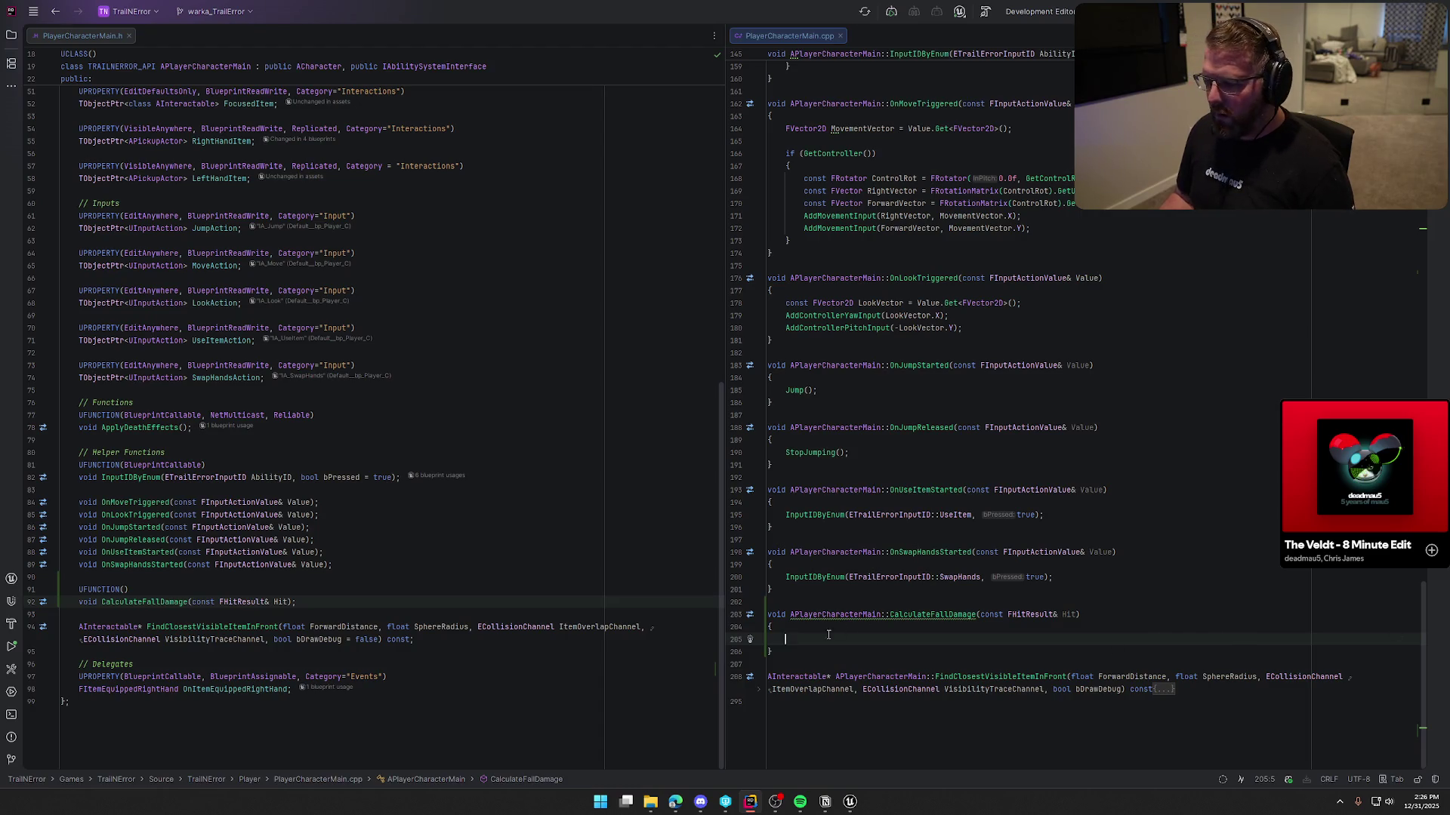
Start CalculateFallDamage with an unfinished 'if (GetVelocity().Length() >=' threshold condition
text(GetVelo)
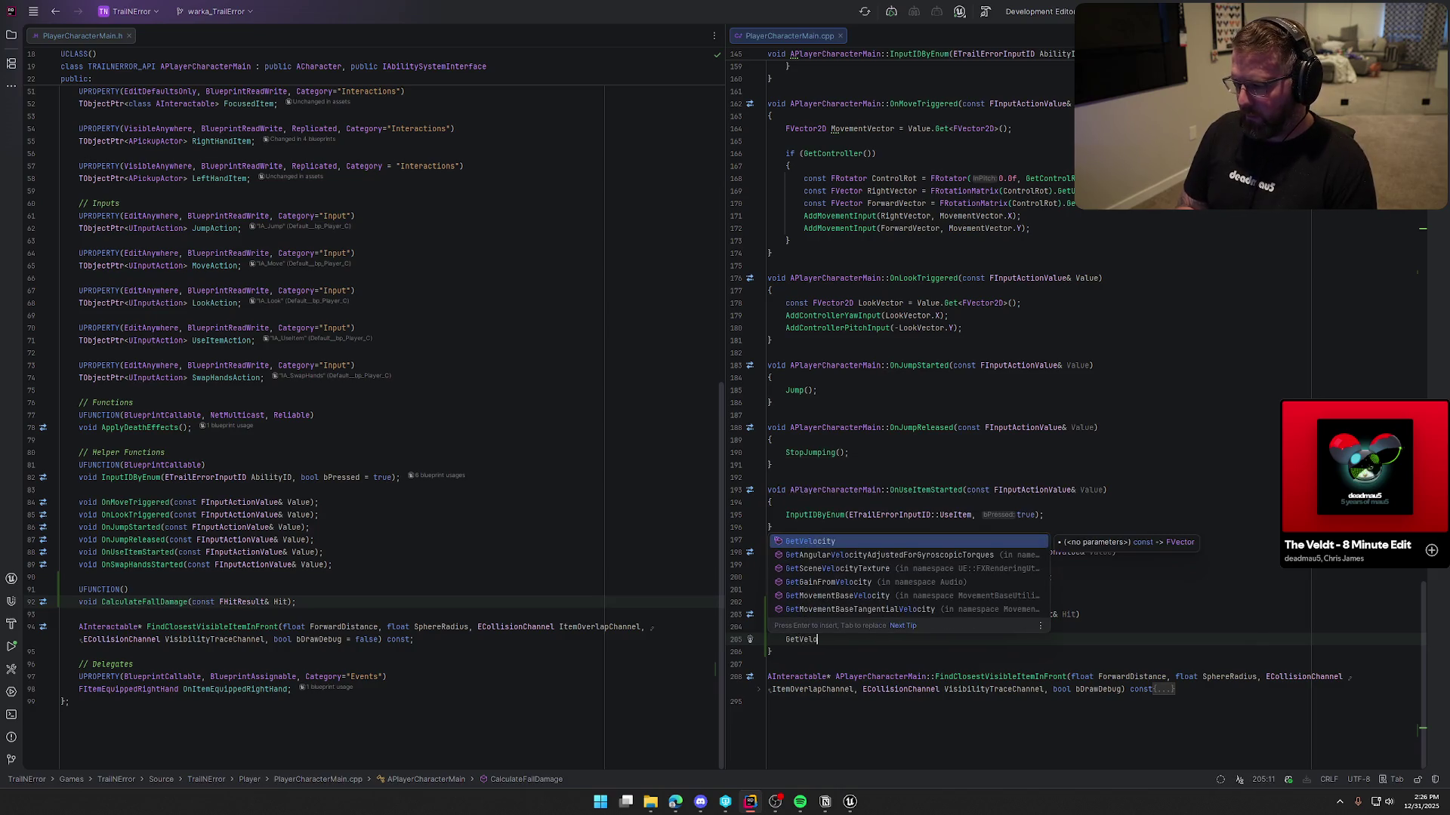
key(Return)
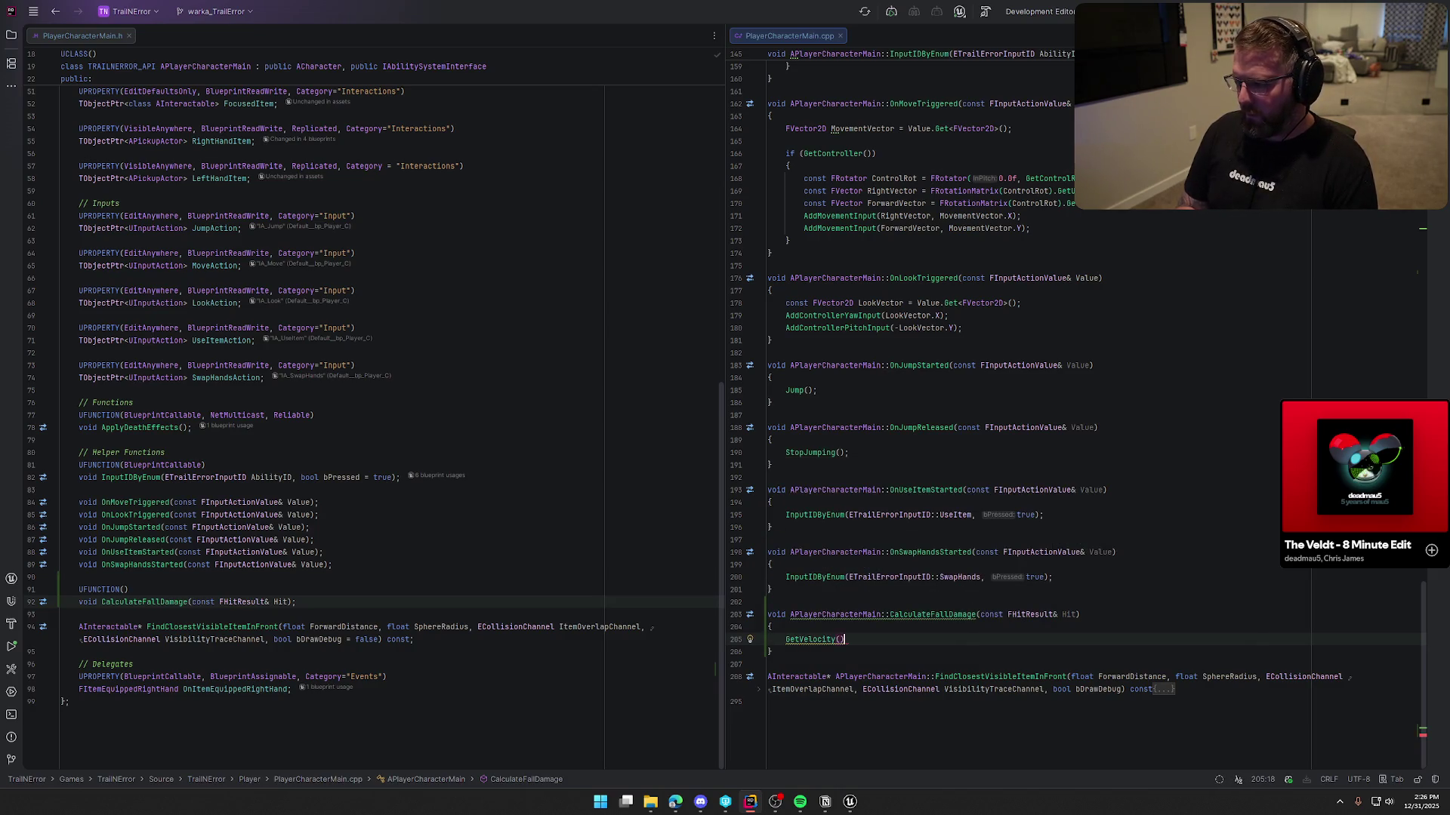
text(.L)
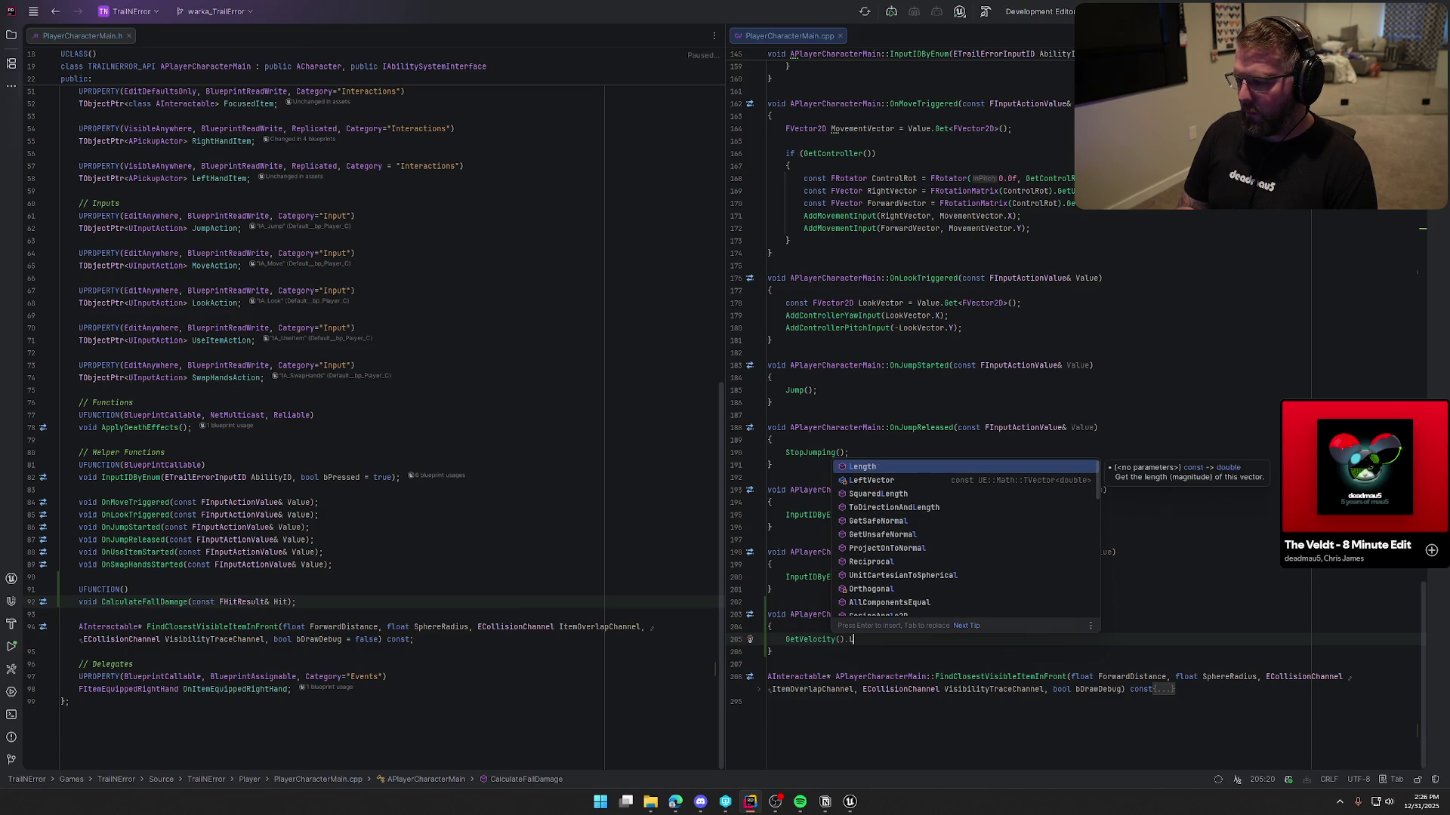
key(Return)
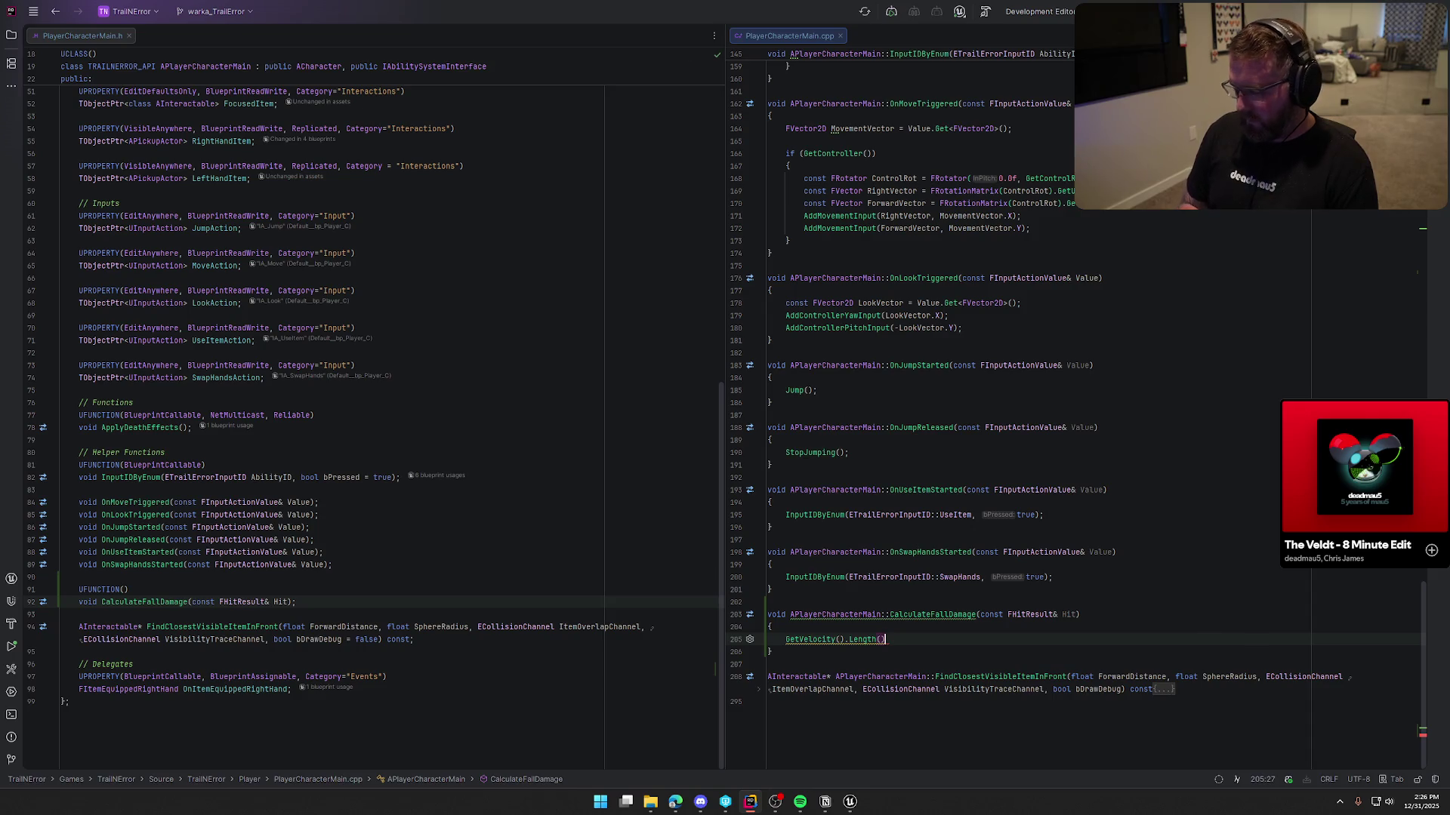
key(Home)
text(if()
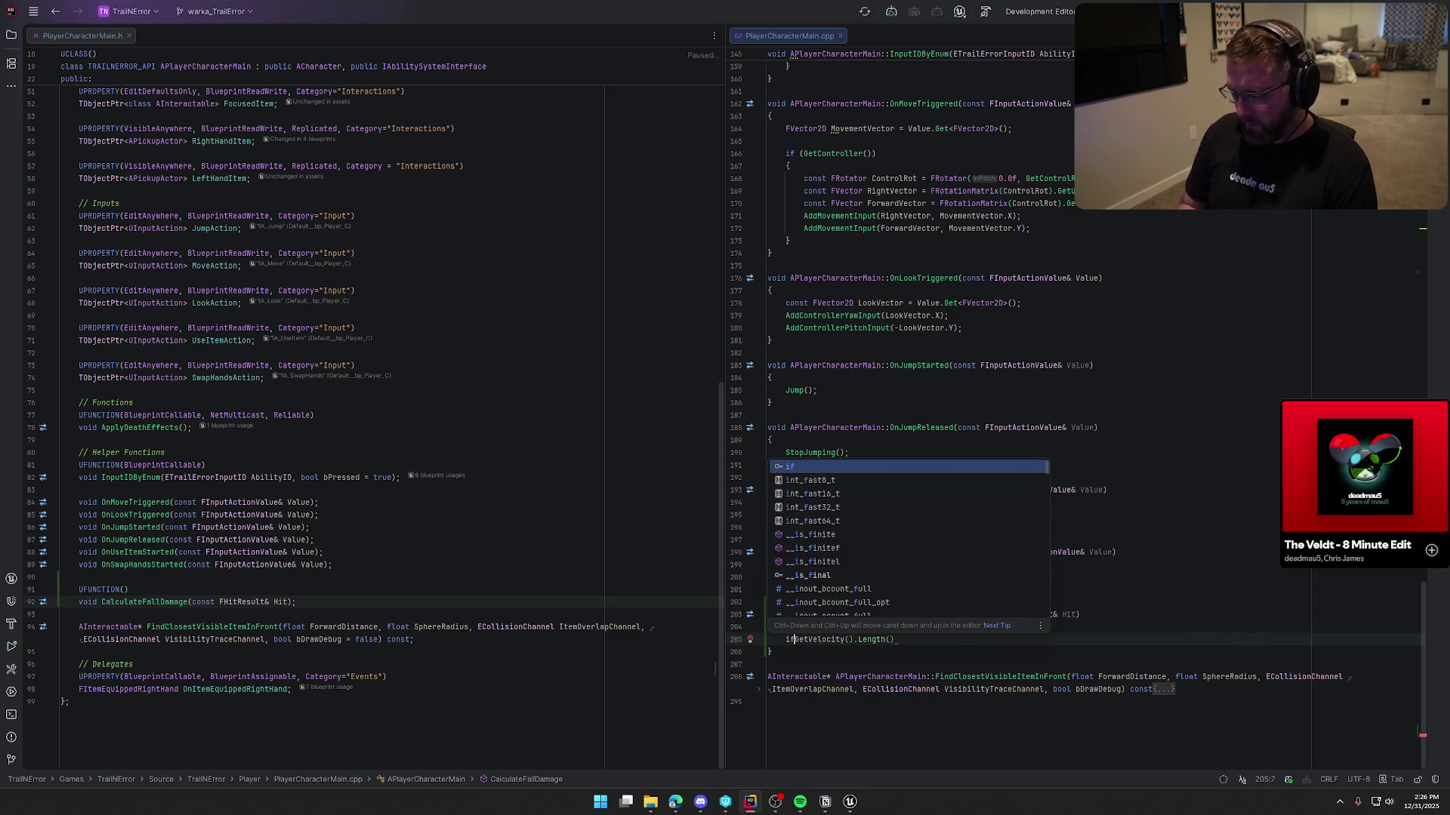
key(Escape)
key(End)
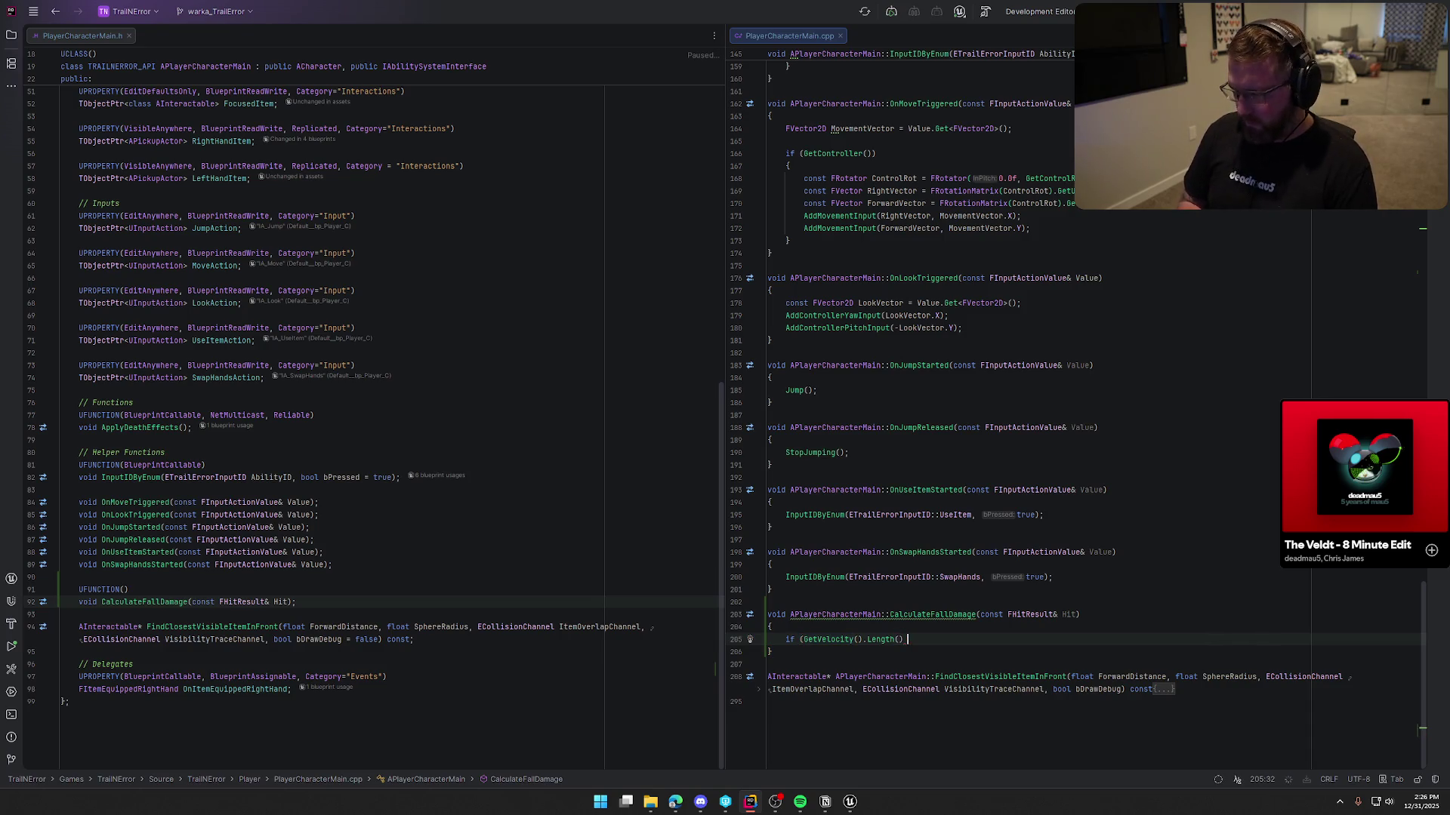
text(> )
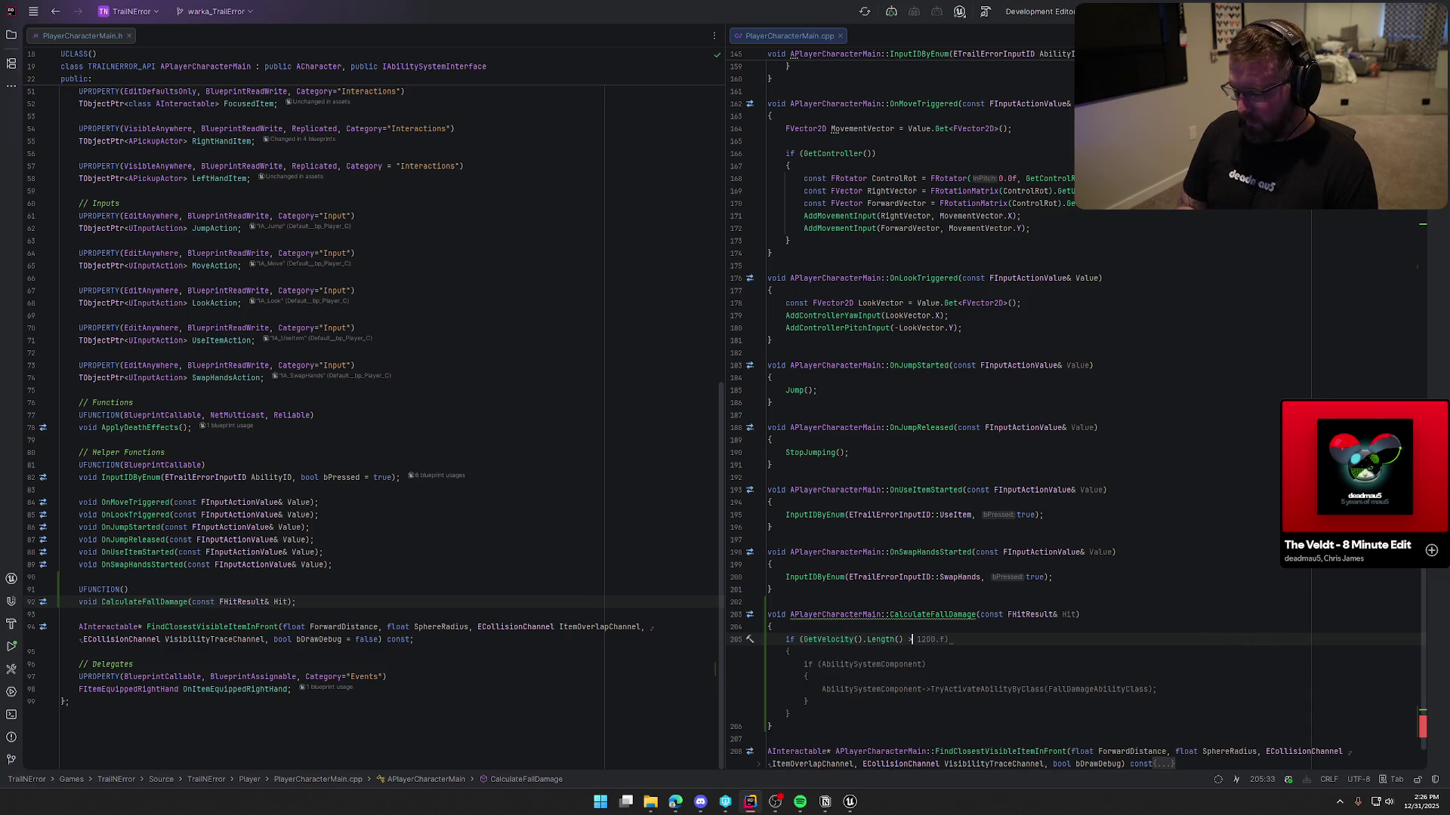
text(=)
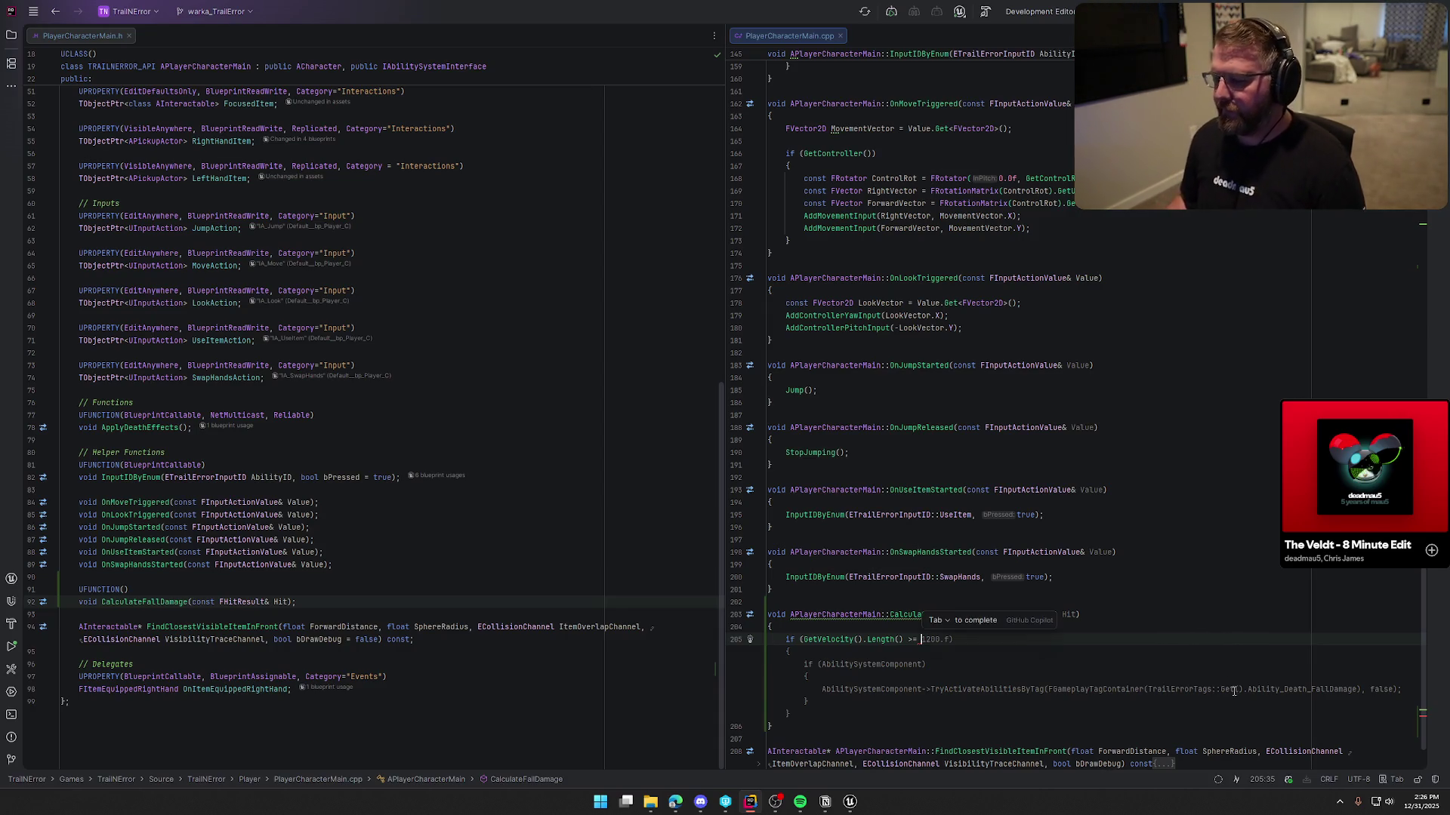
key(ctrl+End)
Delete the unfinished CalculateFallDamage body and its header declaration
click(768, 665)
key(shift+Up)
key(shift+Up)
key(shift+Up)
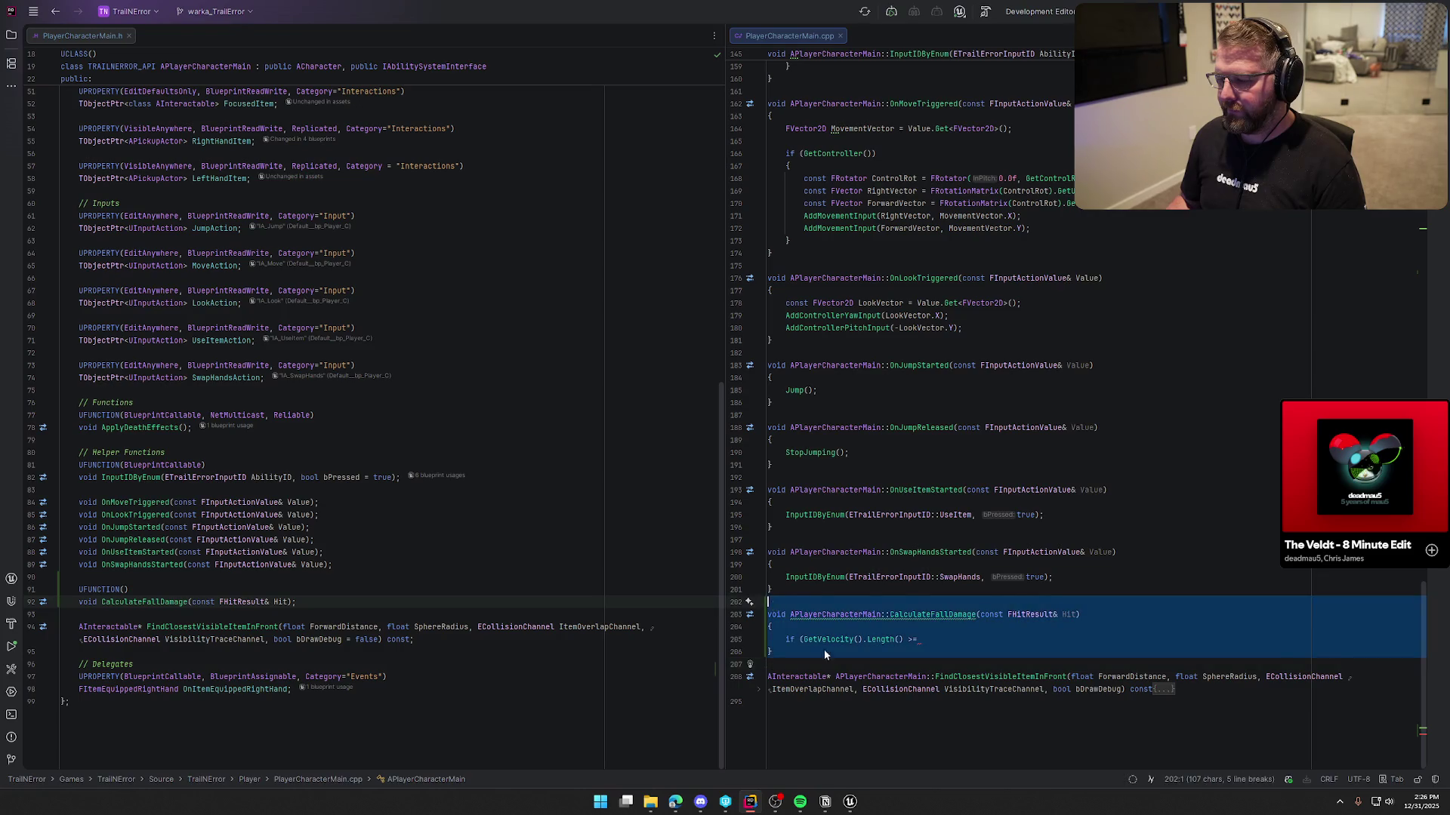
key(BackSpace)
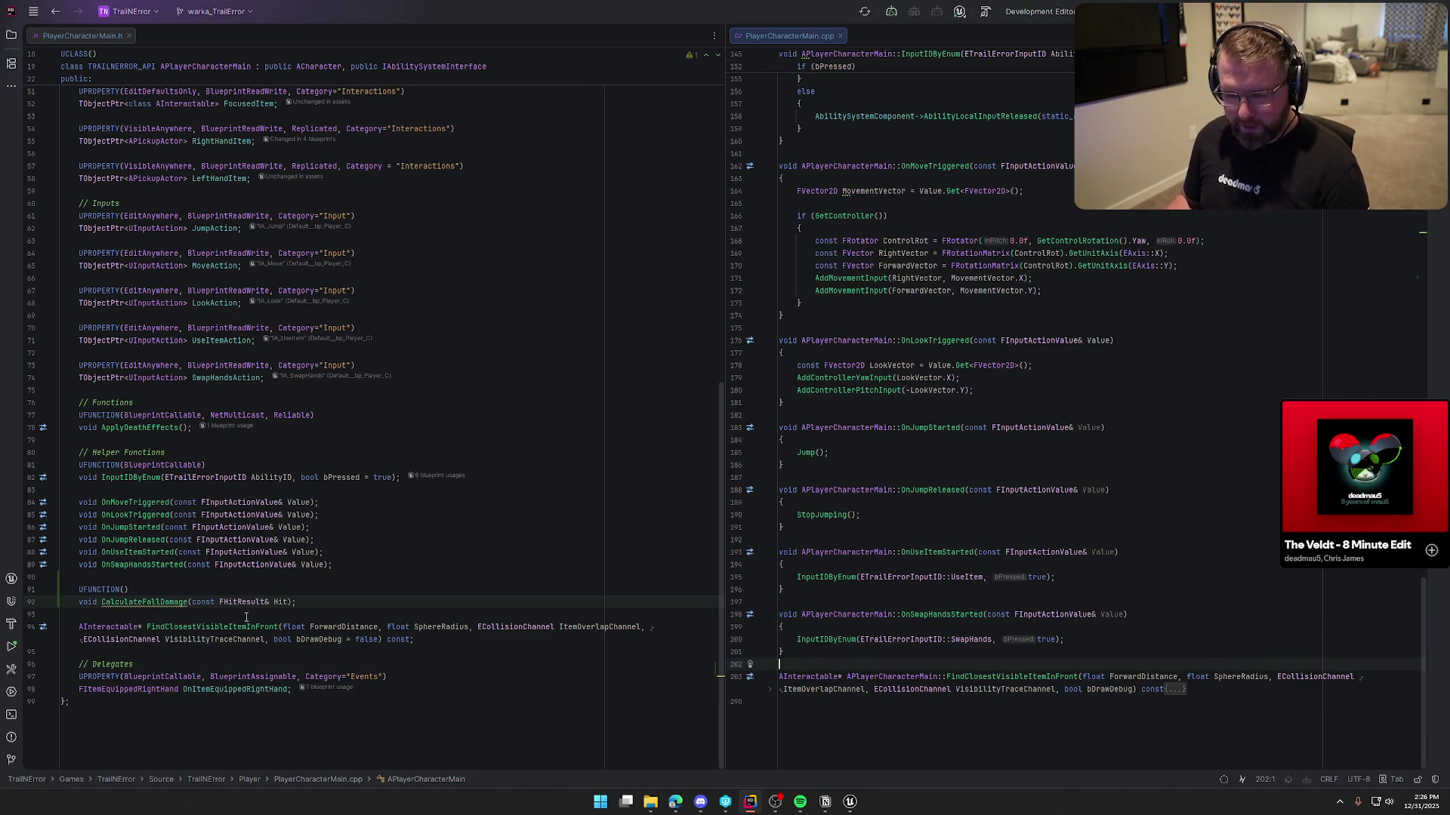
key(ctrl+z)
key(ctrl+z)
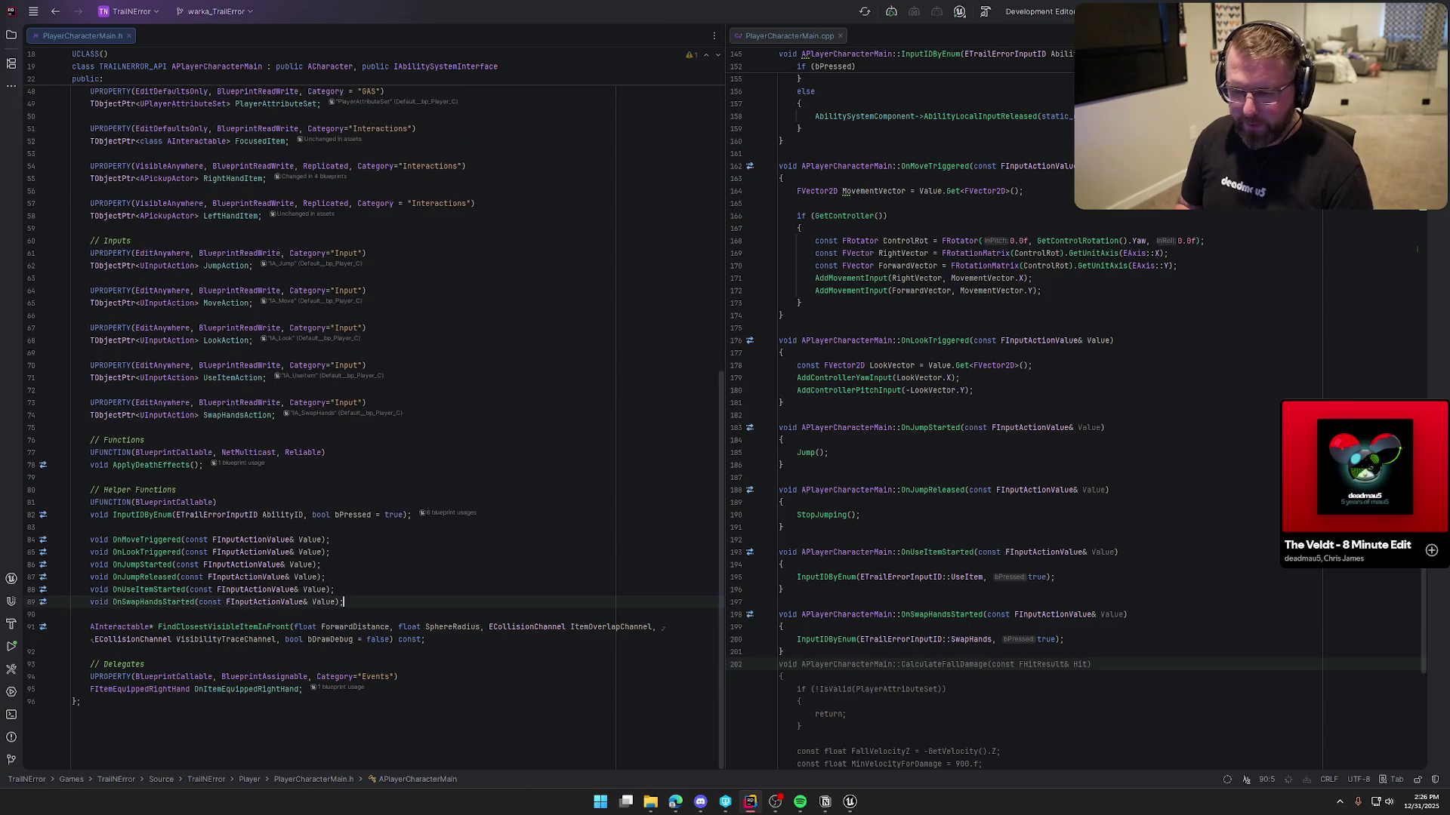
Remove the LandedDelegate.AddDynamic binding line from BeginPlay
scroll(851, 496, up, 10)
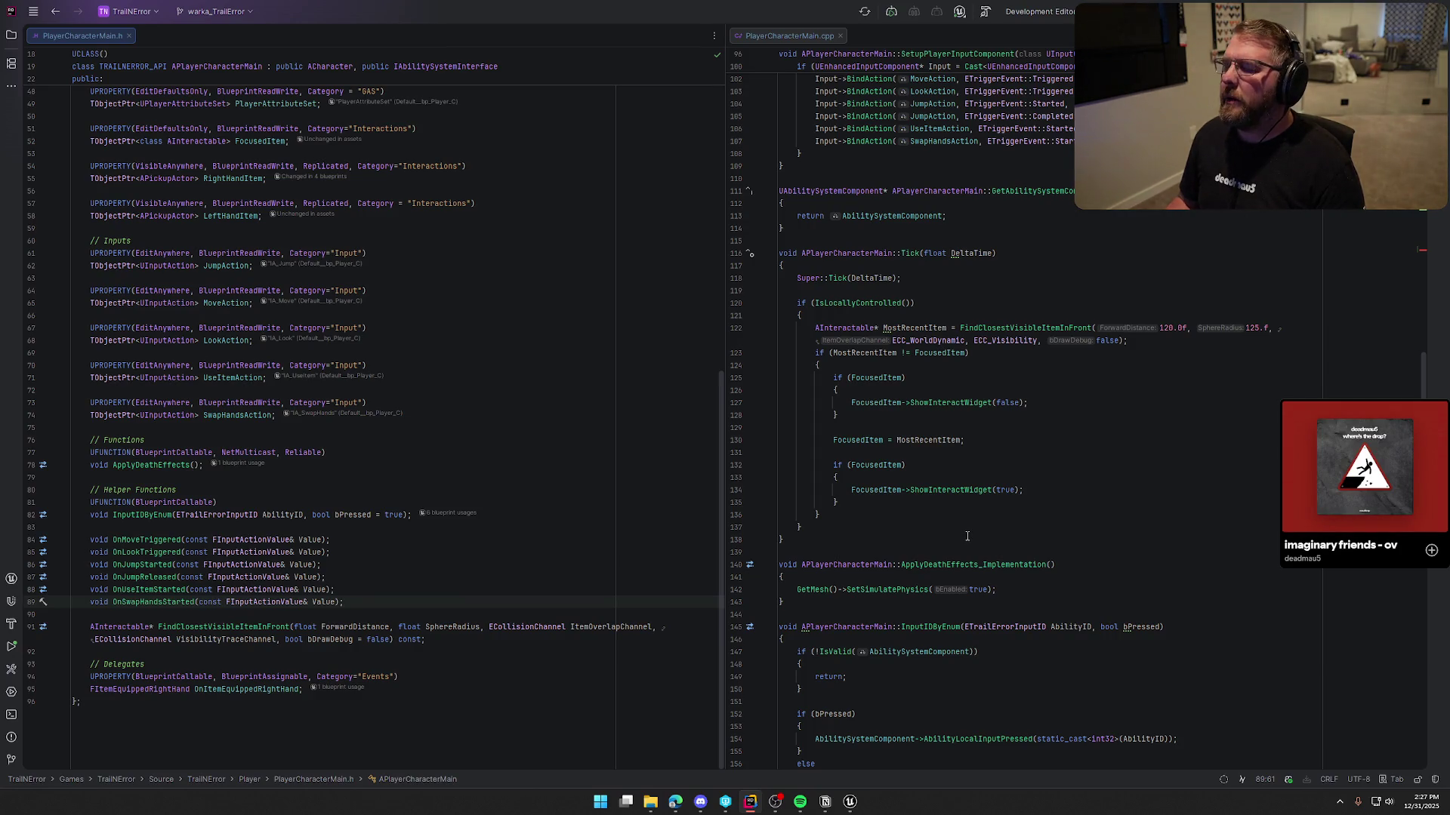
scroll(967, 536, down, 6)
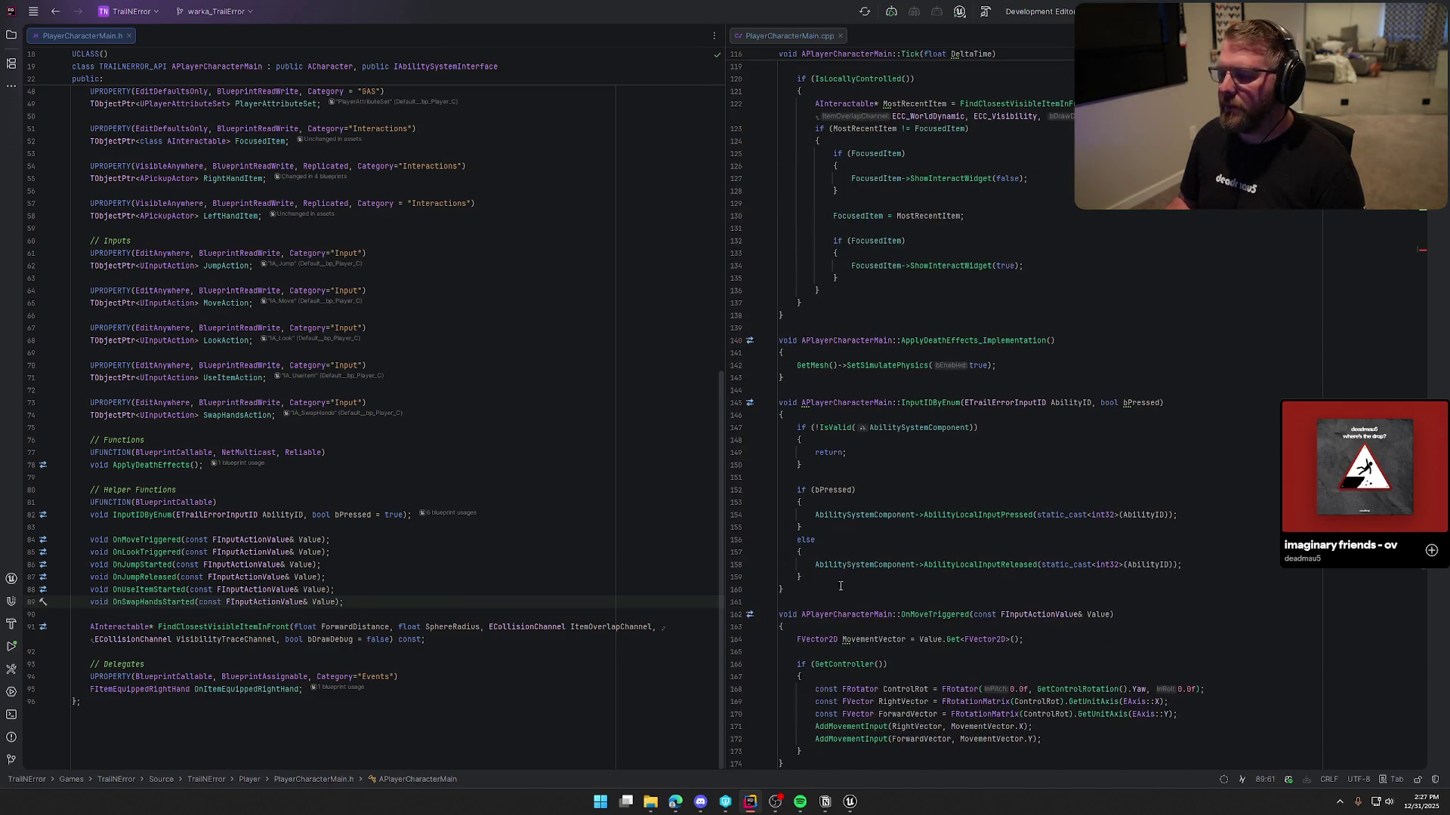
scroll(888, 520, up, 8)
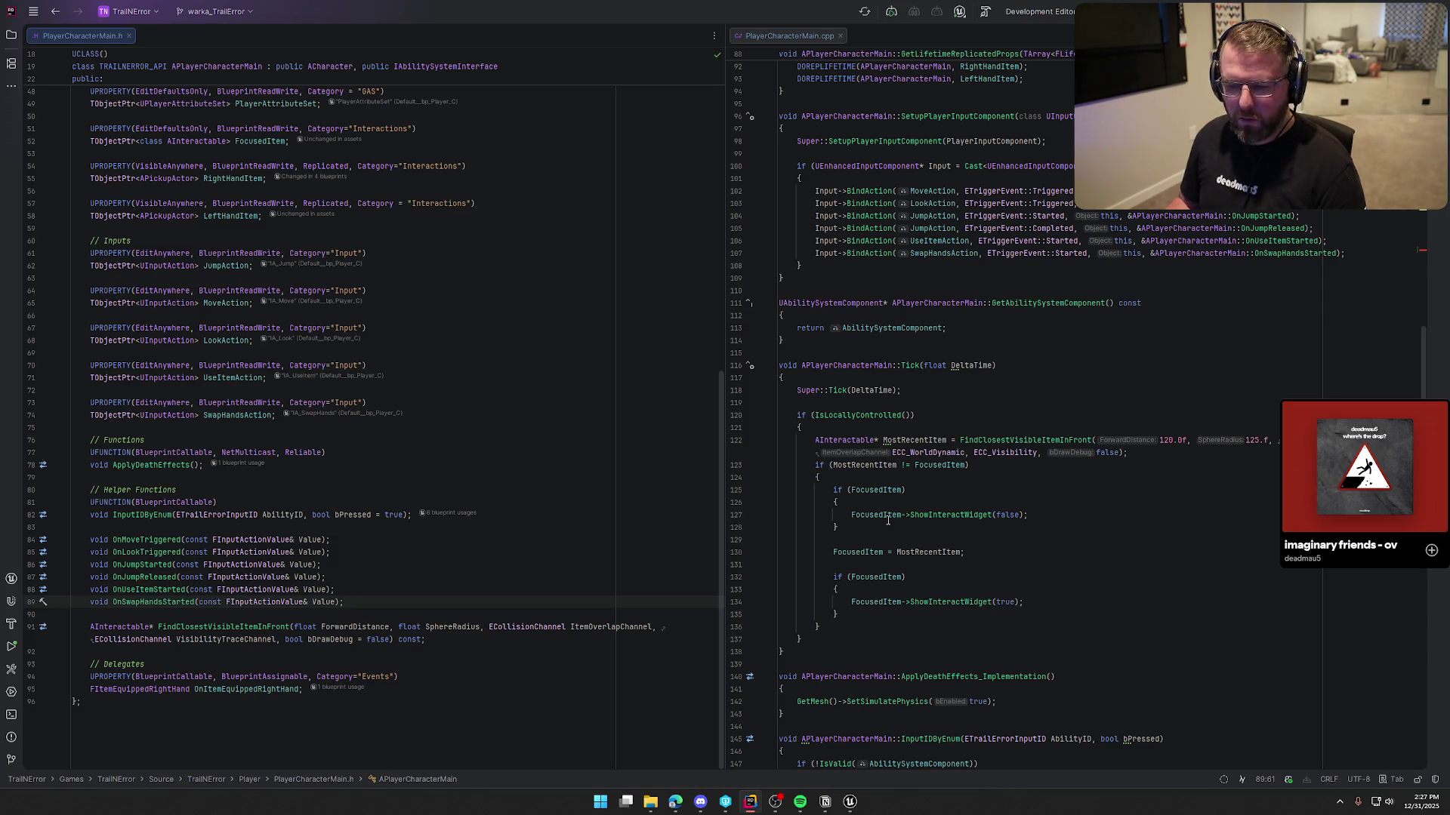
key(ctrl+minus)
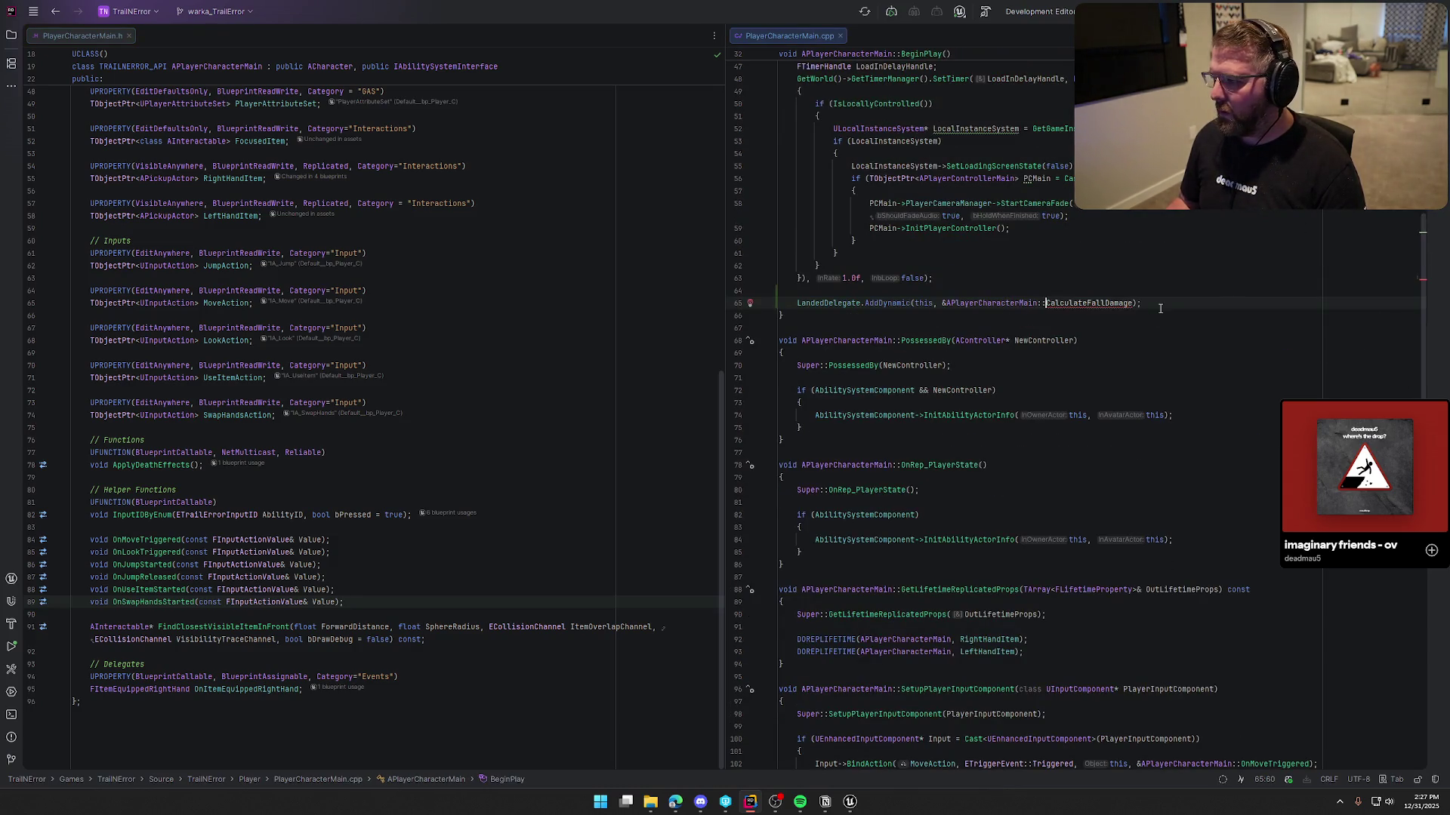
drag(740, 302, 740, 291)
key(BackSpace)
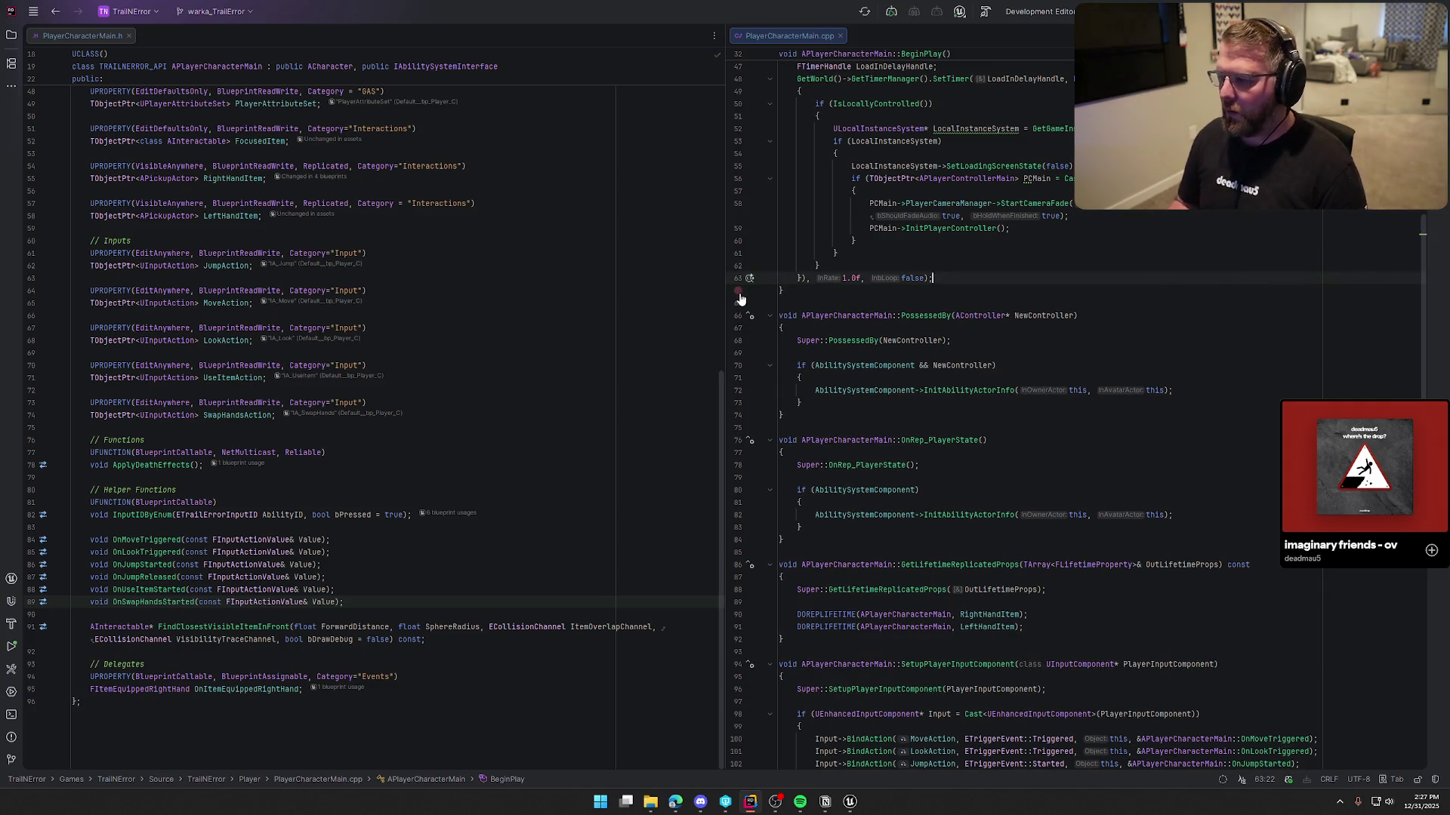
Add an Event On Landed node below Event BeginPlay in bp_Player's EventGraph
key(alt+Tab)
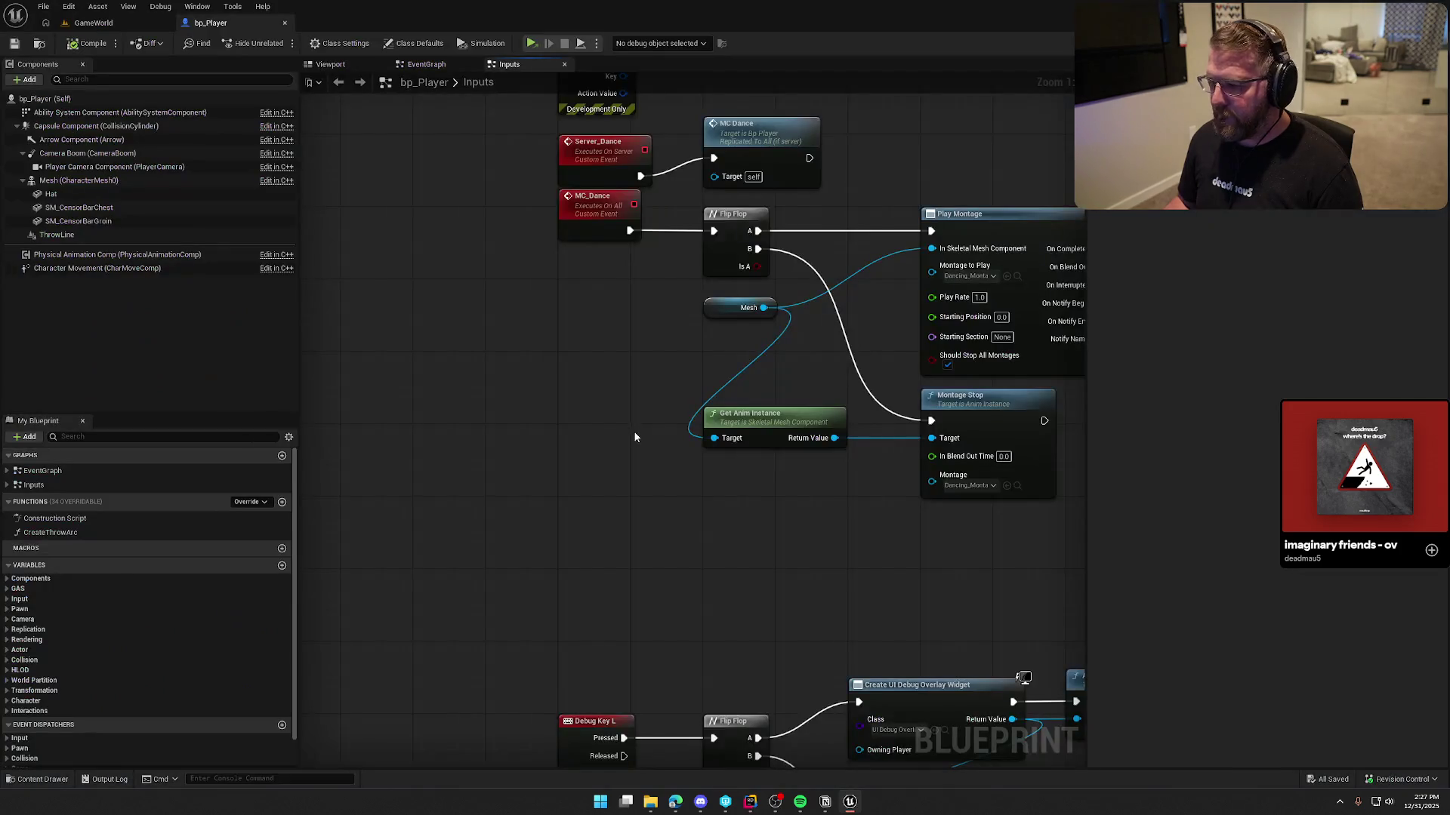
drag(634, 437, 552, 641)
click(424, 64)
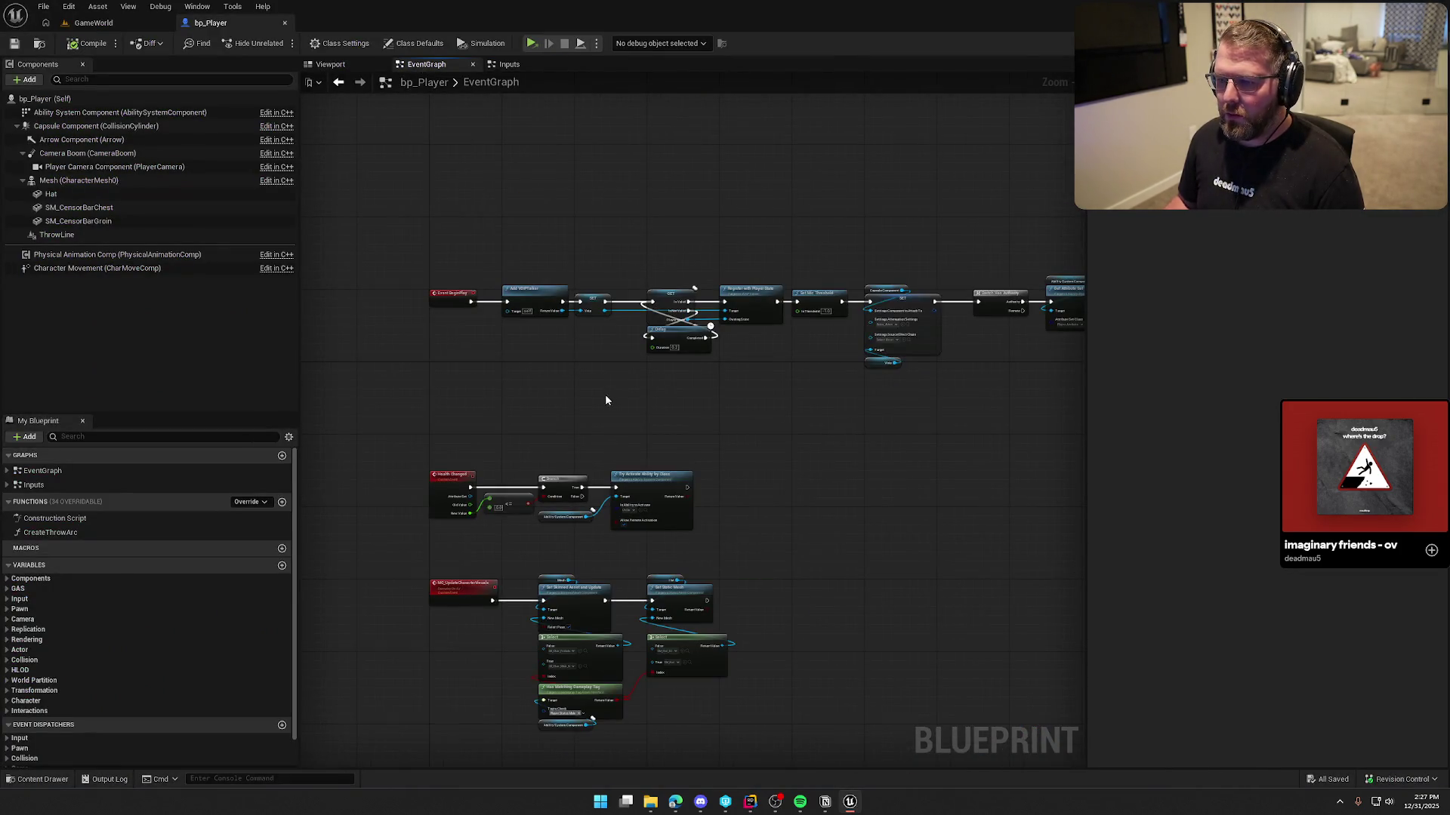
drag(605, 400, 591, 264)
scroll(581, 324, up, 5)
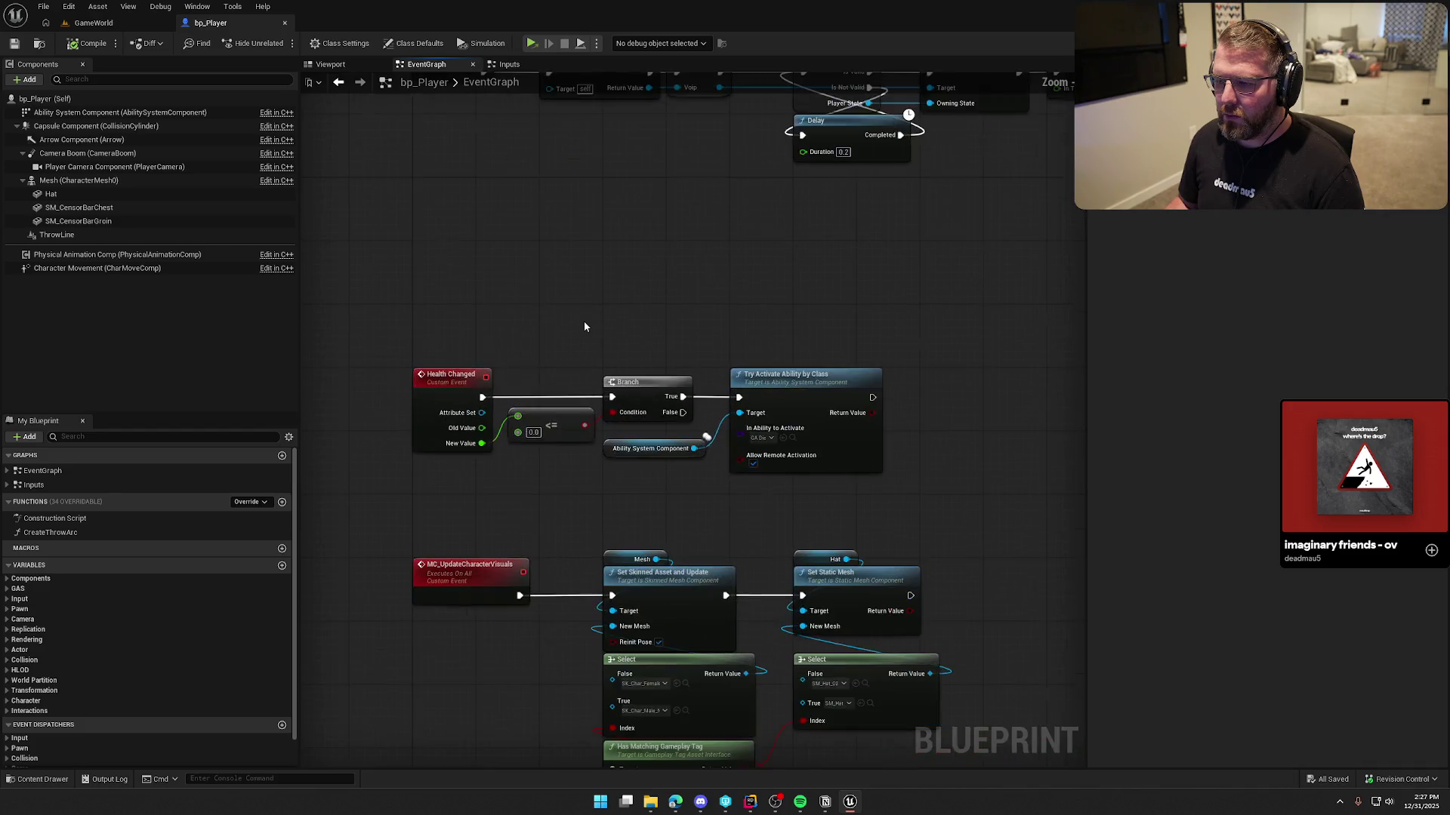
drag(582, 320, 594, 142)
scroll(594, 142, down, 3)
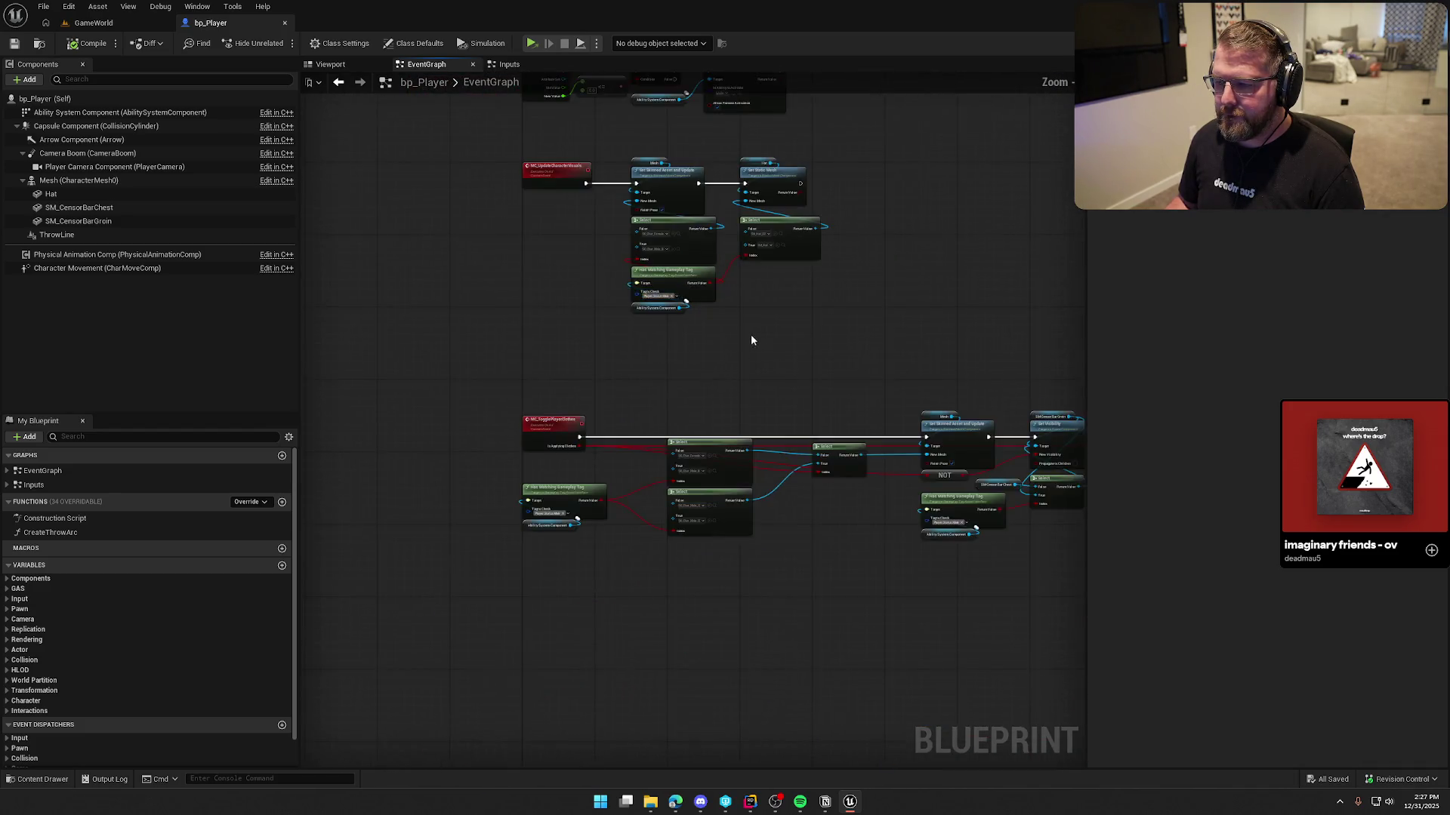
drag(821, 428, 527, 182)
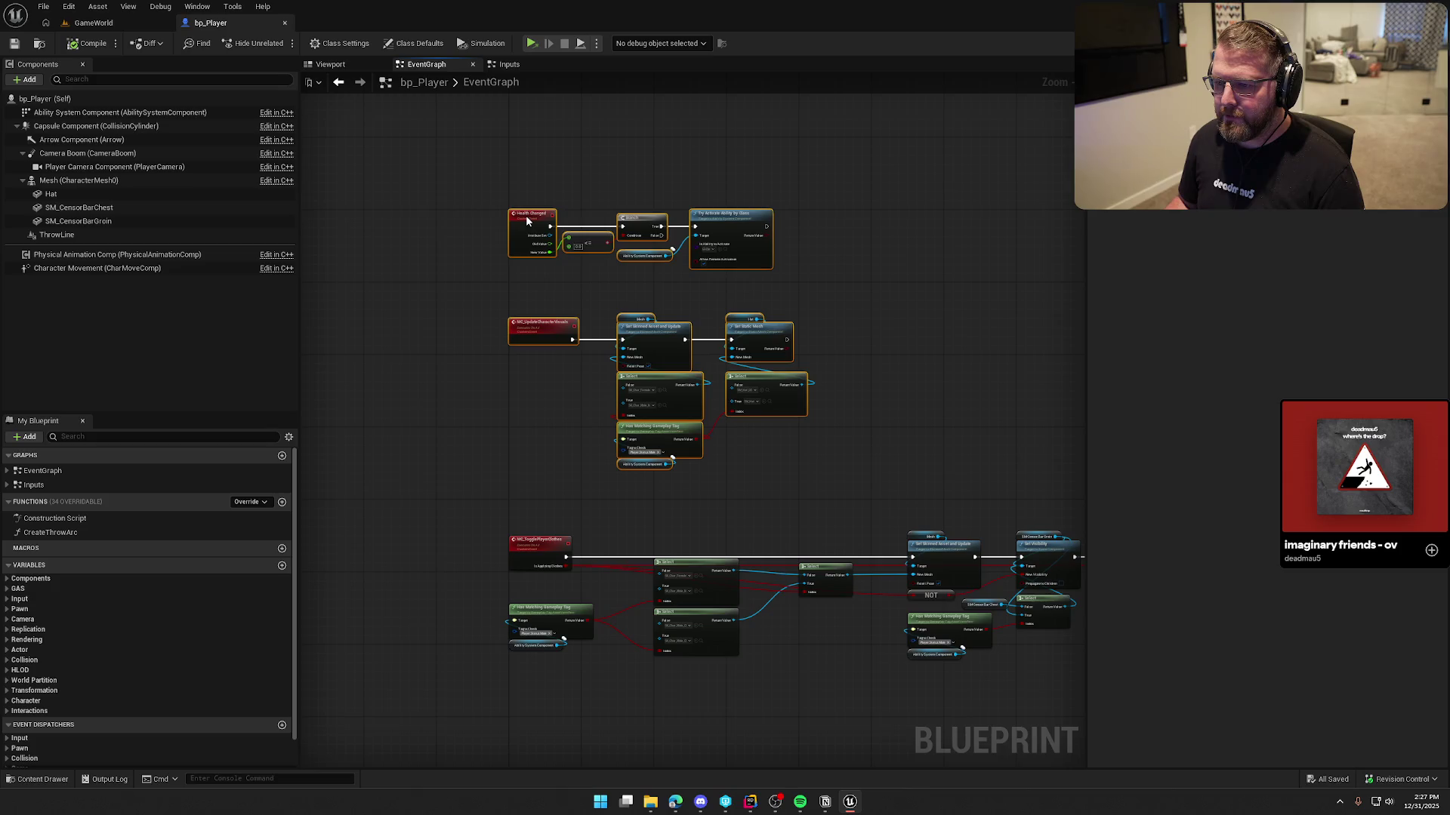
scroll(563, 372, up, 4)
drag(465, 246, 1057, 604)
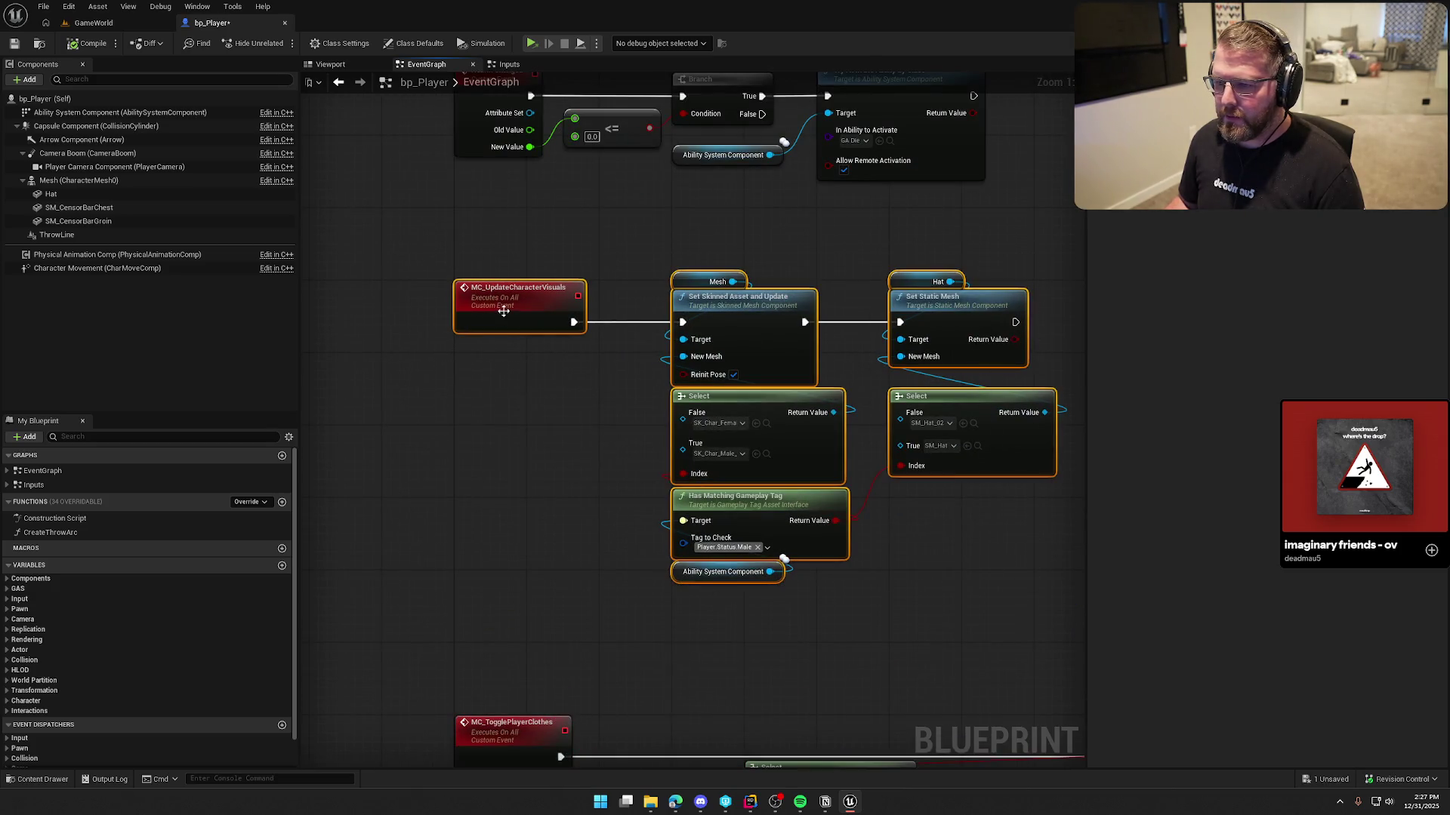
click(542, 228)
mouse_move(586, 217)
mouse_down()
mouse_move(605, 514)
mouse_move(511, 362)
mouse_up()
right_click(483, 348)
text(event land)
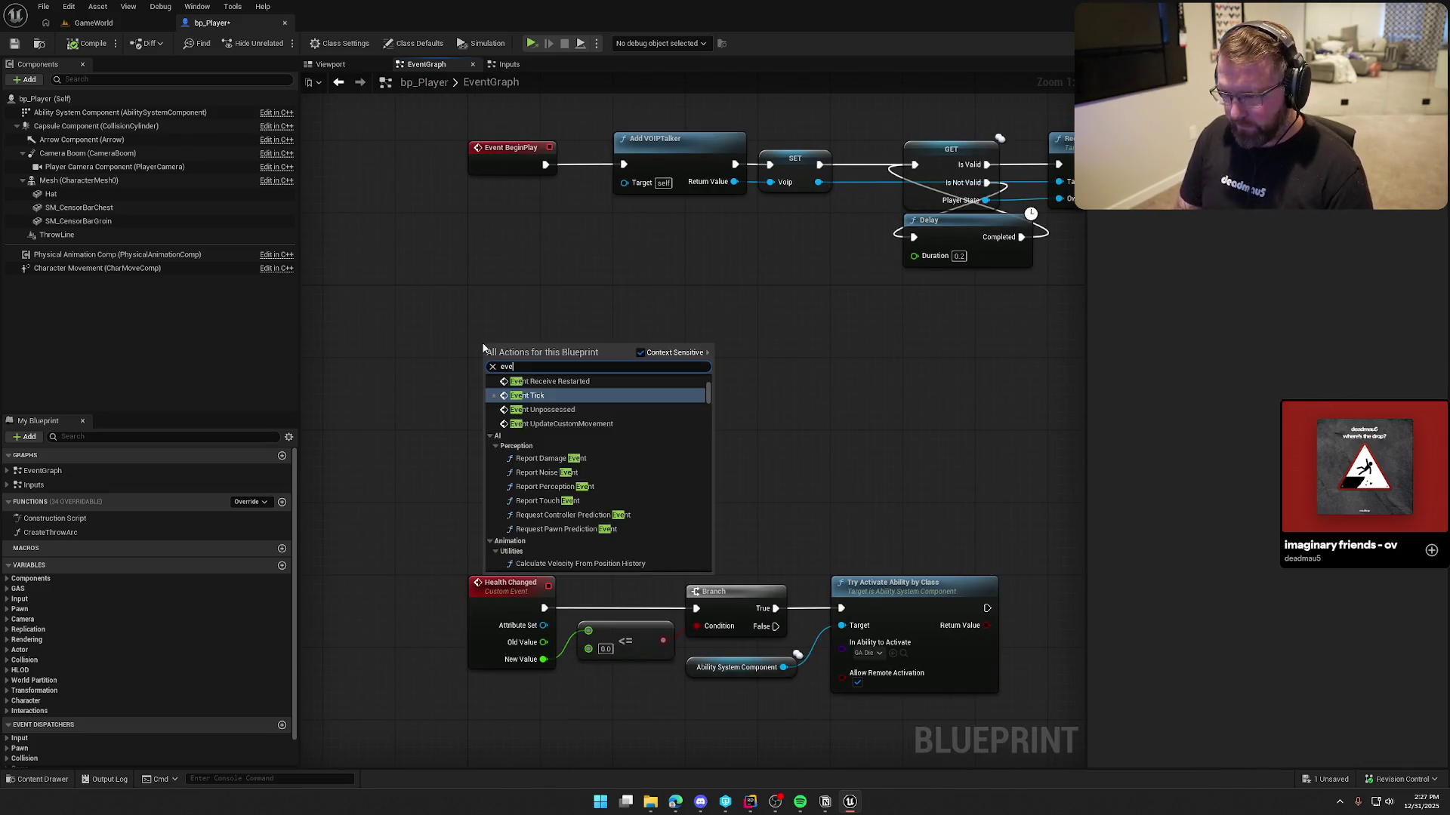
key(Return)
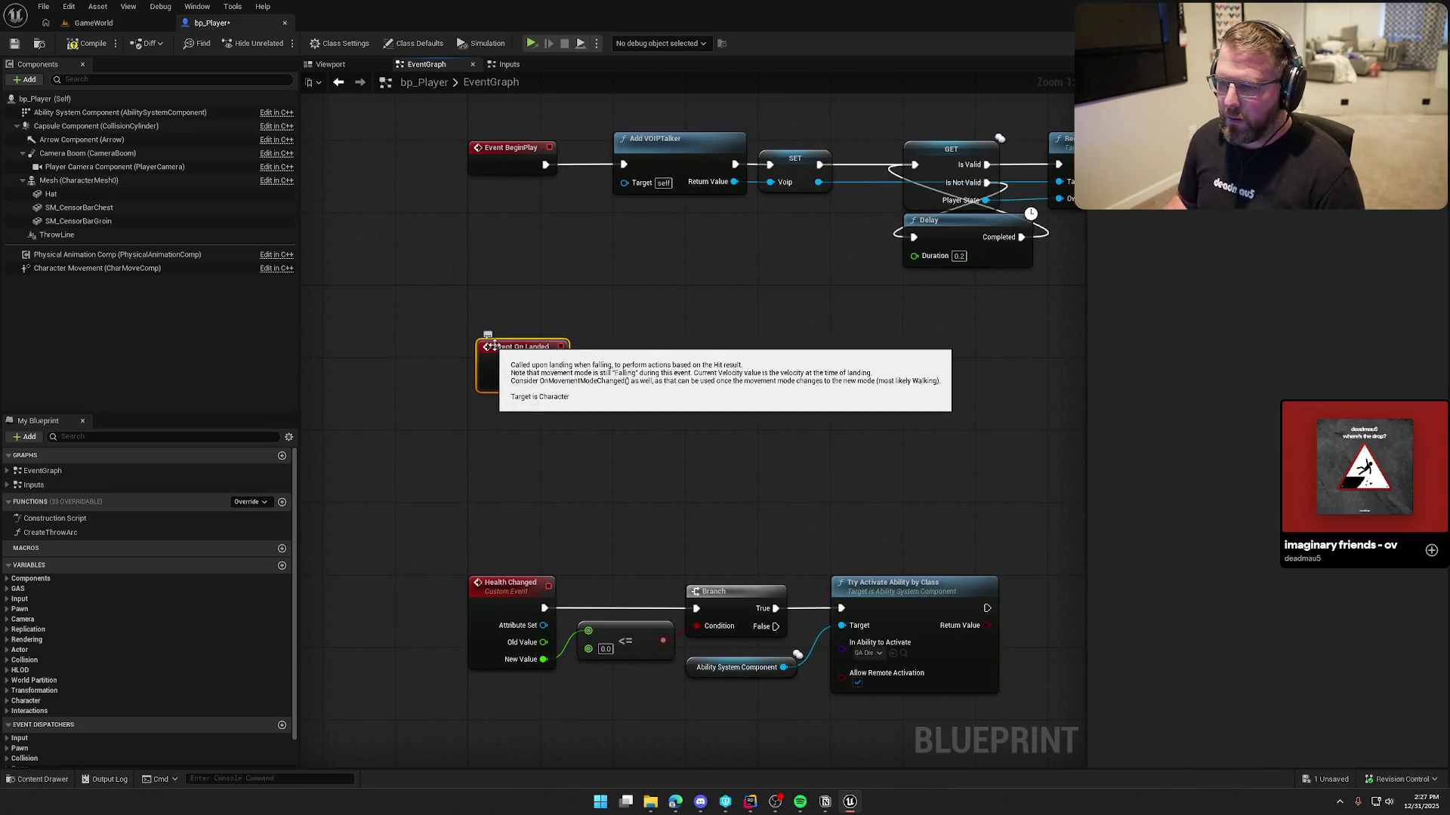
mouse_move(510, 353)
mouse_down()
mouse_move(490, 319)
mouse_move(503, 302)
mouse_up()
Add Get Velocity feeding a Vector Length node under Event On Landed
drag(671, 420, 650, 479)
right_click(506, 436)
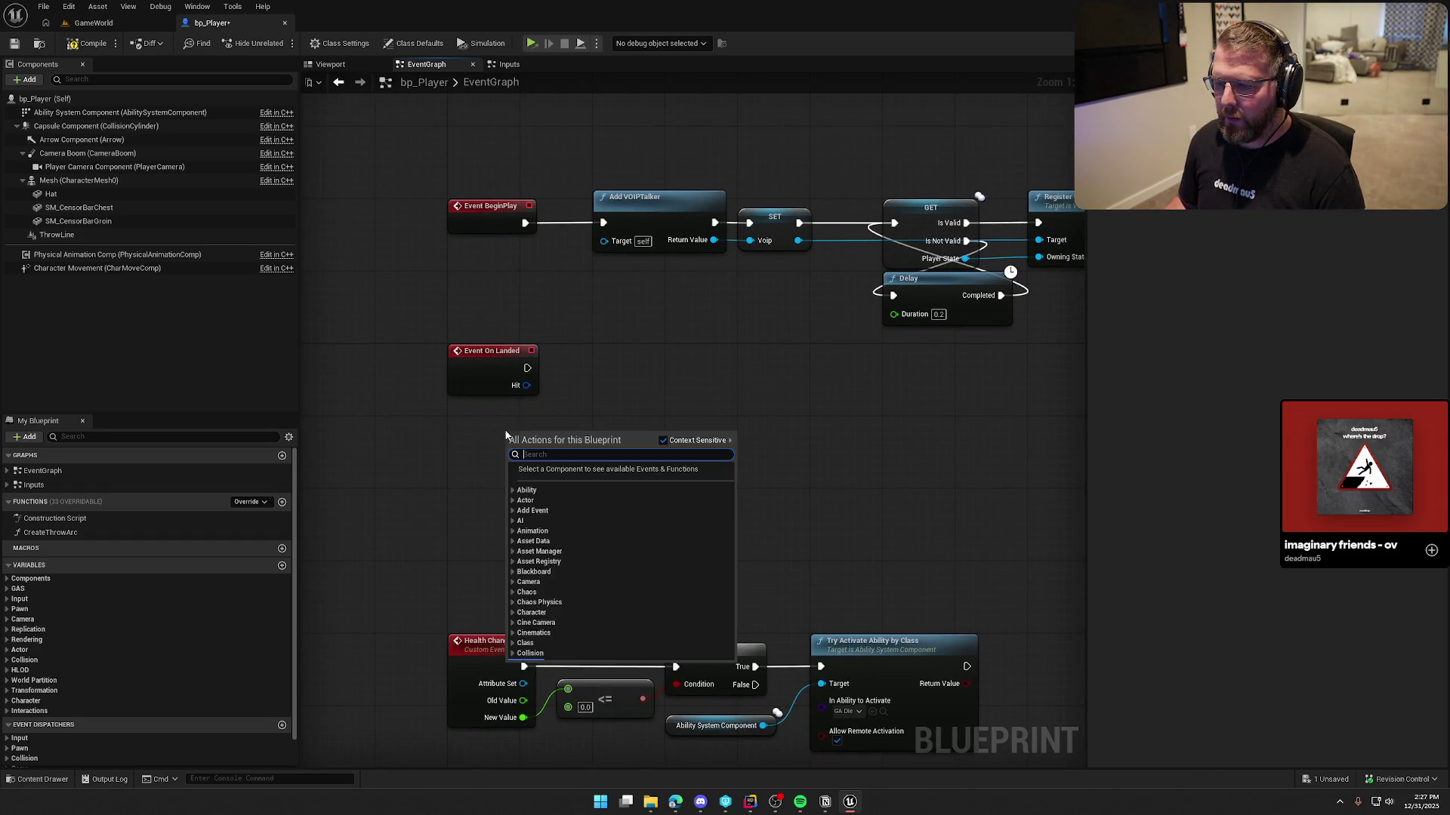
text(get velo)
key(Return)
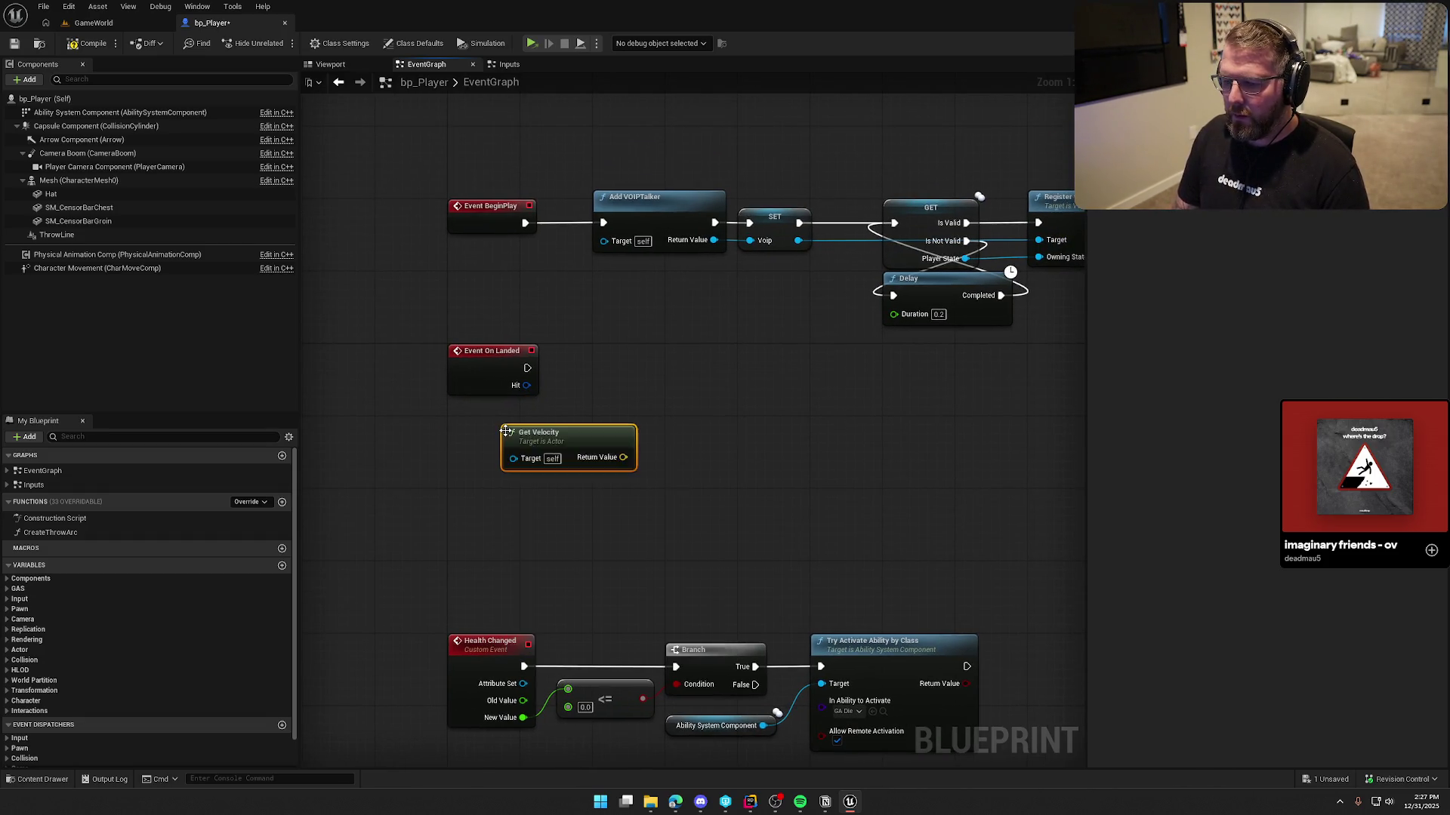
mouse_move(583, 444)
mouse_down()
mouse_move(527, 444)
mouse_move(527, 431)
mouse_move(643, 452)
mouse_move(653, 431)
mouse_move(610, 432)
mouse_up()
text(len)
key(Return)
Wire a Print String after Event On Landed printing the velocity length, then return to GameWorld
mouse_move(450, 368)
mouse_down()
mouse_move(685, 391)
mouse_move(654, 368)
mouse_up()
text(print)
key(Return)
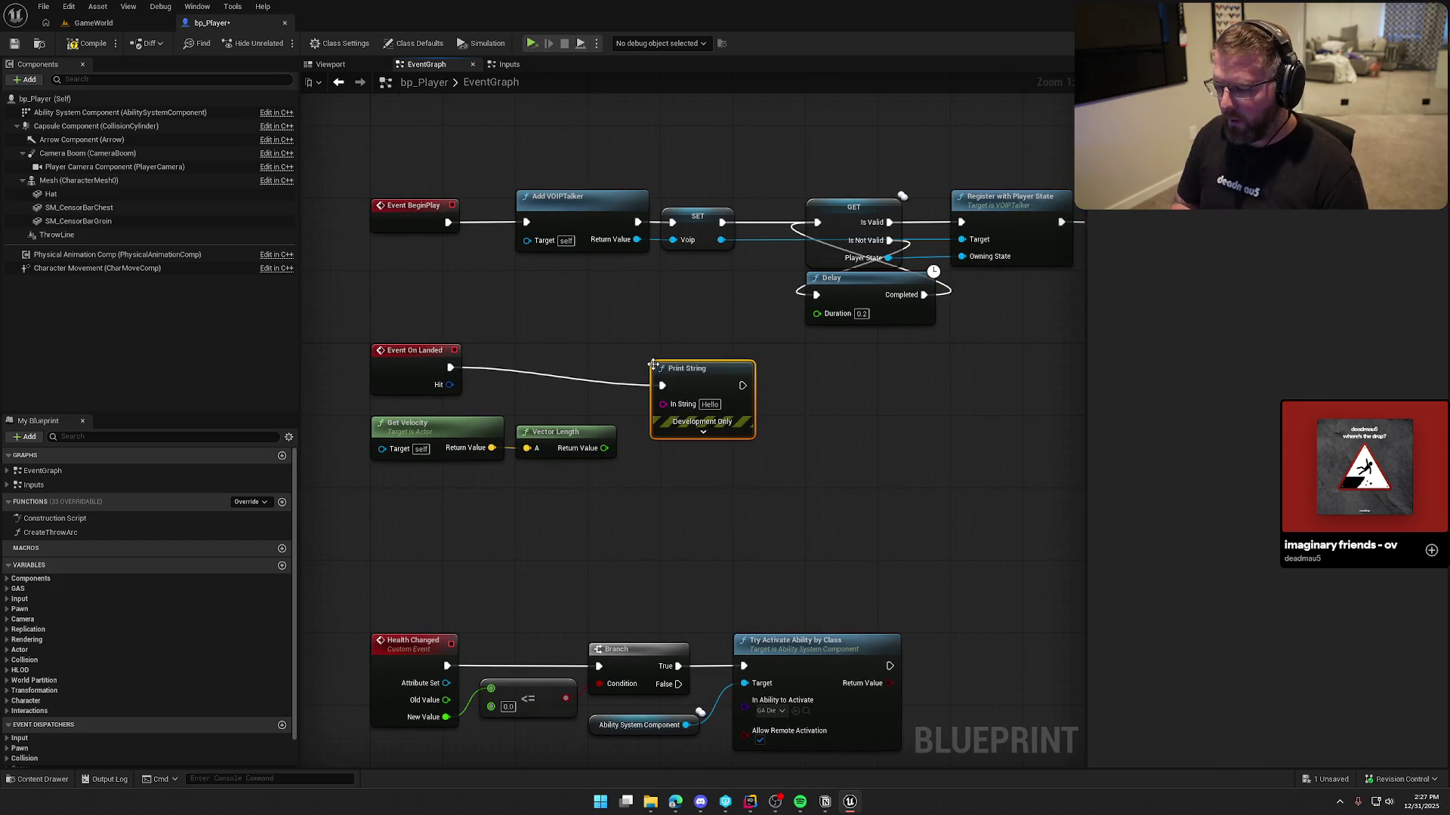
mouse_move(604, 448)
mouse_down()
mouse_move(638, 453)
mouse_move(702, 370)
mouse_up()
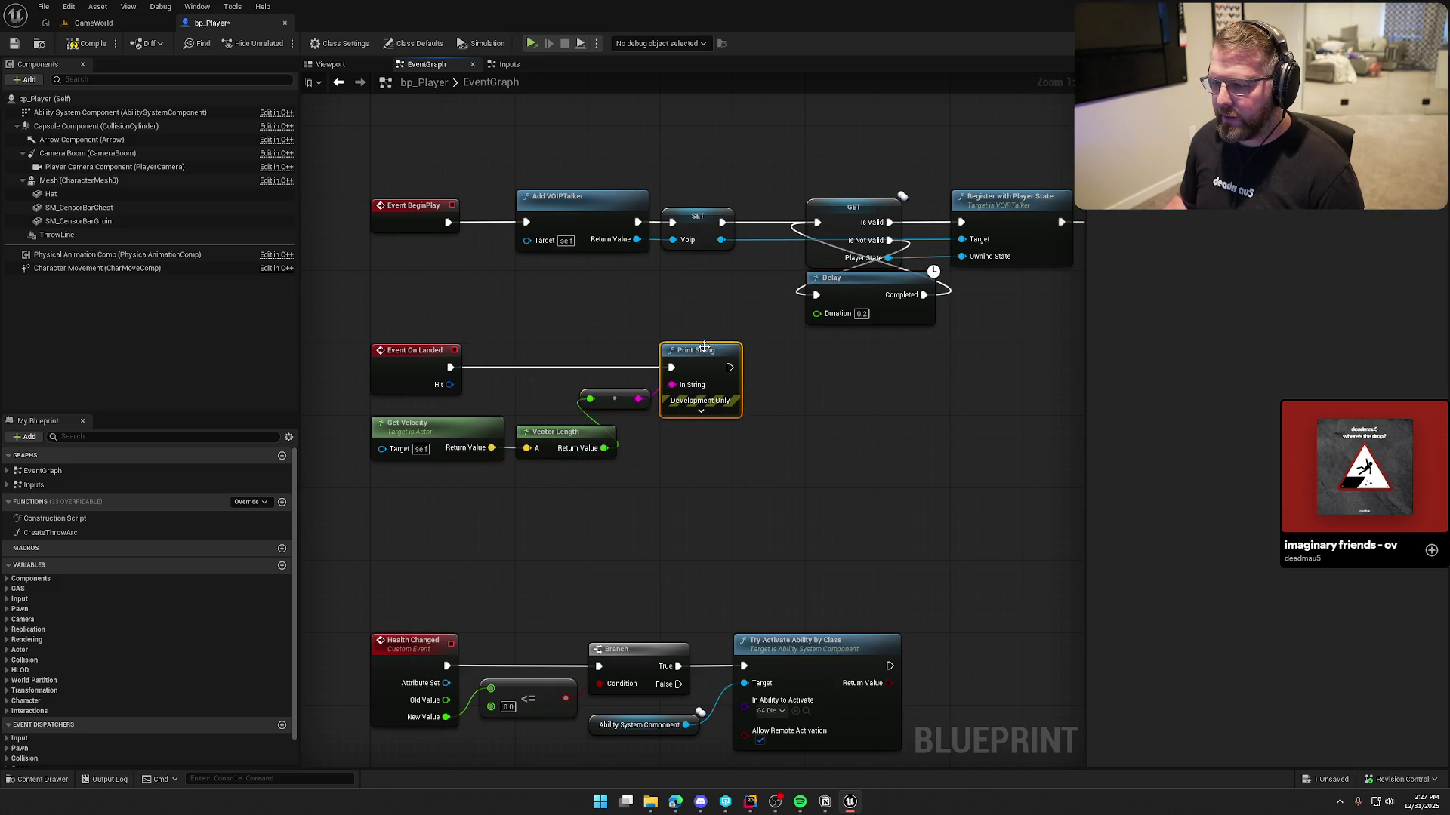
click(91, 23)
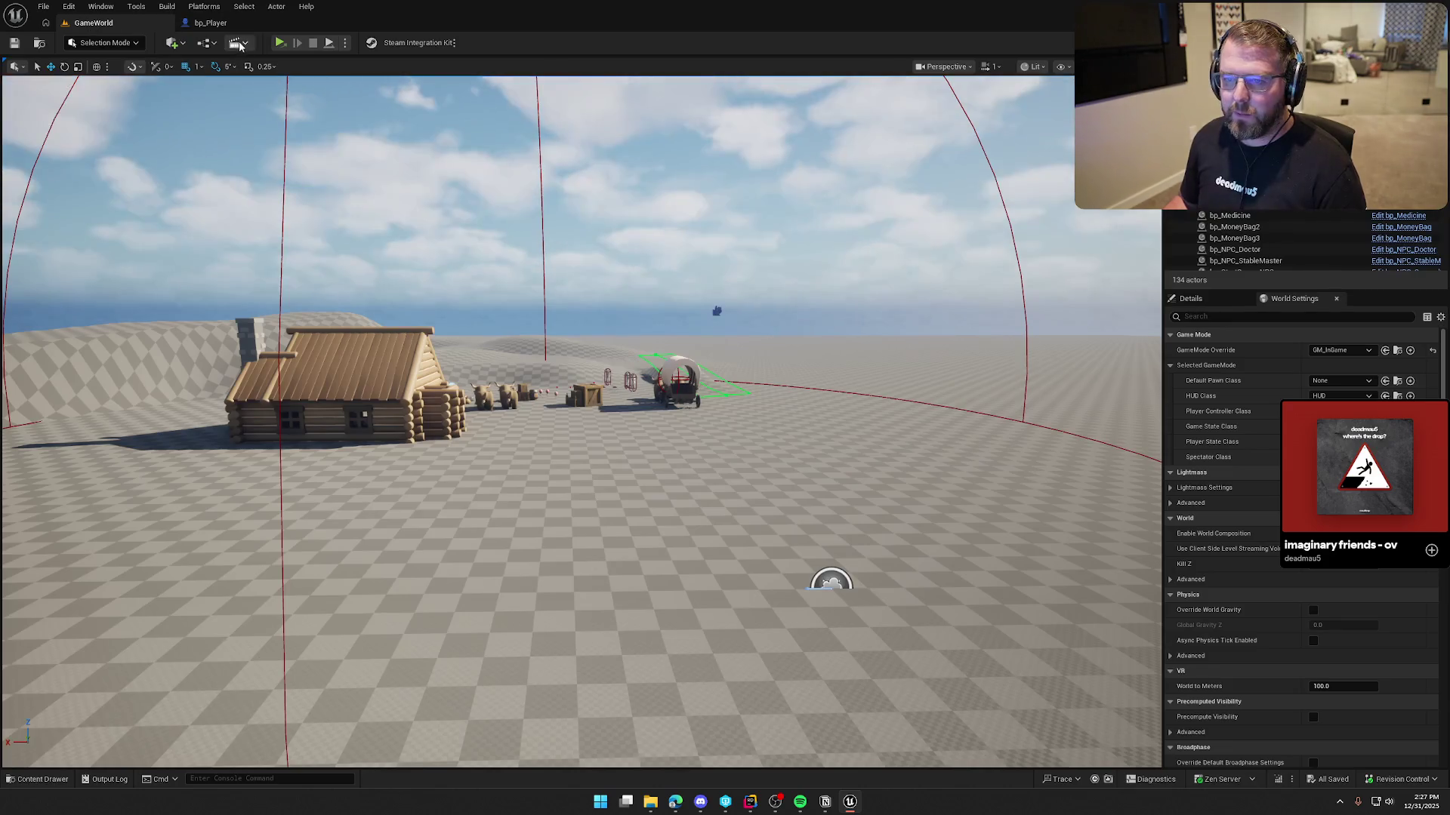
Play-test GameWorld, walking and sprinting the character, then stop and reopen bp_Player
click(345, 42)
click(583, 318)
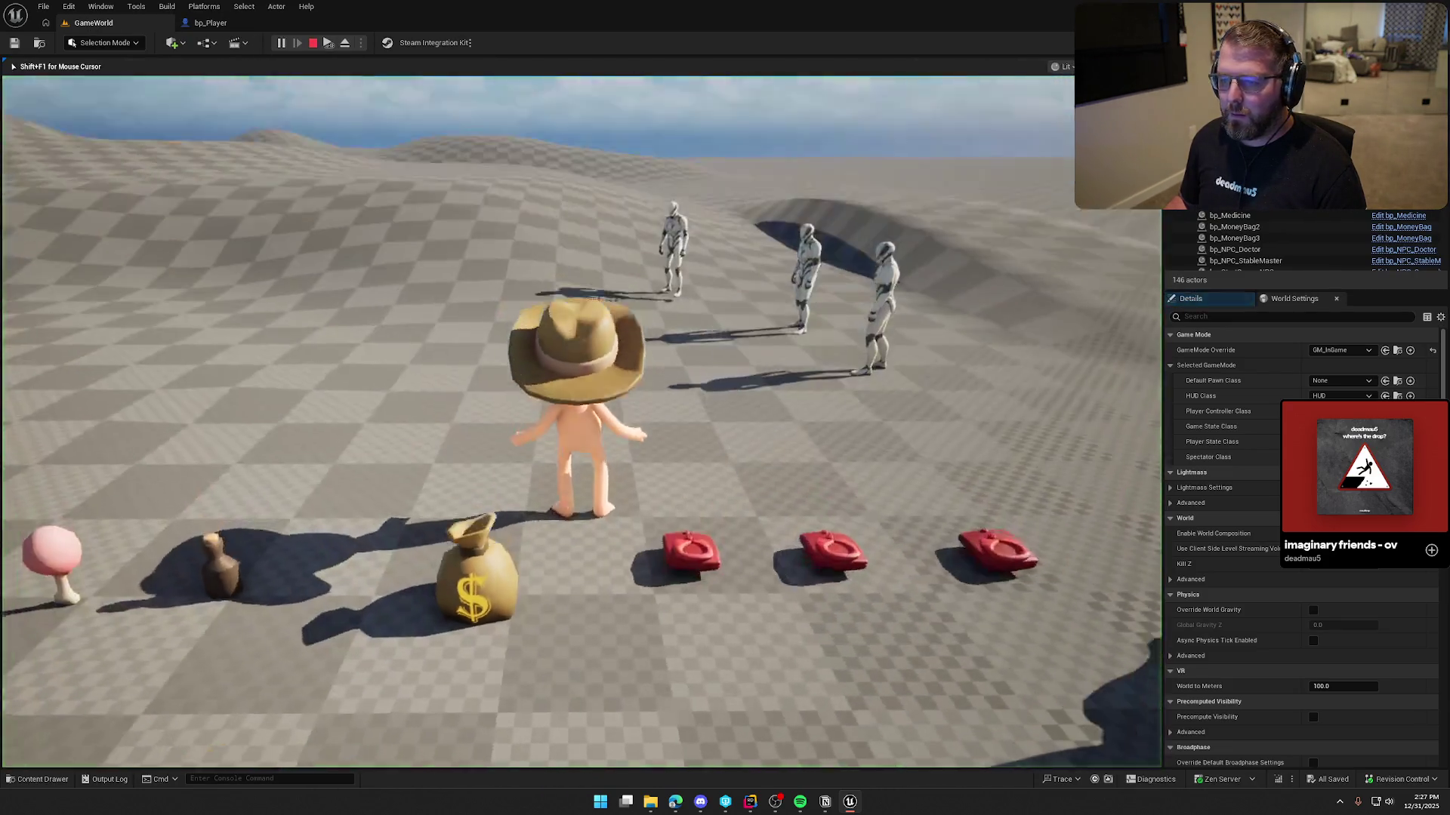
key(w)
key(w)
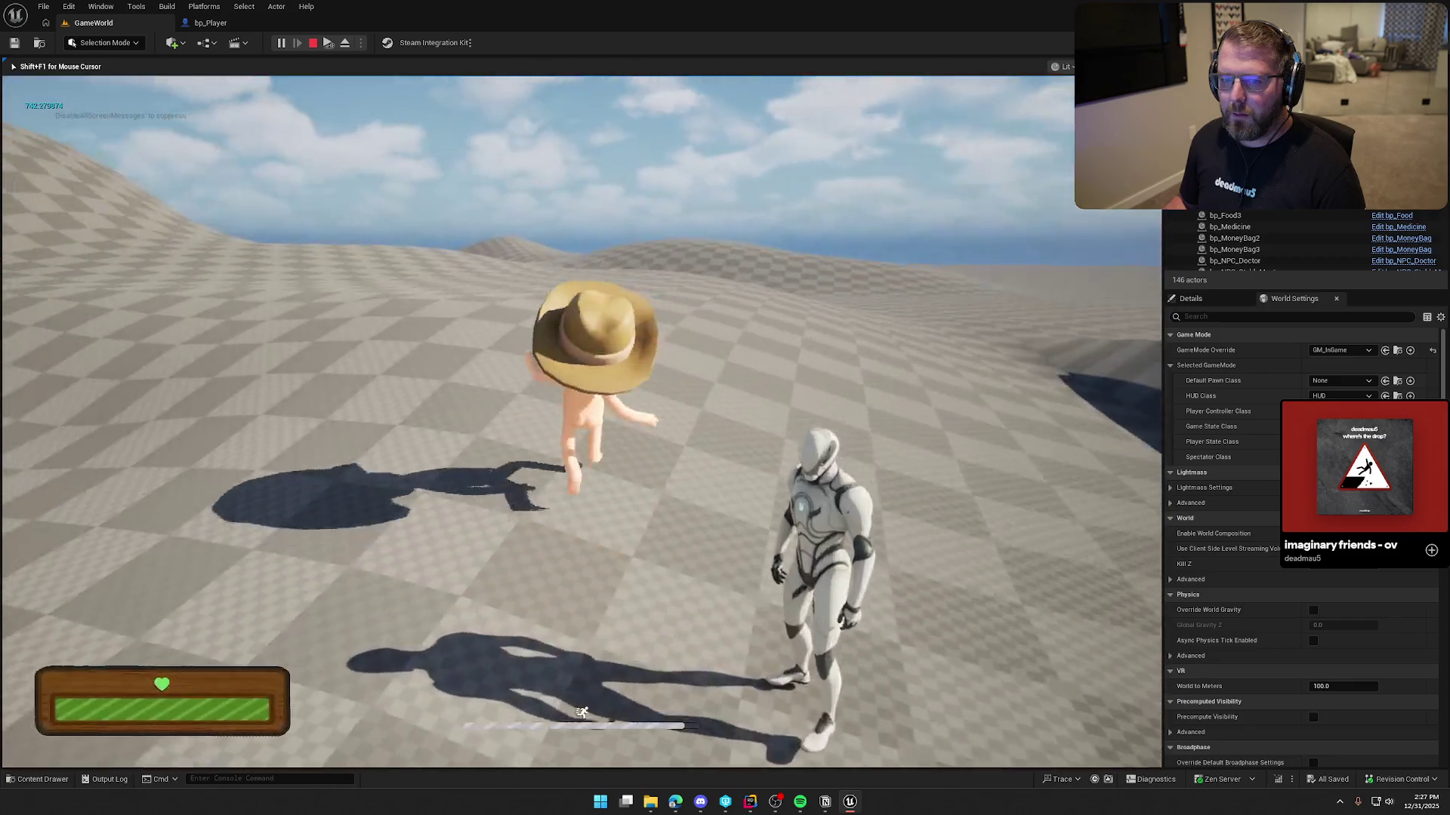
key(s)
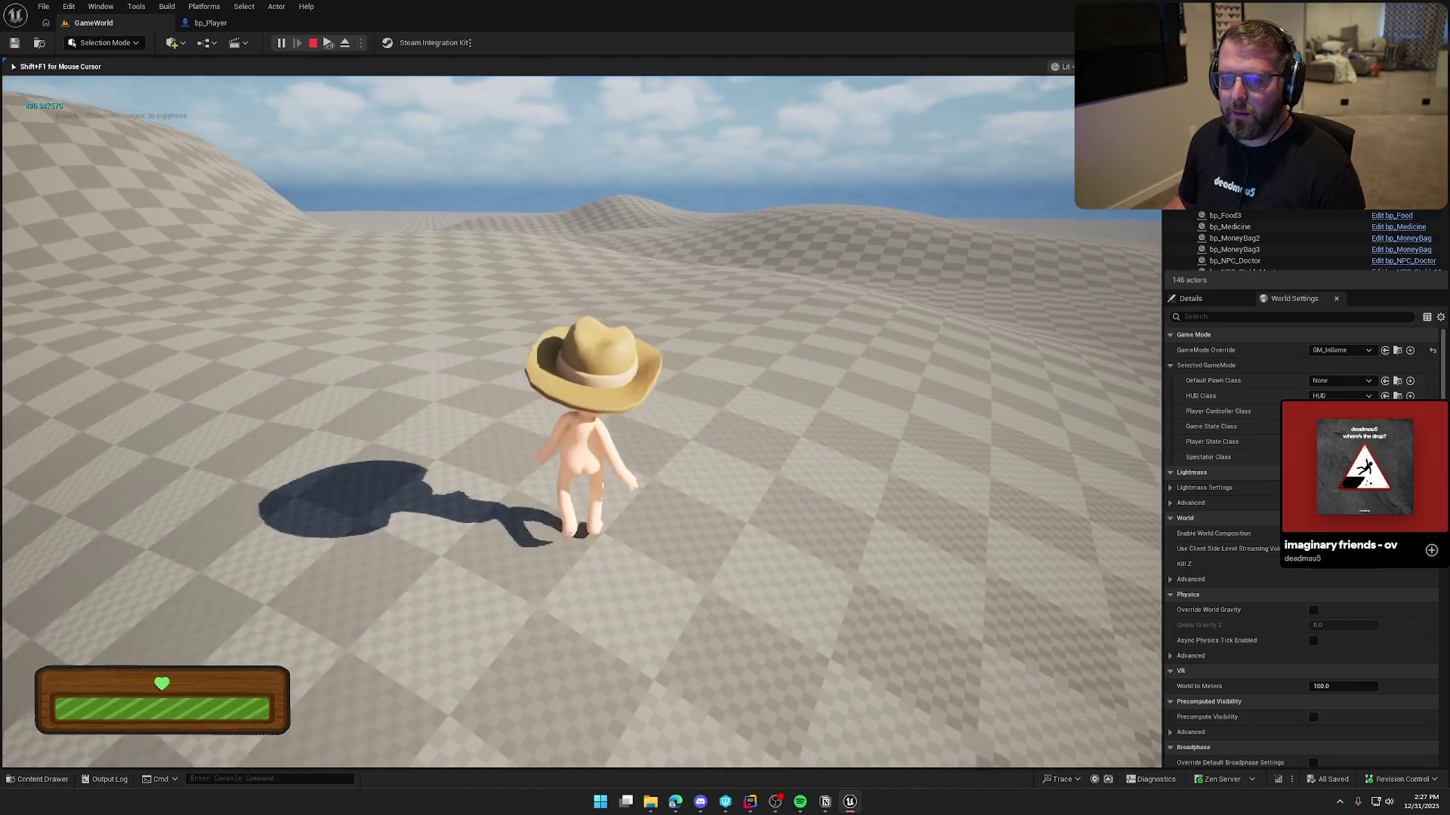
key(w)
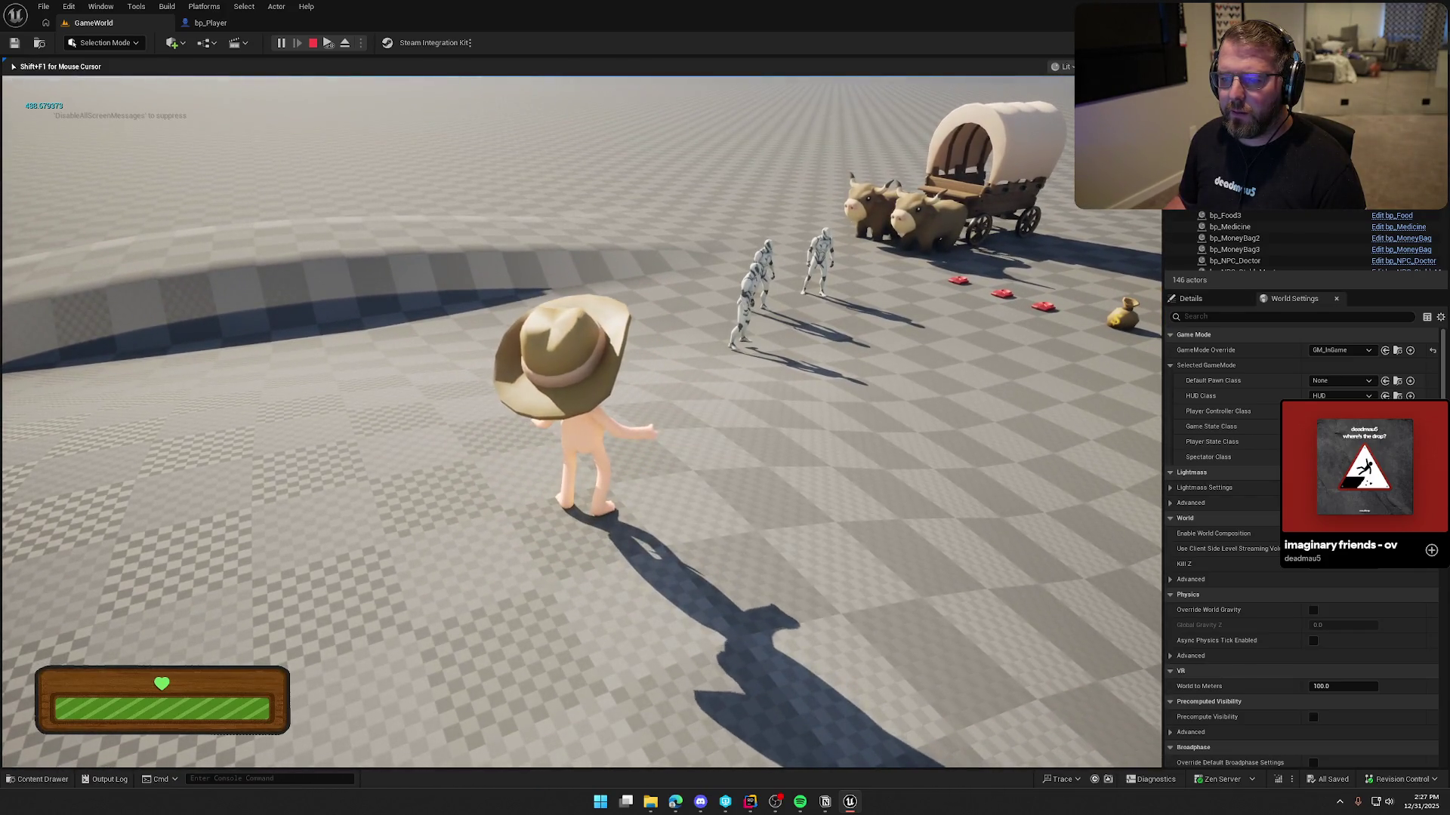
key(shift)
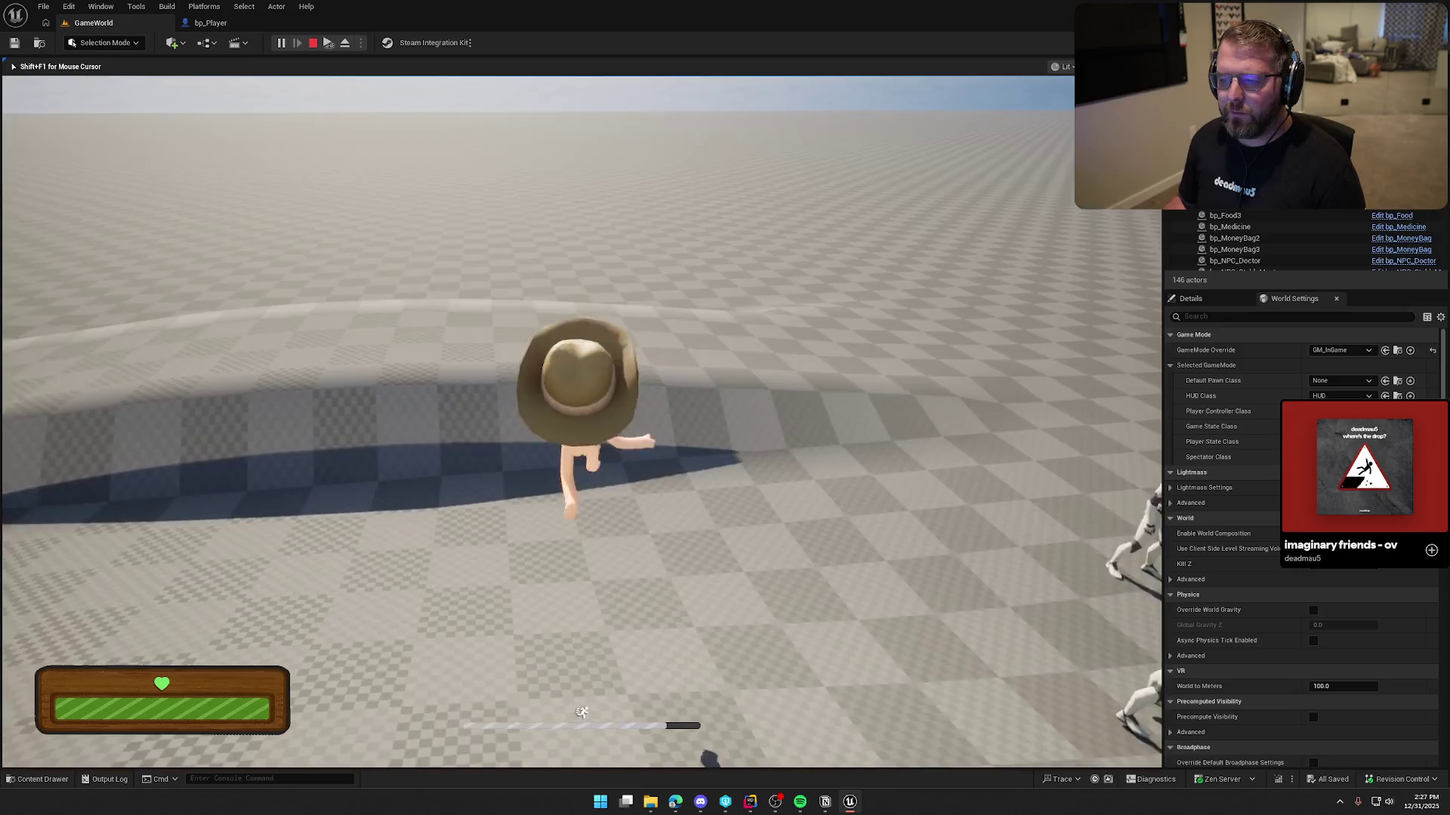
key(Escape)
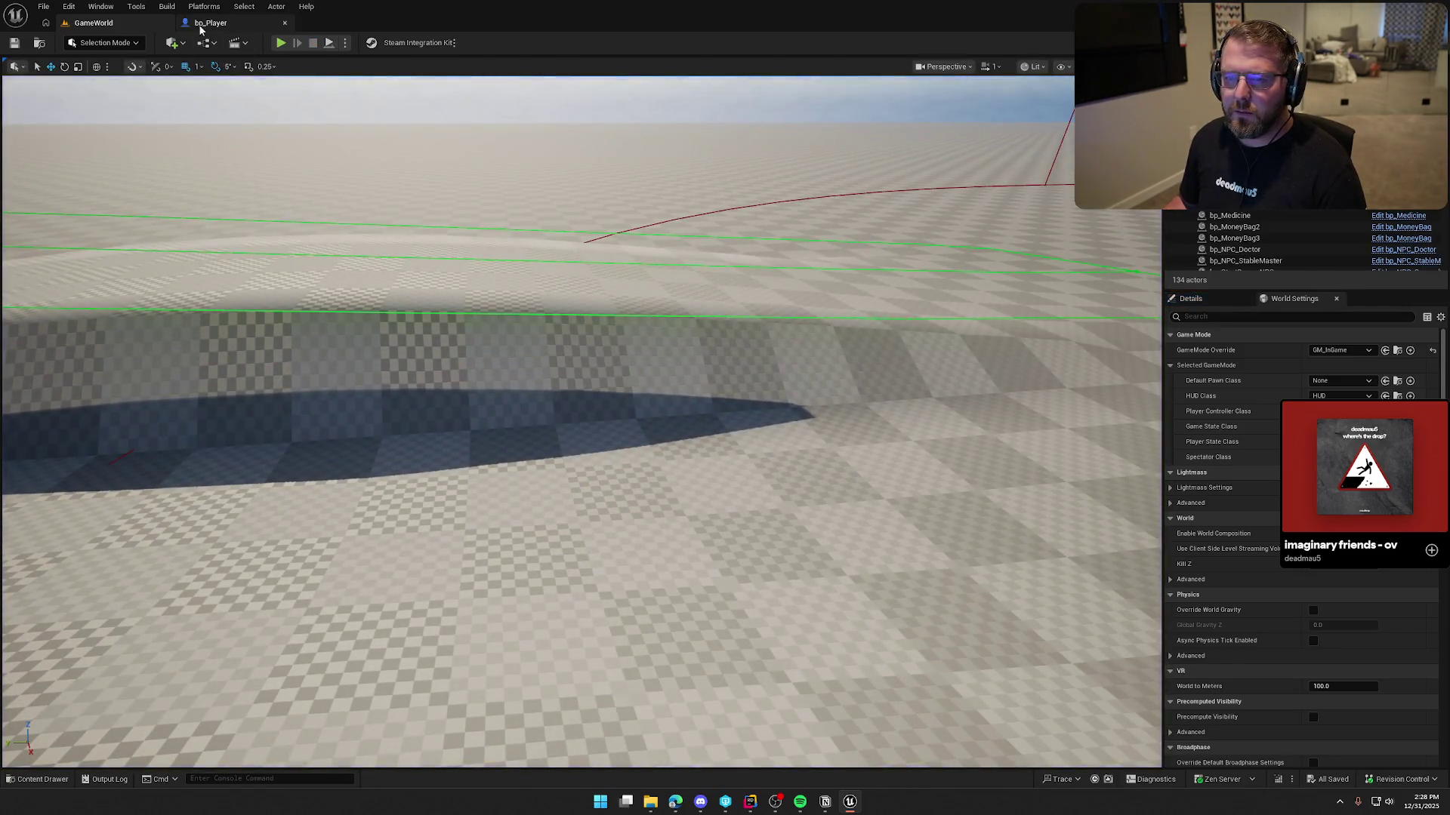
click(211, 22)
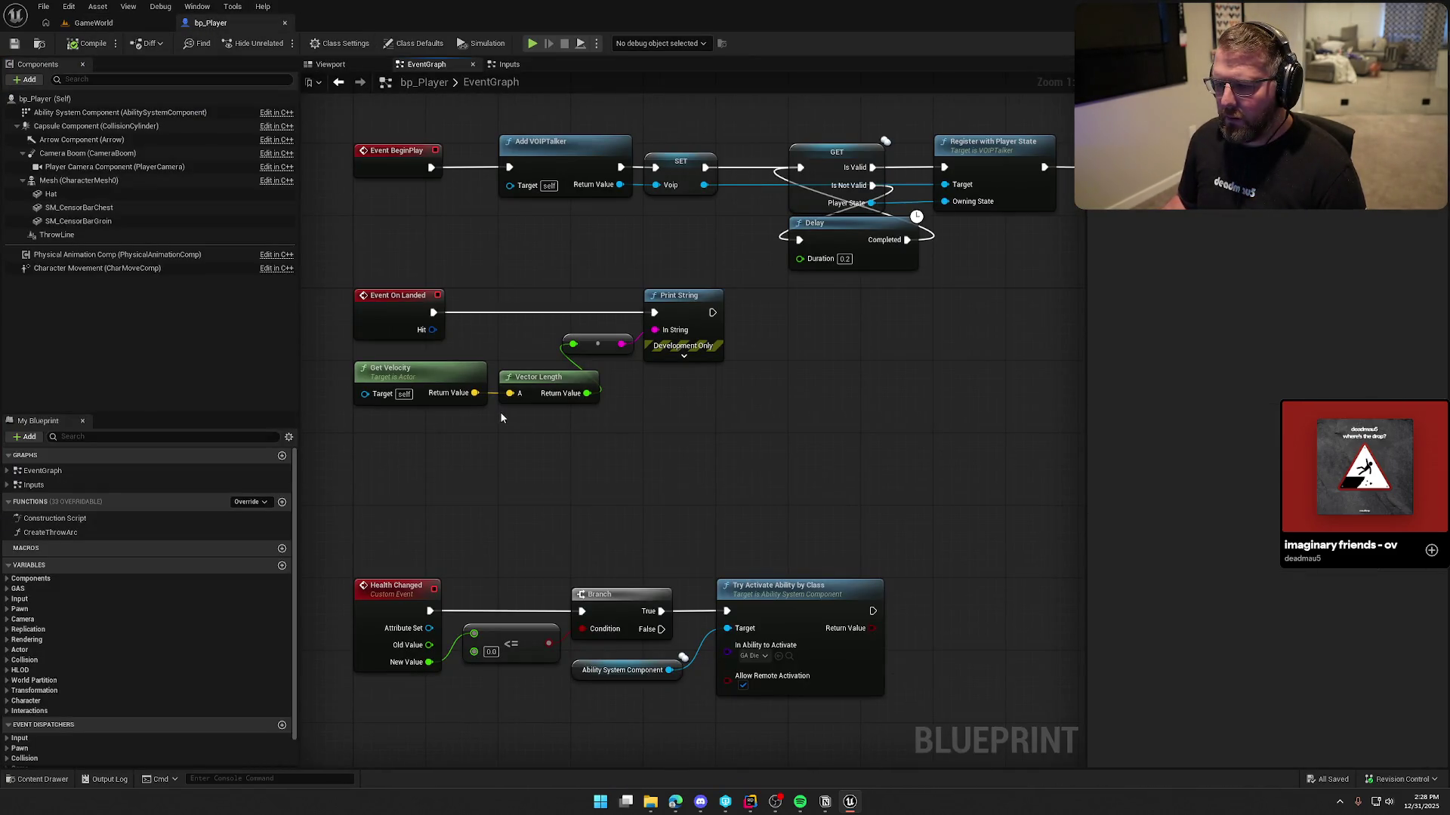
Search for a Z-velocity node, including via a Character Movement getter, then remove that getter
right_click(499, 420)
click(441, 433)
right_click(496, 437)
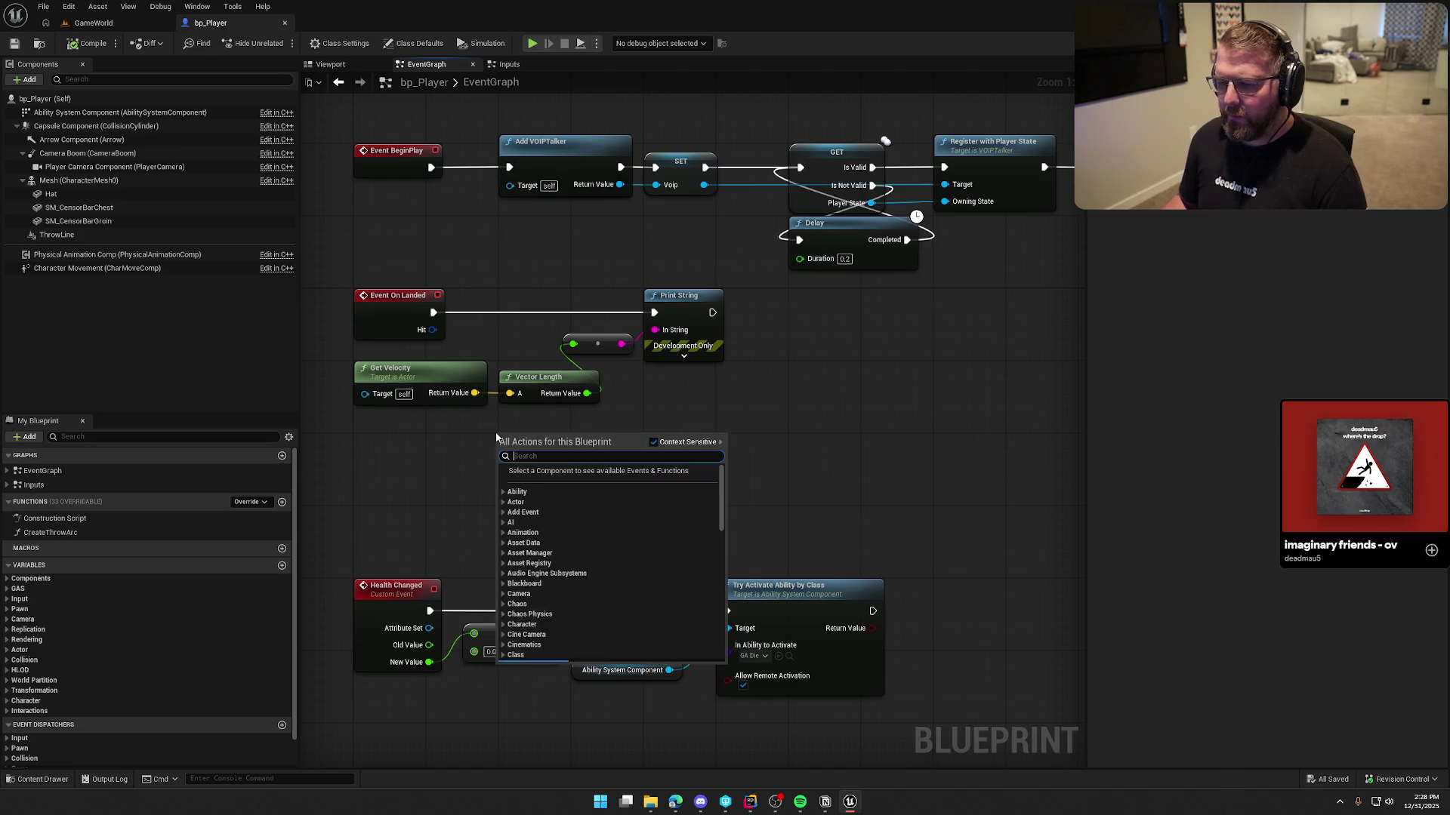
text(get z ve)
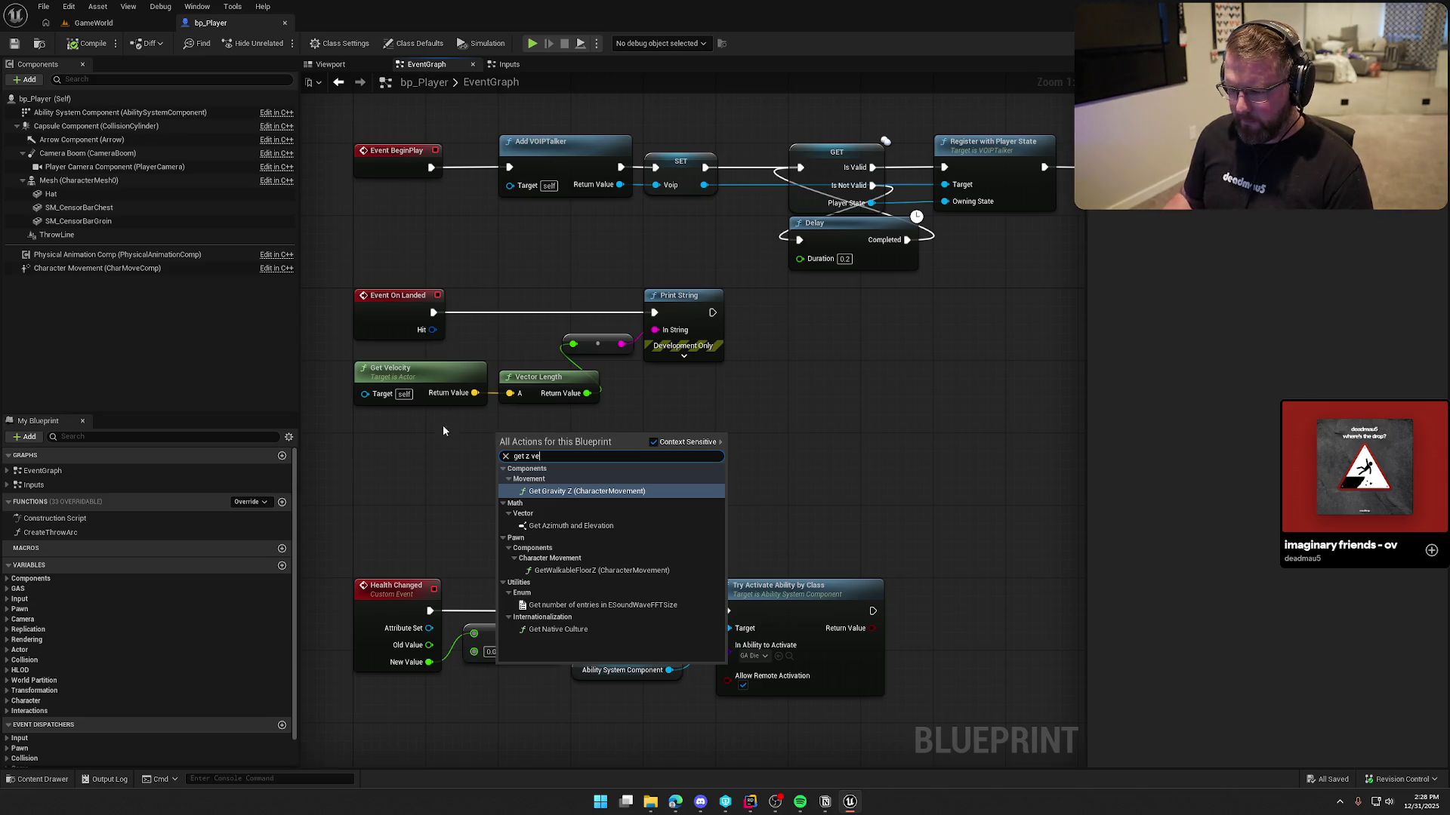
click(441, 473)
click(91, 268)
drag(378, 457, 389, 461)
drag(471, 461, 528, 458)
text(get z)
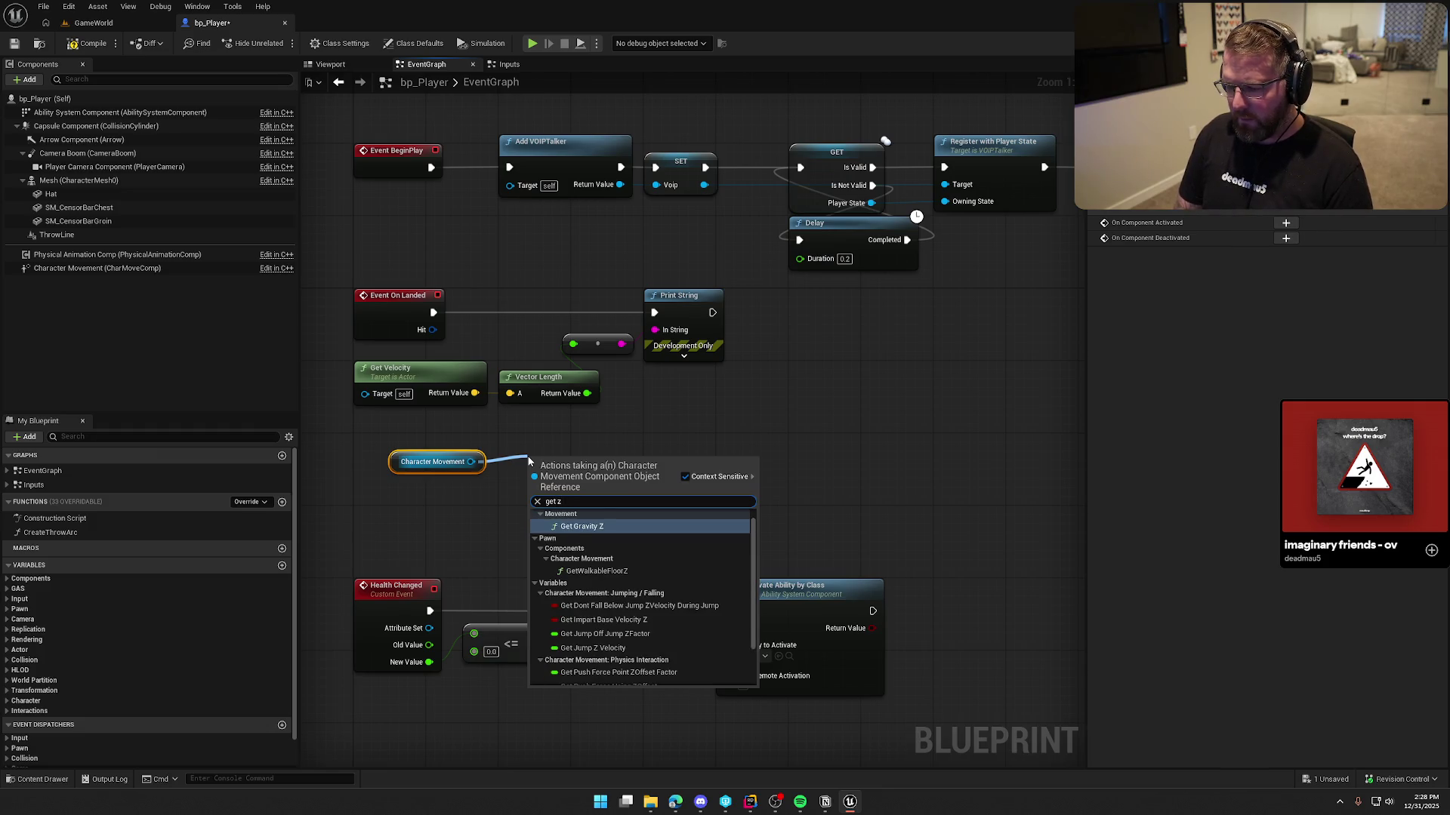
text( vel)
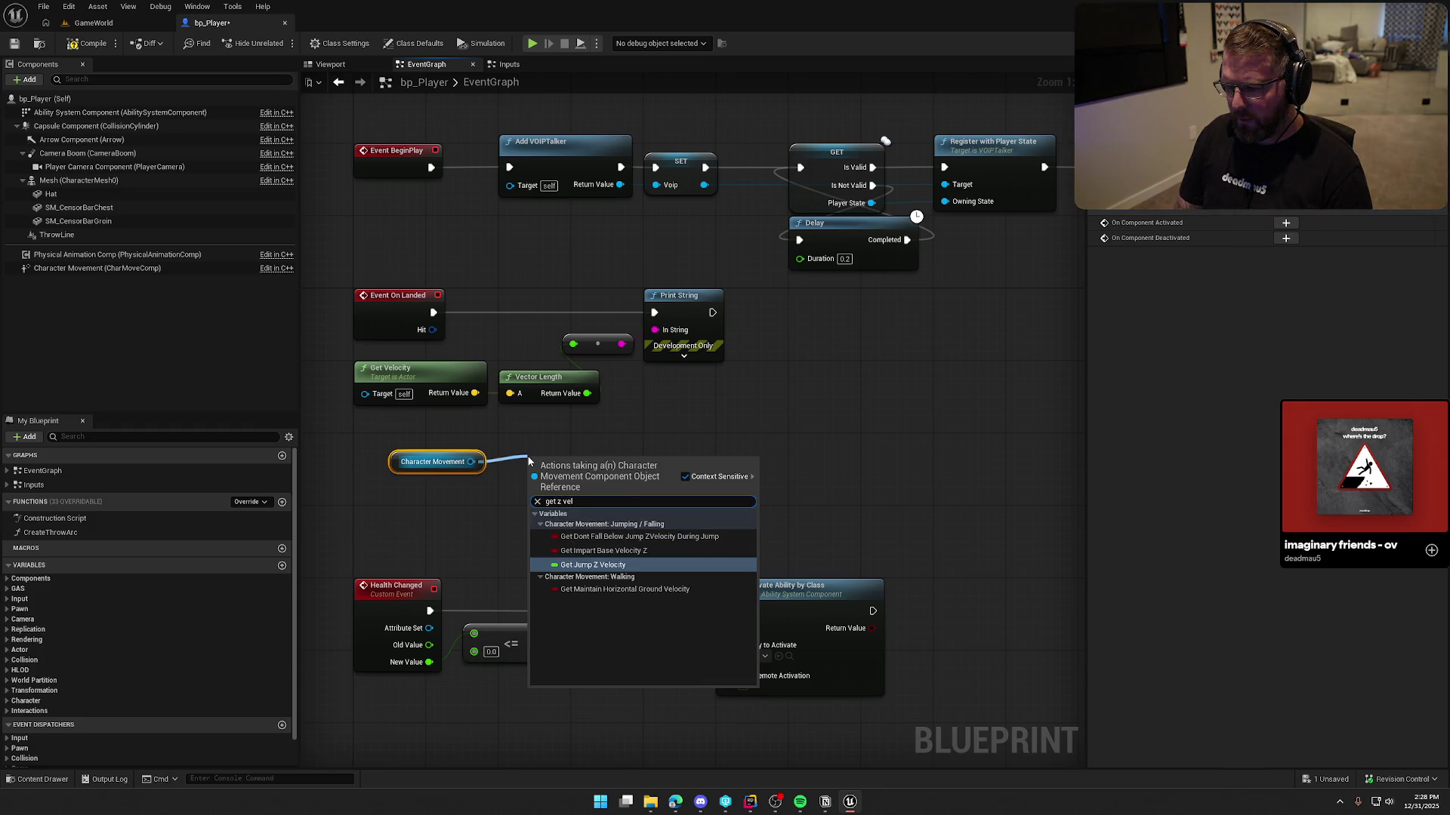
key(Escape)
key(Delete)
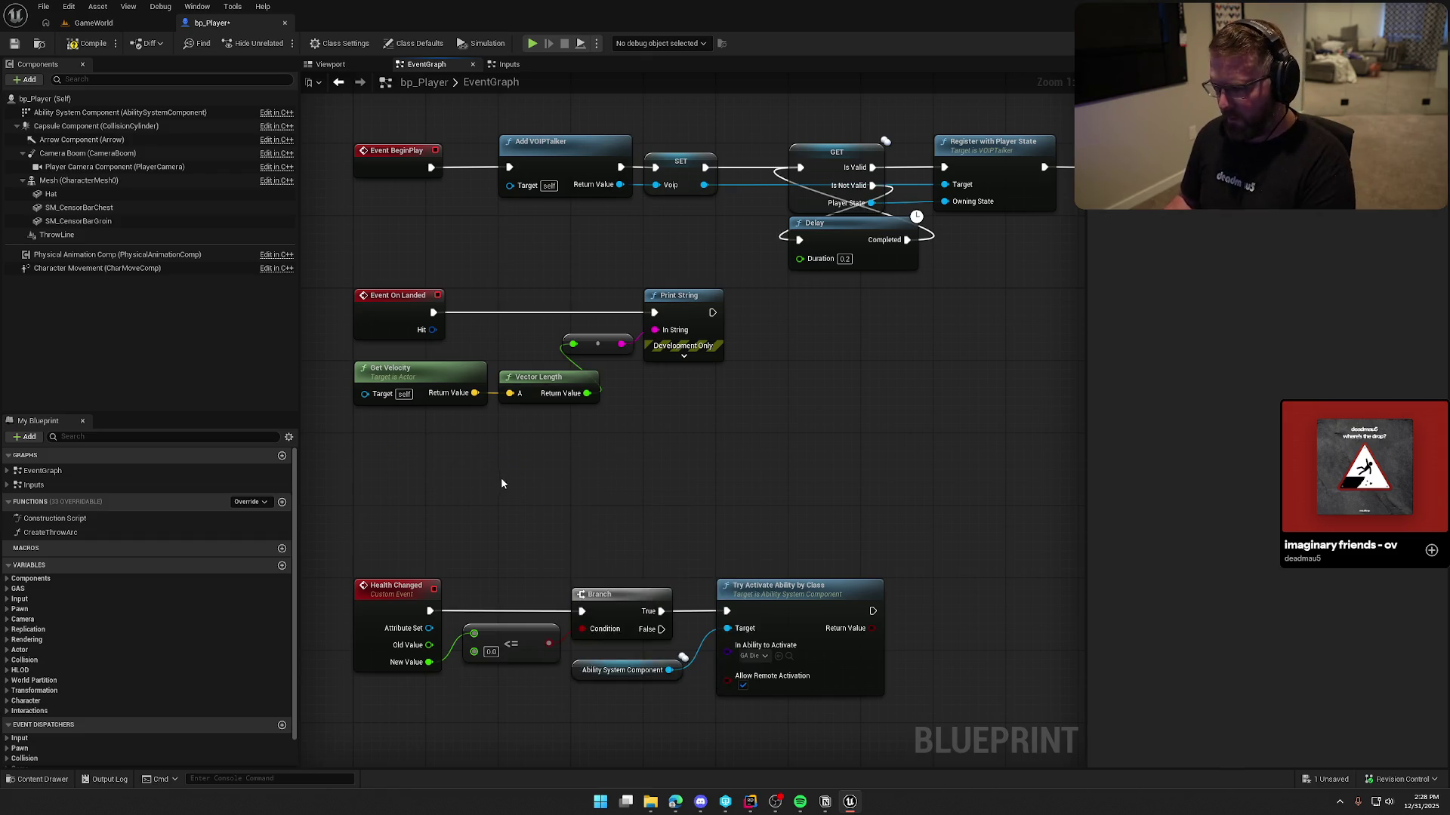
Add a Break Vector node fed by Get Velocity's return value
drag(500, 477, 562, 438)
drag(517, 374, 559, 411)
text(get)
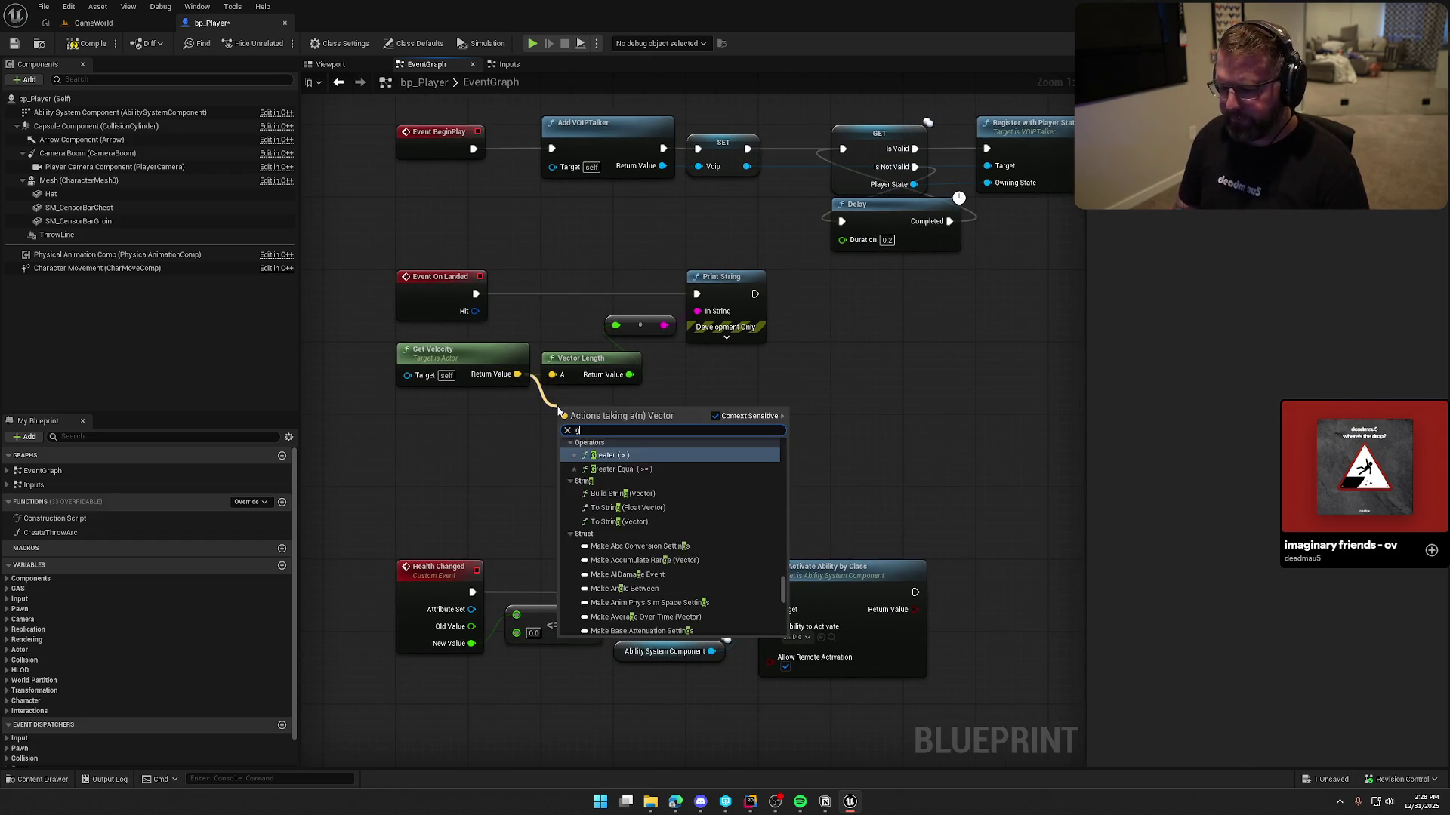
key(BackSpace)
key(BackSpace)
key(BackSpace)
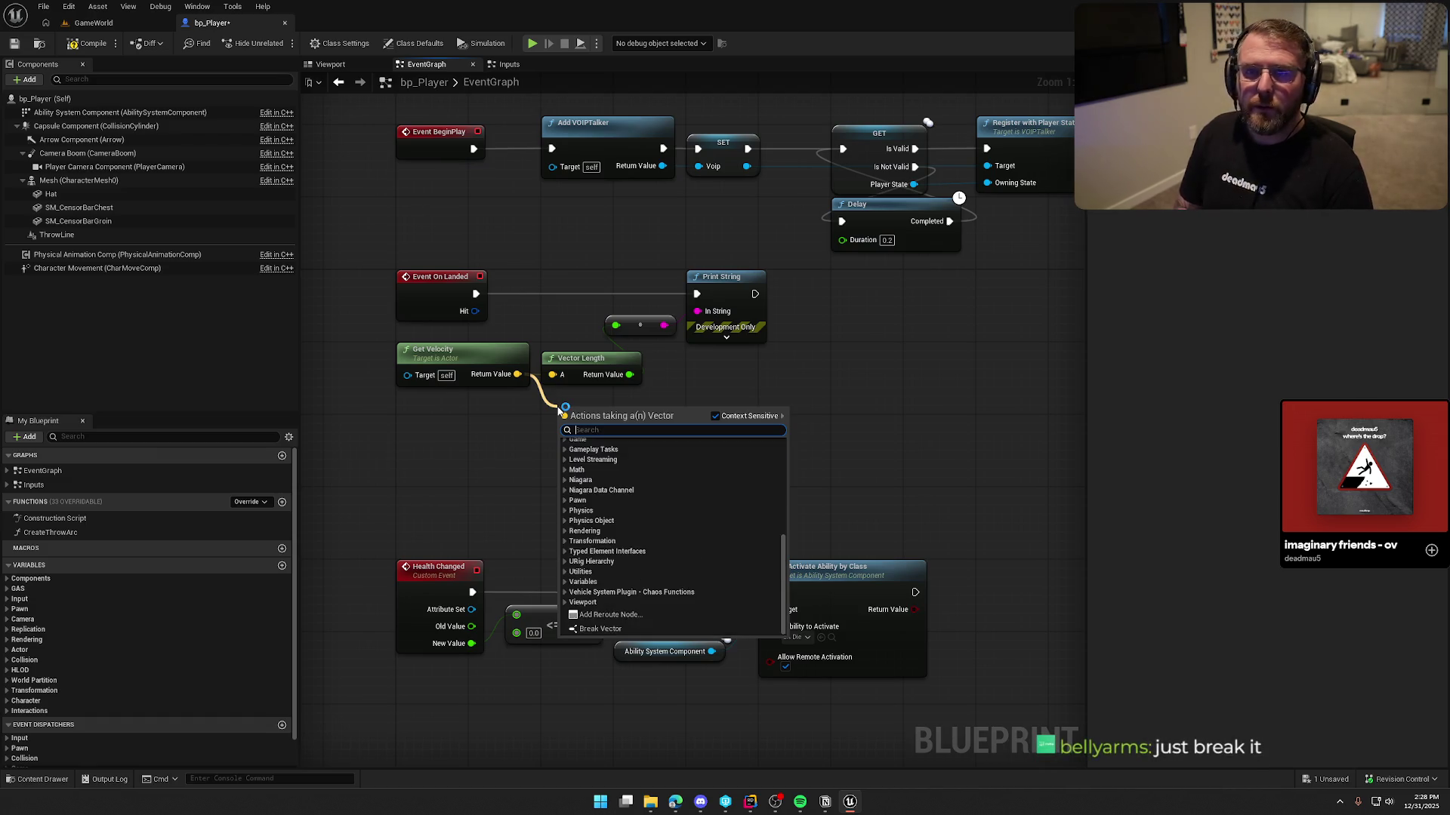
text(break)
key(Return)
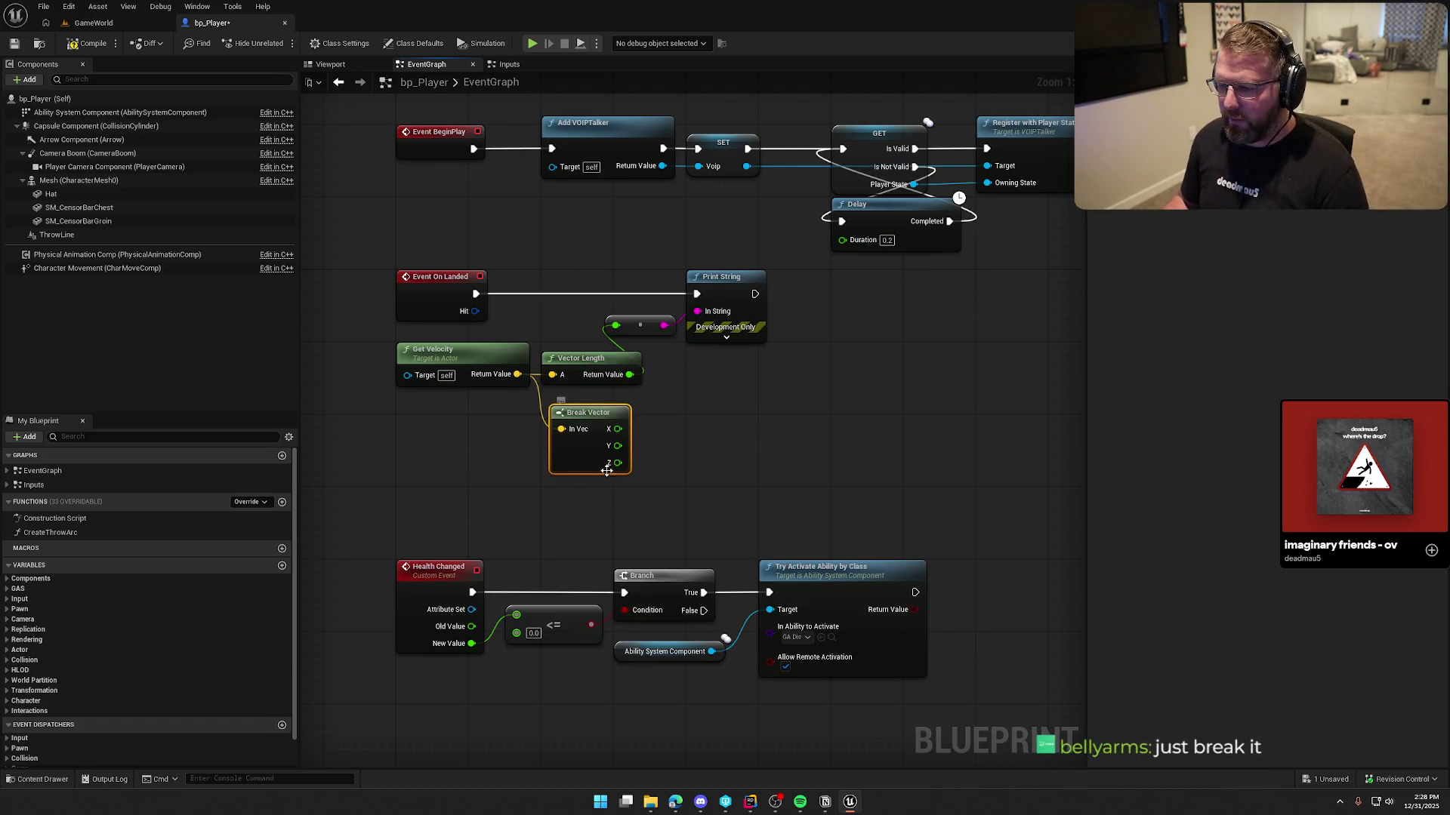
drag(592, 414, 582, 396)
Delete the Vector Length and reroute nodes, compile bp_Player, and return to GameWorld
mouse_move(586, 316)
mouse_down()
mouse_move(650, 381)
mouse_move(610, 360)
mouse_move(697, 311)
mouse_up()
key(Delete)
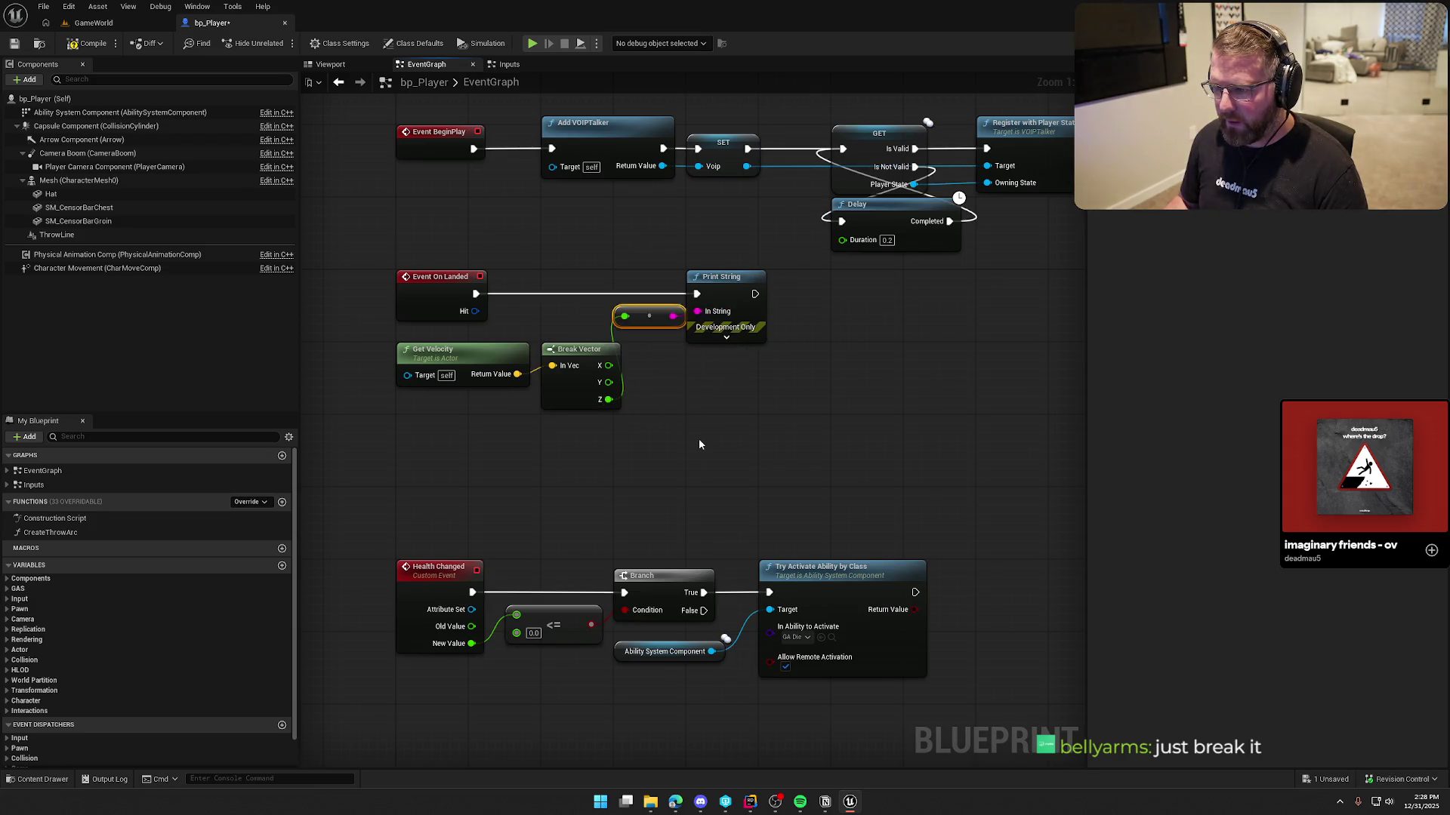
click(88, 43)
click(94, 23)
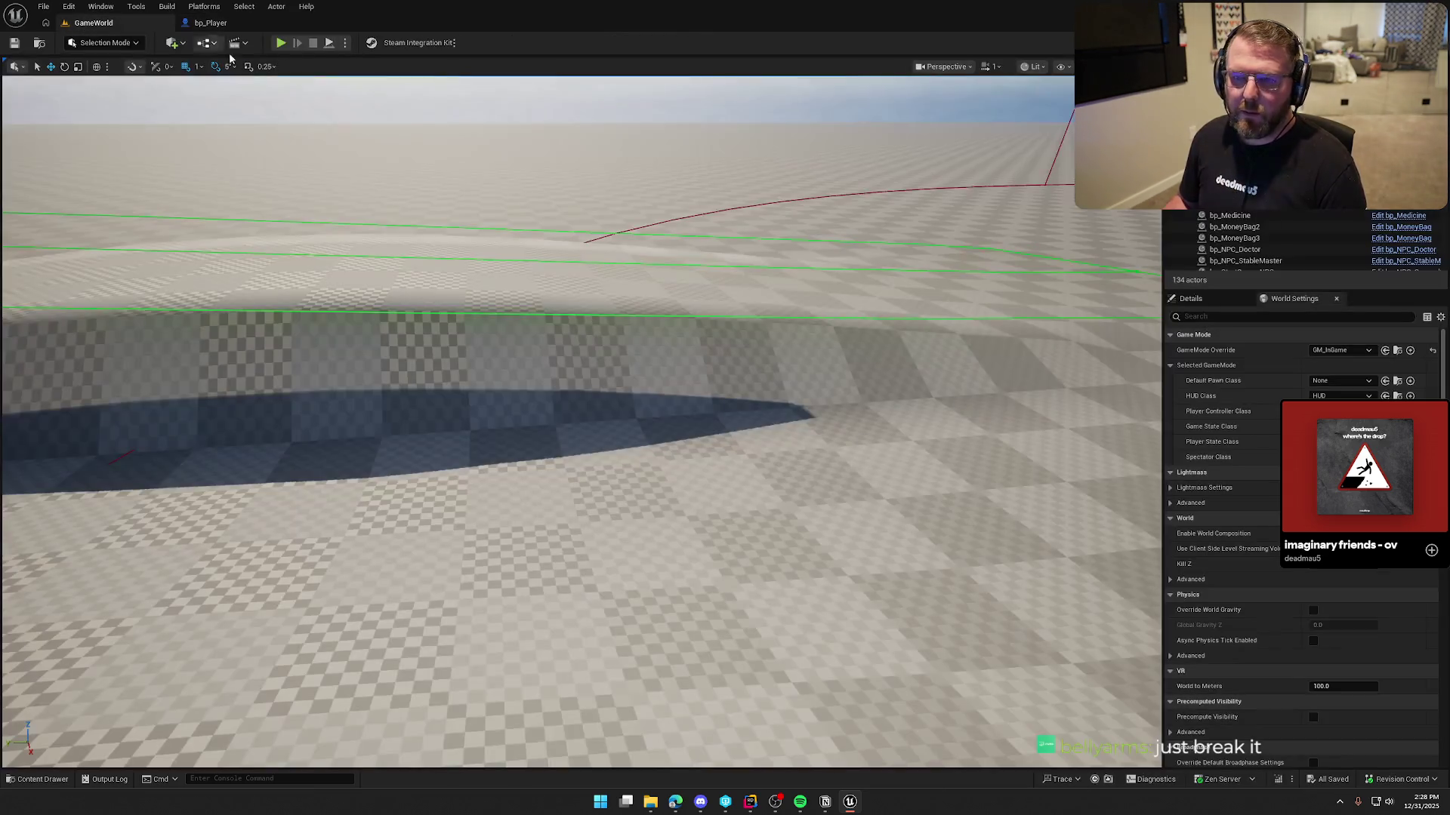
Play-test GameWorld, walking and sprinting the character over the hills past the village, then stop
click(280, 43)
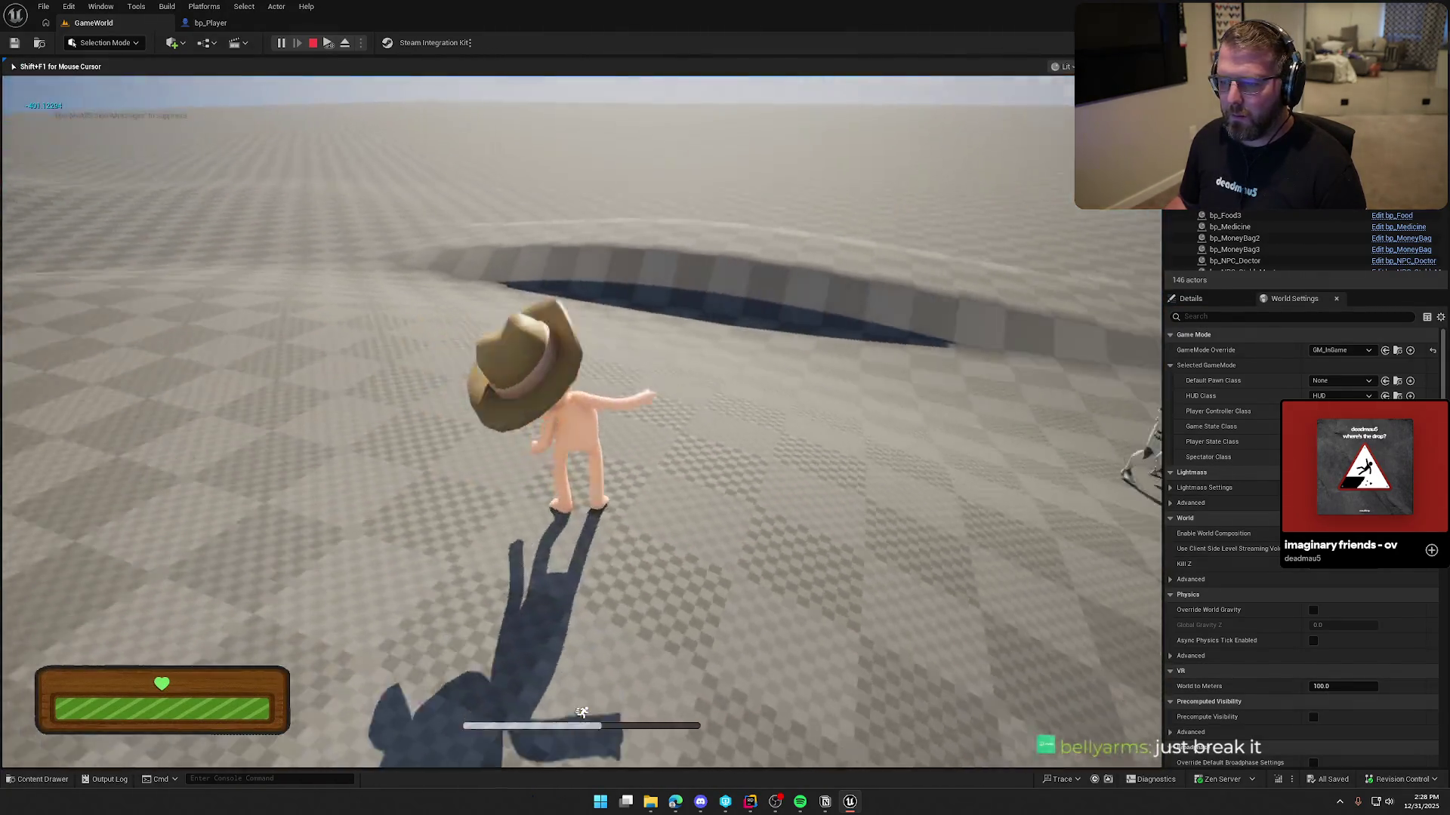
key(a)
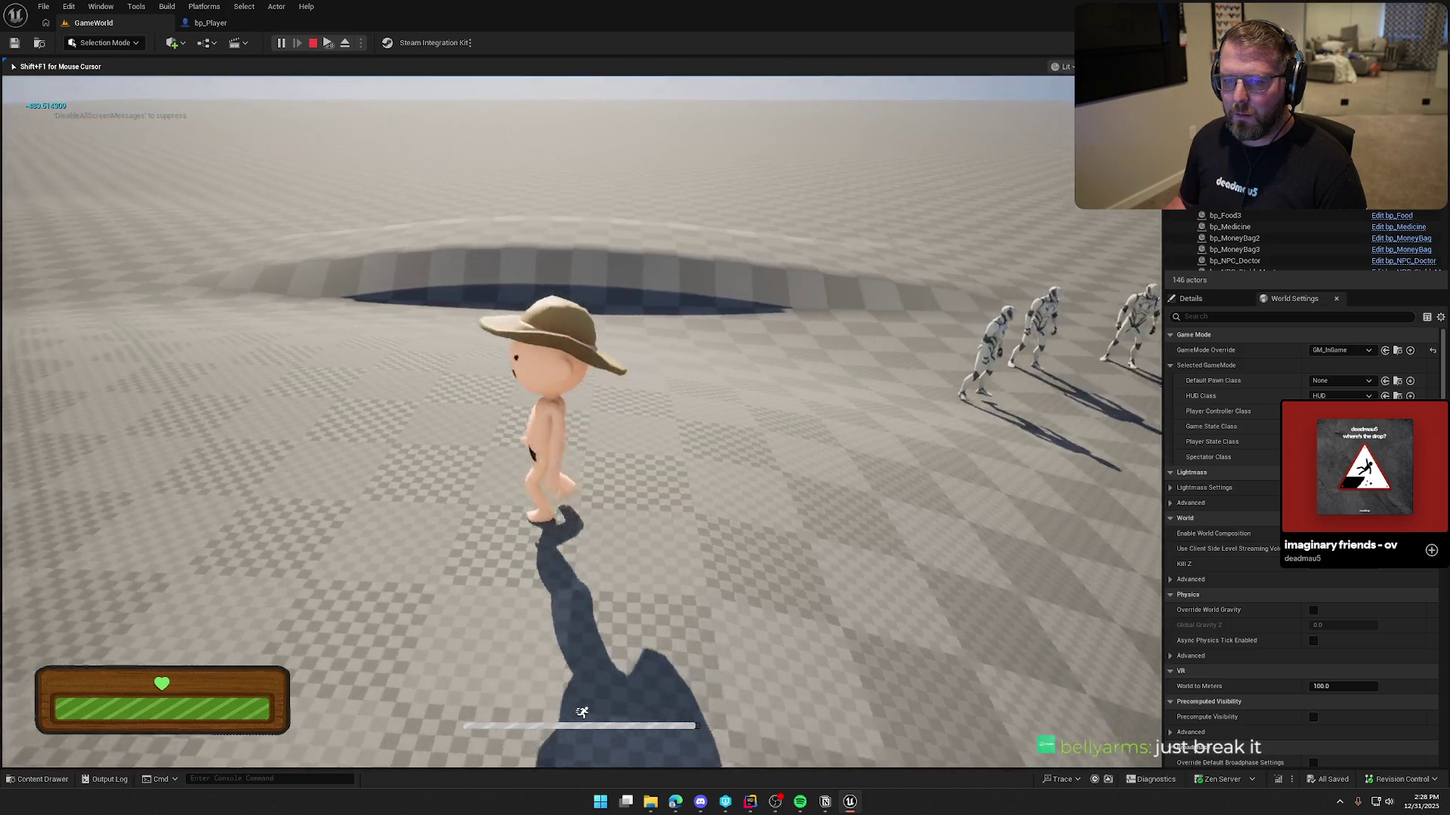
key(s)
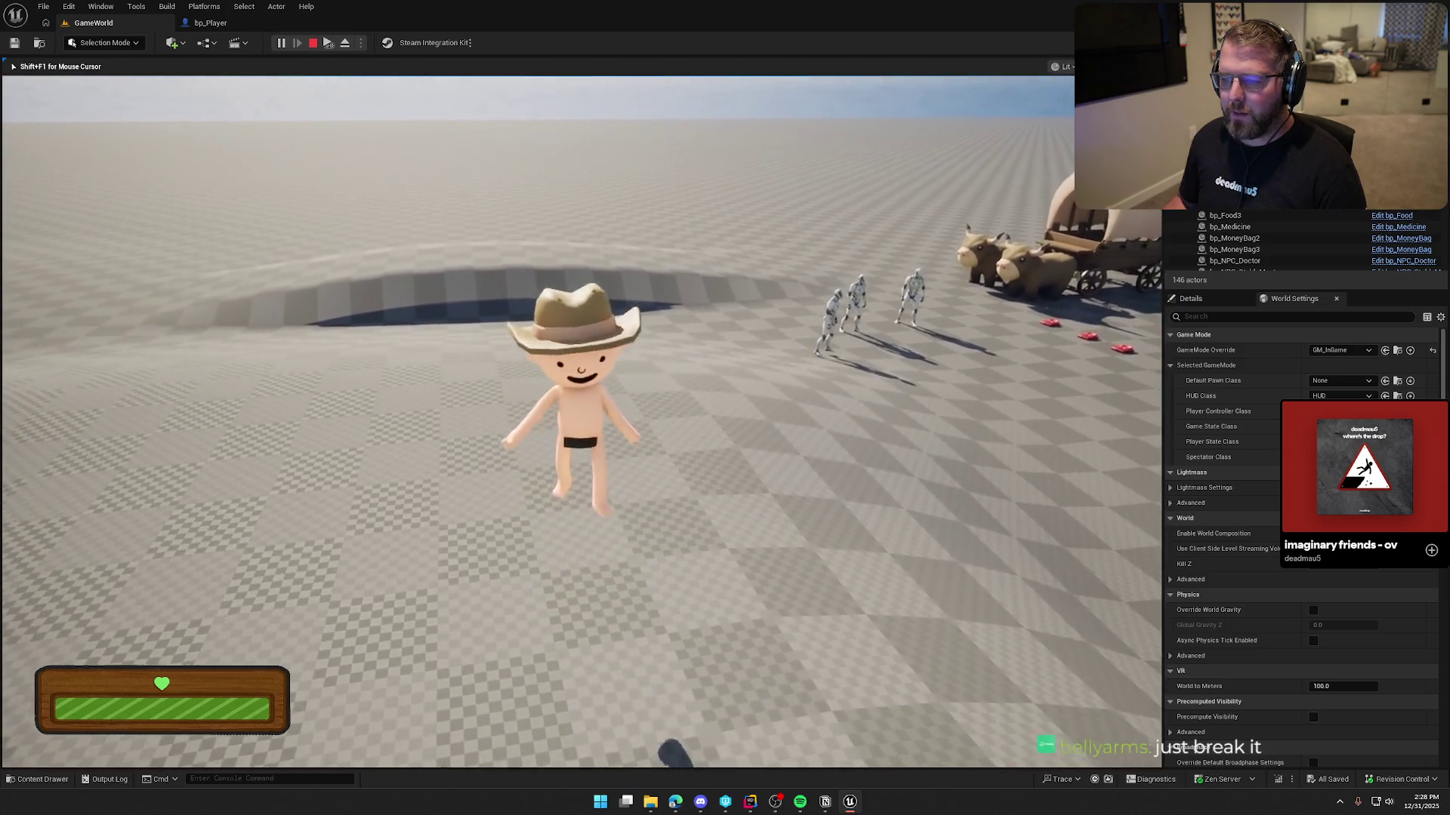
key(w)
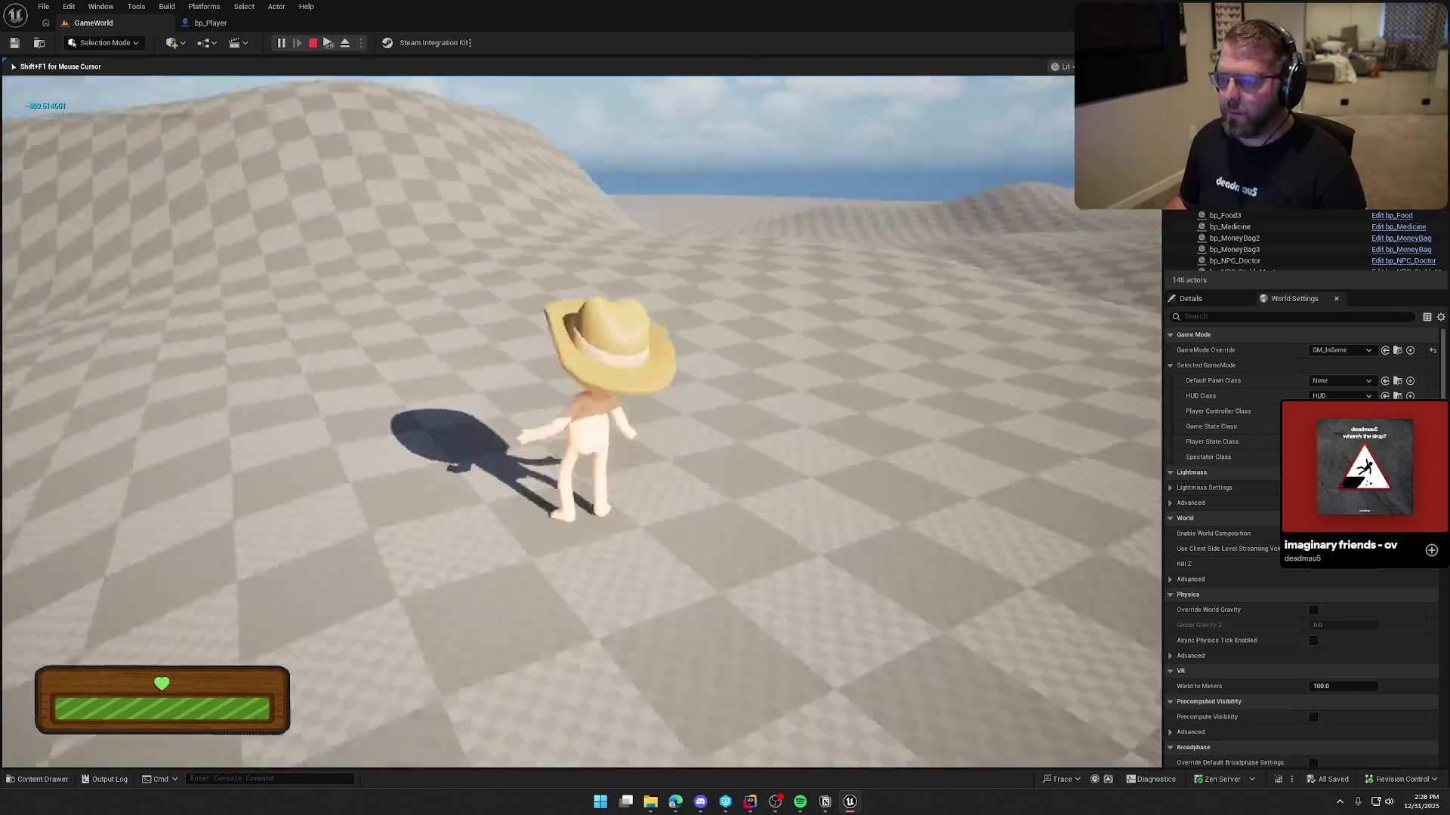
key(shift)
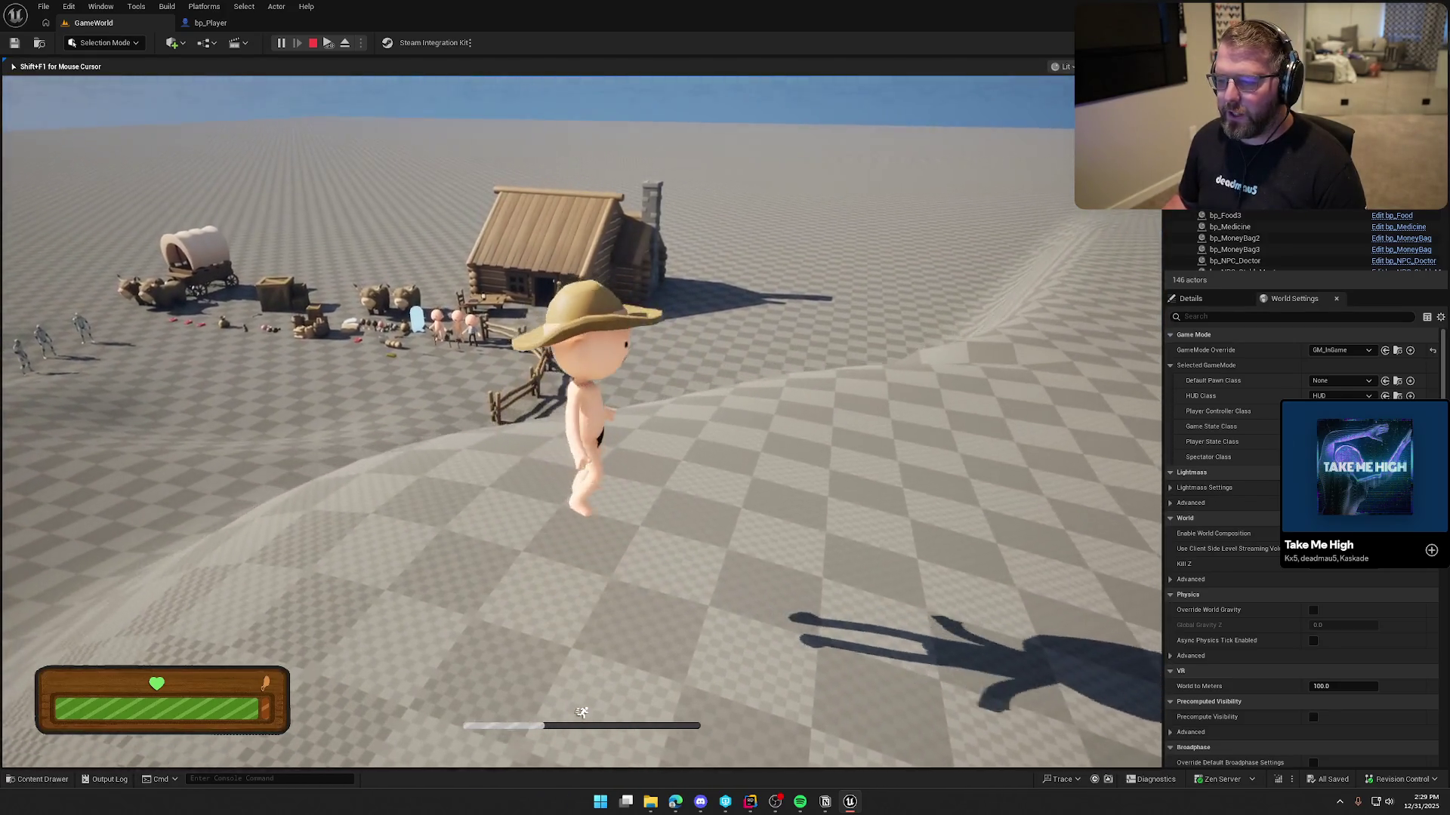
key(s)
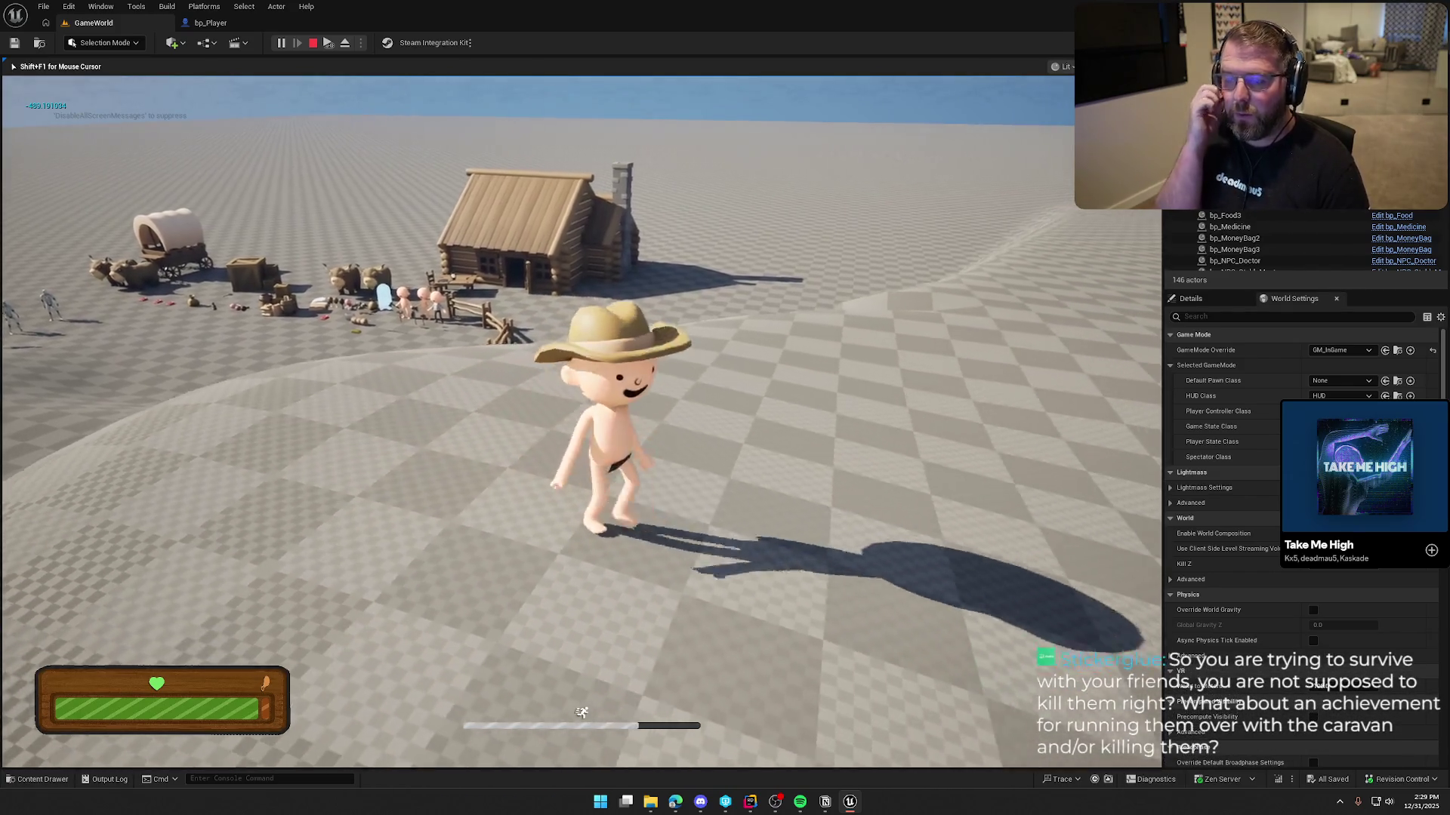
key(s)
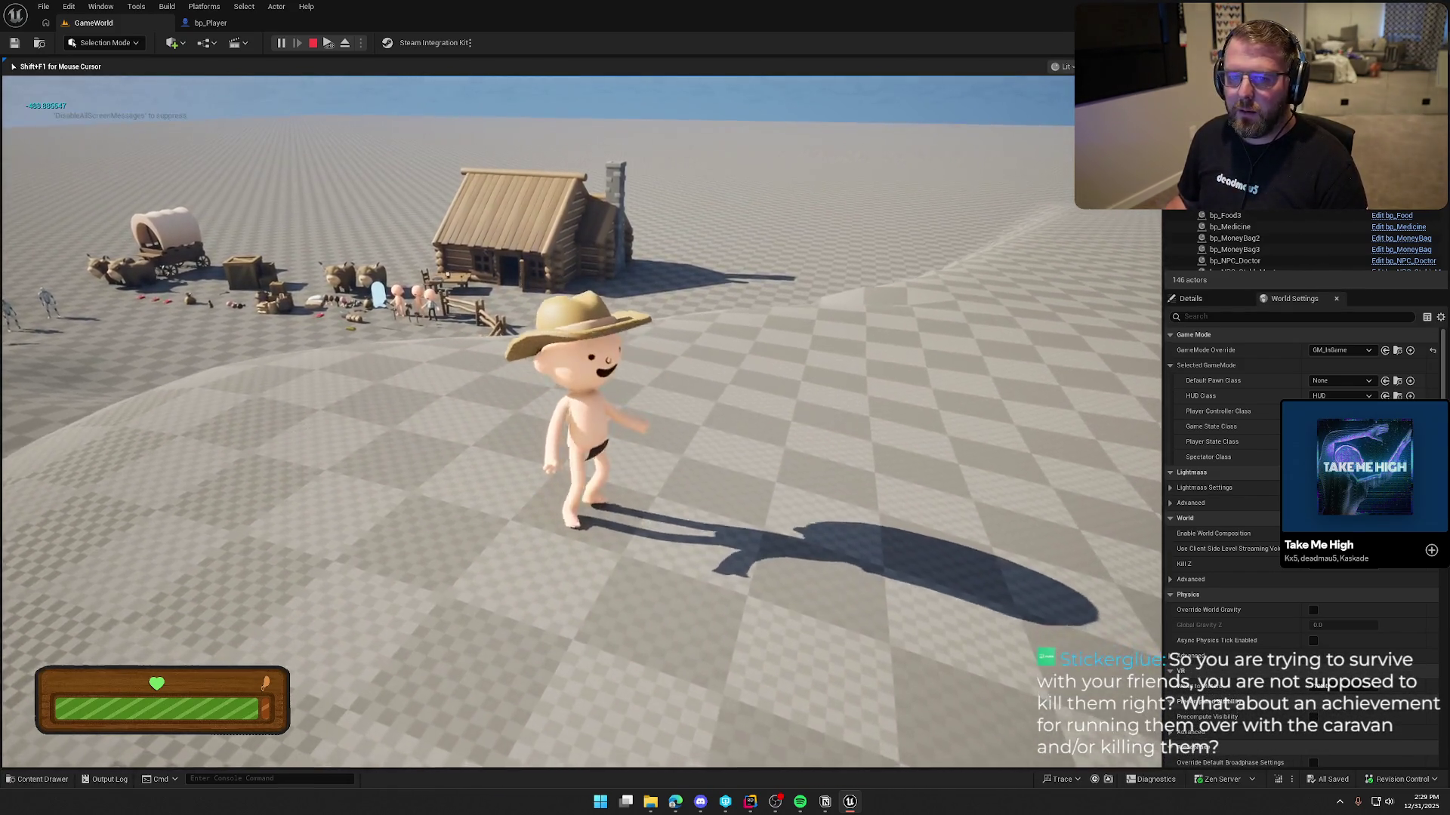
key(s)
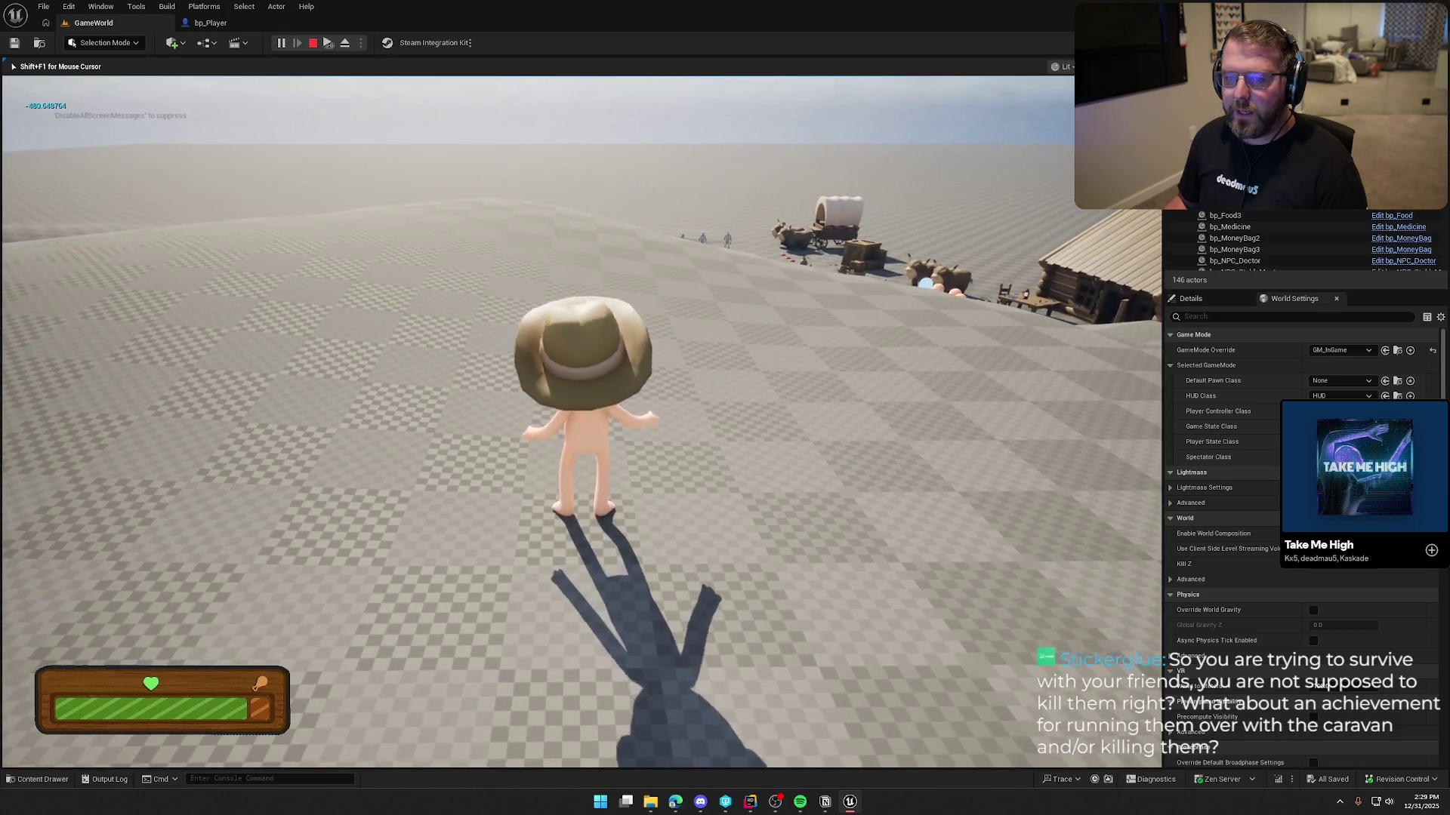
key(w)
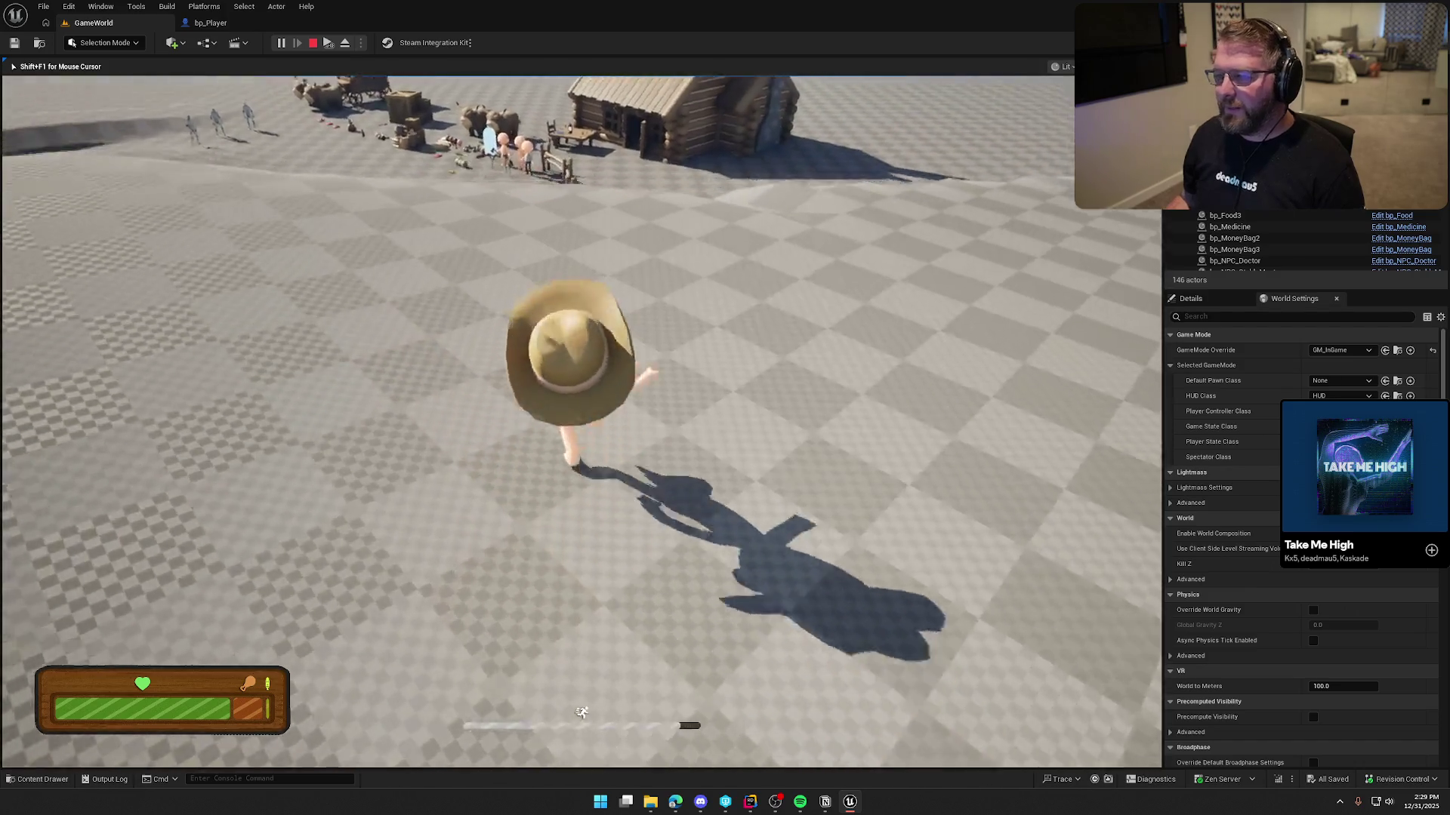
key(w)
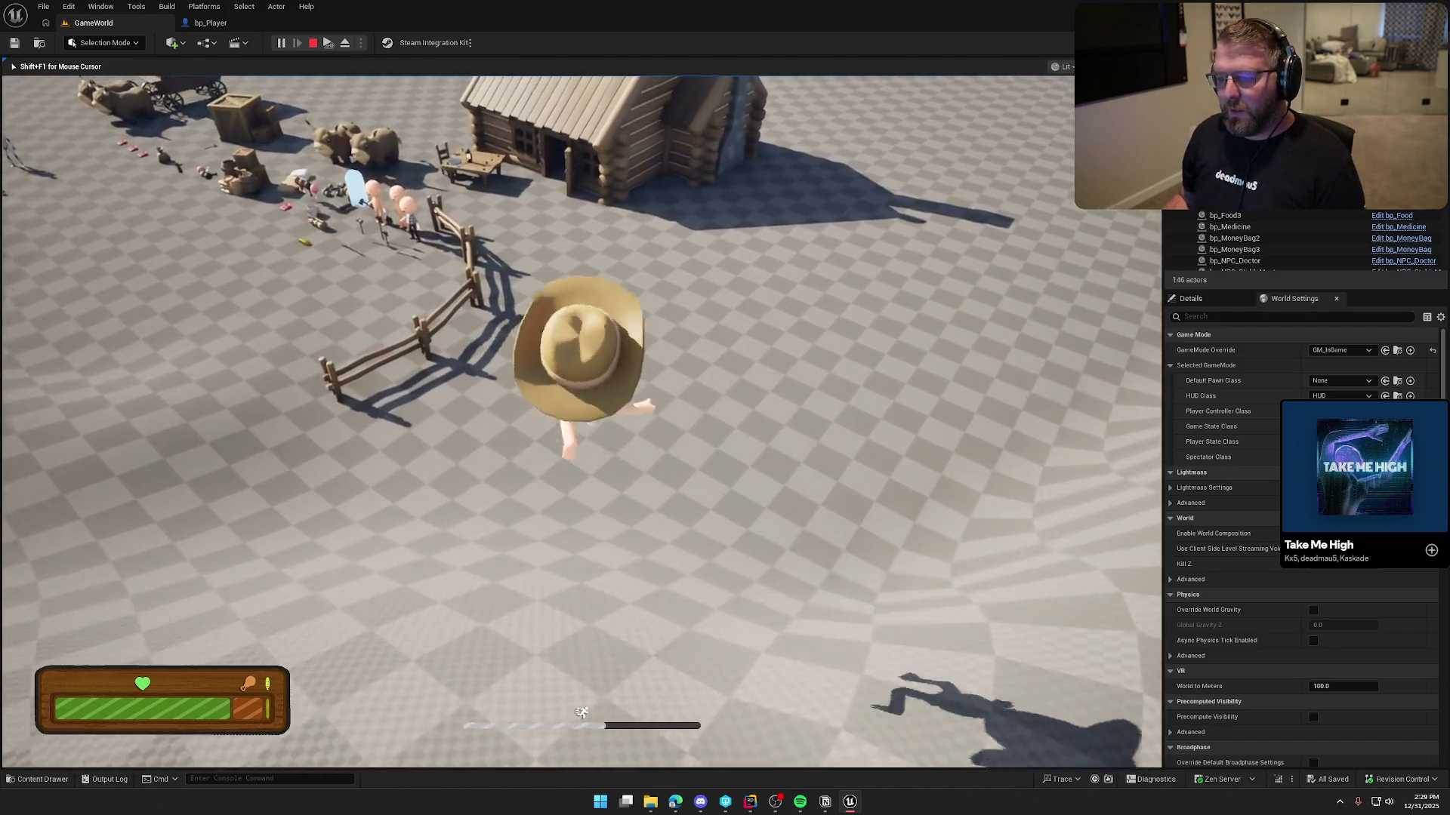
key(w)
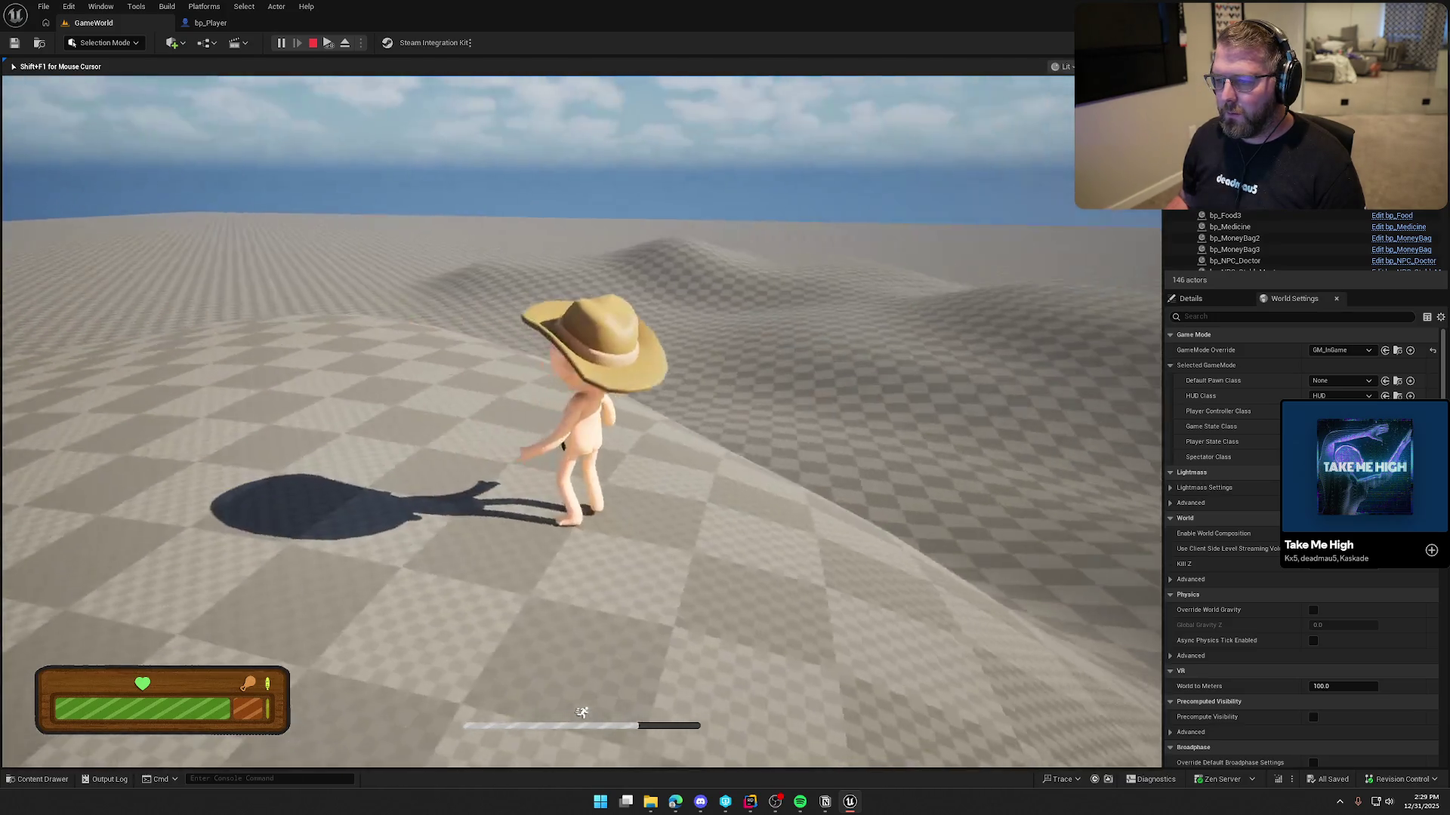
key(a)
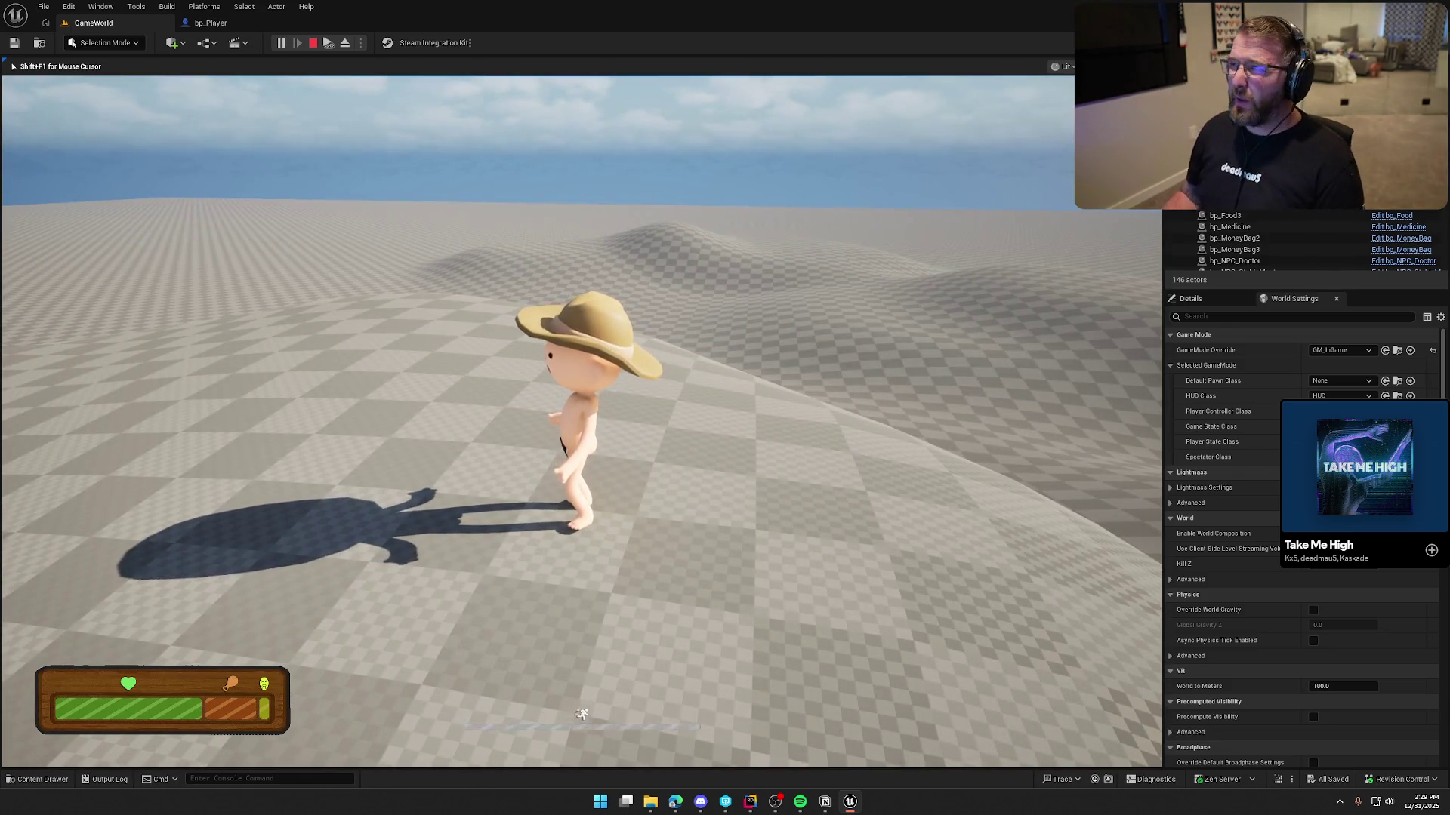
key(shift)
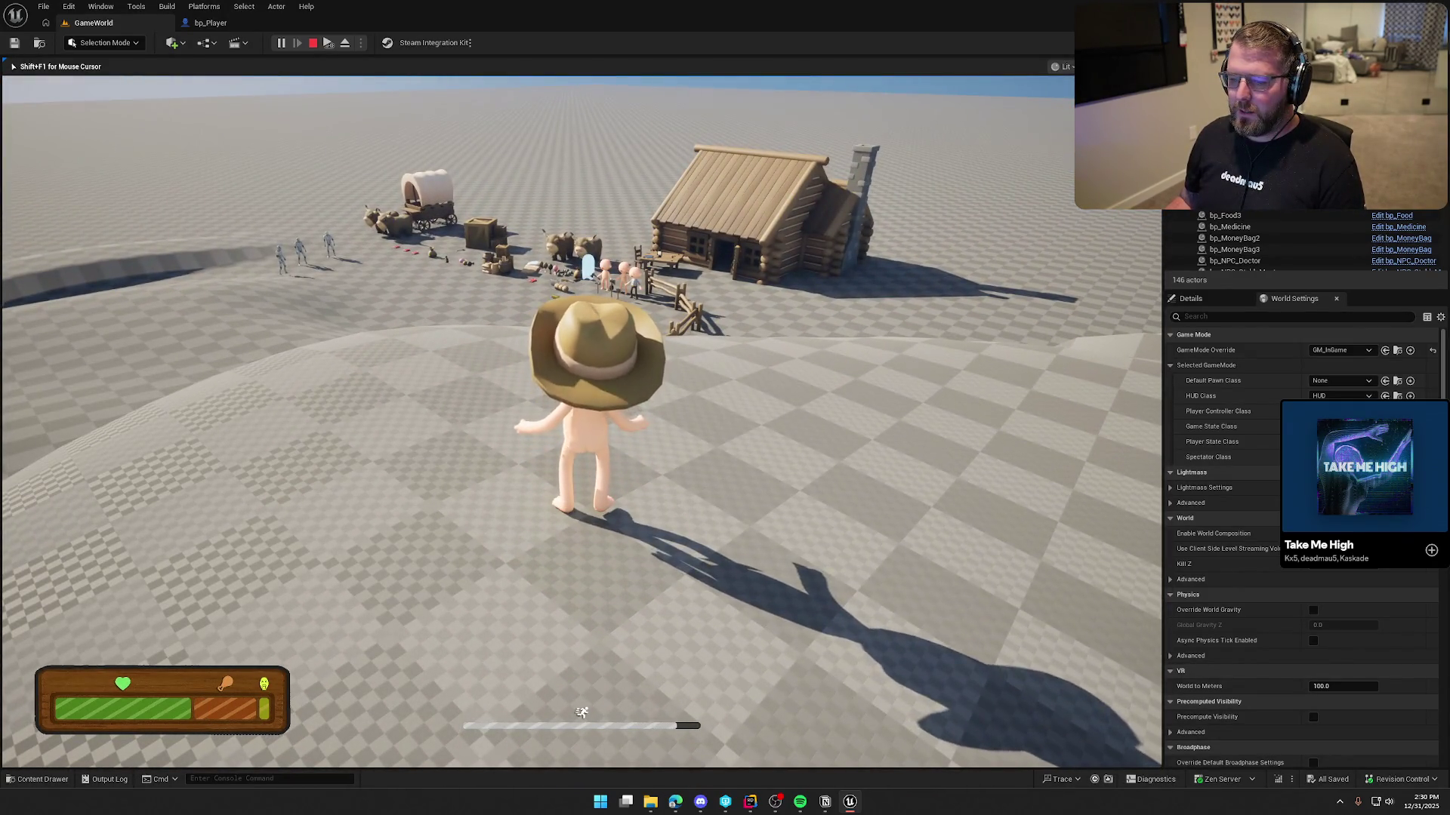
key(Escape)
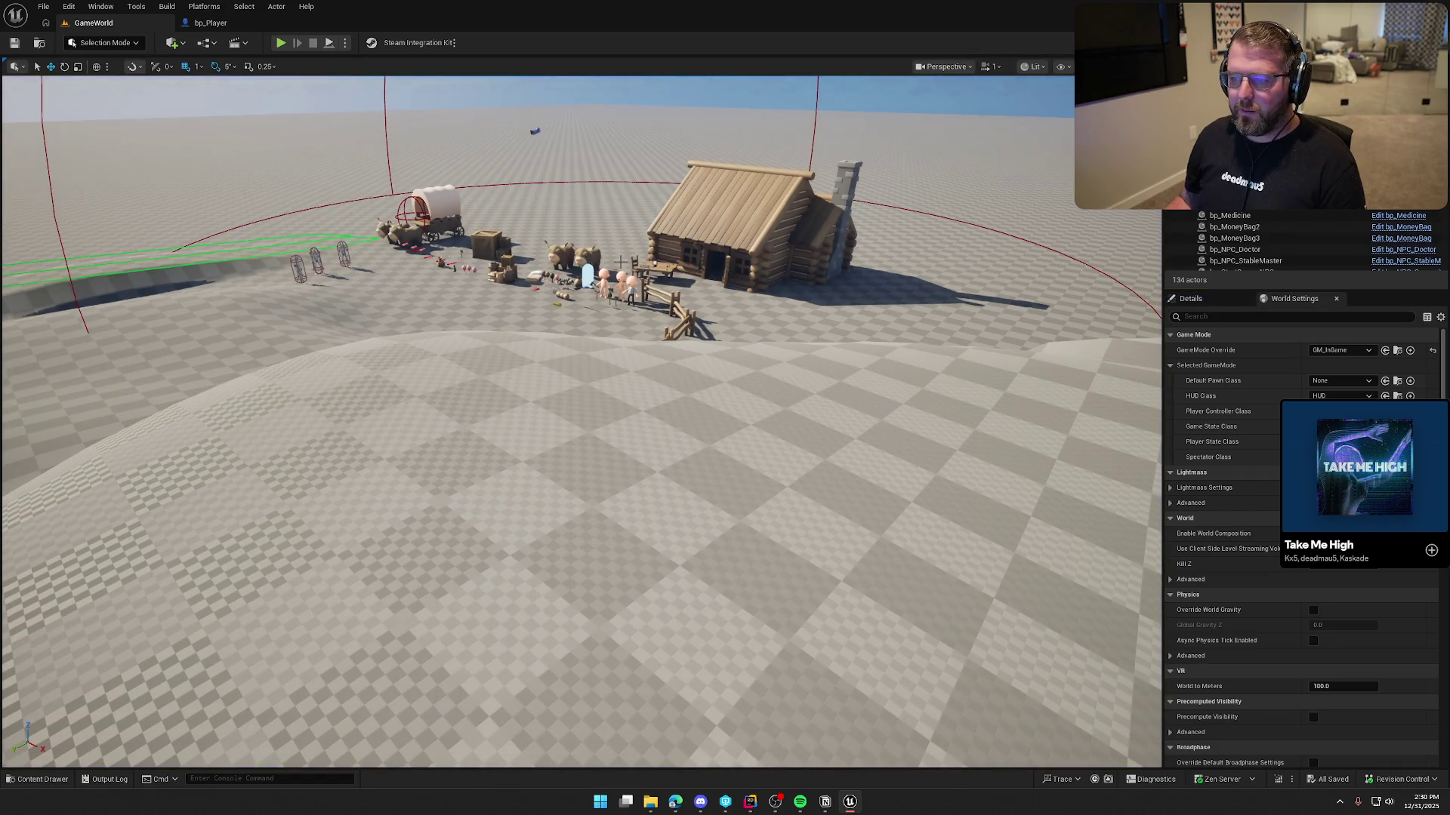
Select the sphere actor floating above the level and run a quick play-test
click(582, 97)
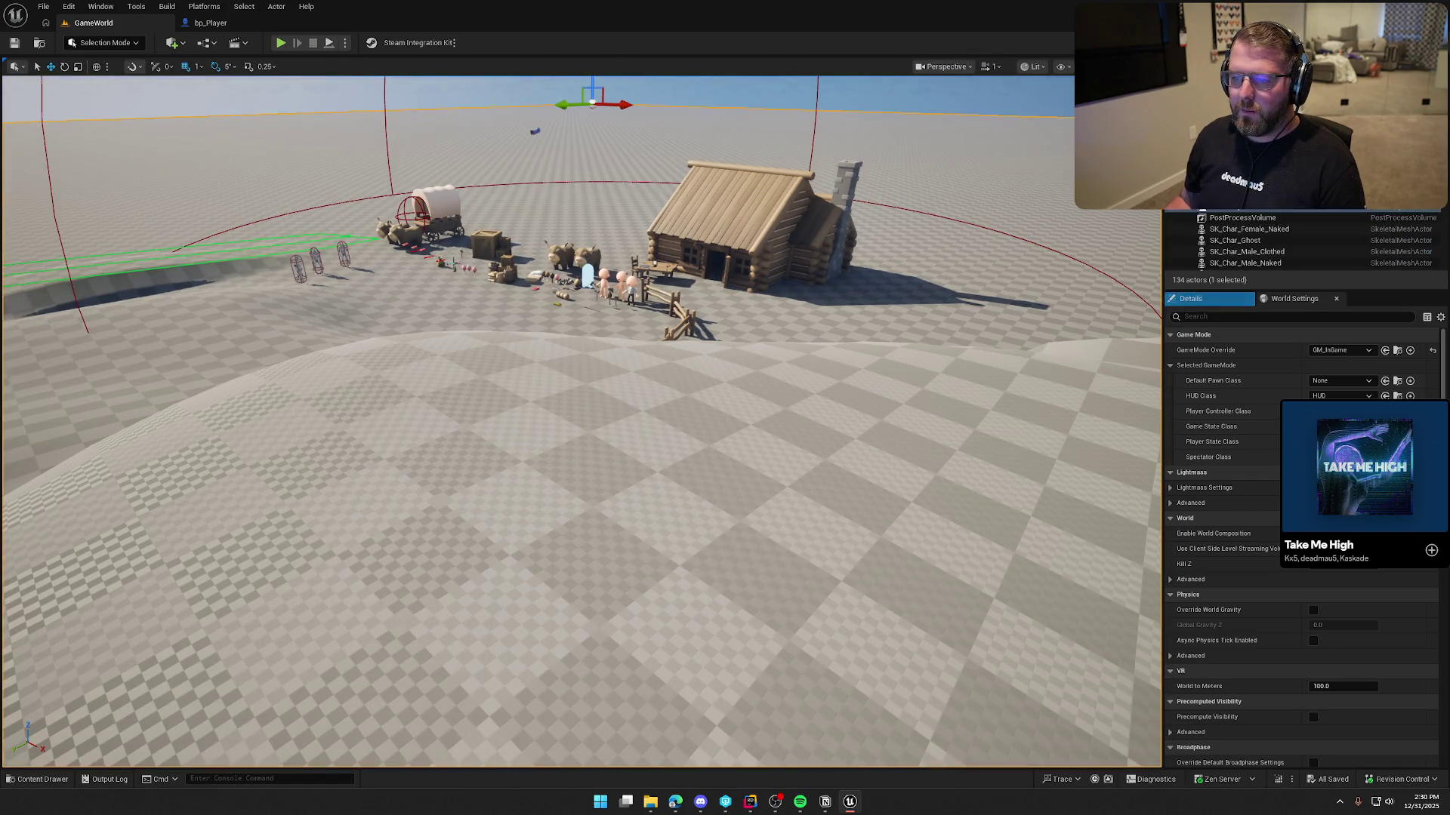
scroll(498, 236, up, 3)
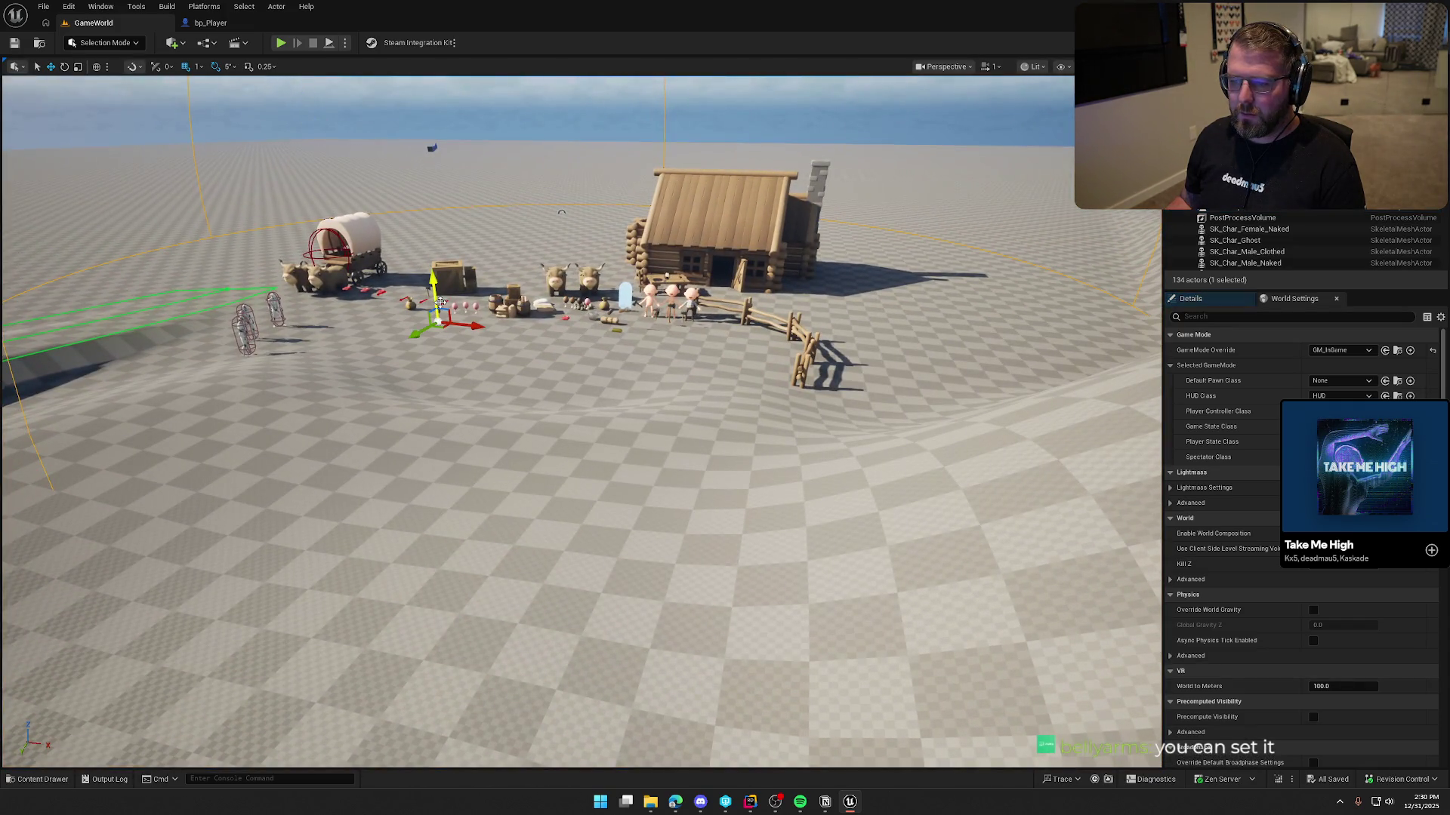
scroll(582, 423, down, 3)
scroll(581, 423, up, 3)
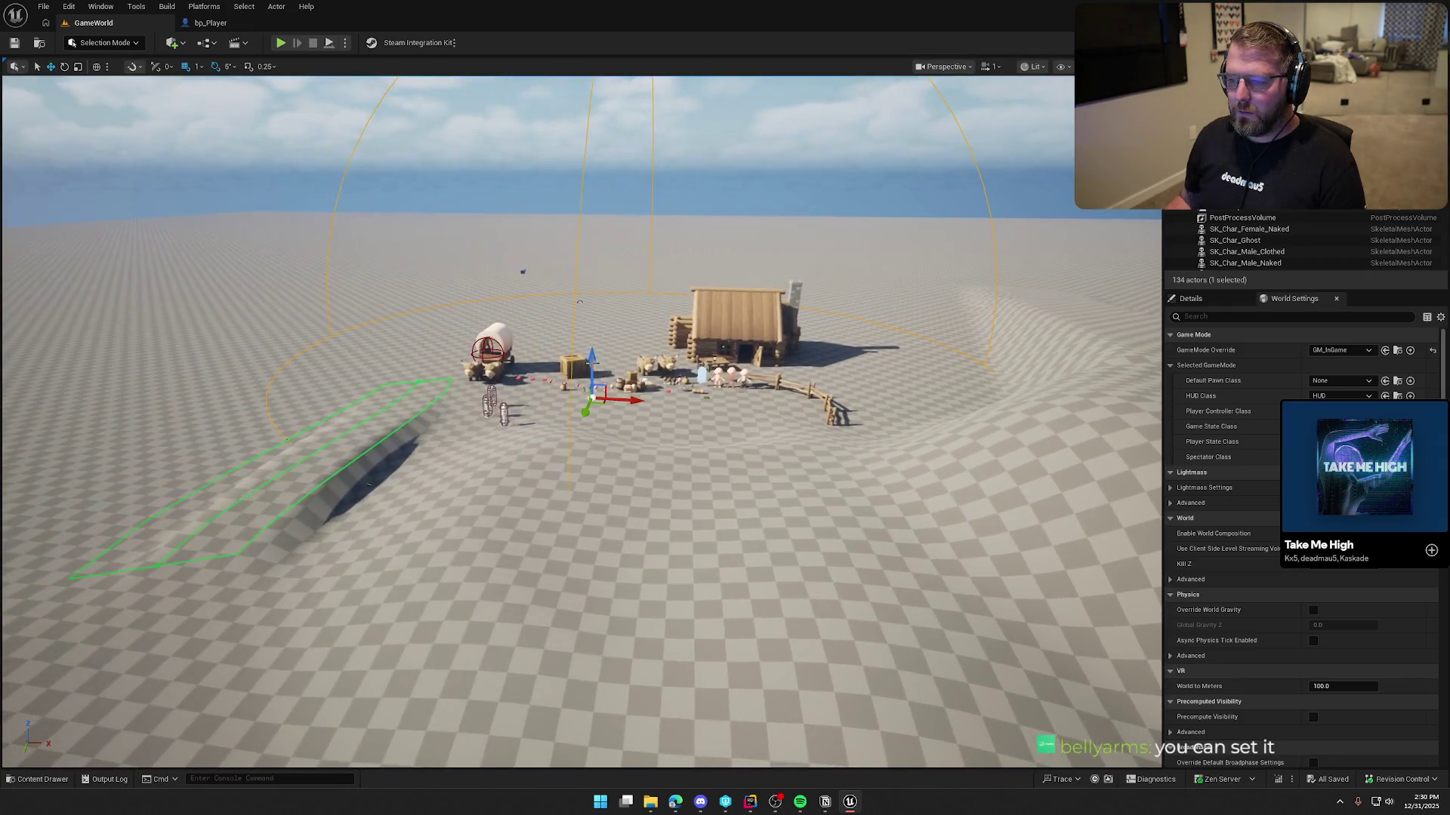
drag(667, 227, 667, 11)
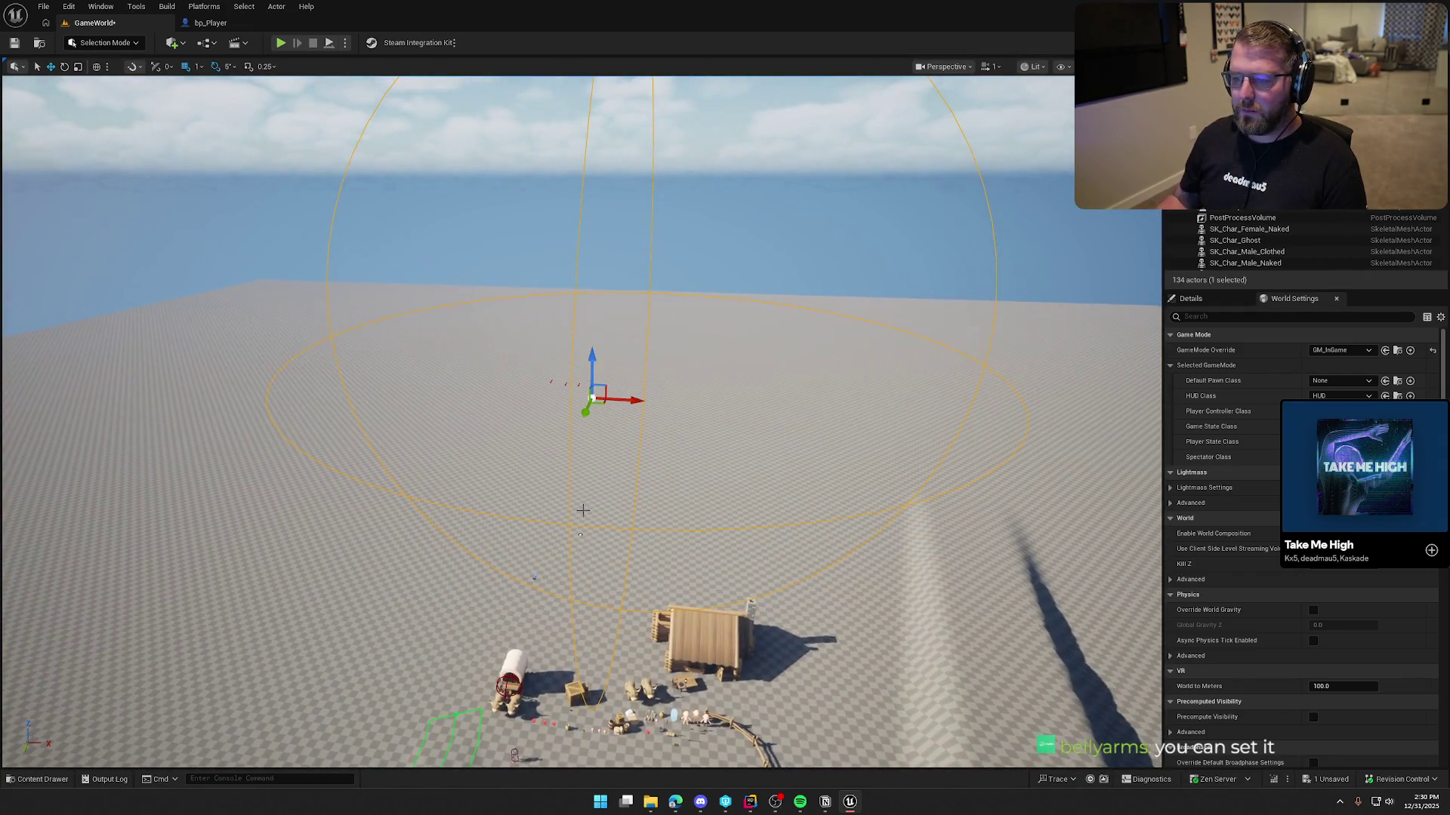
click(280, 42)
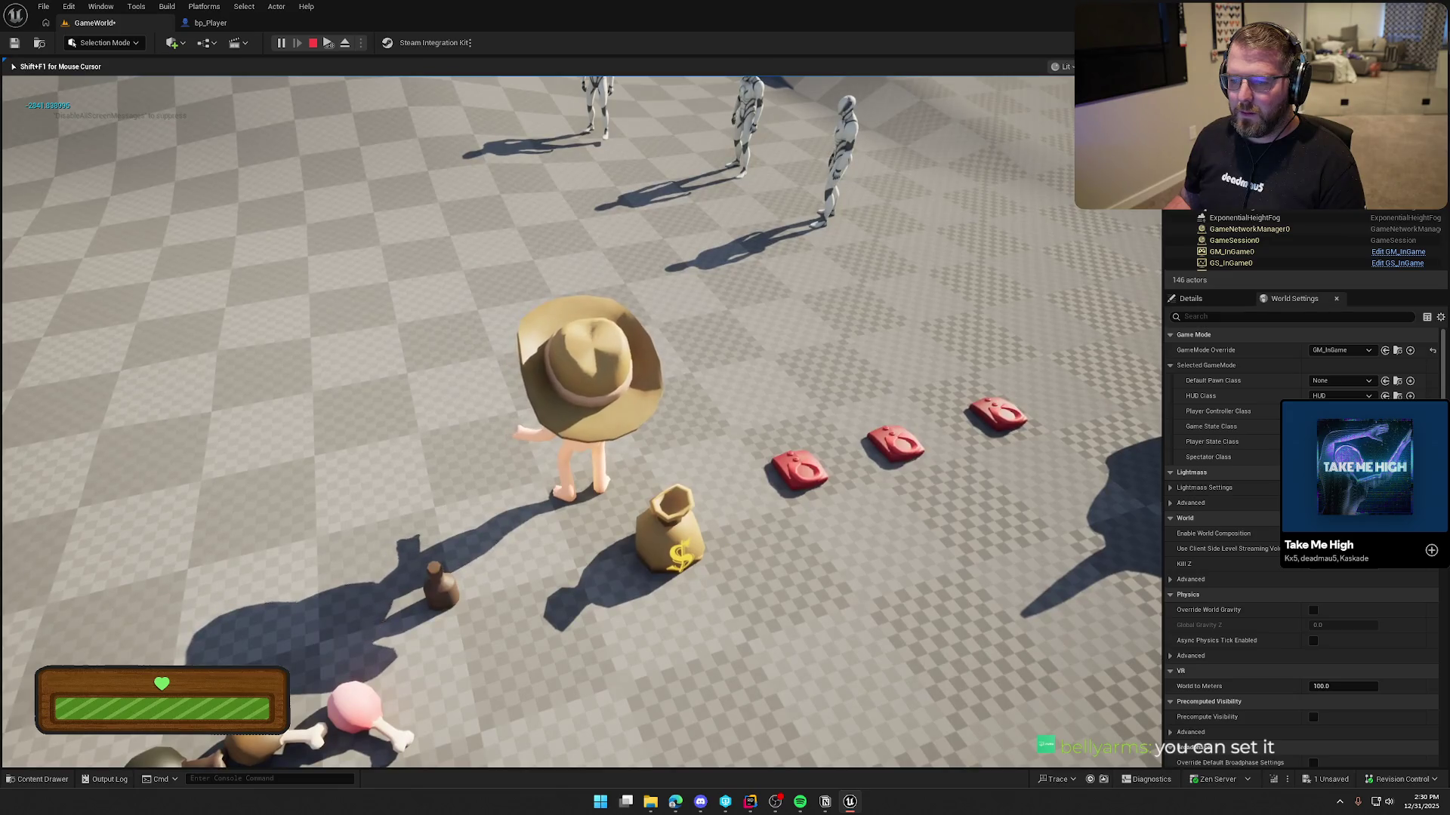
key(w)
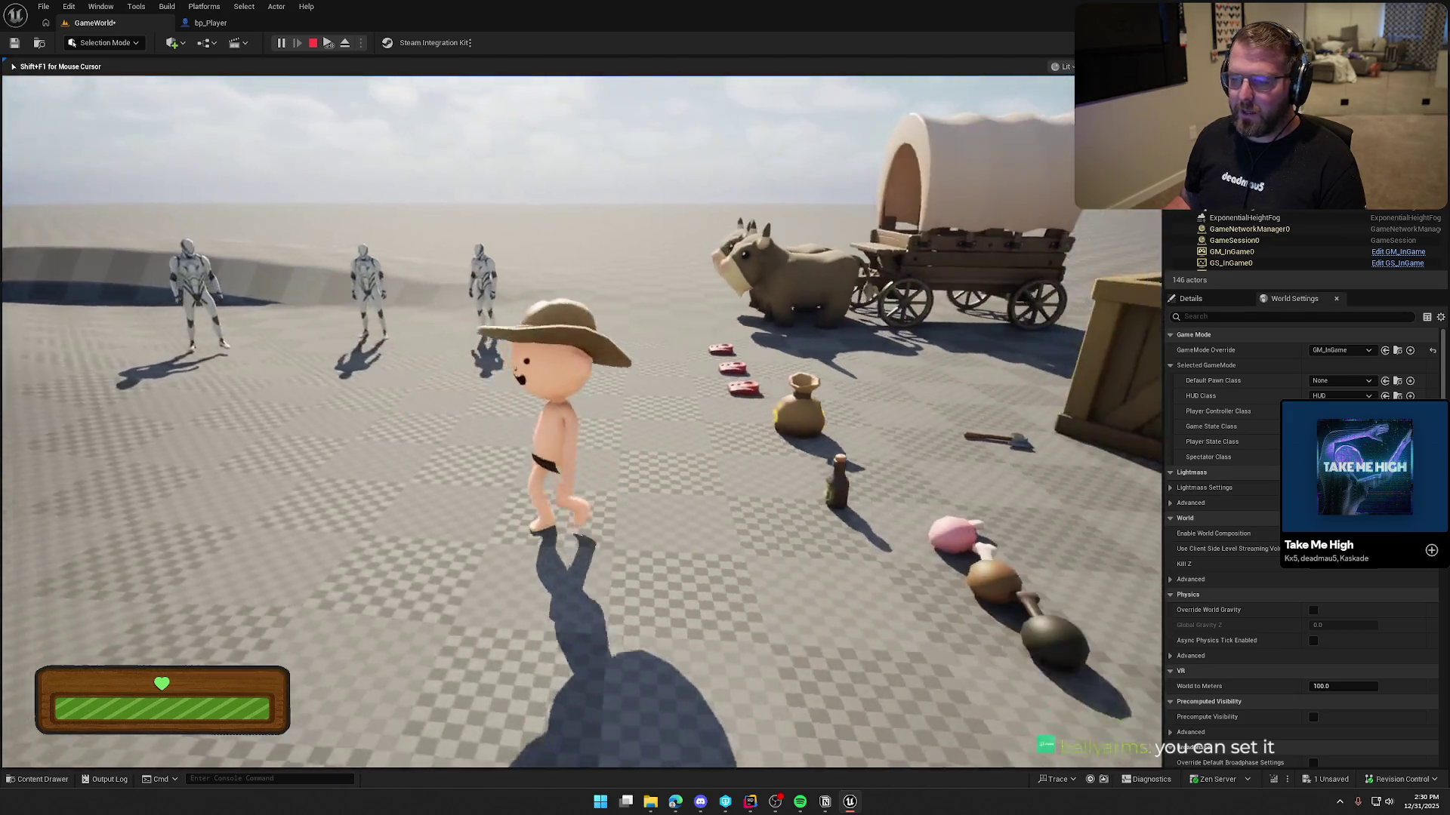
key(Escape)
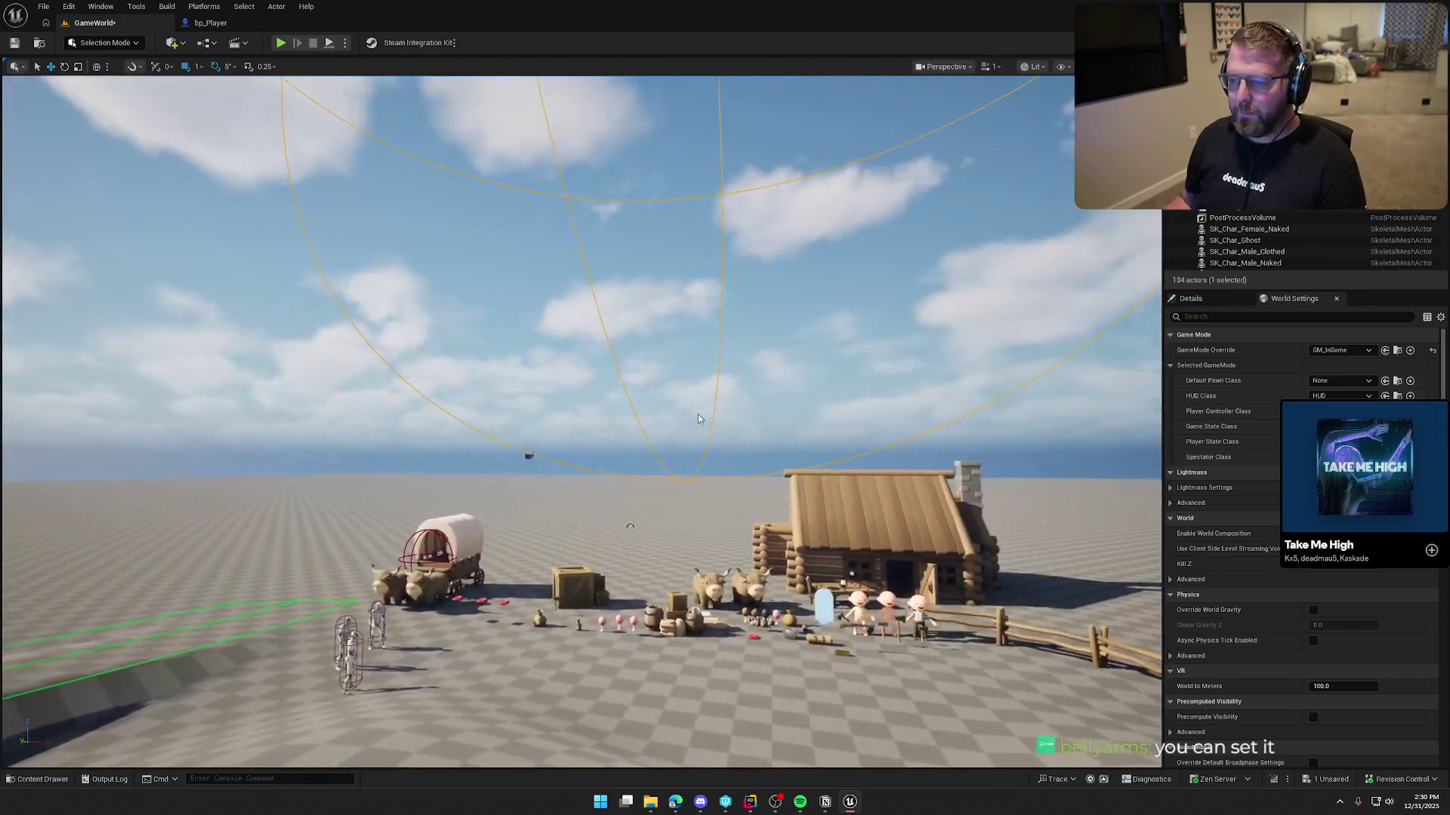
Check the sky view, then play-test again running forward and back
drag(699, 419, 699, 287)
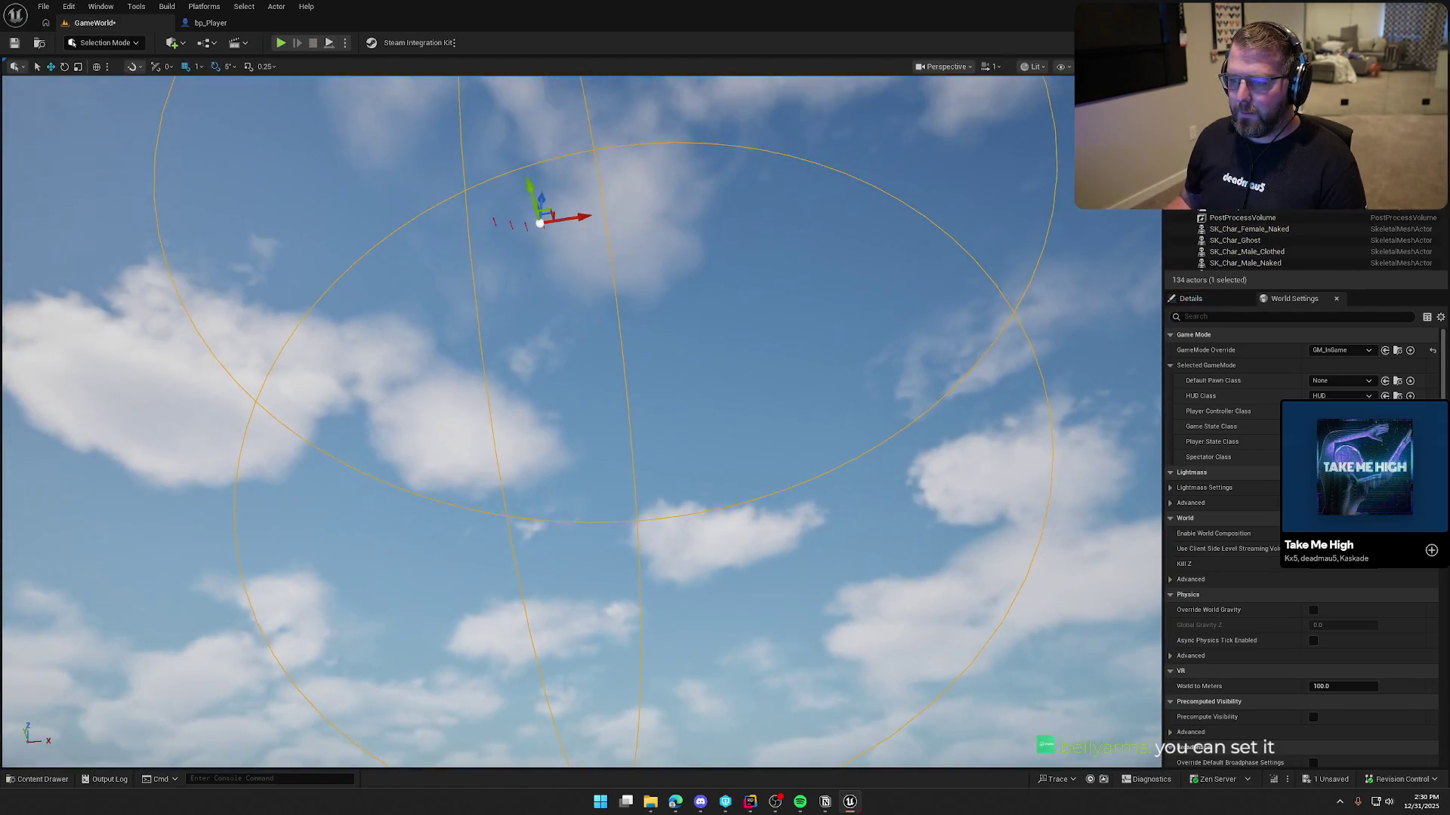
drag(541, 190, 542, 340)
click(280, 42)
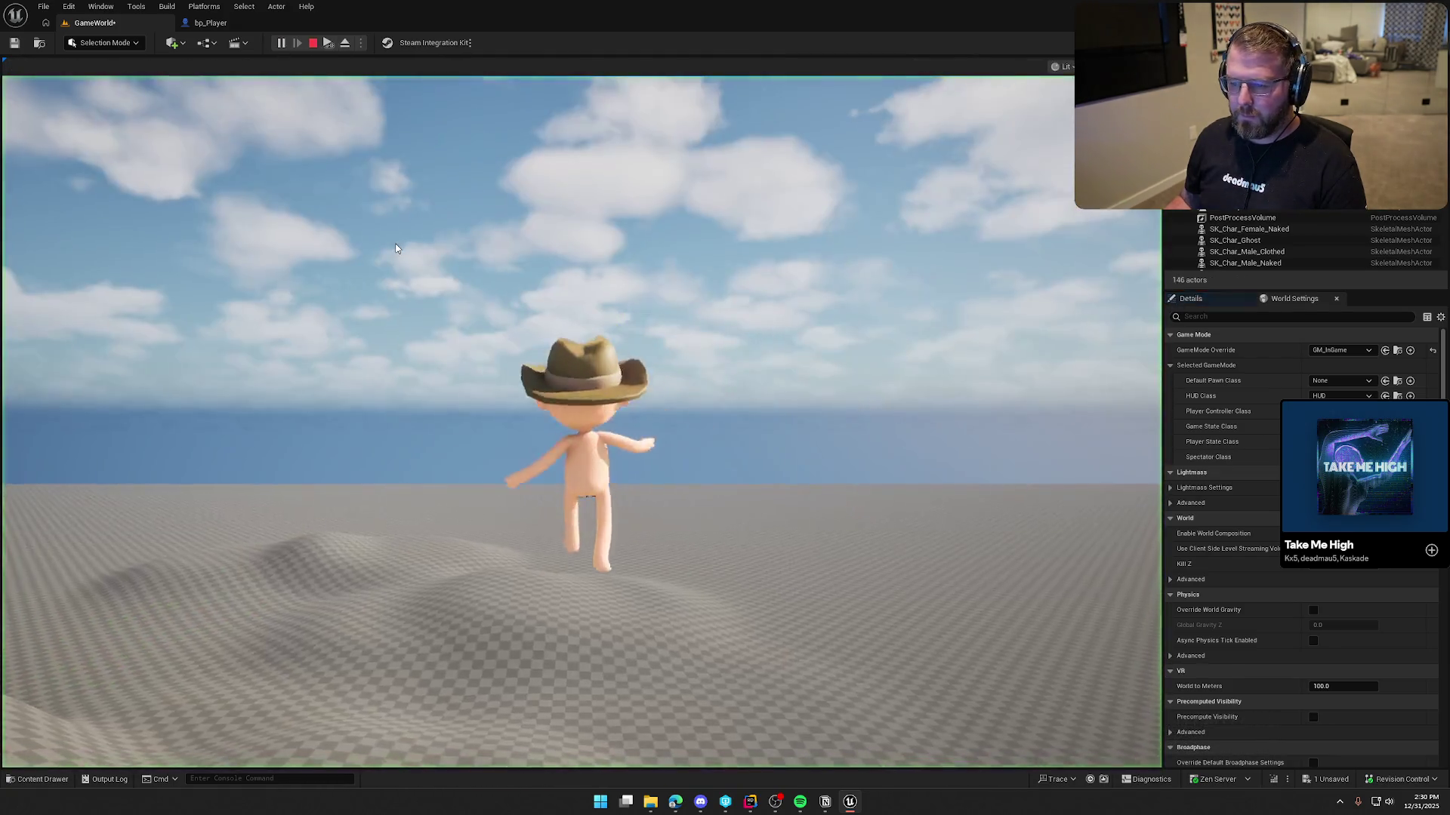
key(w)
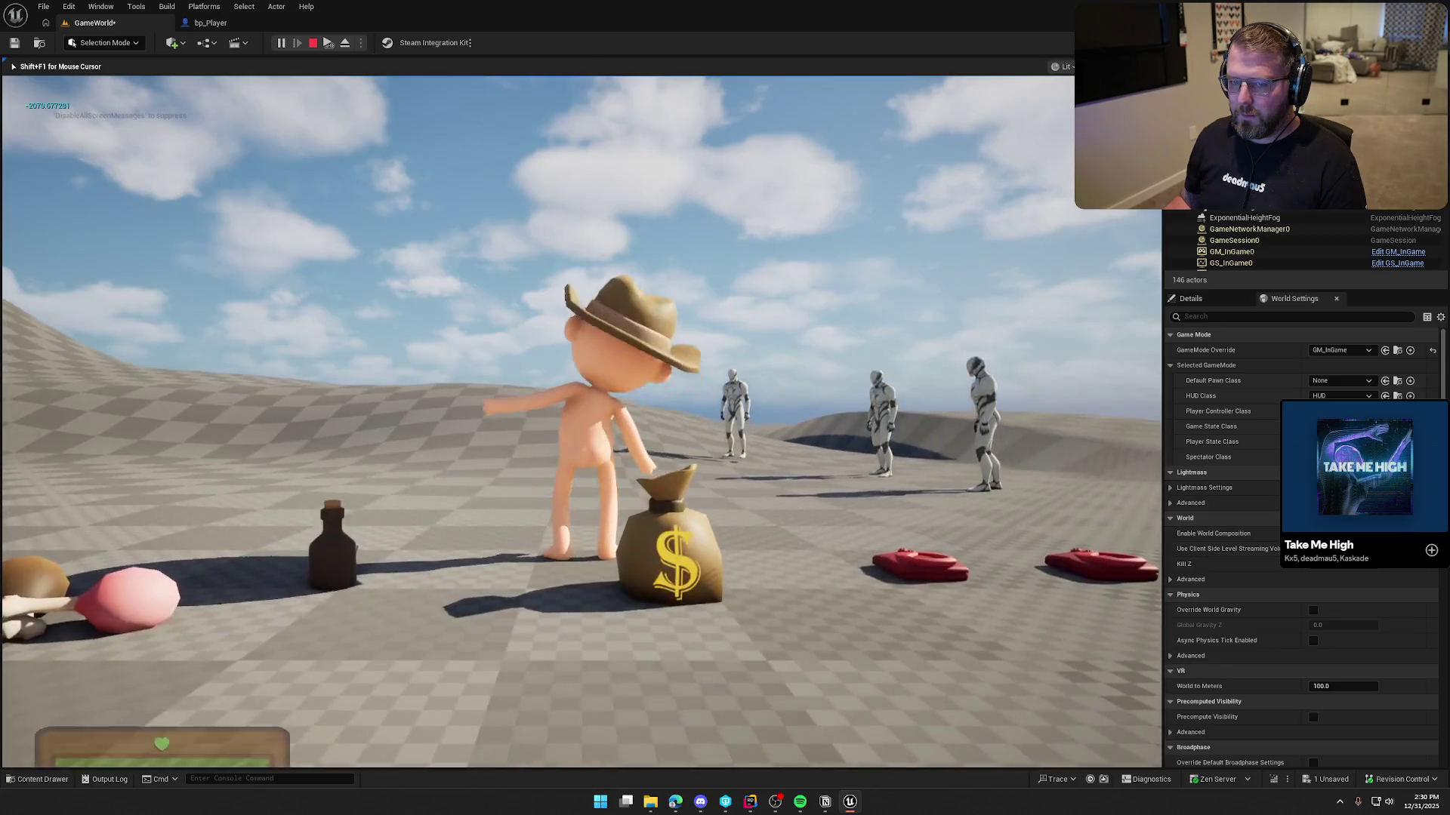
key(s)
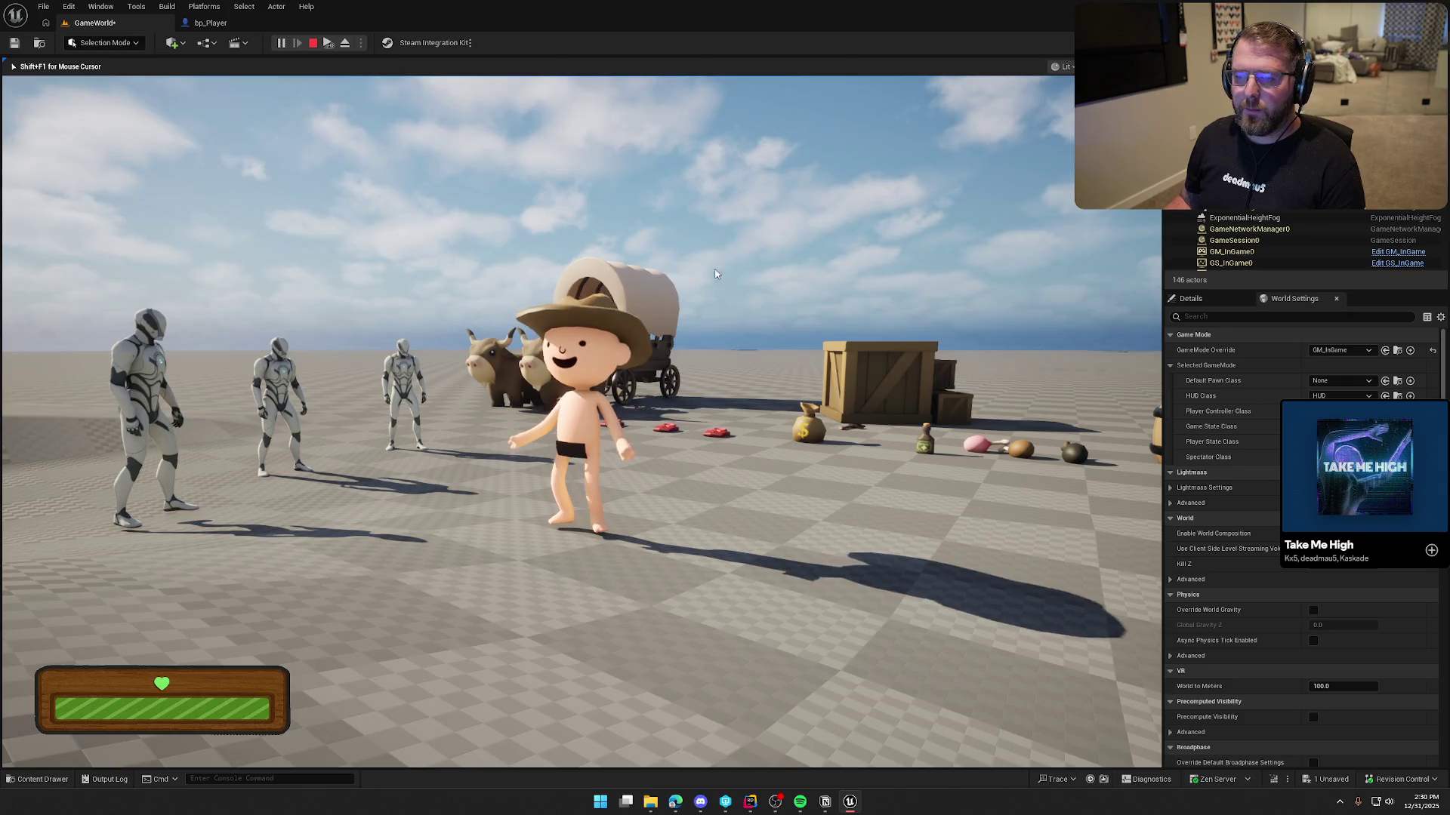
key(Escape)
Frame the sphere actor, drag it down toward the ground, and play-test once more
key(f)
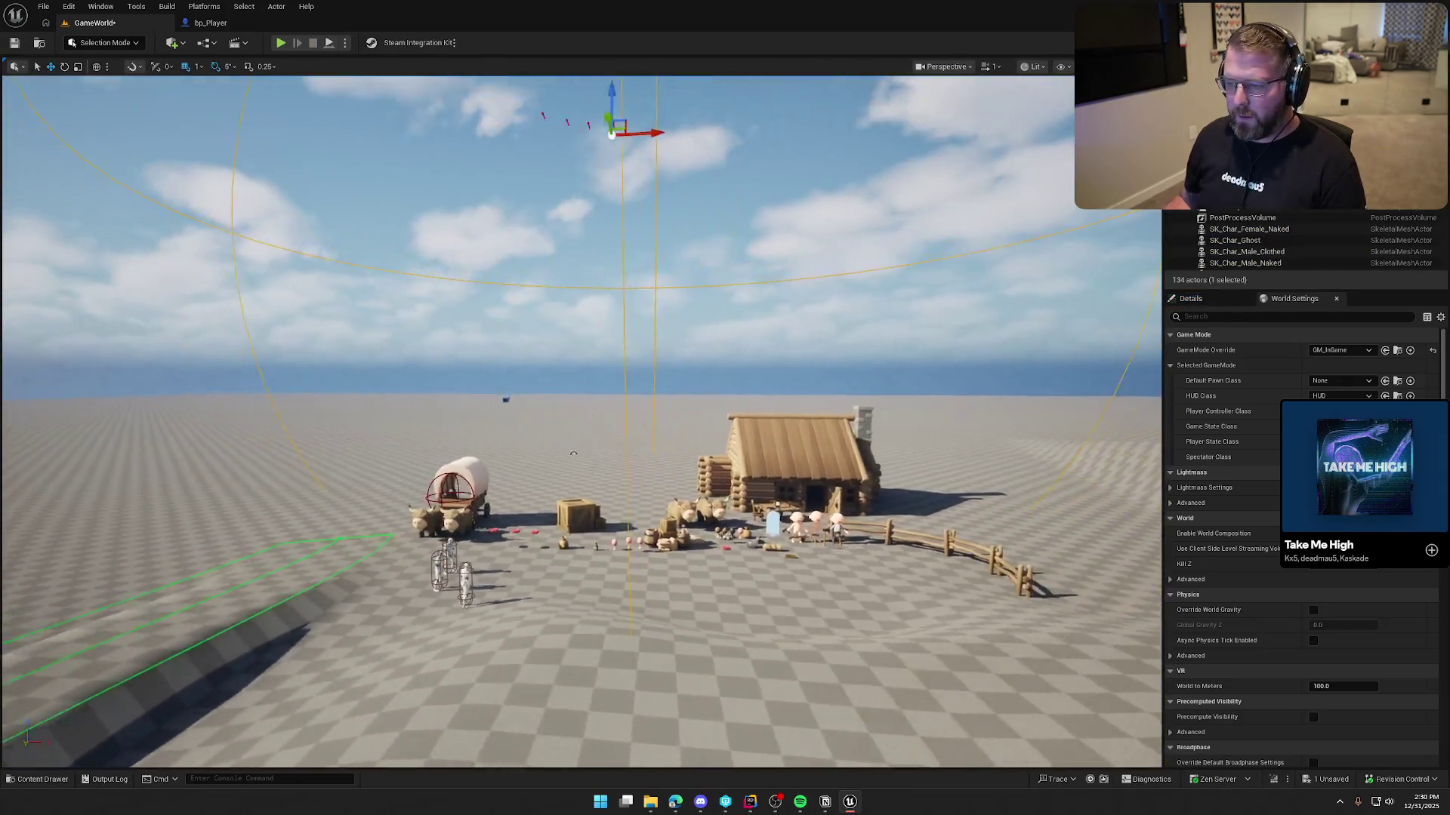
drag(608, 134, 607, 265)
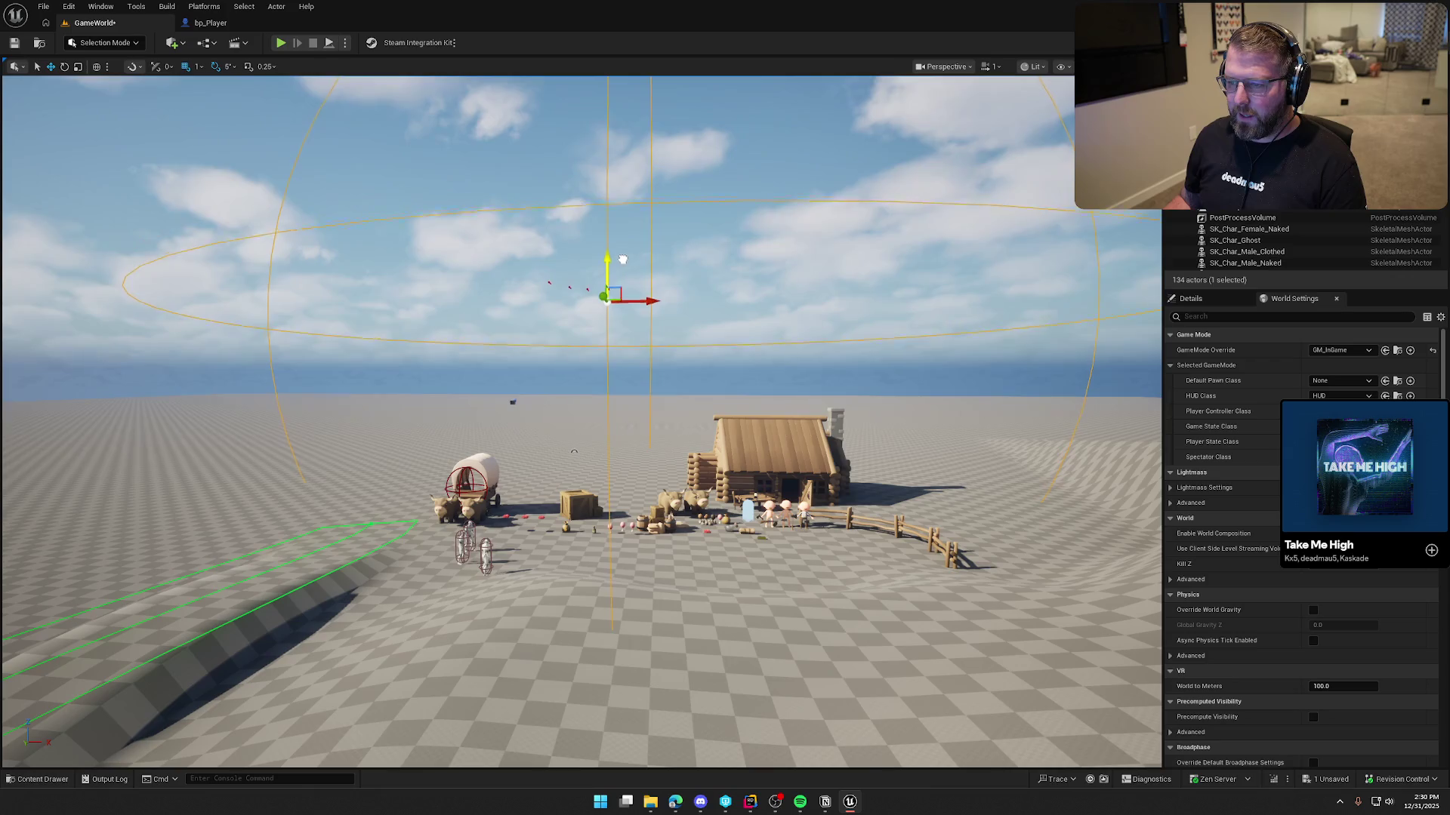
click(280, 43)
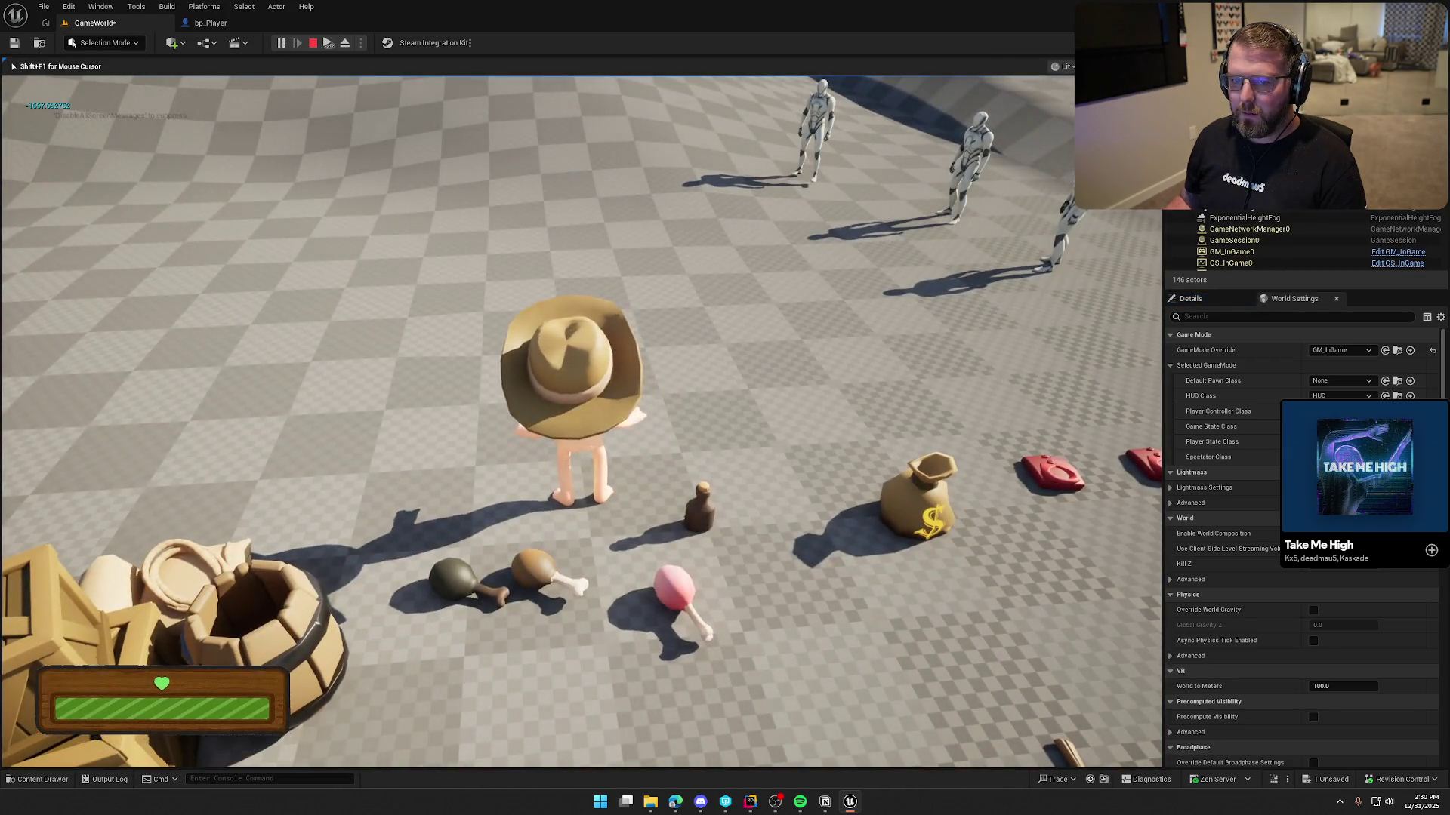
key(w)
key(Escape)
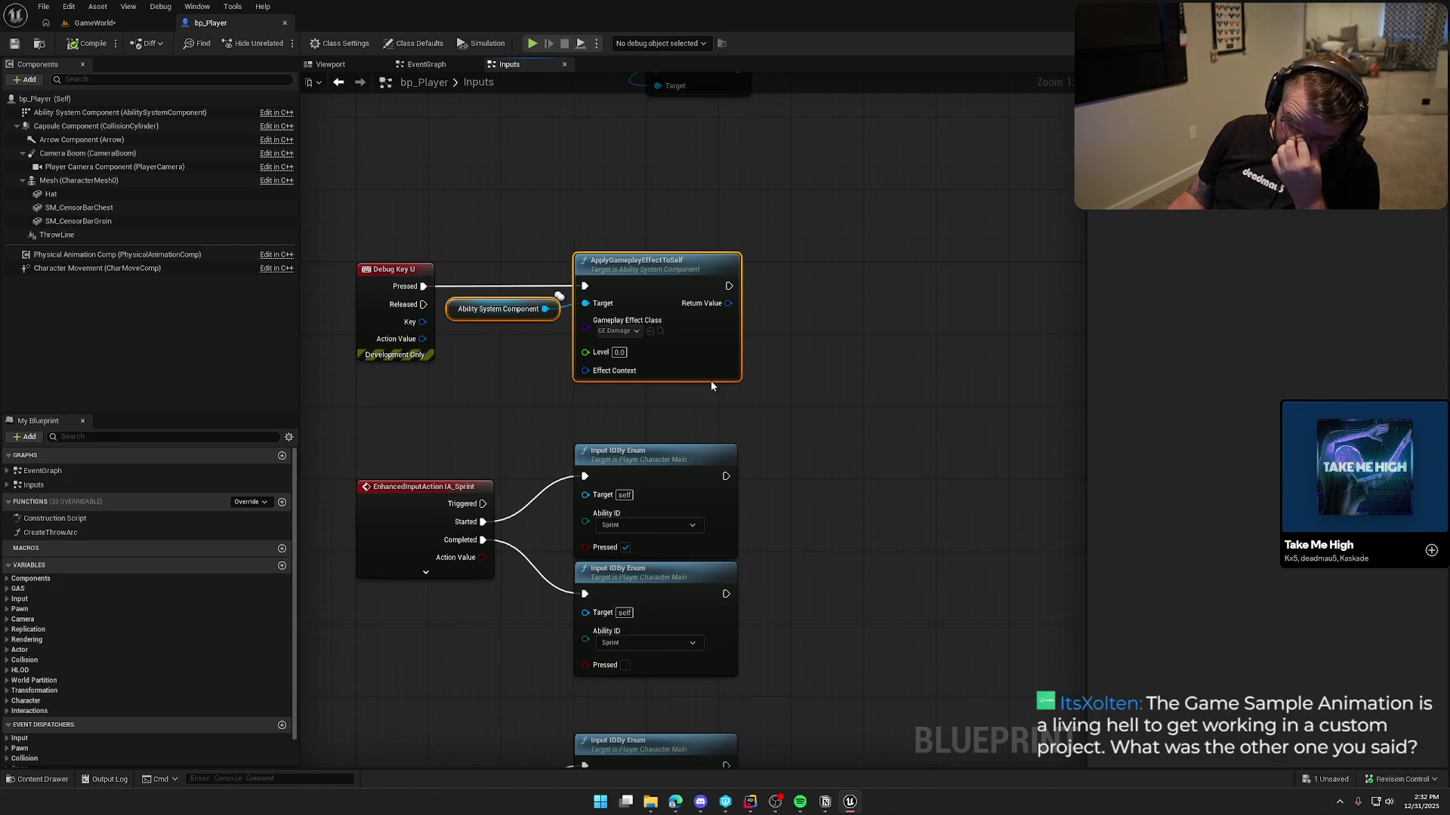
Open GE_Damage from GAS/Effects and dock it beside bp_Player
click(660, 332)
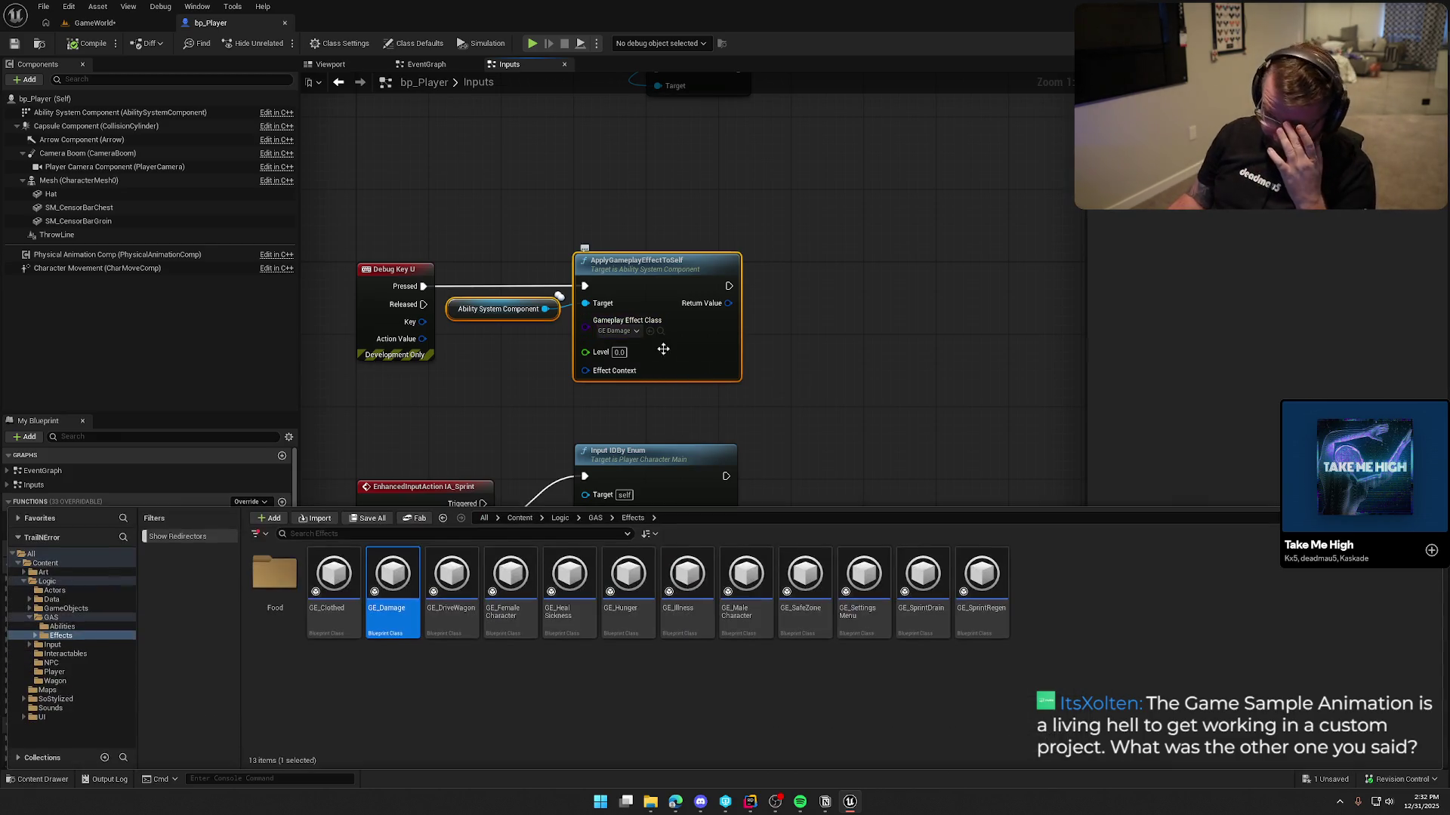
double_click(396, 574)
drag(559, 160, 389, 28)
Expand Modifiers > Index [0] > Modifier Magnitude to show the 10.0 scalable float, then open the Epic Games Launcher tray menu
click(8, 162)
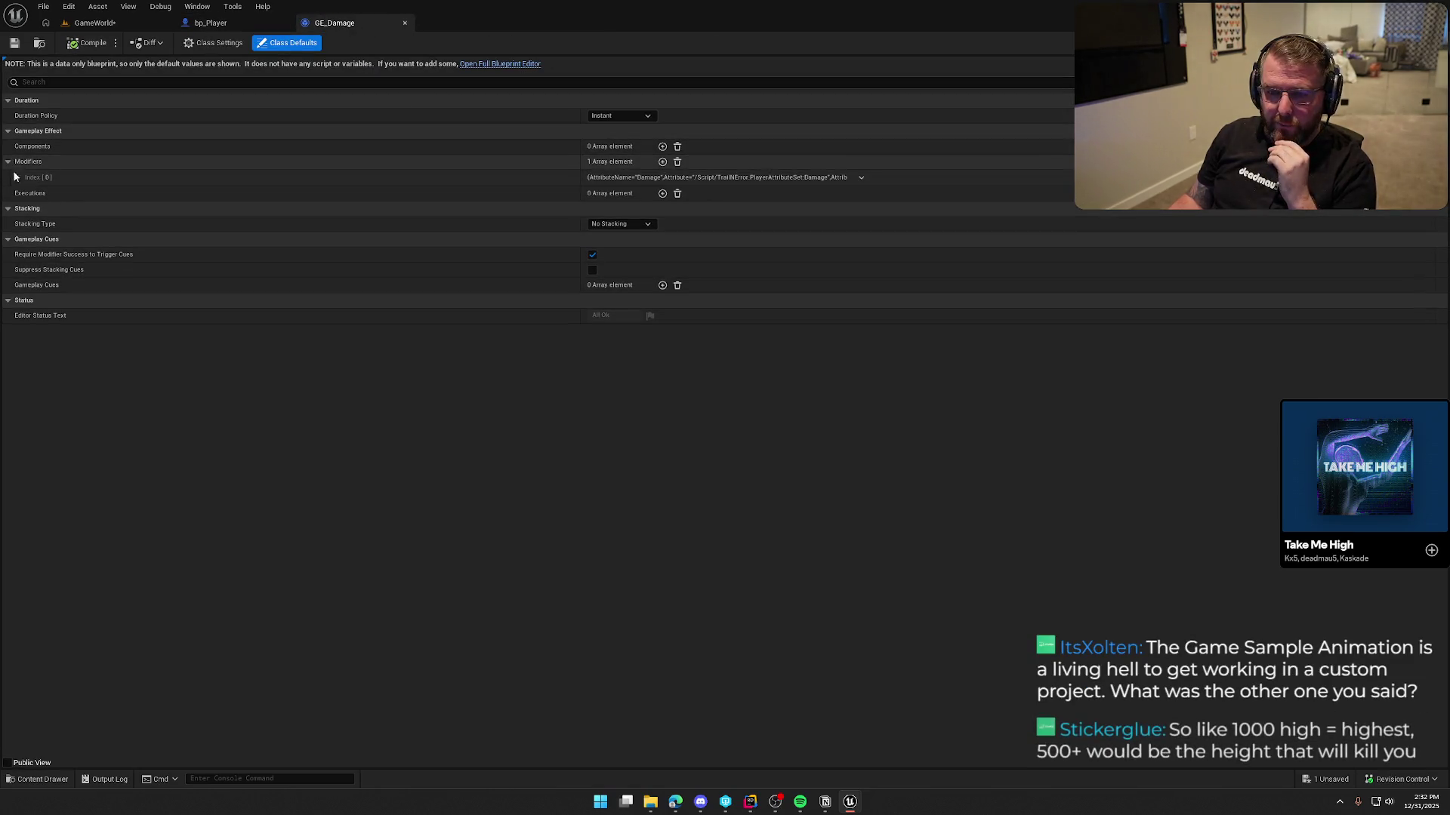
click(17, 176)
click(26, 225)
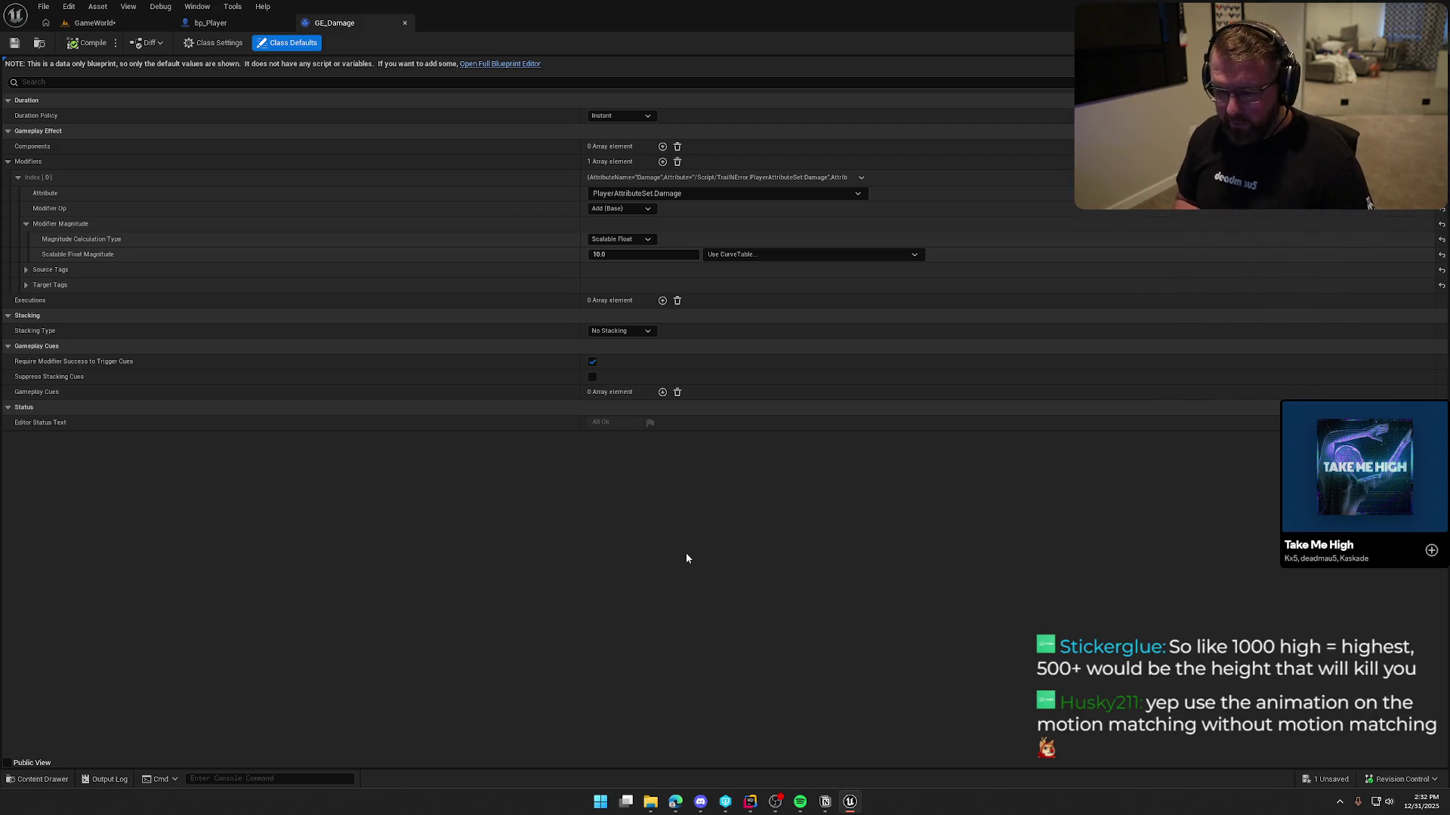
click(1340, 802)
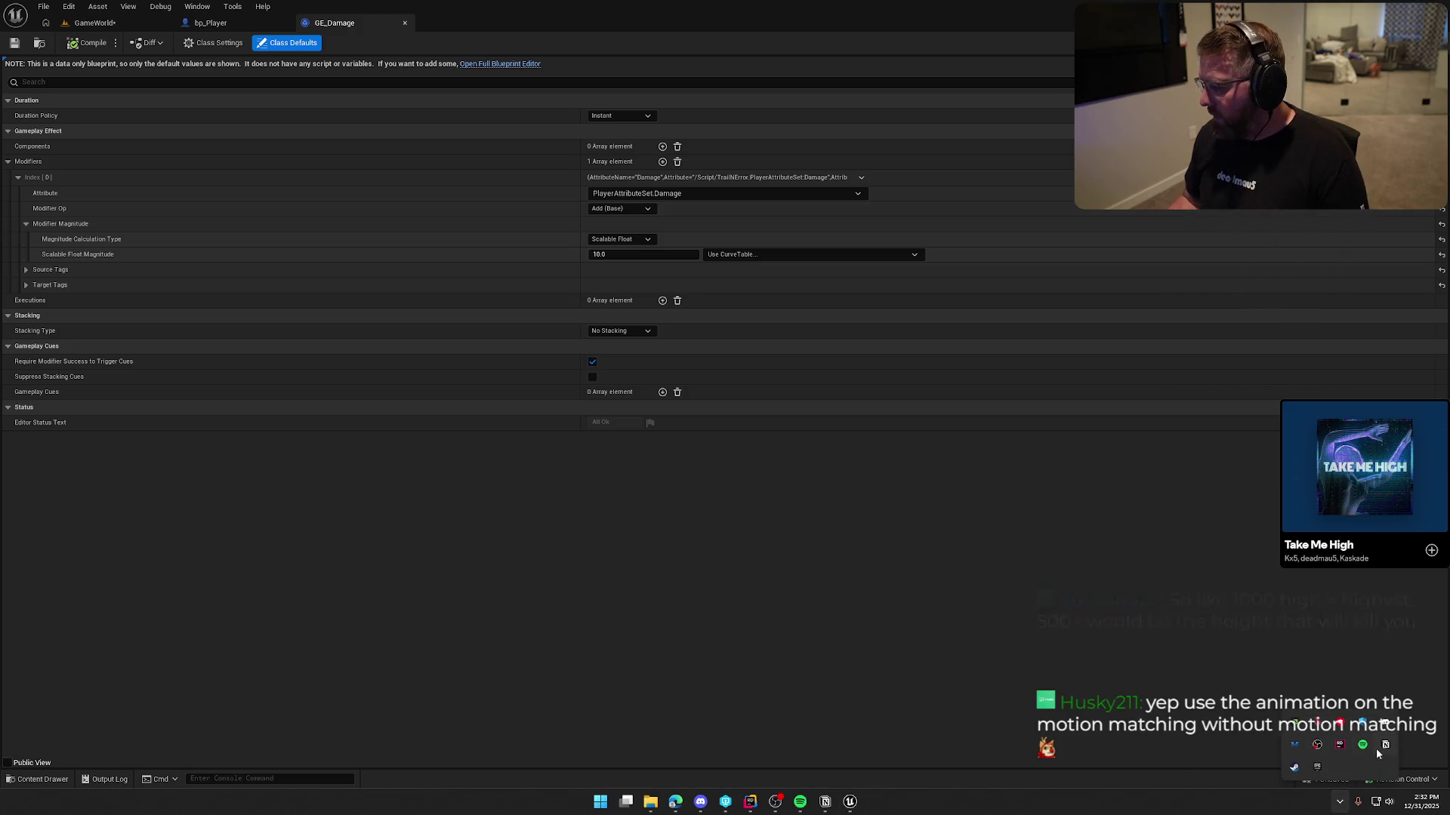
right_click(1320, 769)
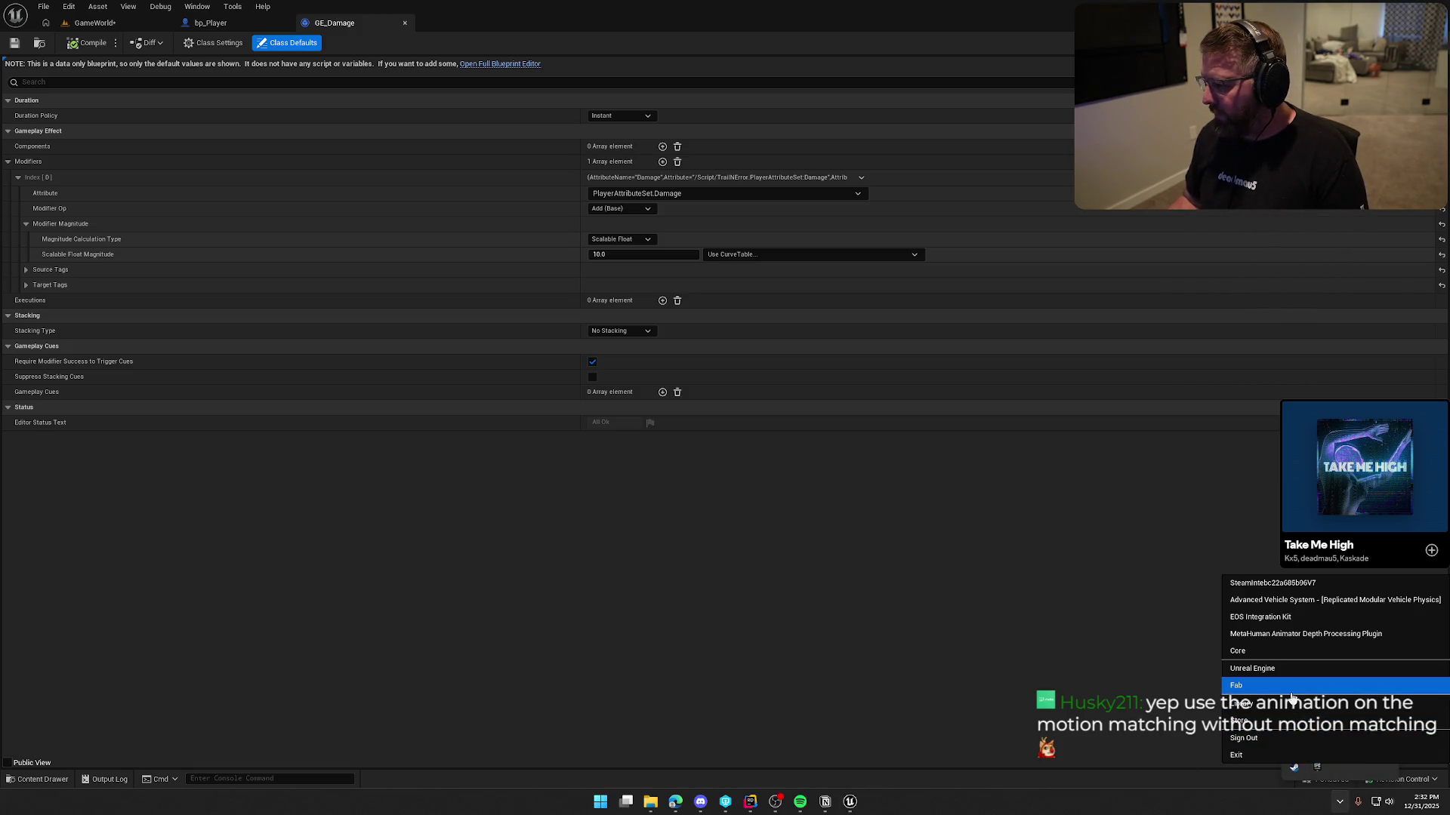
click(1290, 693)
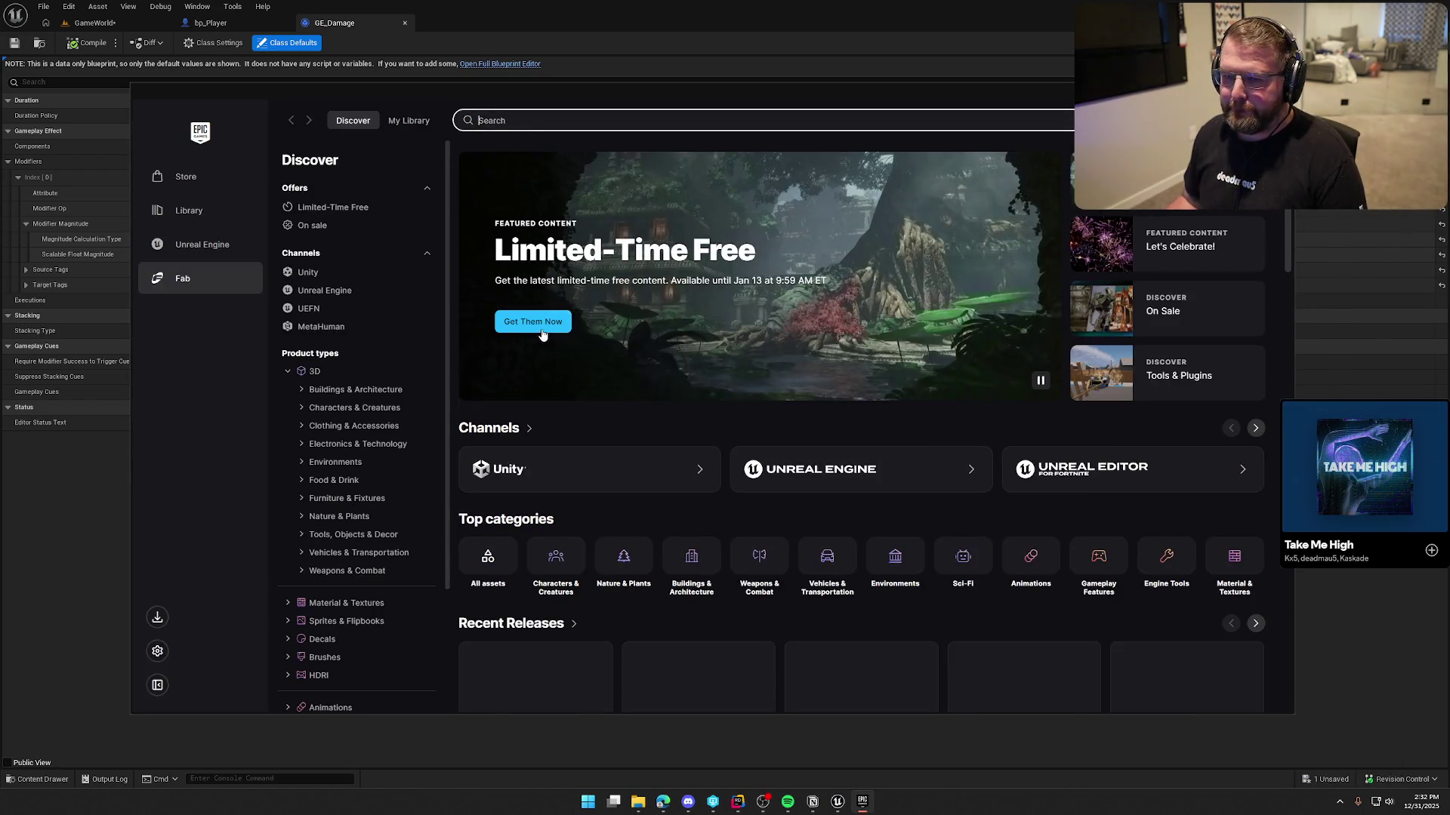
text(animation)
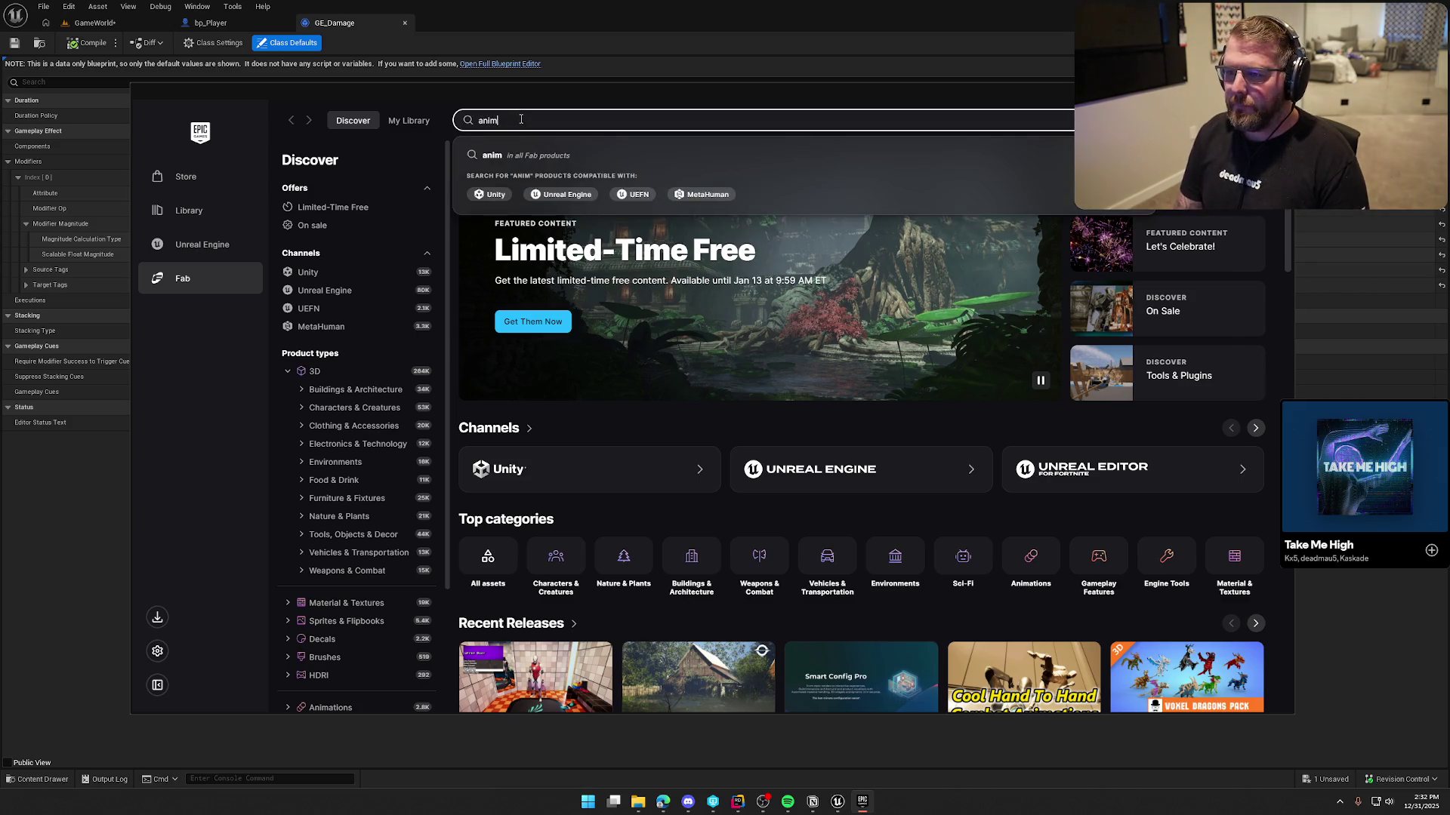
key(Return)
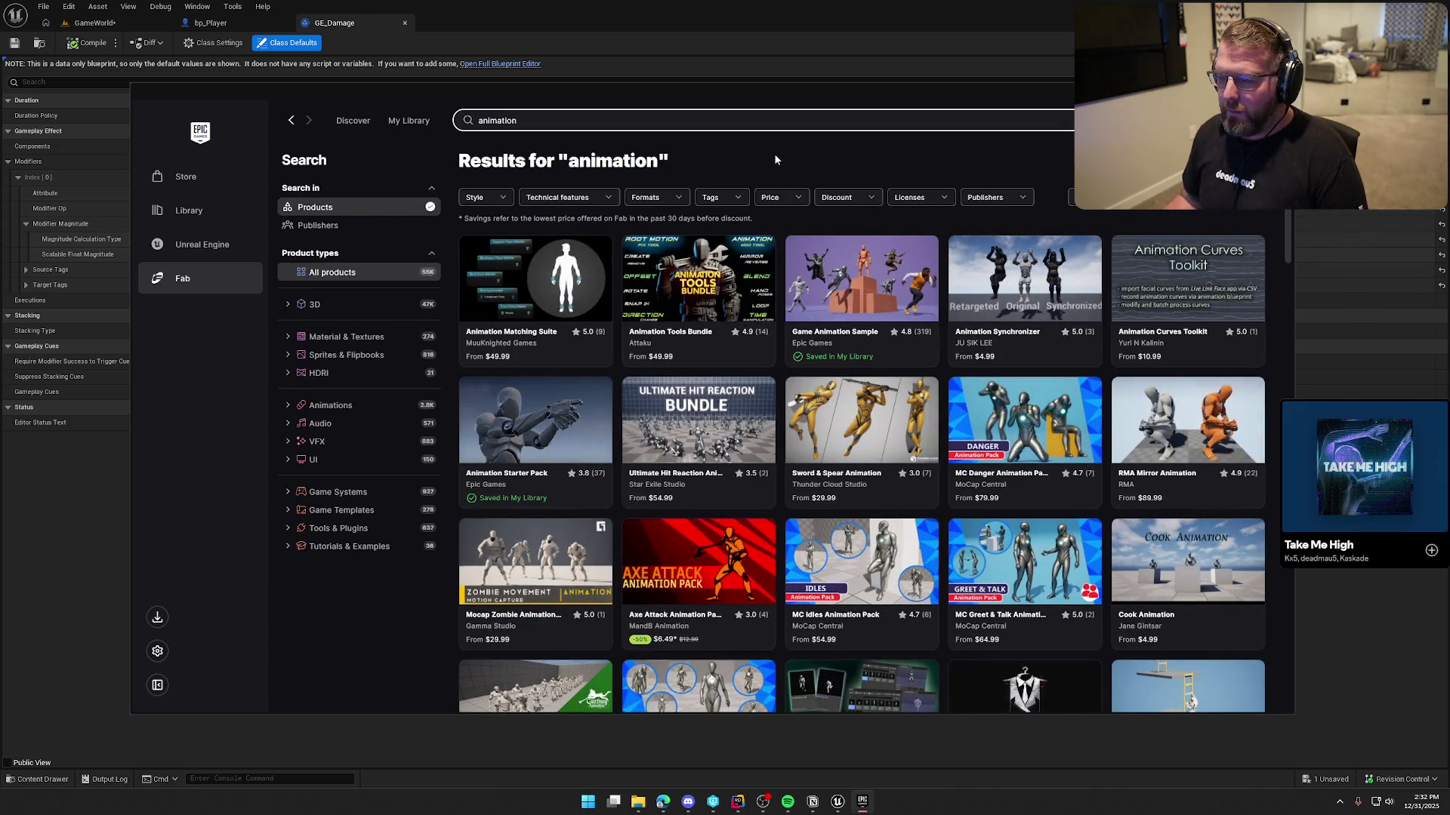
click(533, 430)
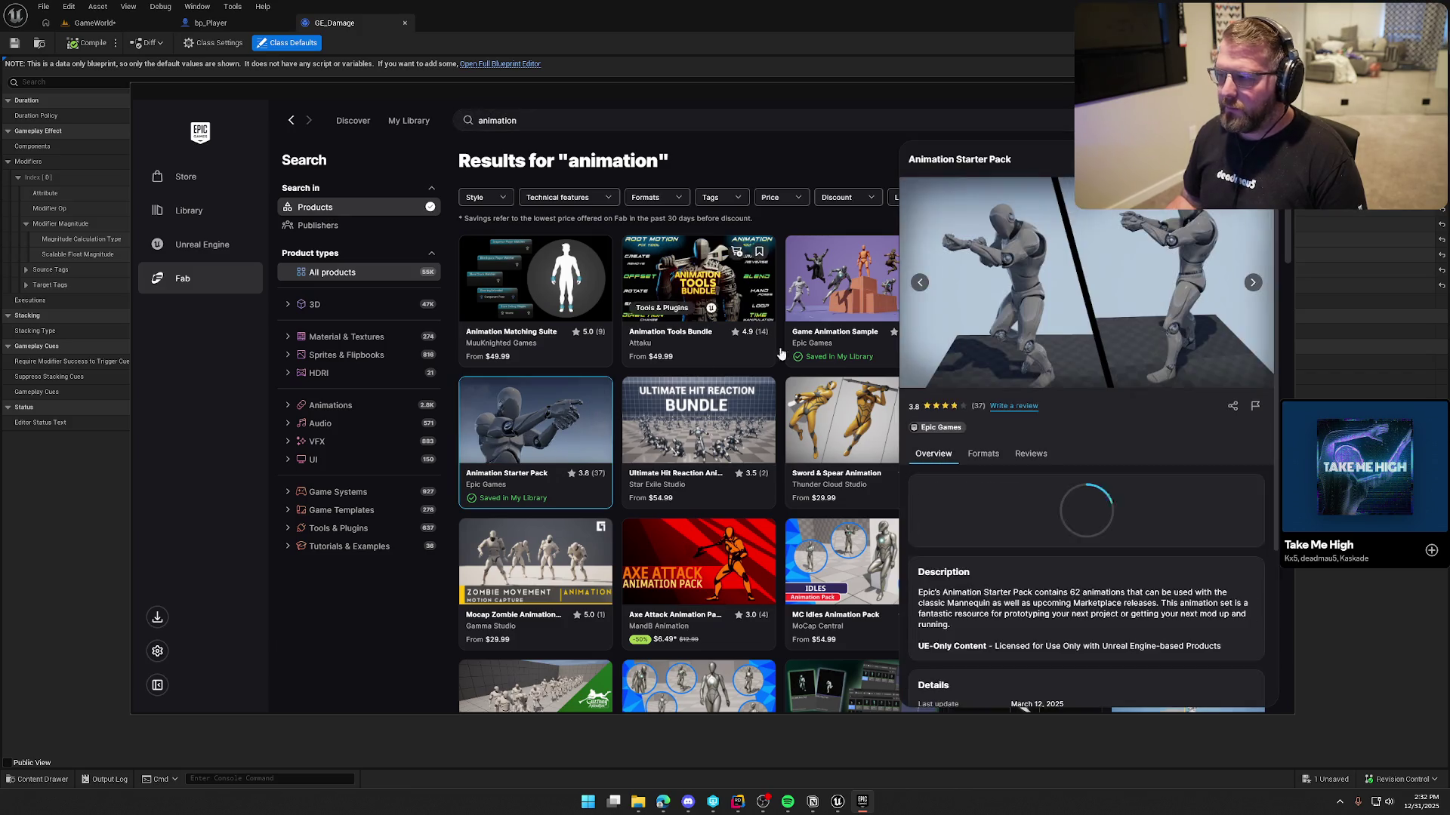
drag(798, 102, 658, 105)
click(1112, 285)
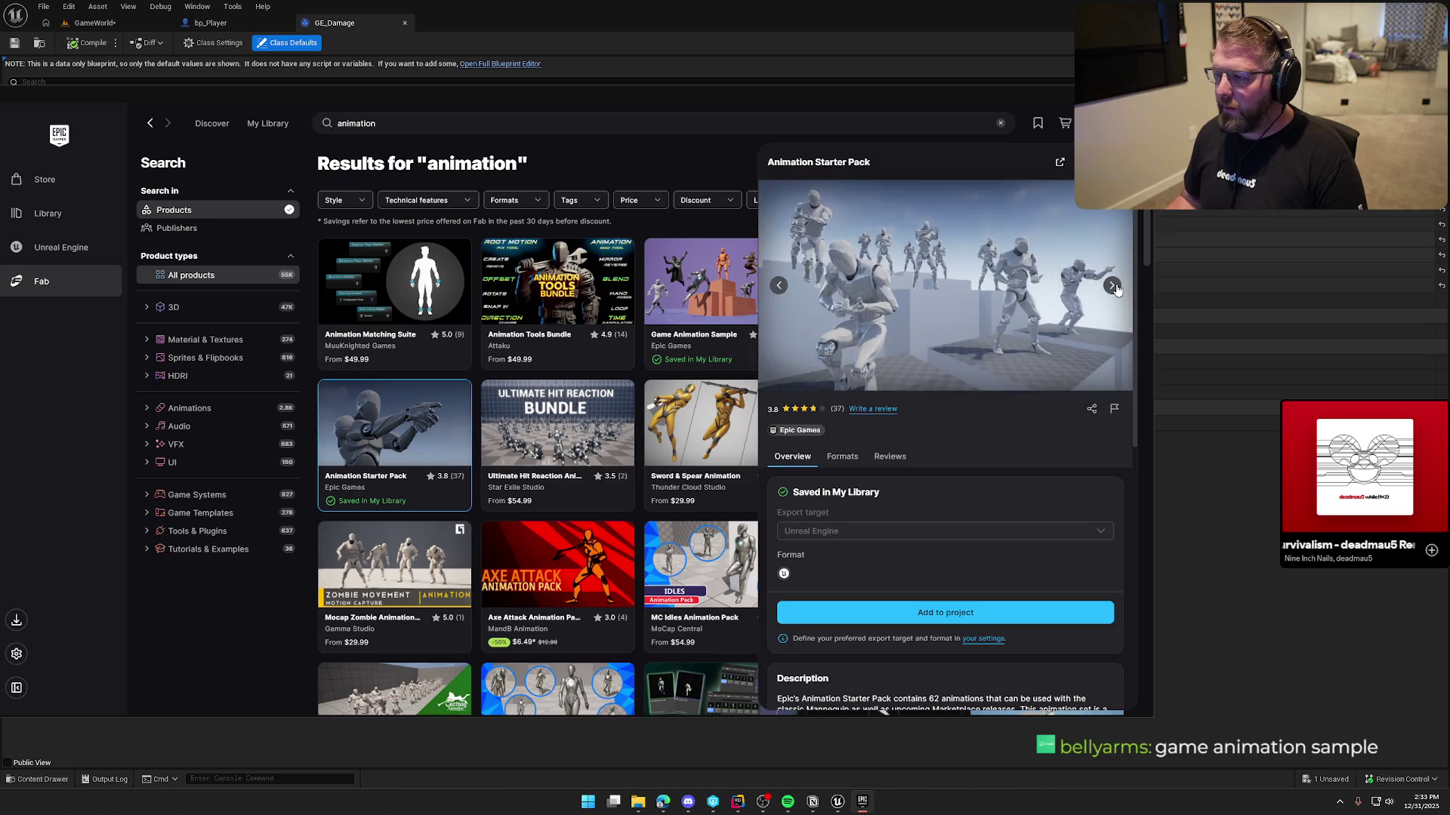
click(1114, 287)
click(1114, 287)
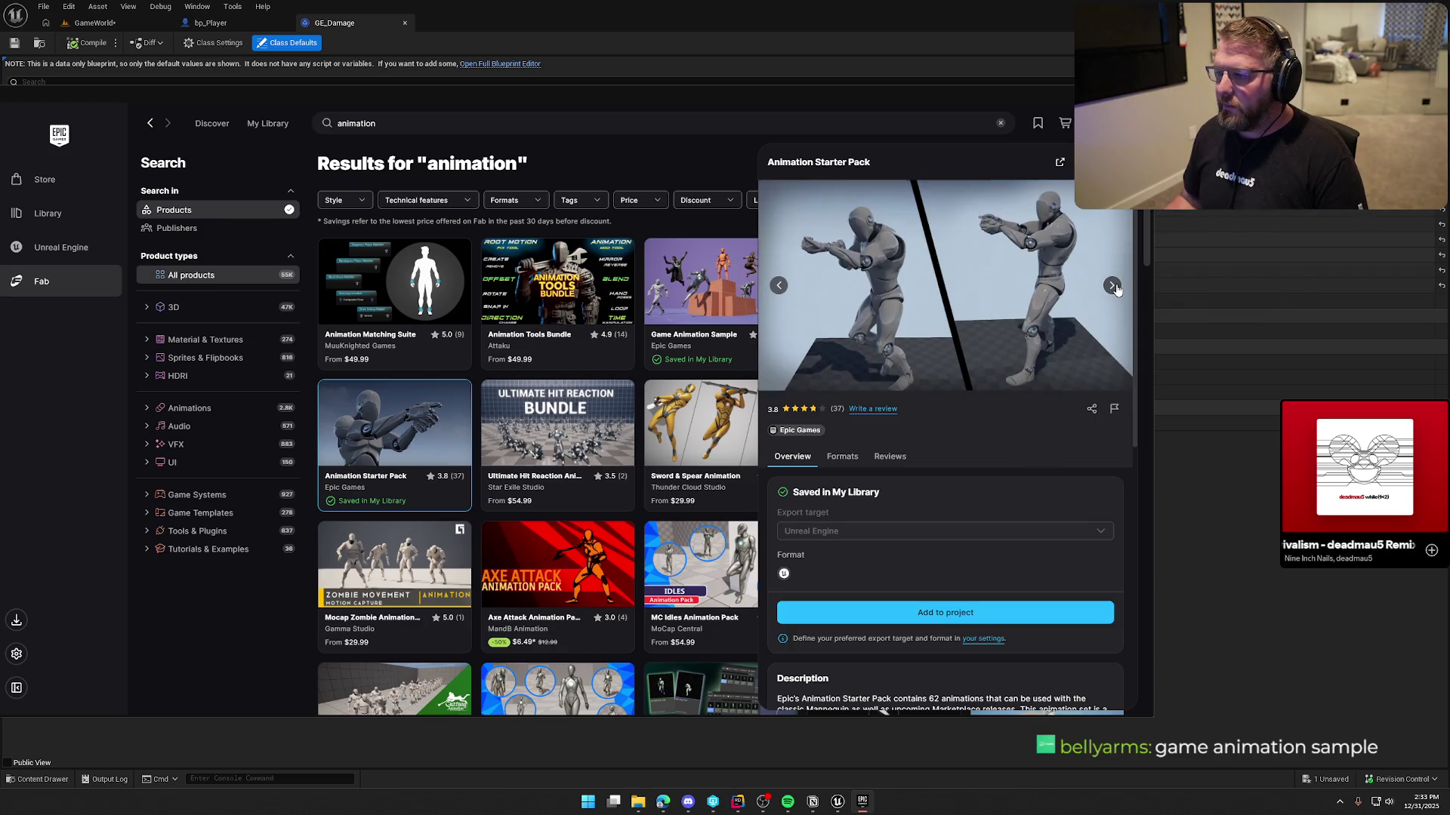
click(1114, 286)
click(1112, 285)
click(1113, 286)
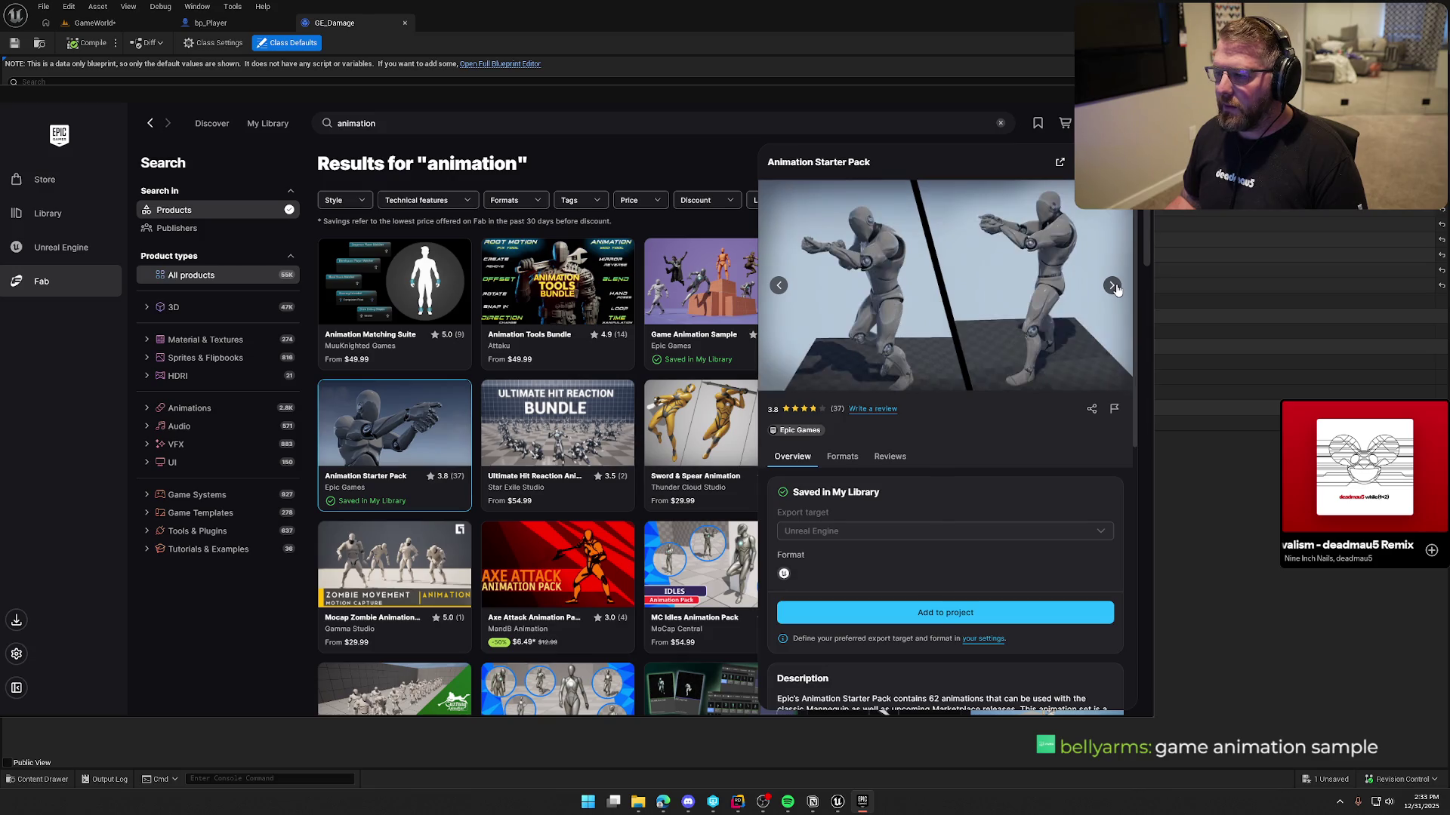
click(1113, 285)
click(1113, 286)
click(1113, 286)
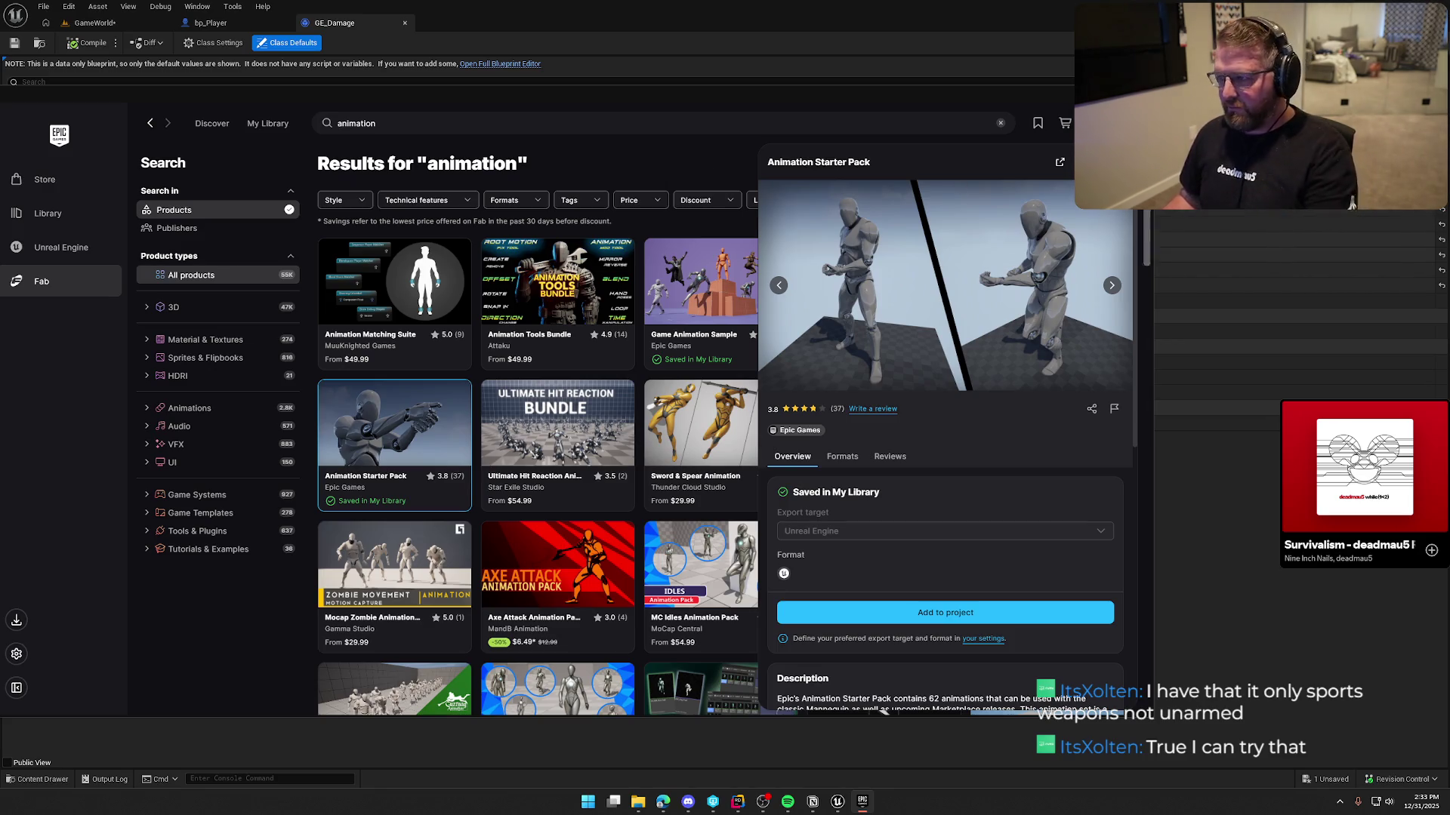
click(1138, 93)
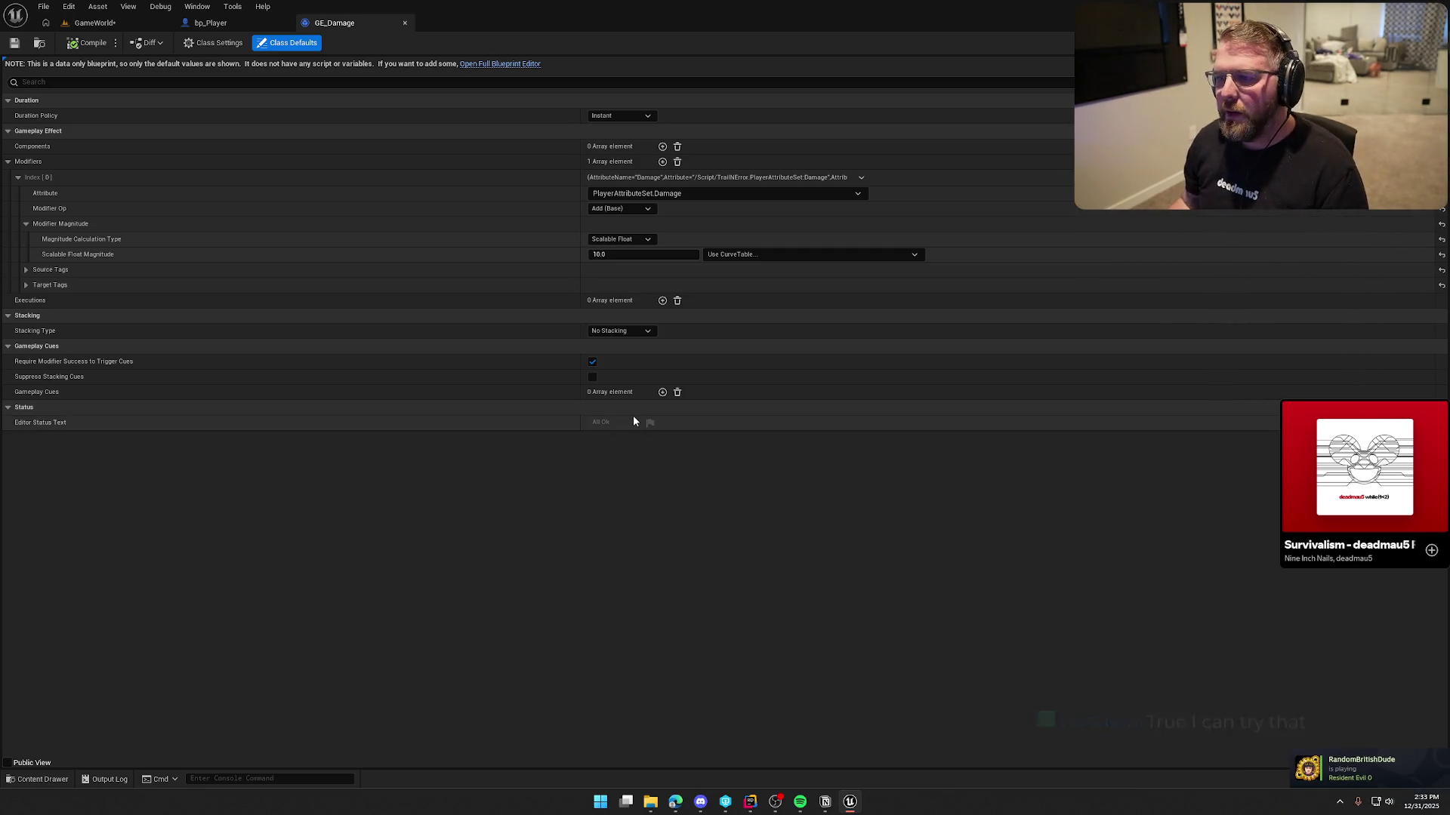
Set Magnitude Calculation Type to Set by Caller, leave Data Tag empty, and compile GE_Damage
click(619, 240)
click(640, 285)
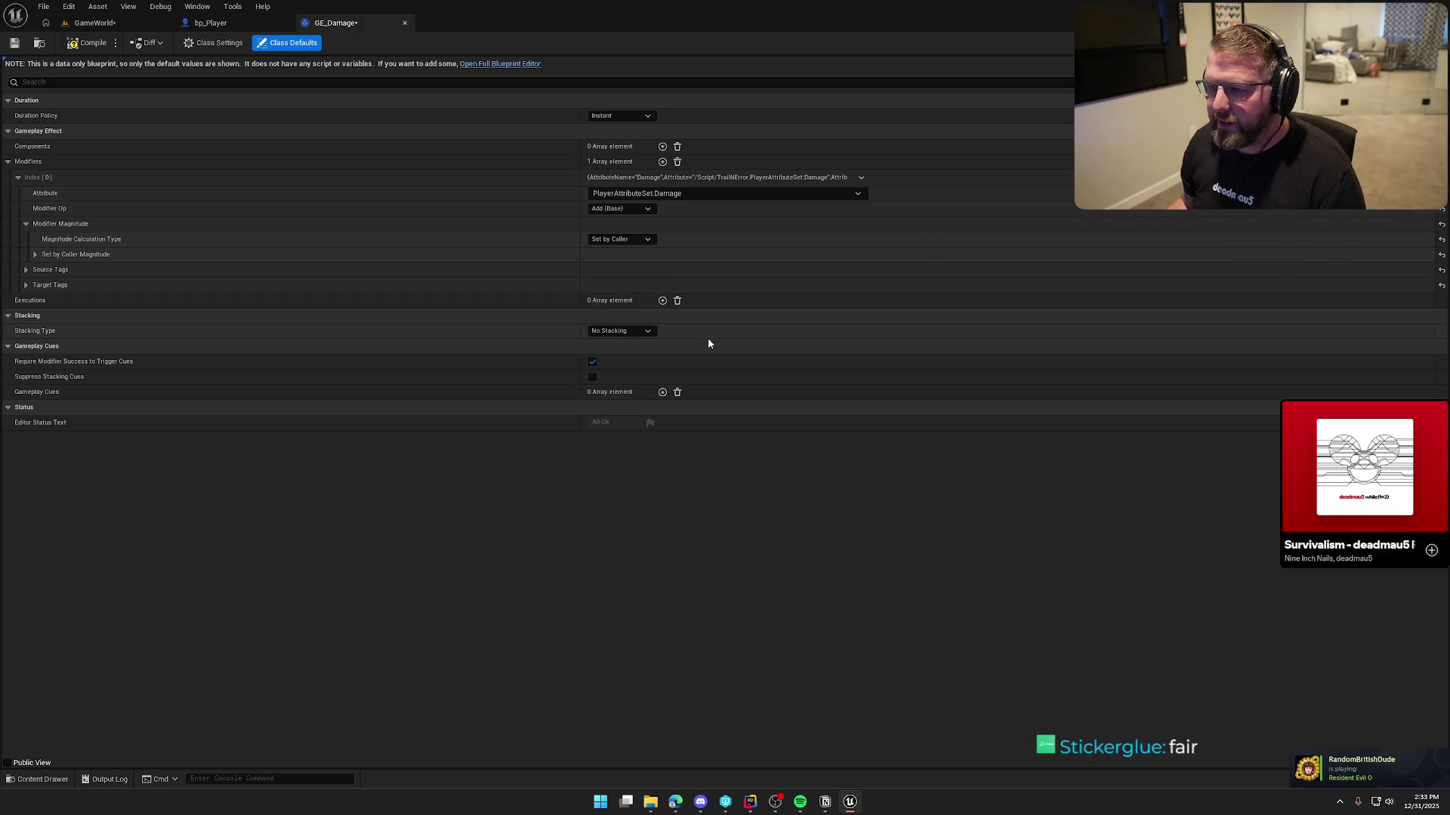
click(34, 255)
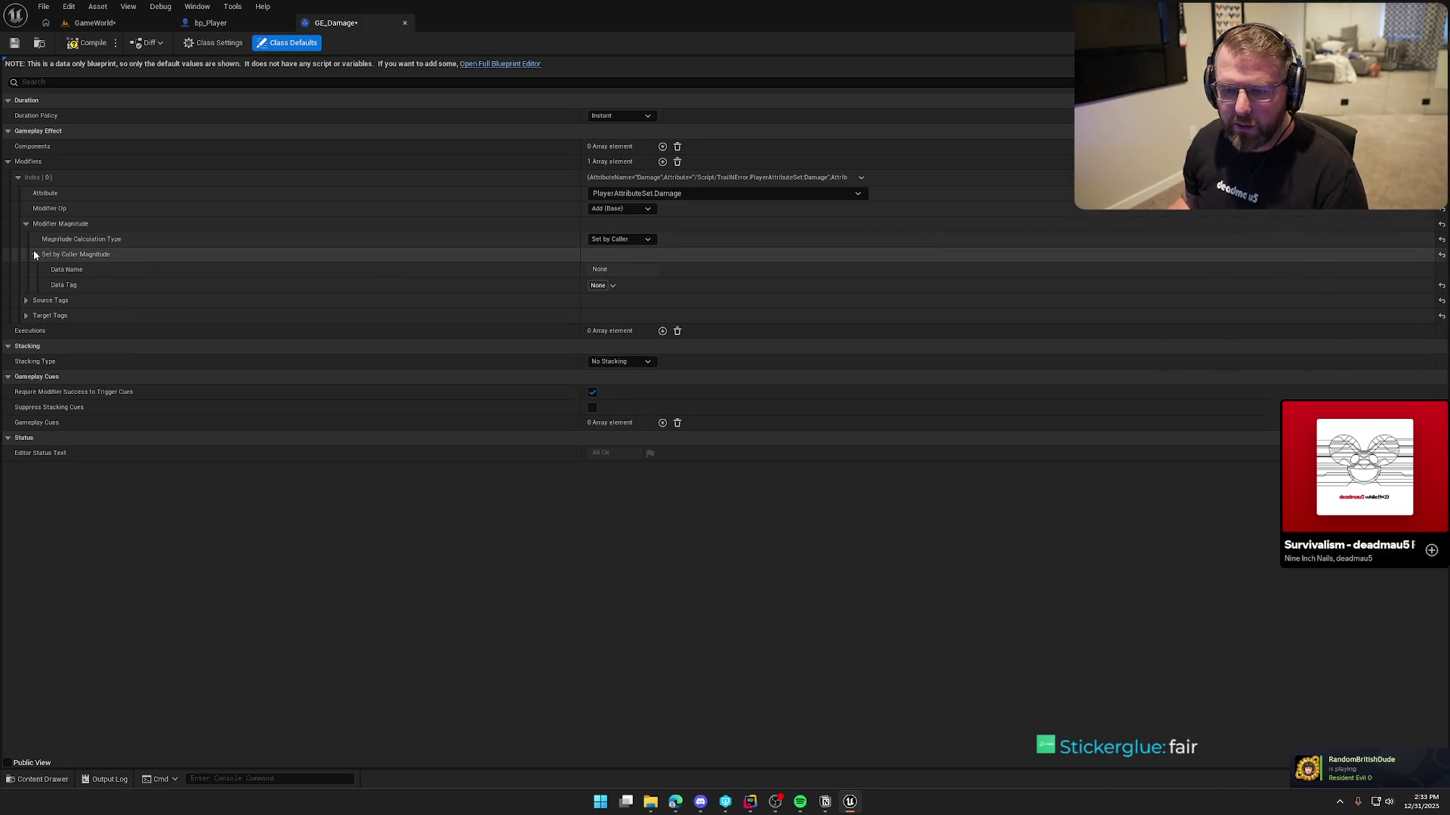
click(597, 286)
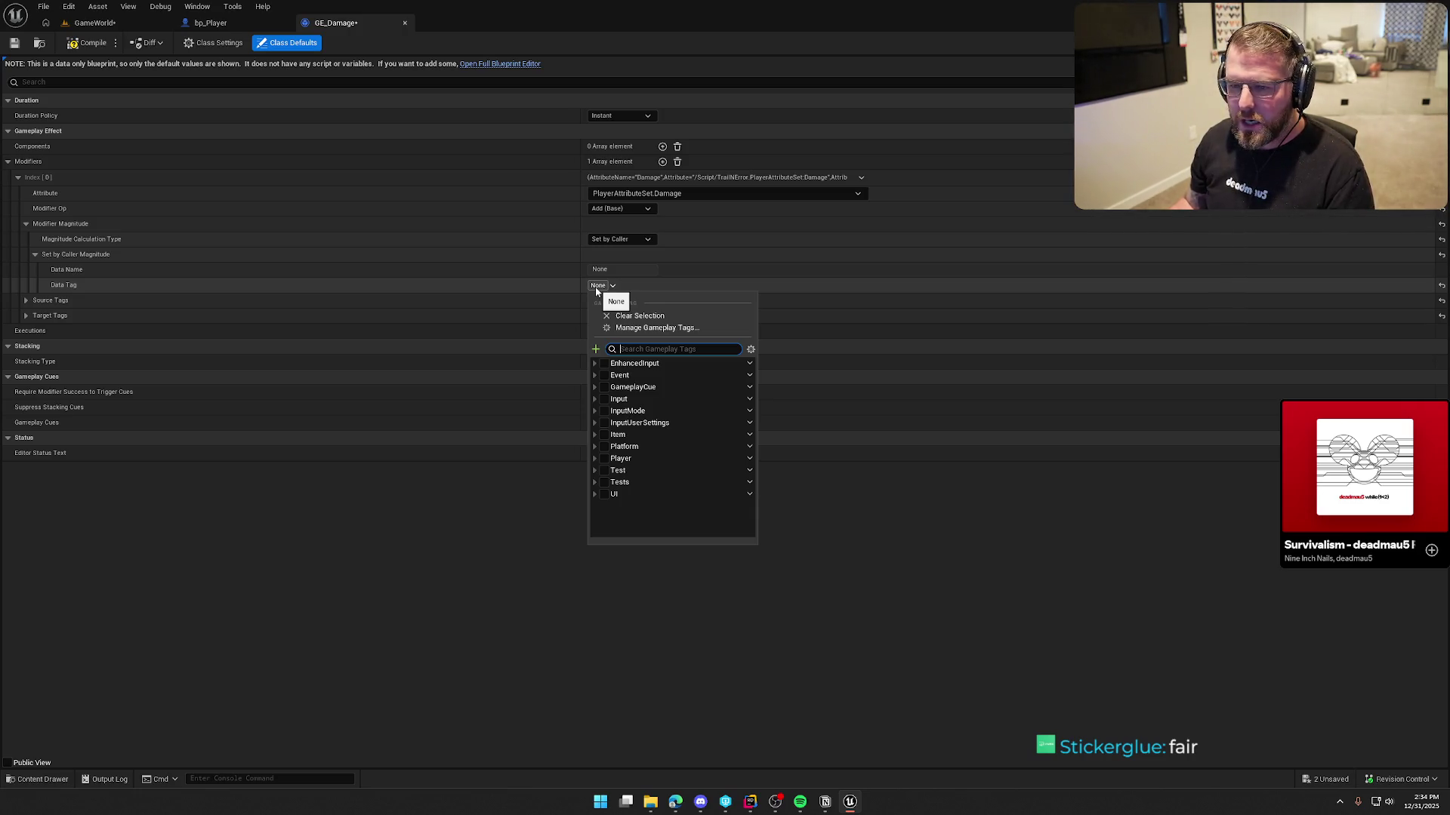
click(597, 286)
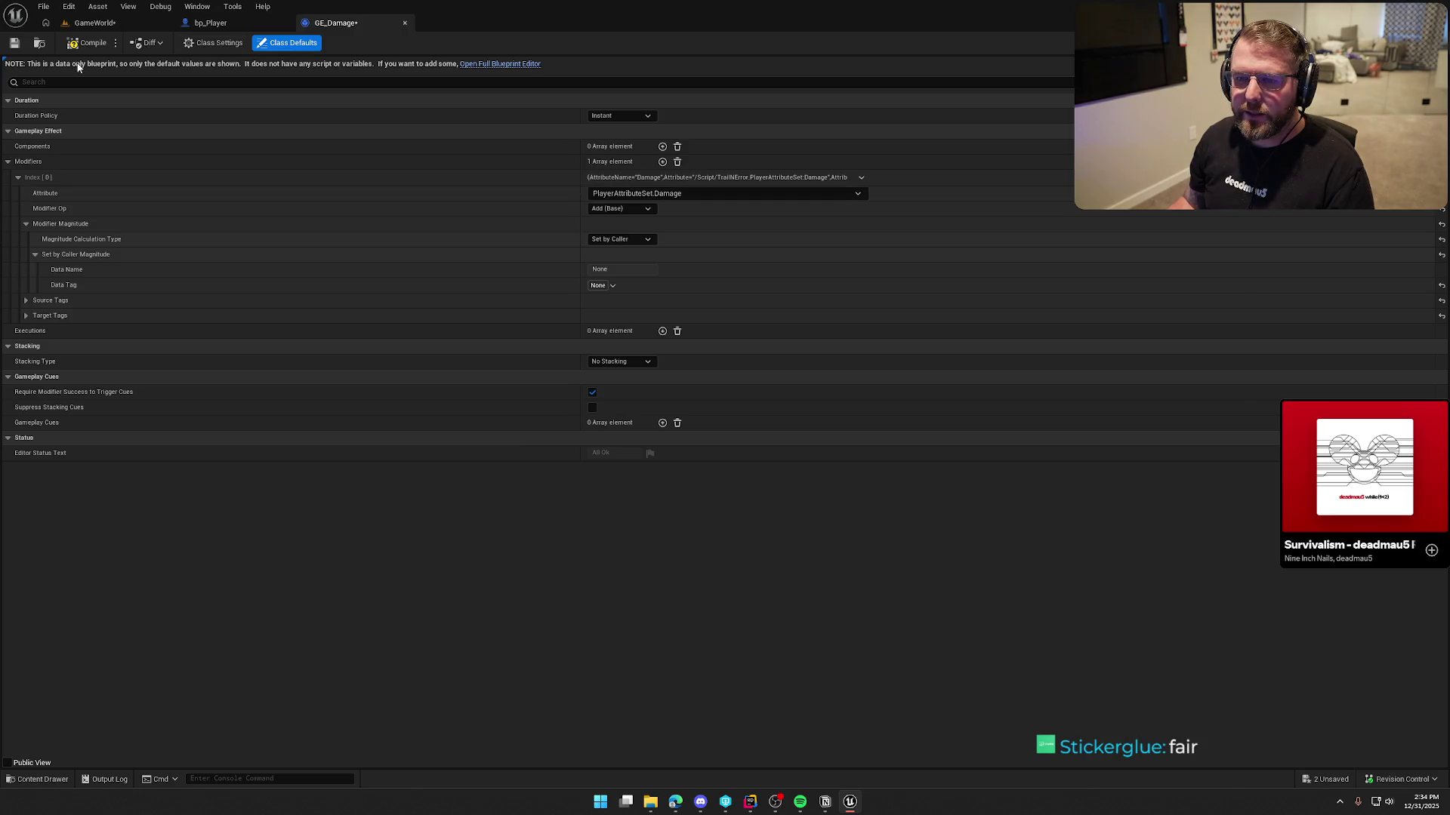
click(89, 43)
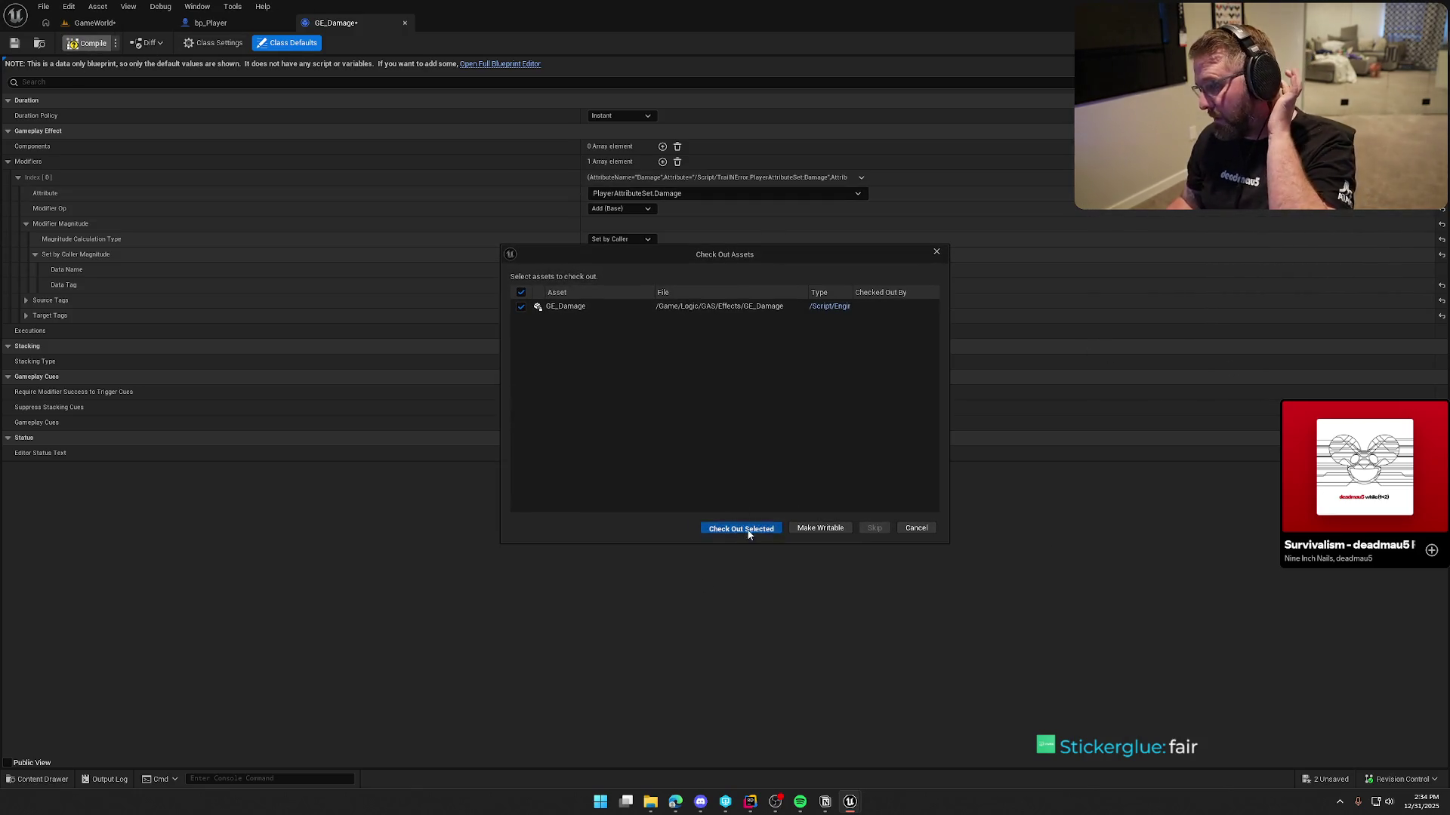
Check out GE_Damage via Check Out Selected and return to bp_Player's Inputs graph
click(747, 529)
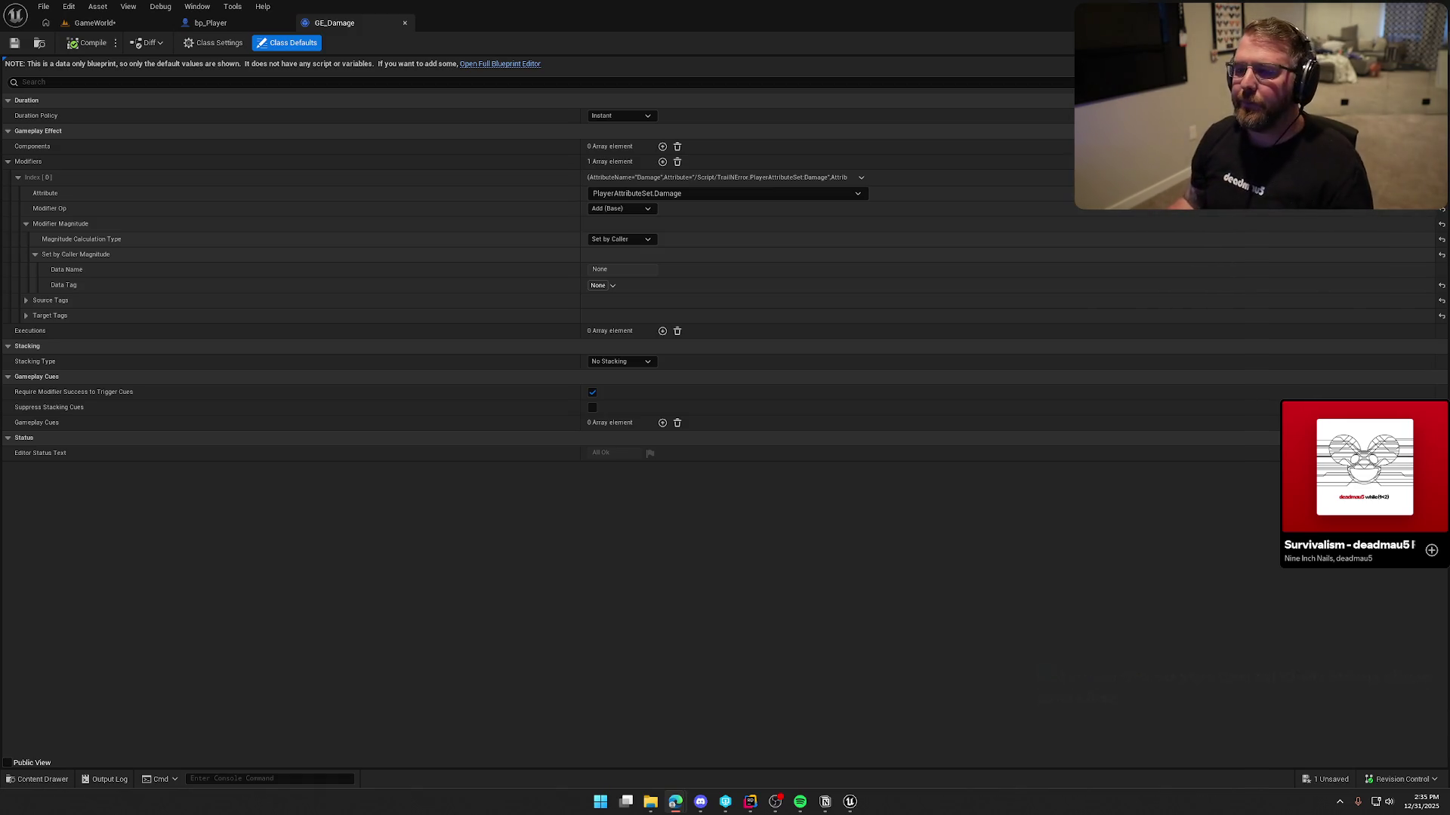
click(242, 21)
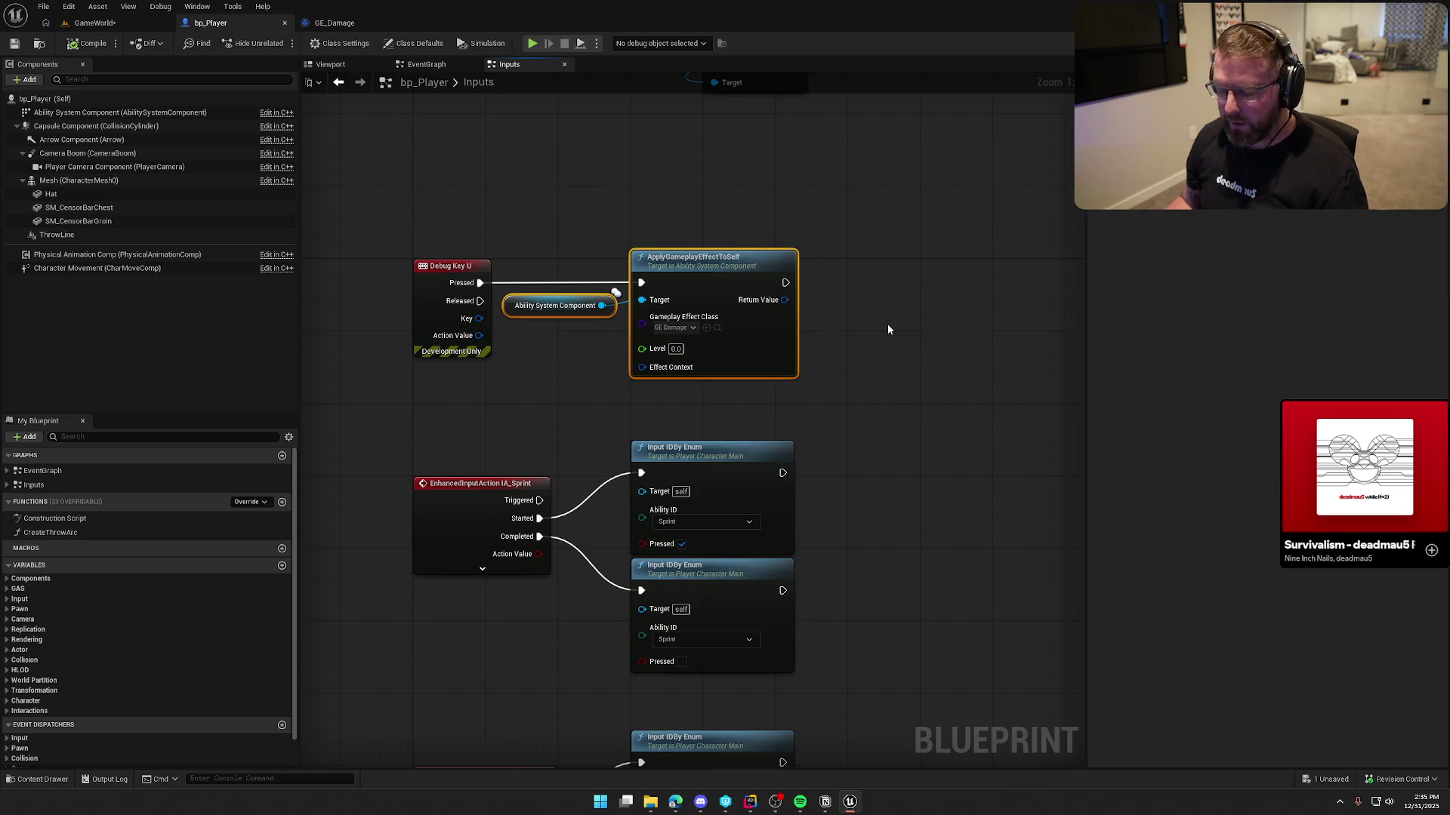
Add an ApplyGameplayEffectSpecToSelf node and delete the old ApplyGameplayEffectToSelf node and getter
click(425, 64)
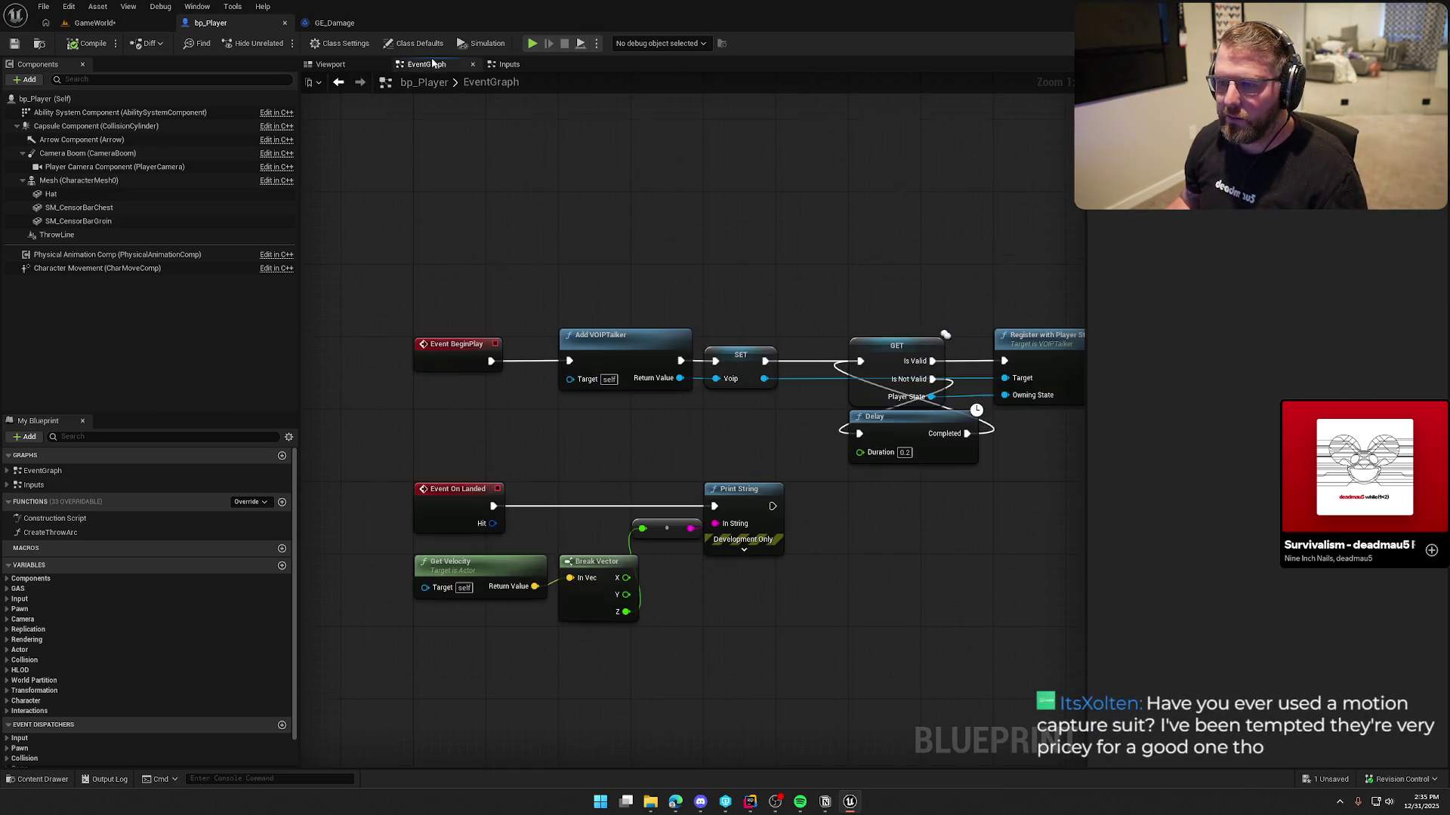
scroll(627, 413, up, 3)
key(ctrl+v)
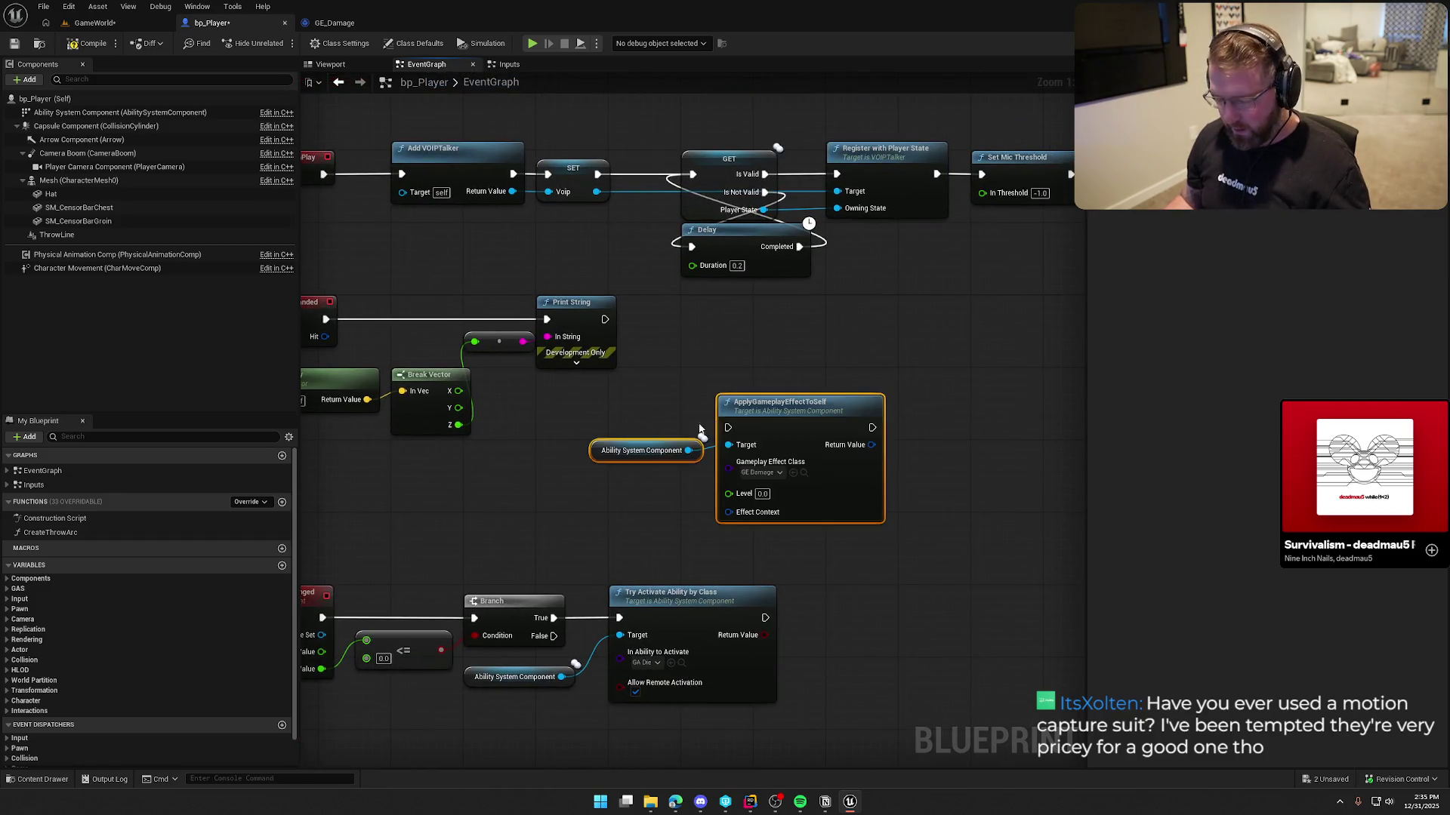
click(744, 342)
right_click(749, 338)
text(app)
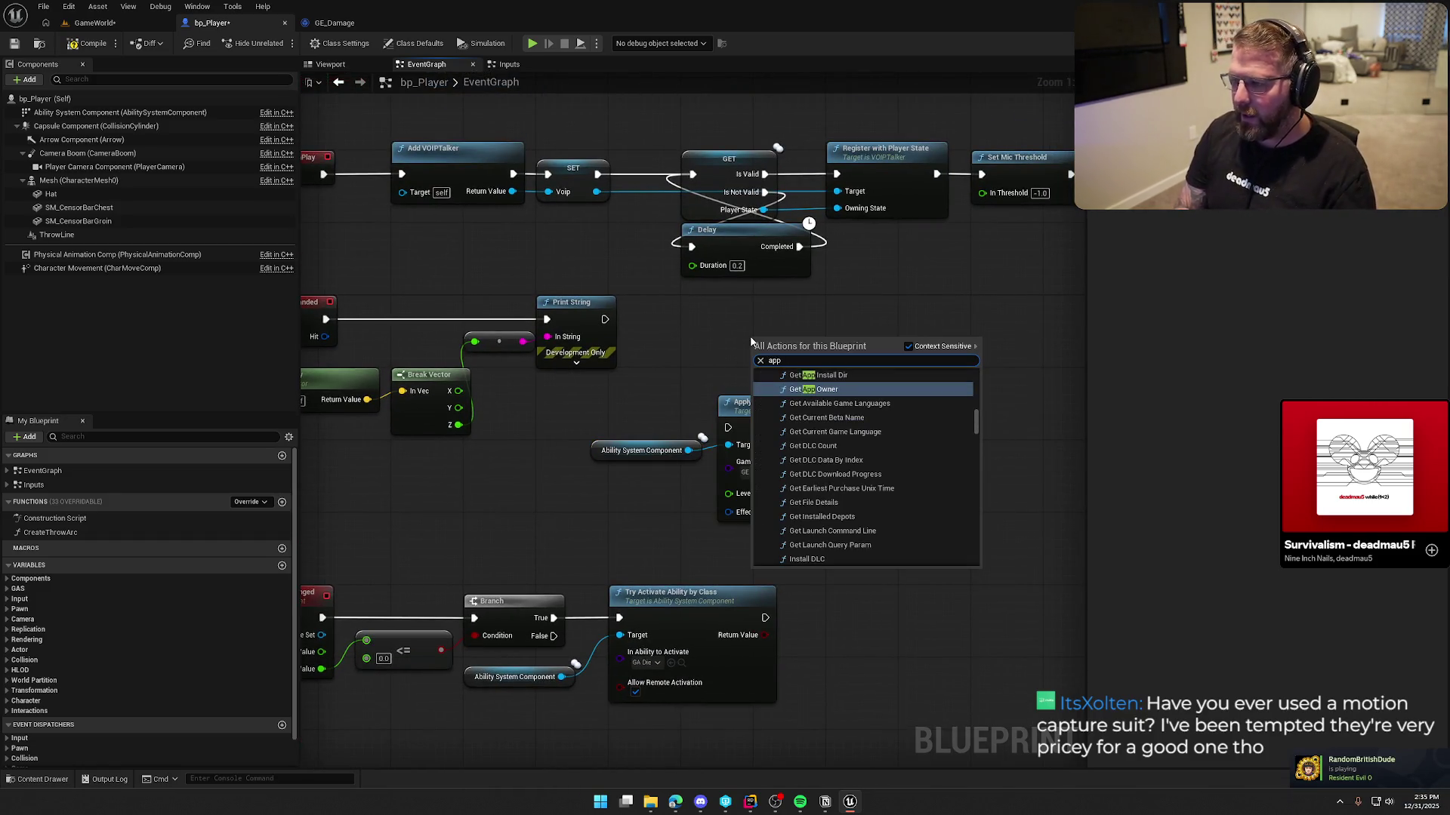
text(ly game)
text(paley)
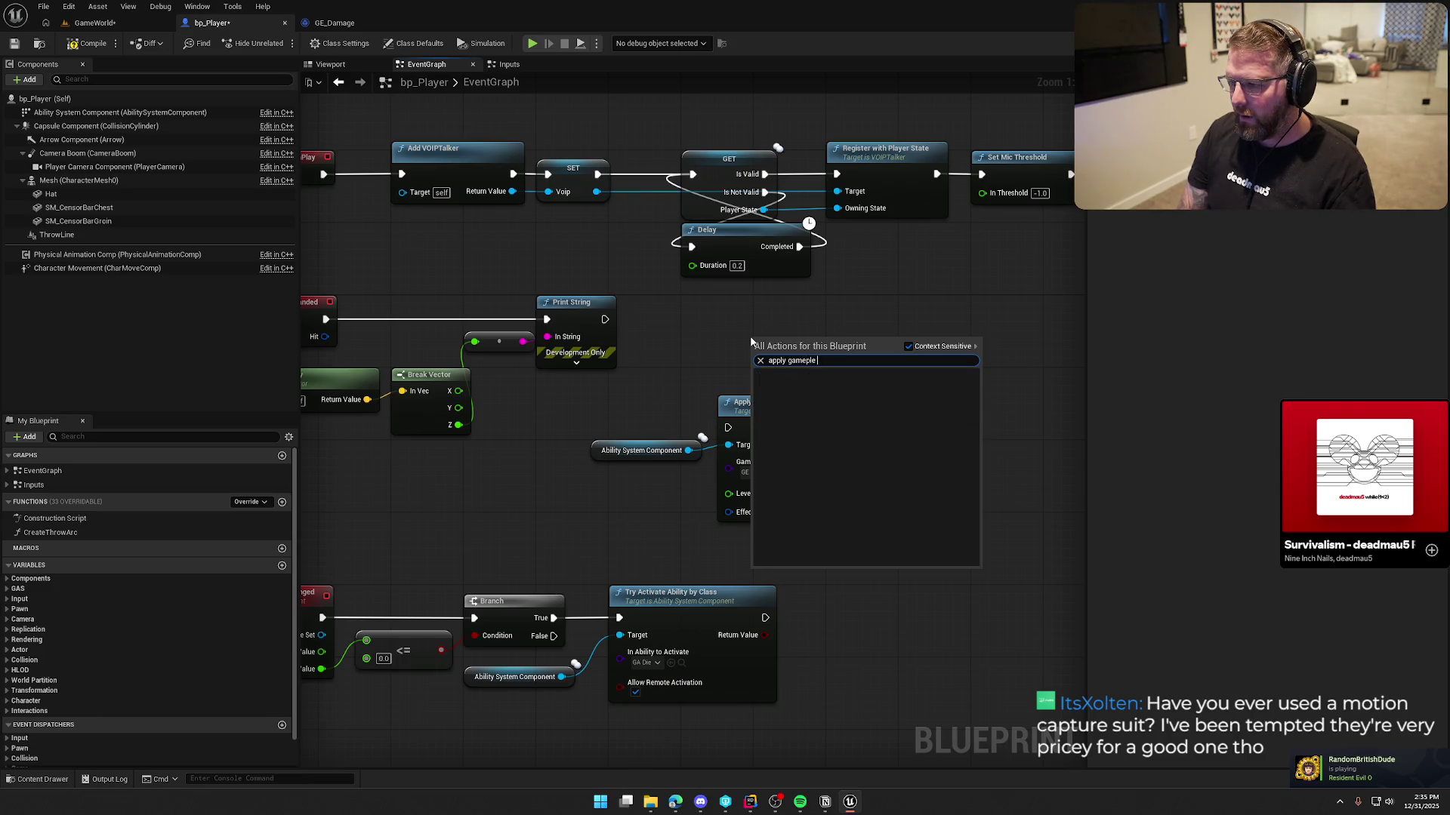
key(BackSpace)
key(BackSpace)
key(BackSpace)
text(lay)
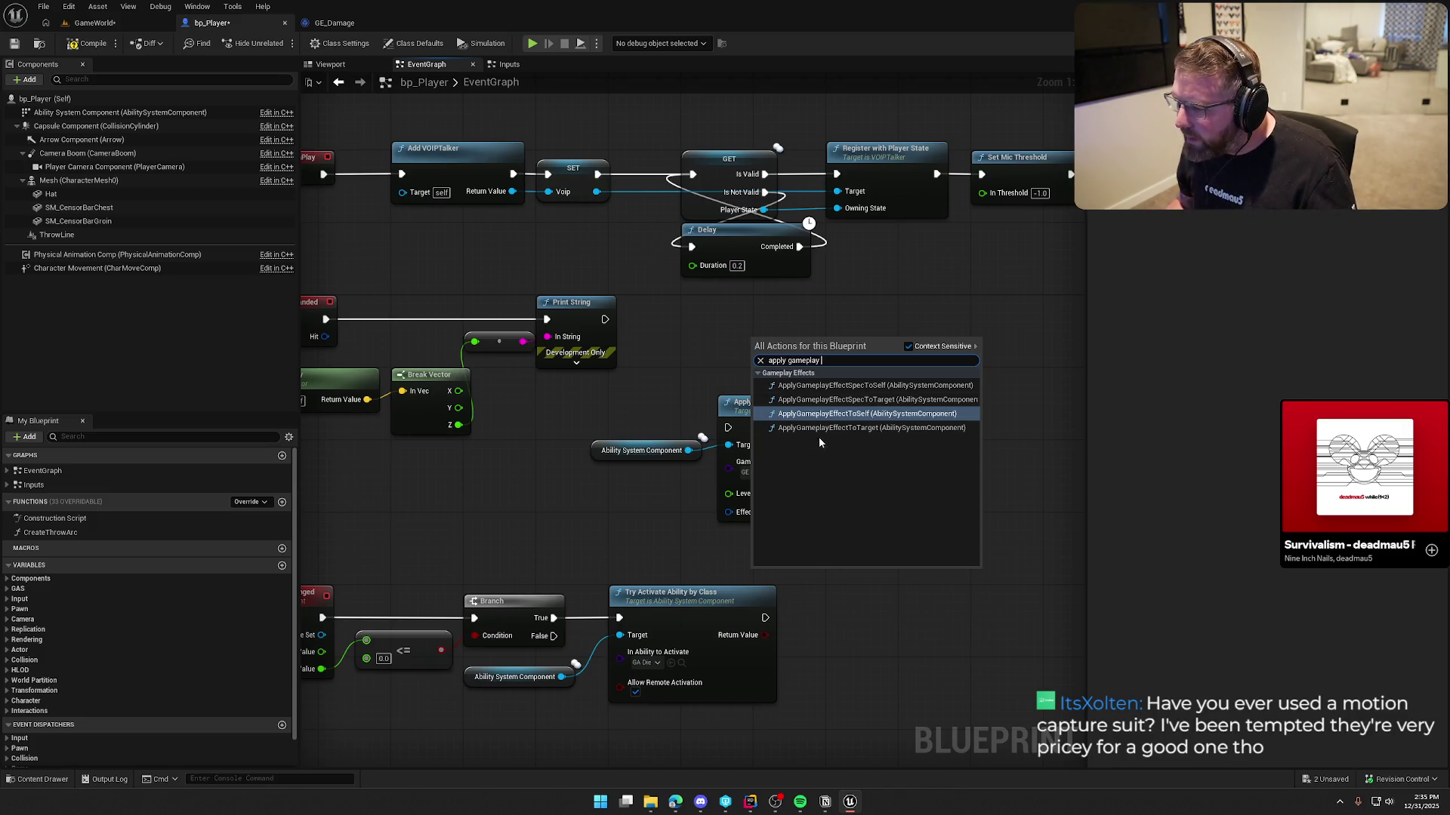
click(857, 385)
drag(831, 332, 885, 313)
click(756, 413)
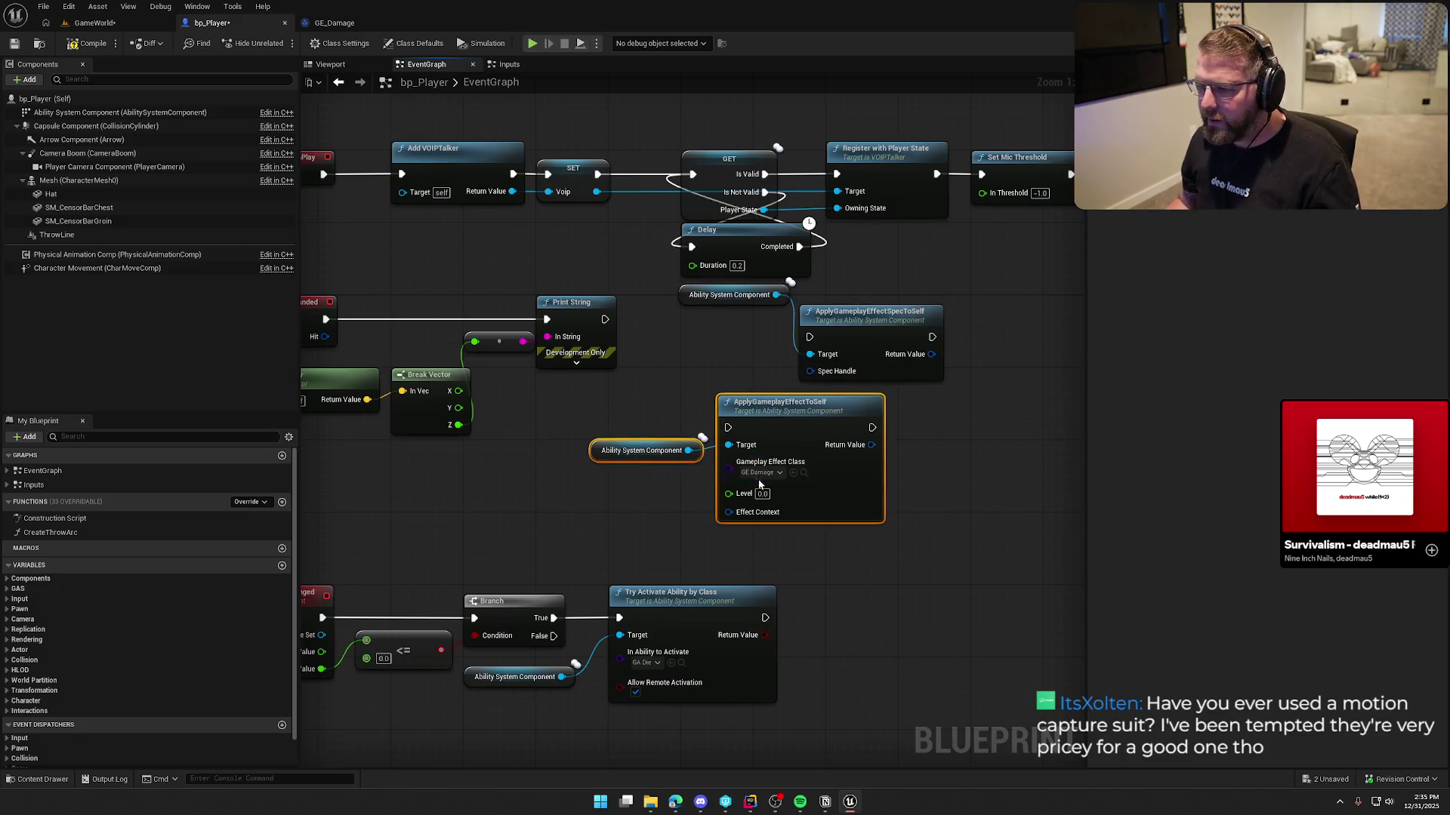
key(Delete)
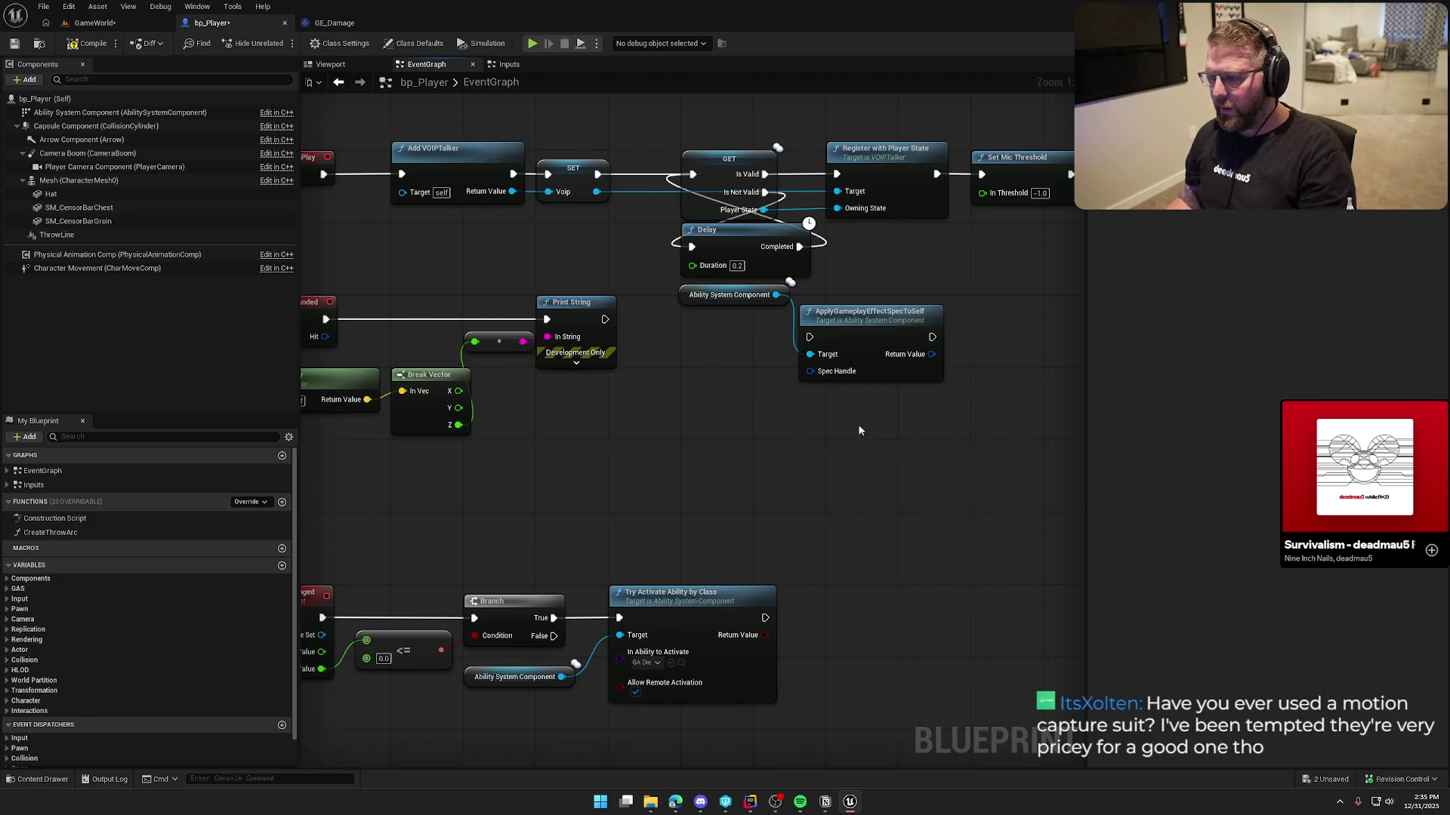
Feed Spec Handle from a Make Outgoing Spec node with Gameplay Effect Class GE_Damage
drag(810, 370, 740, 407)
text(ma)
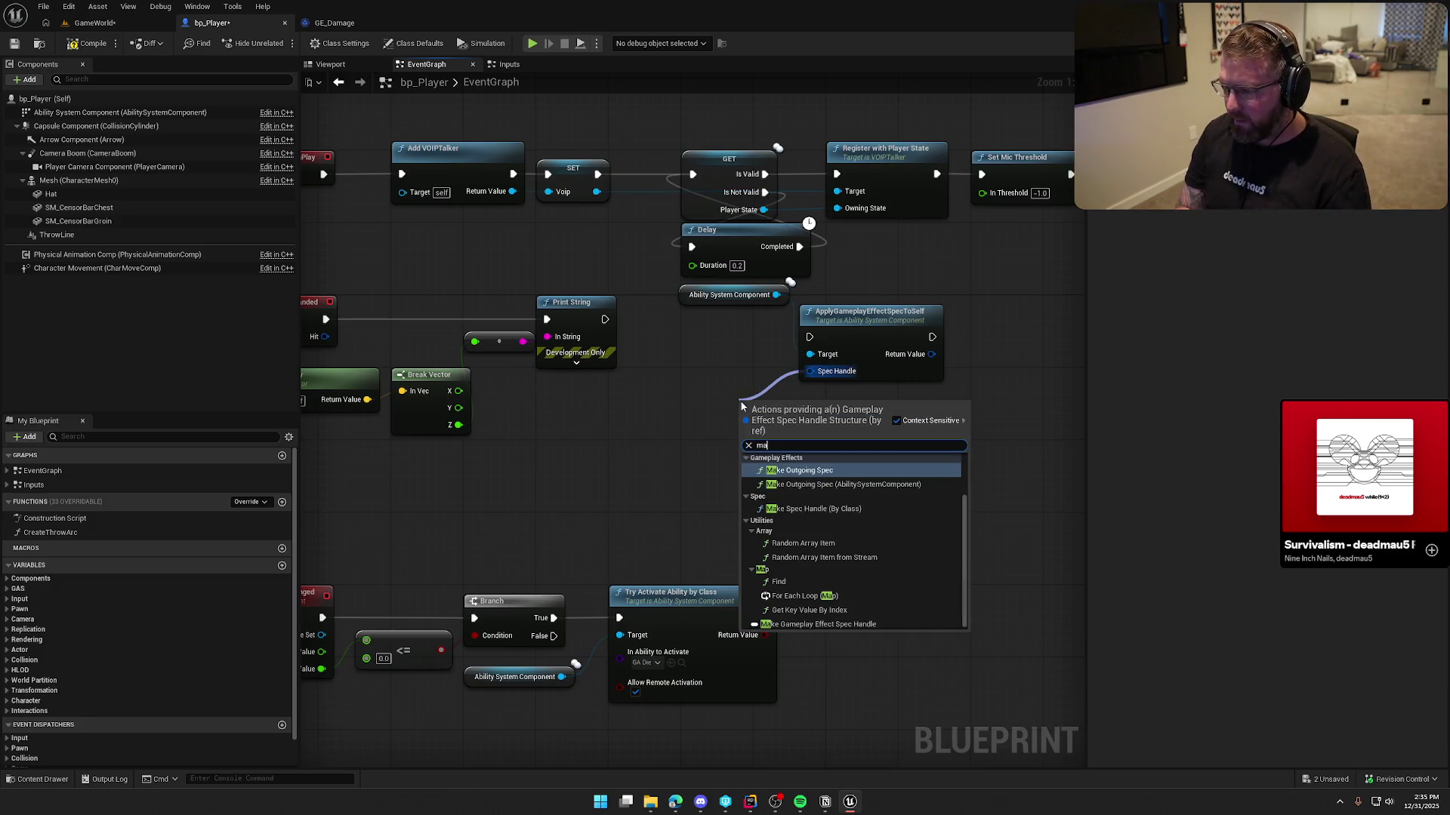
text(ke)
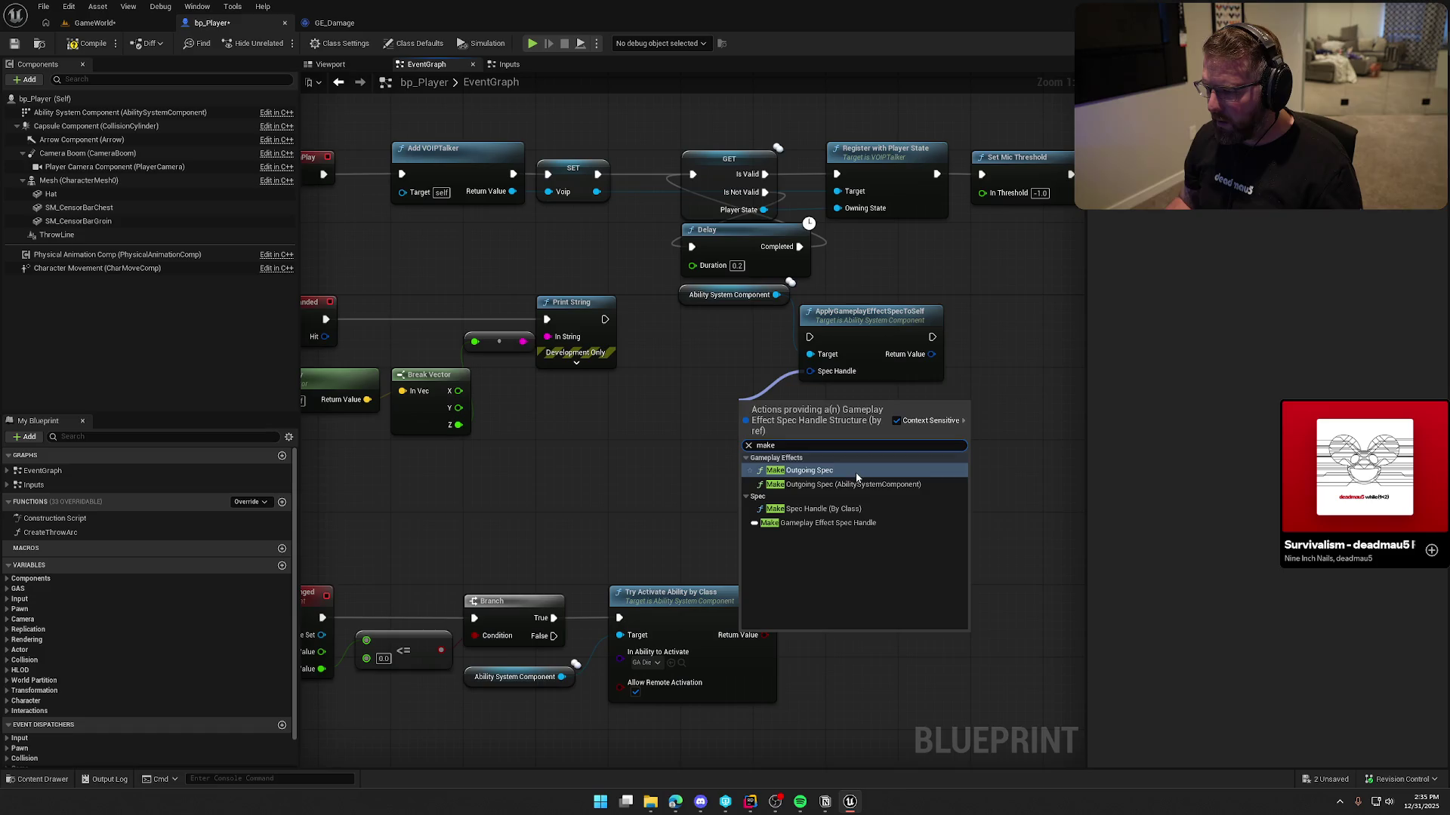
click(846, 477)
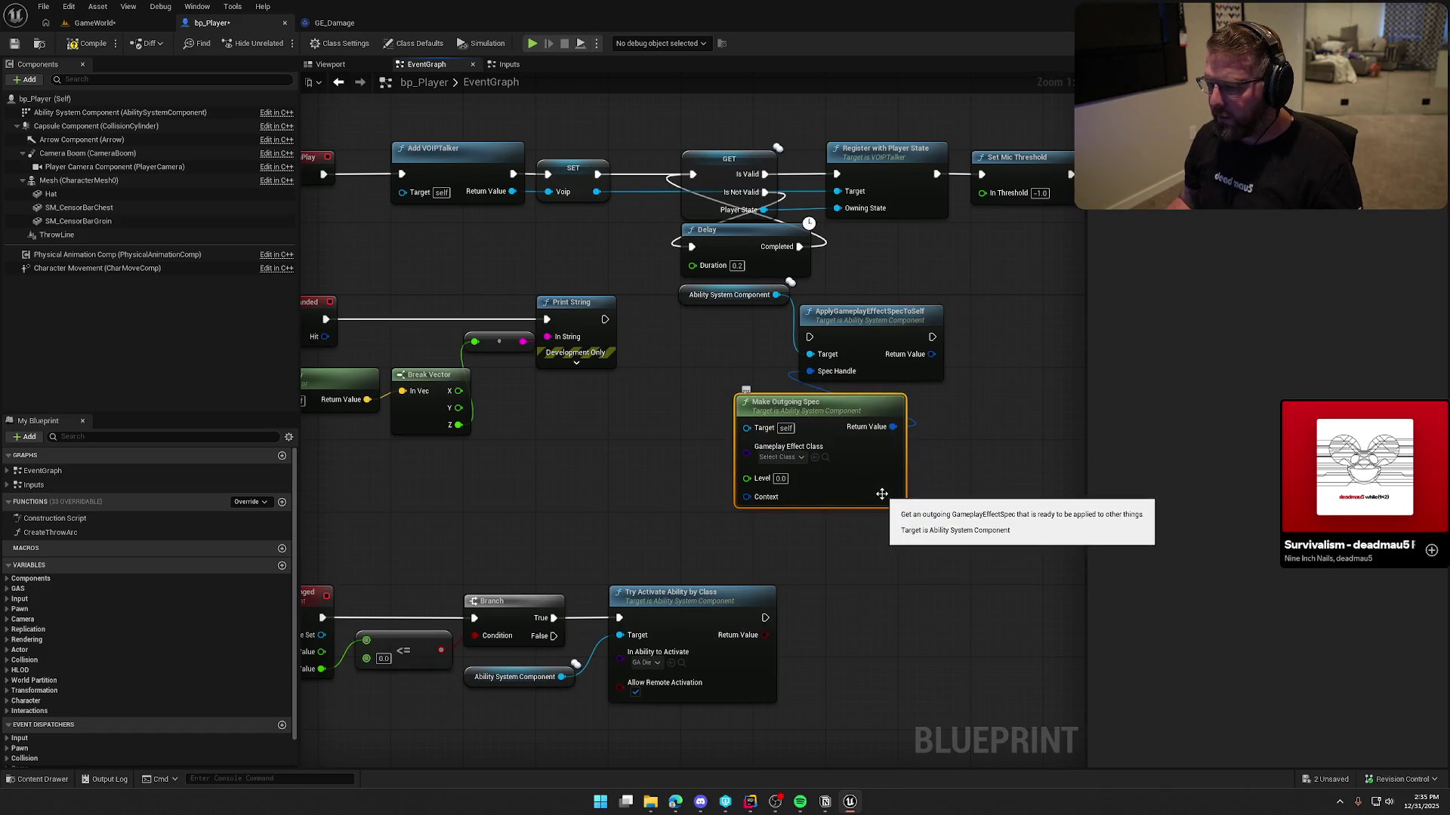
click(793, 458)
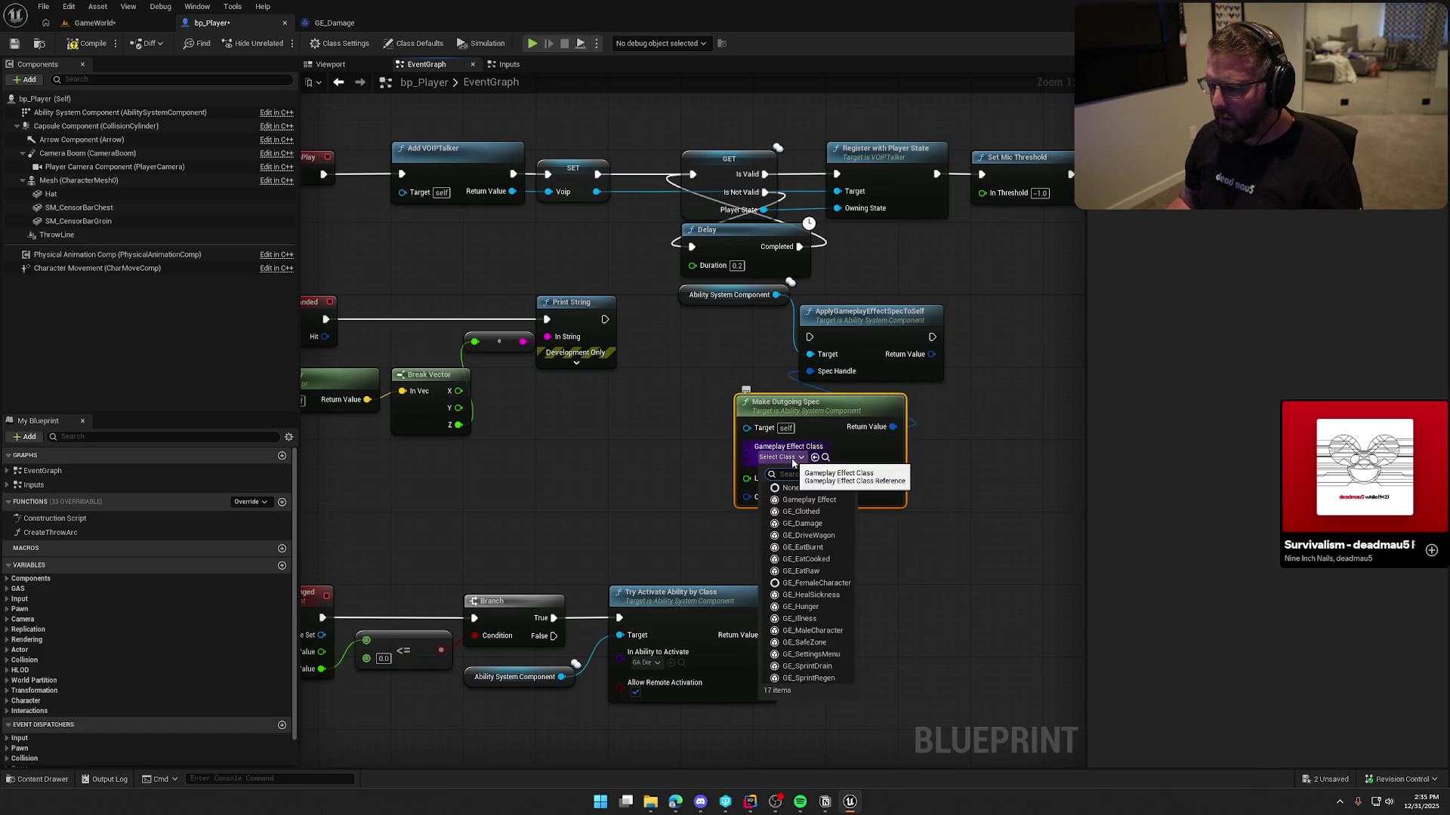
click(802, 524)
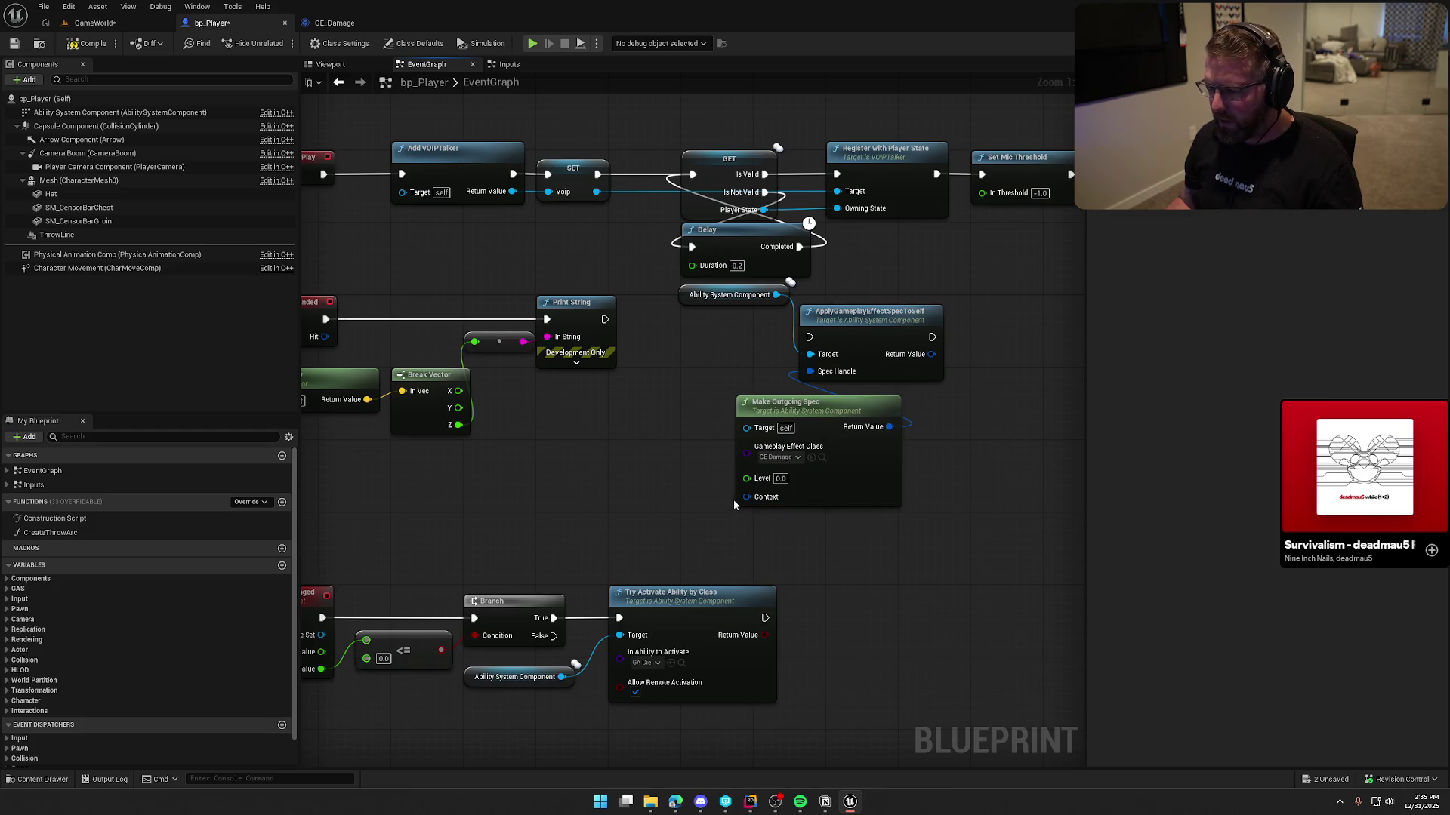
drag(746, 497, 681, 512)
key(Escape)
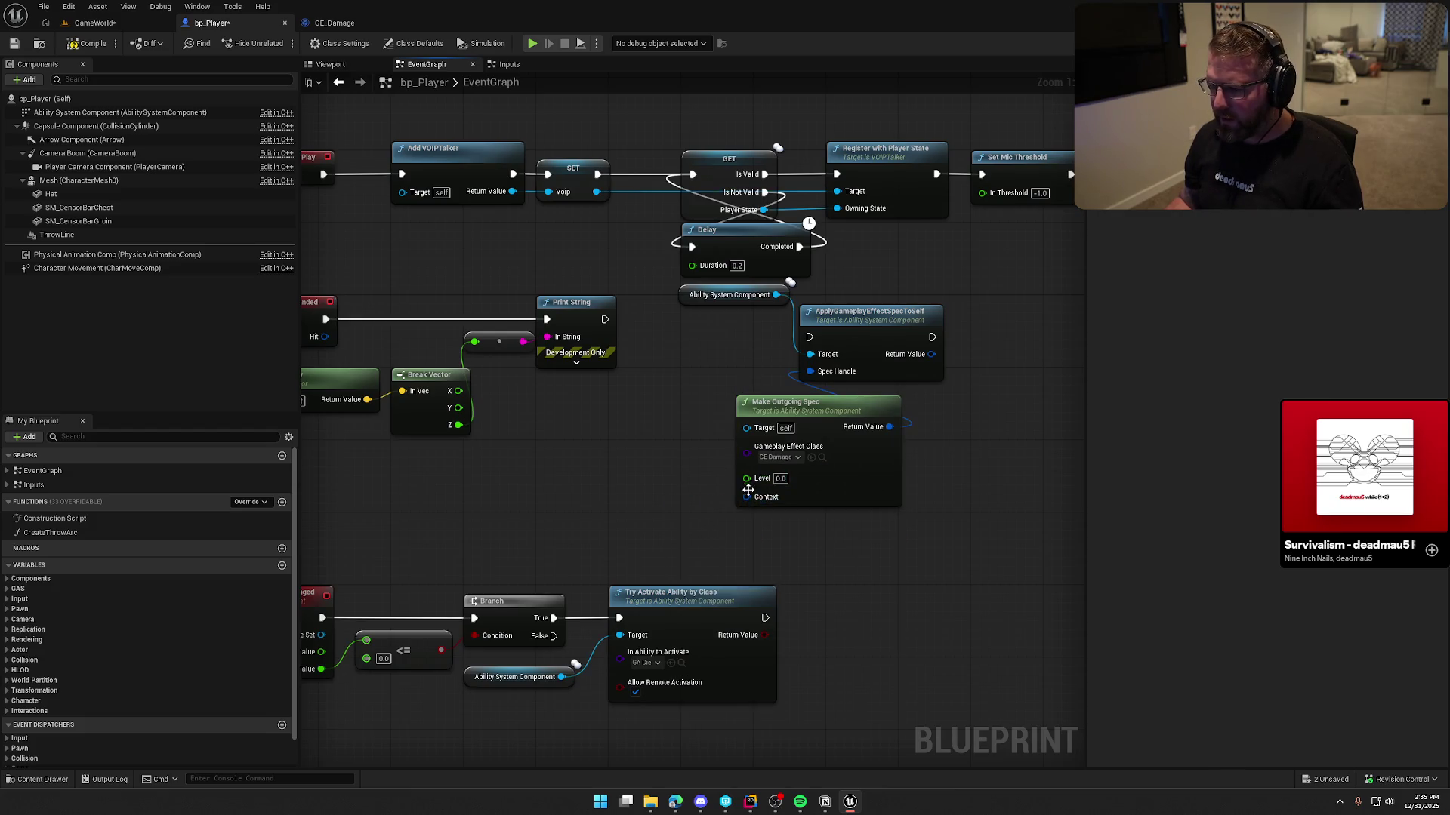
Try a Make Effect Context on the Context pin, remove it, and move Make Outgoing Spec left
right_click(747, 497)
click(650, 494)
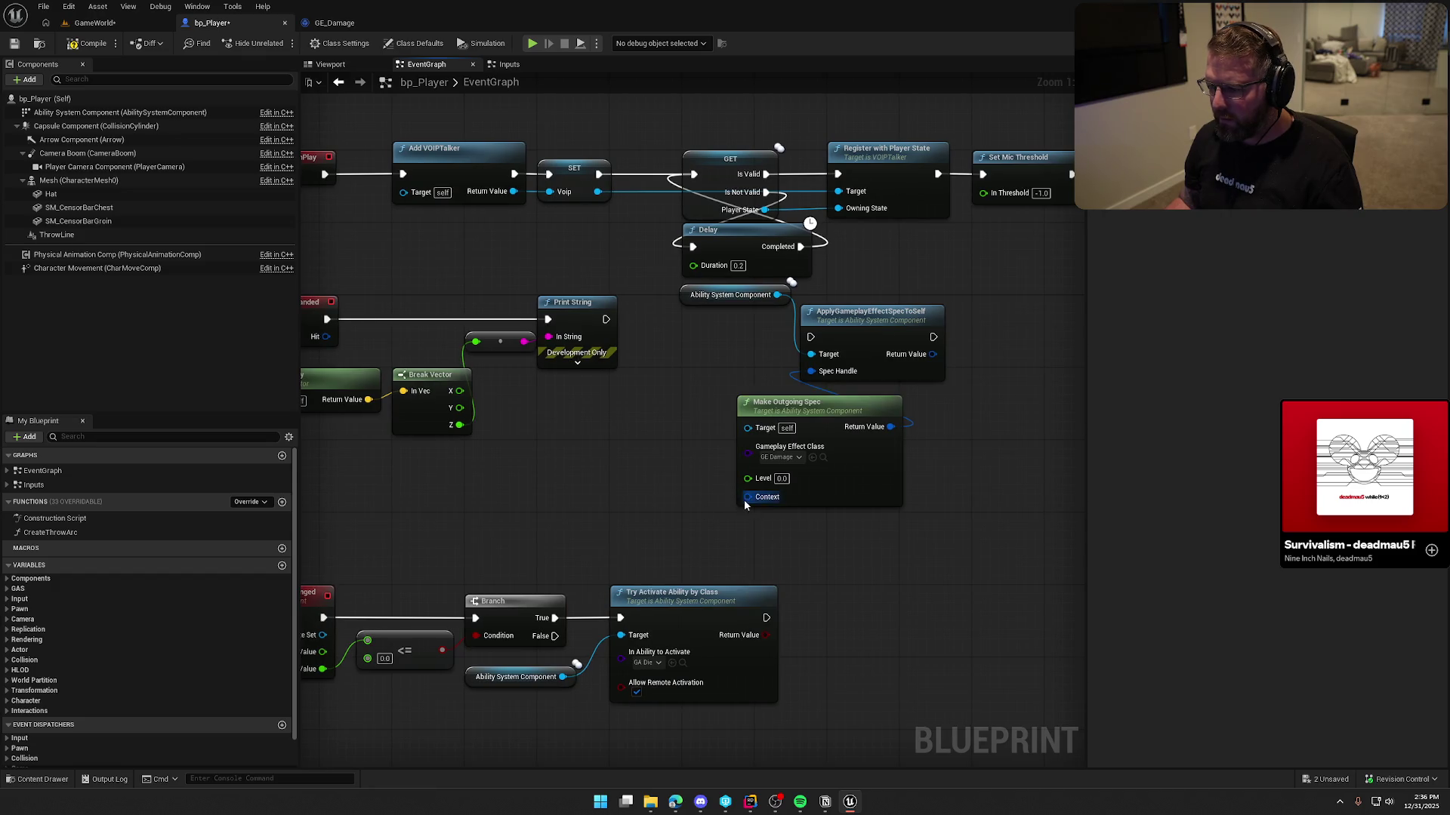
drag(744, 496, 646, 487)
text(make)
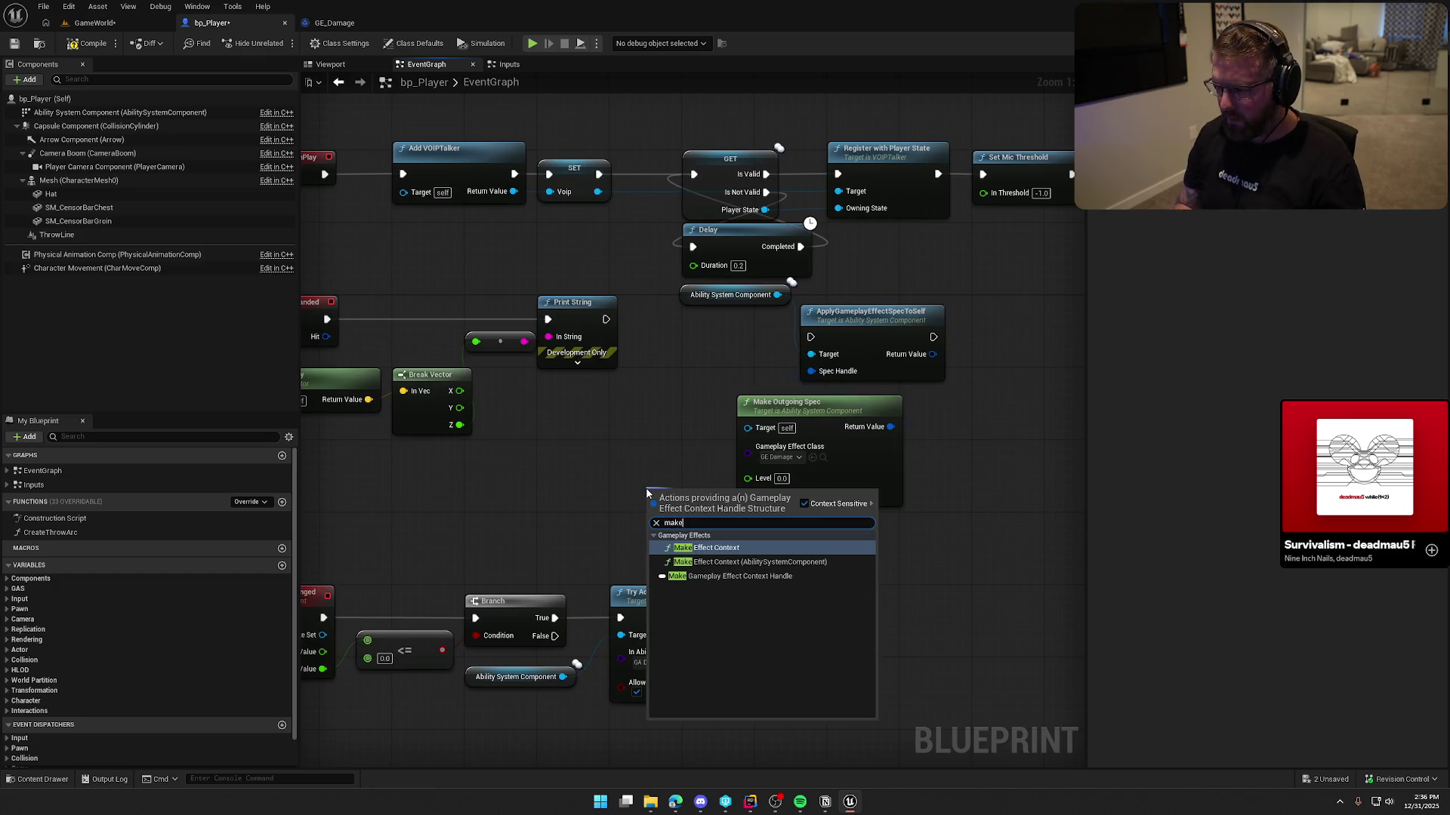
key(Return)
drag(708, 485, 582, 478)
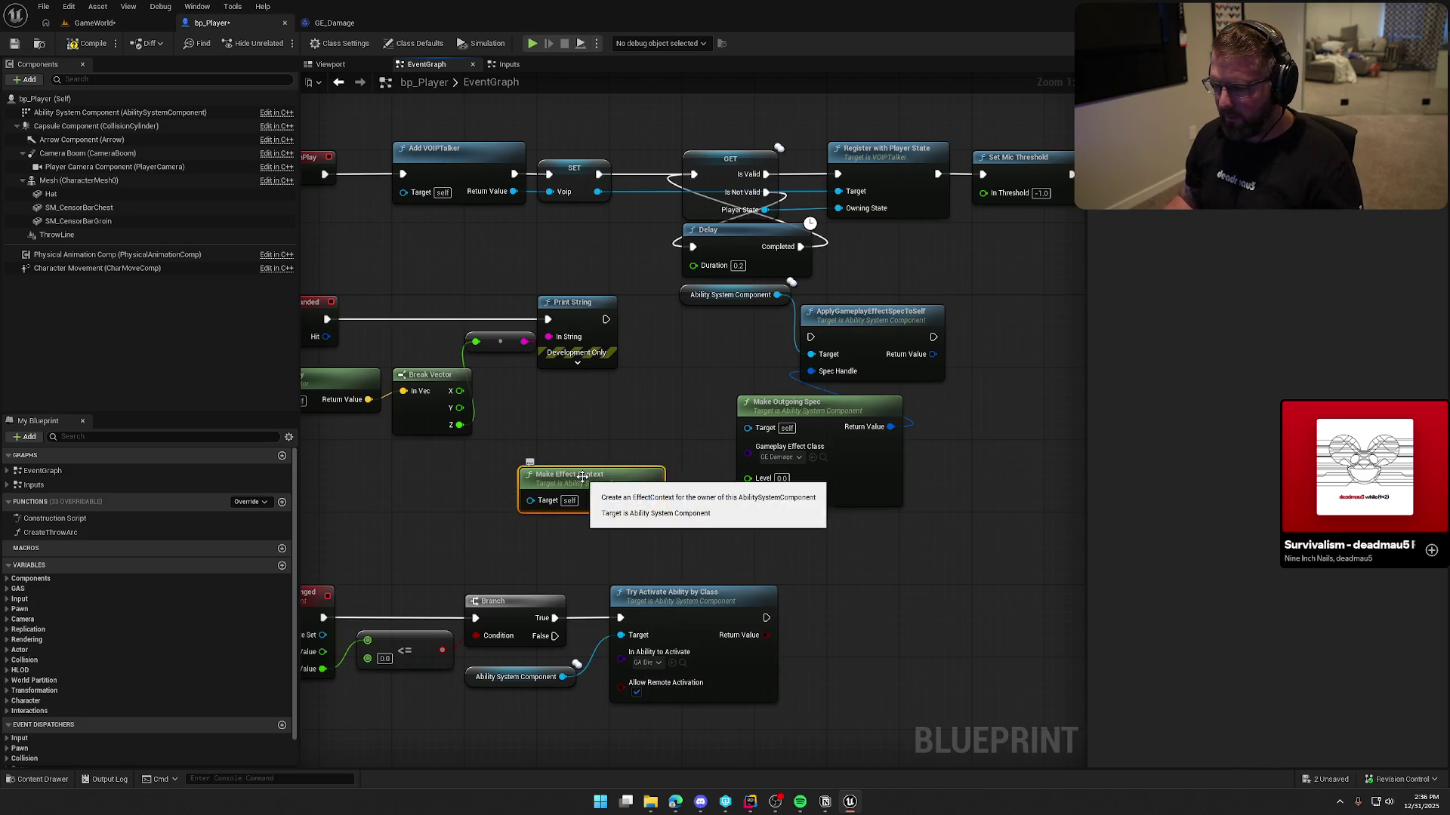
key(Delete)
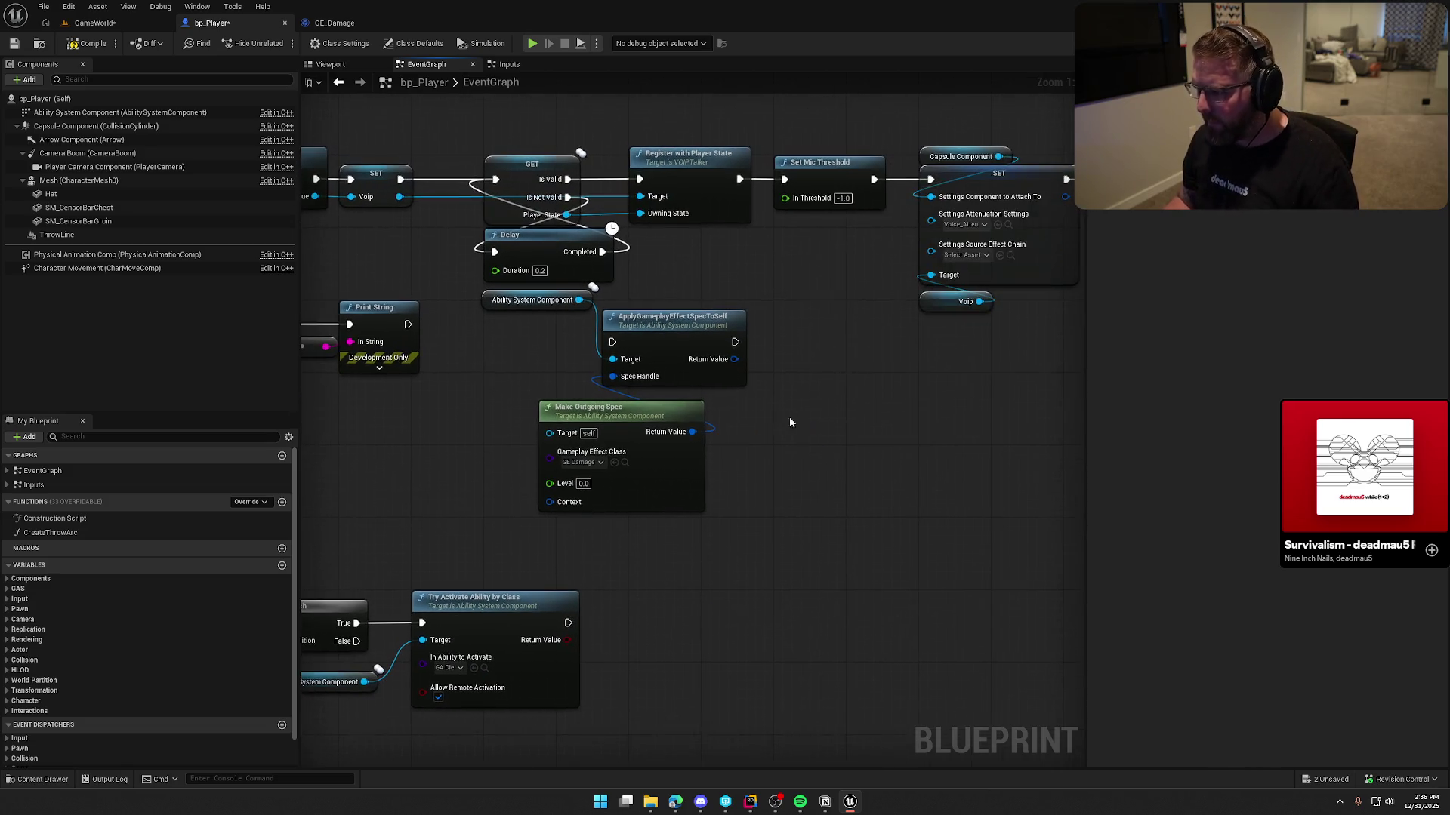
mouse_move(640, 412)
mouse_down()
mouse_move(441, 396)
mouse_move(589, 432)
mouse_up()
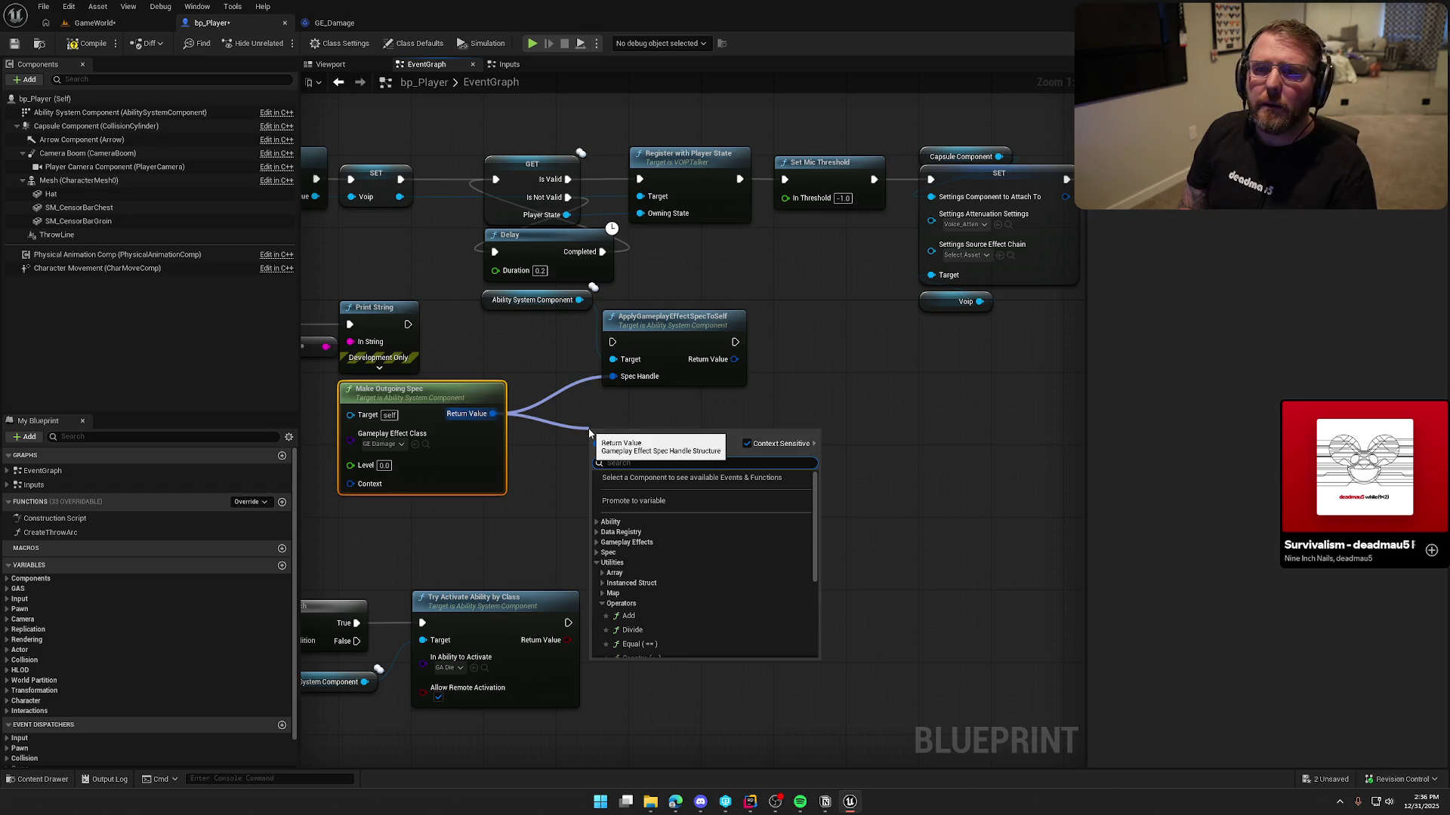
Route the outgoing spec through Assign Set by Caller Magnitude into Spec Handle, chaining Print String → Assign → Apply
text(set)
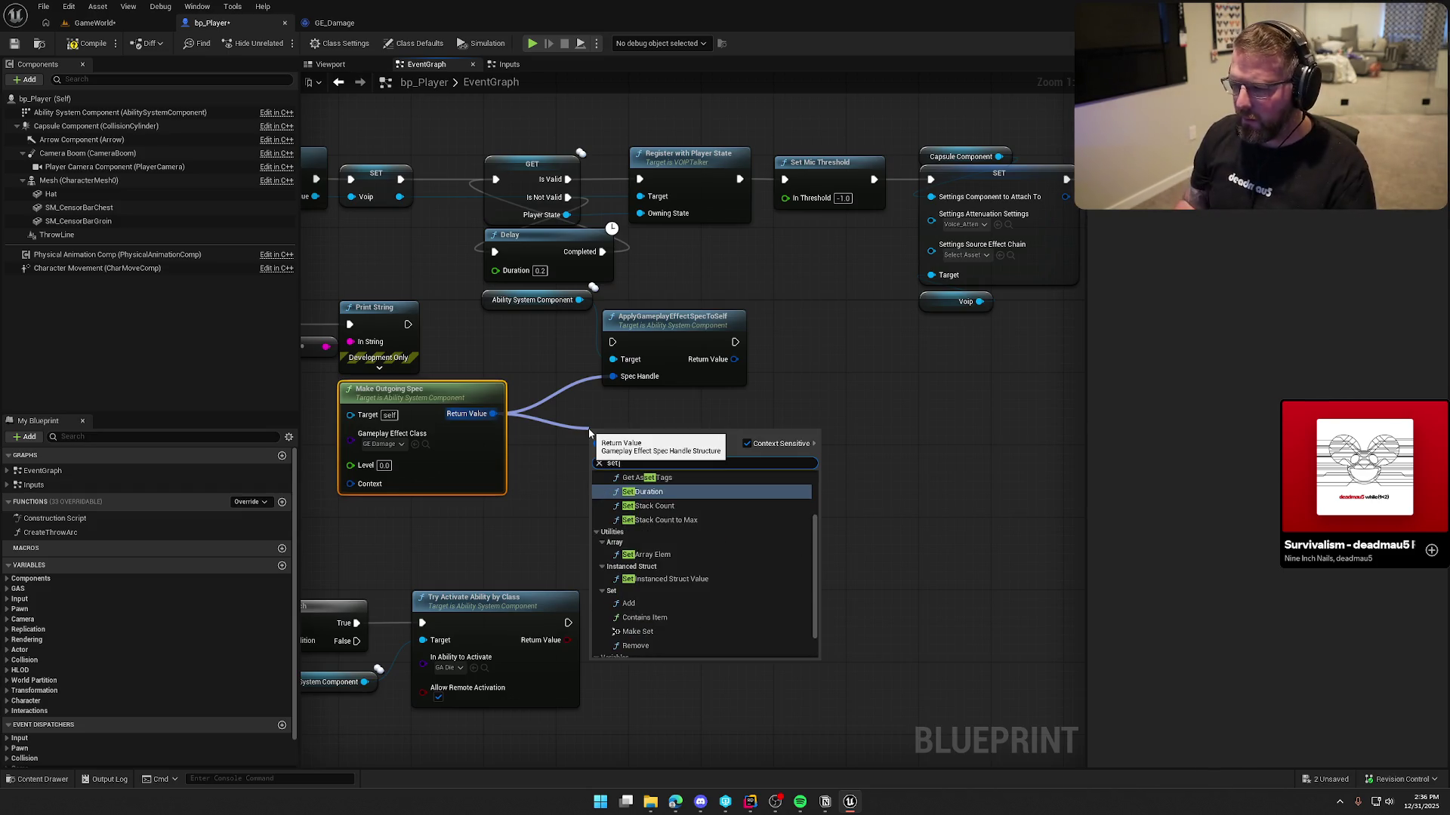
scroll(749, 578, up, 2)
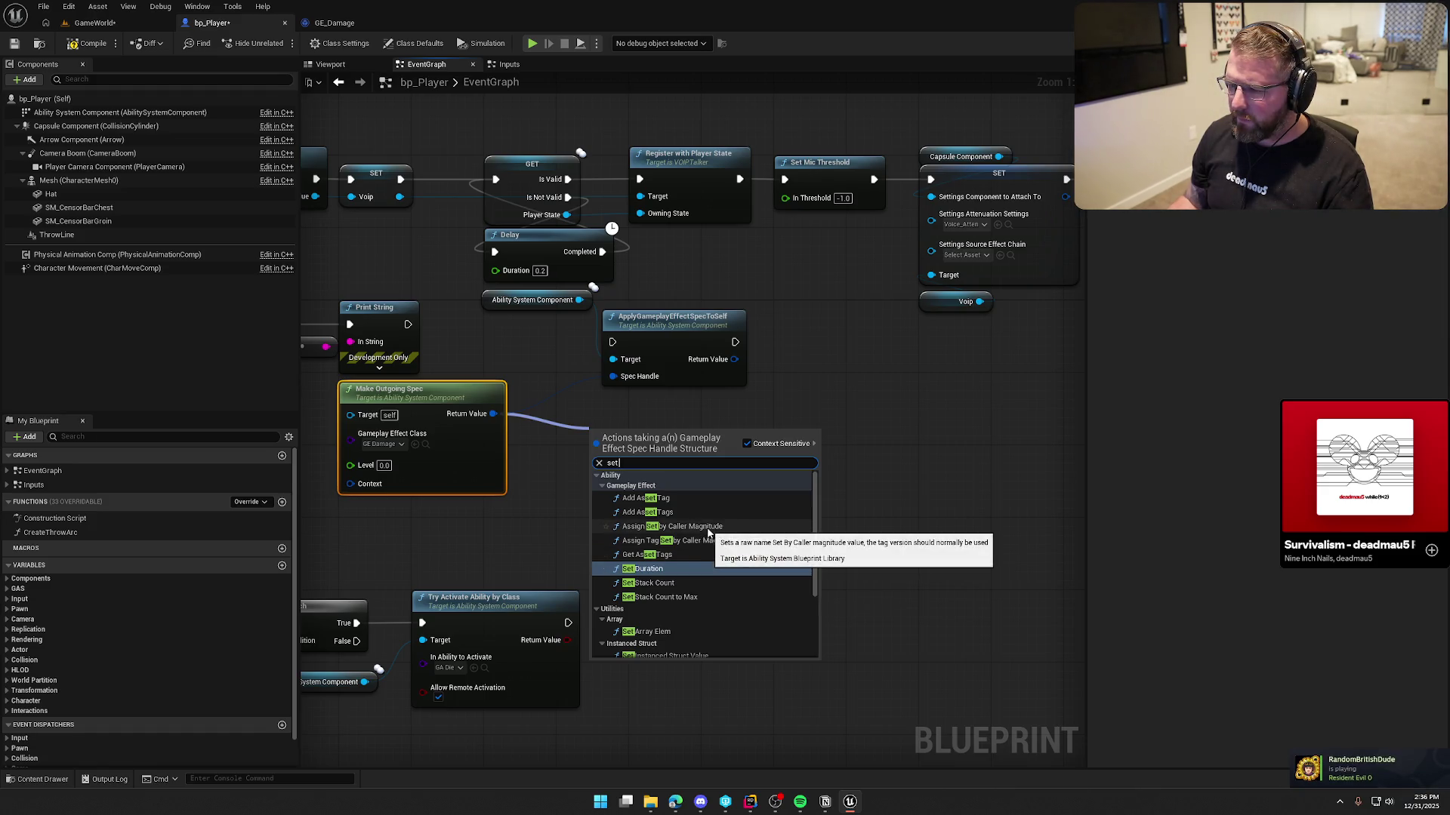
click(708, 529)
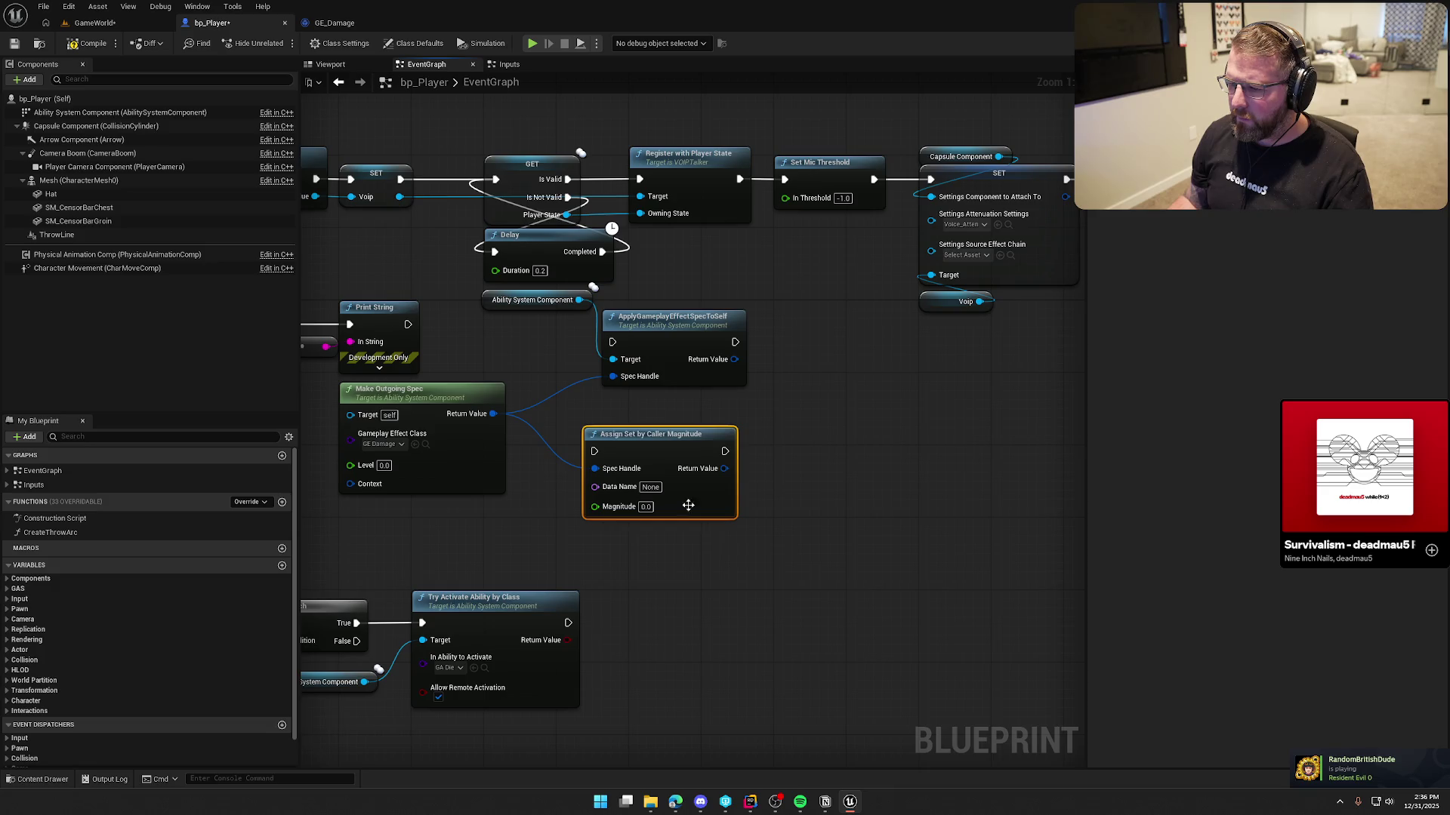
mouse_move(659, 438)
mouse_down()
mouse_move(655, 415)
mouse_move(631, 412)
mouse_up()
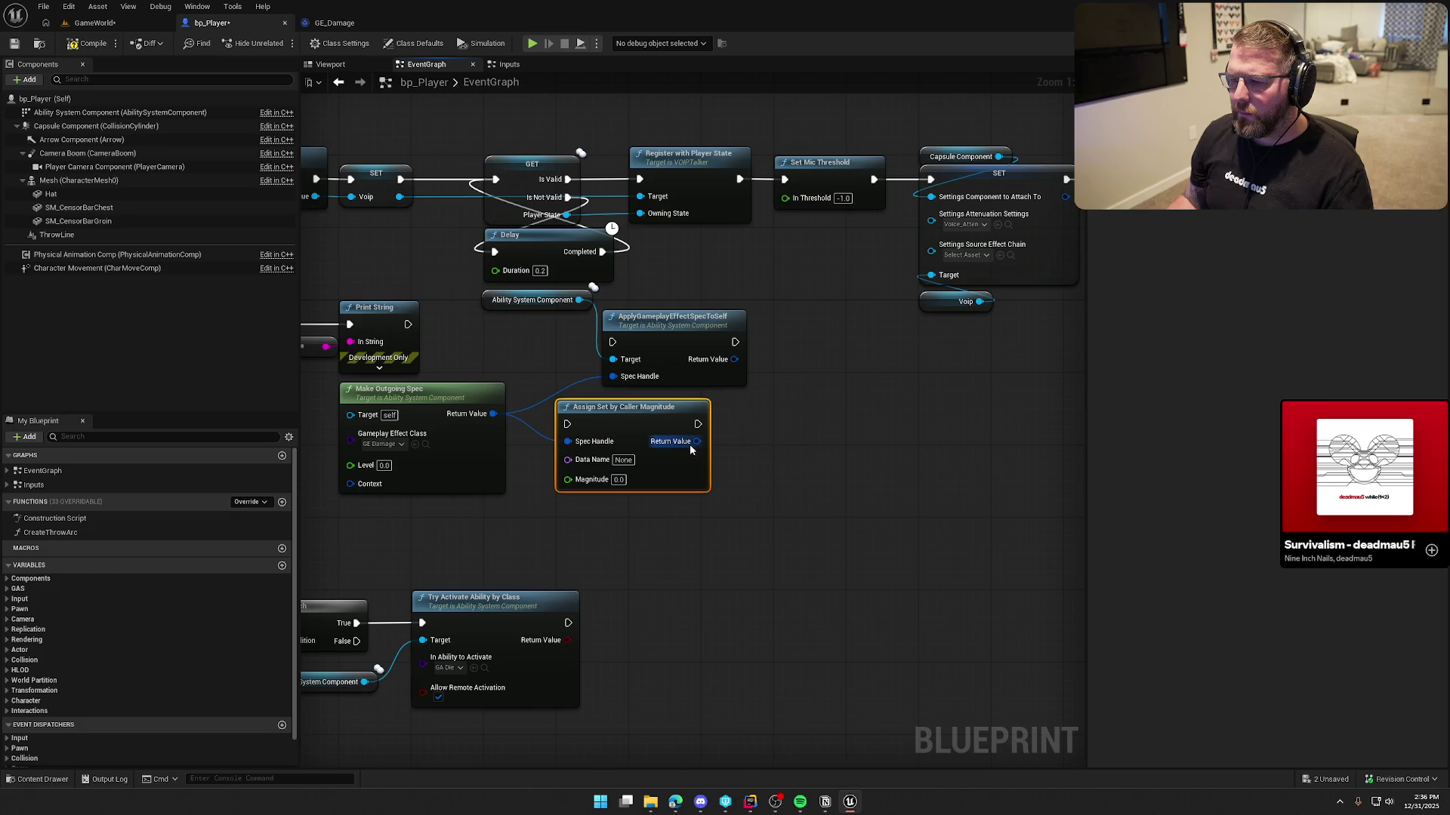
drag(697, 441, 617, 382)
drag(672, 317, 754, 326)
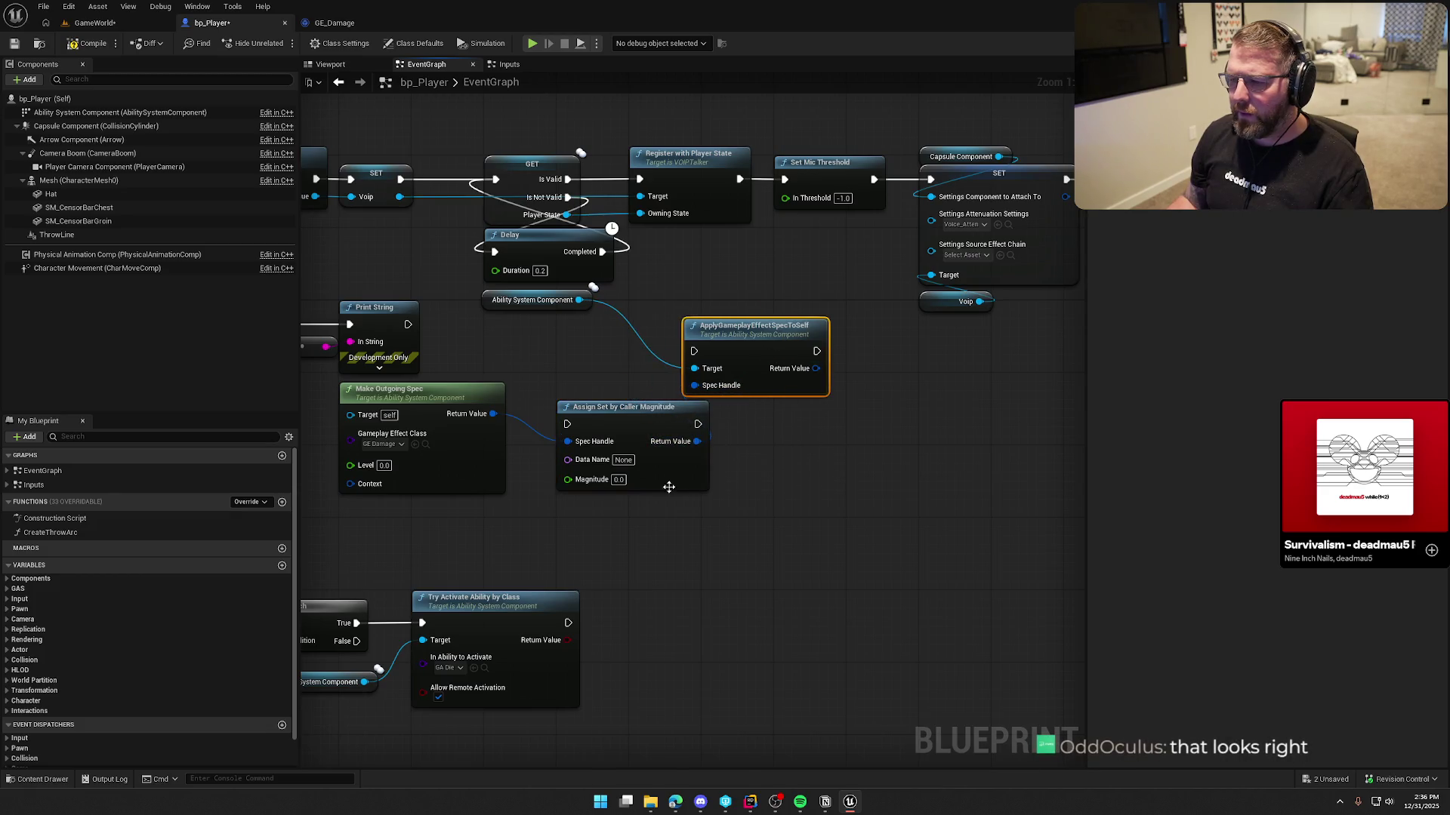
drag(554, 347, 646, 315)
drag(715, 417, 687, 380)
mouse_move(492, 306)
mouse_down()
mouse_move(624, 370)
mouse_move(640, 327)
mouse_up()
mouse_move(736, 334)
mouse_down()
mouse_move(796, 348)
mouse_move(777, 333)
mouse_up()
click(334, 23)
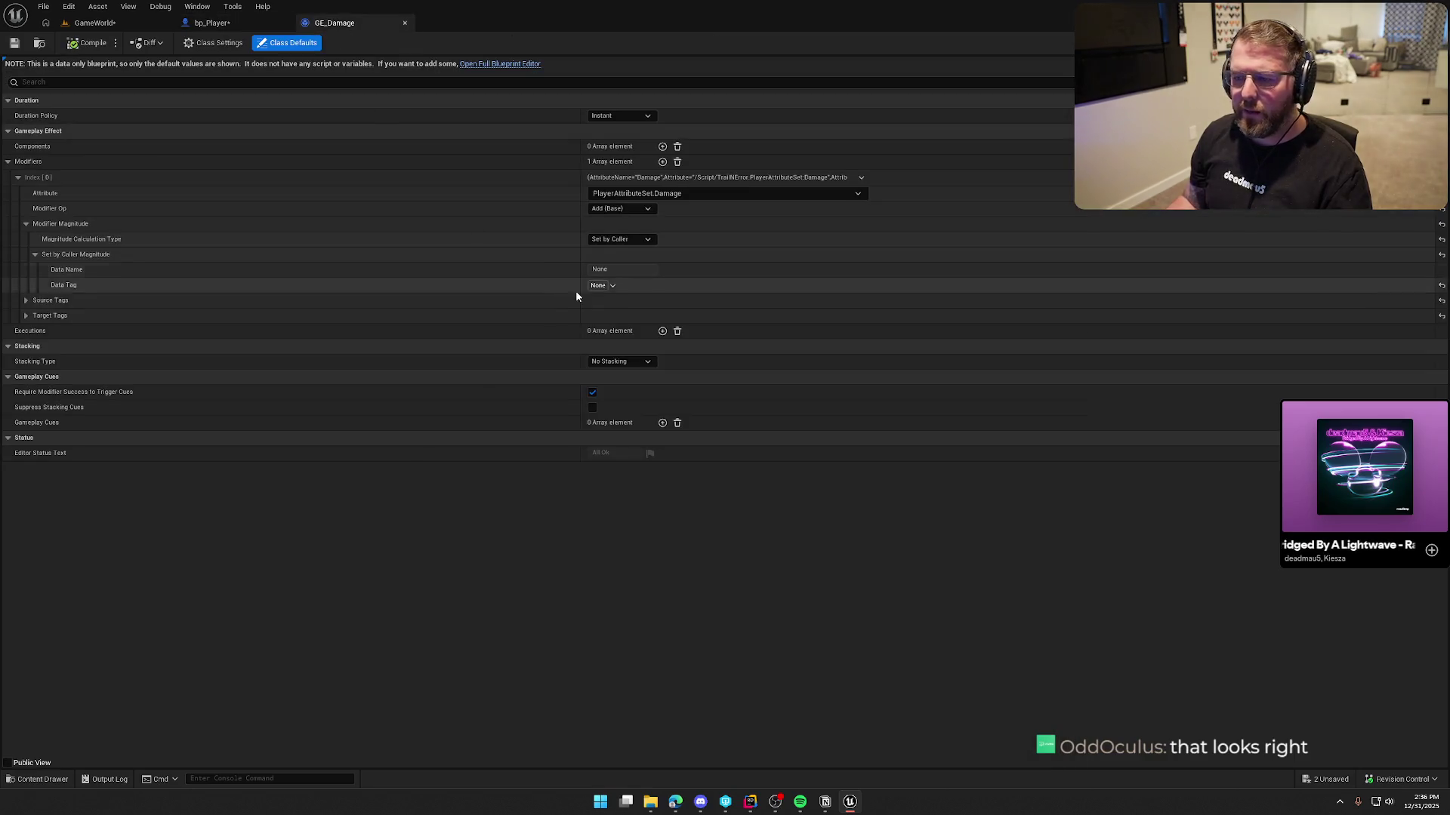
click(606, 284)
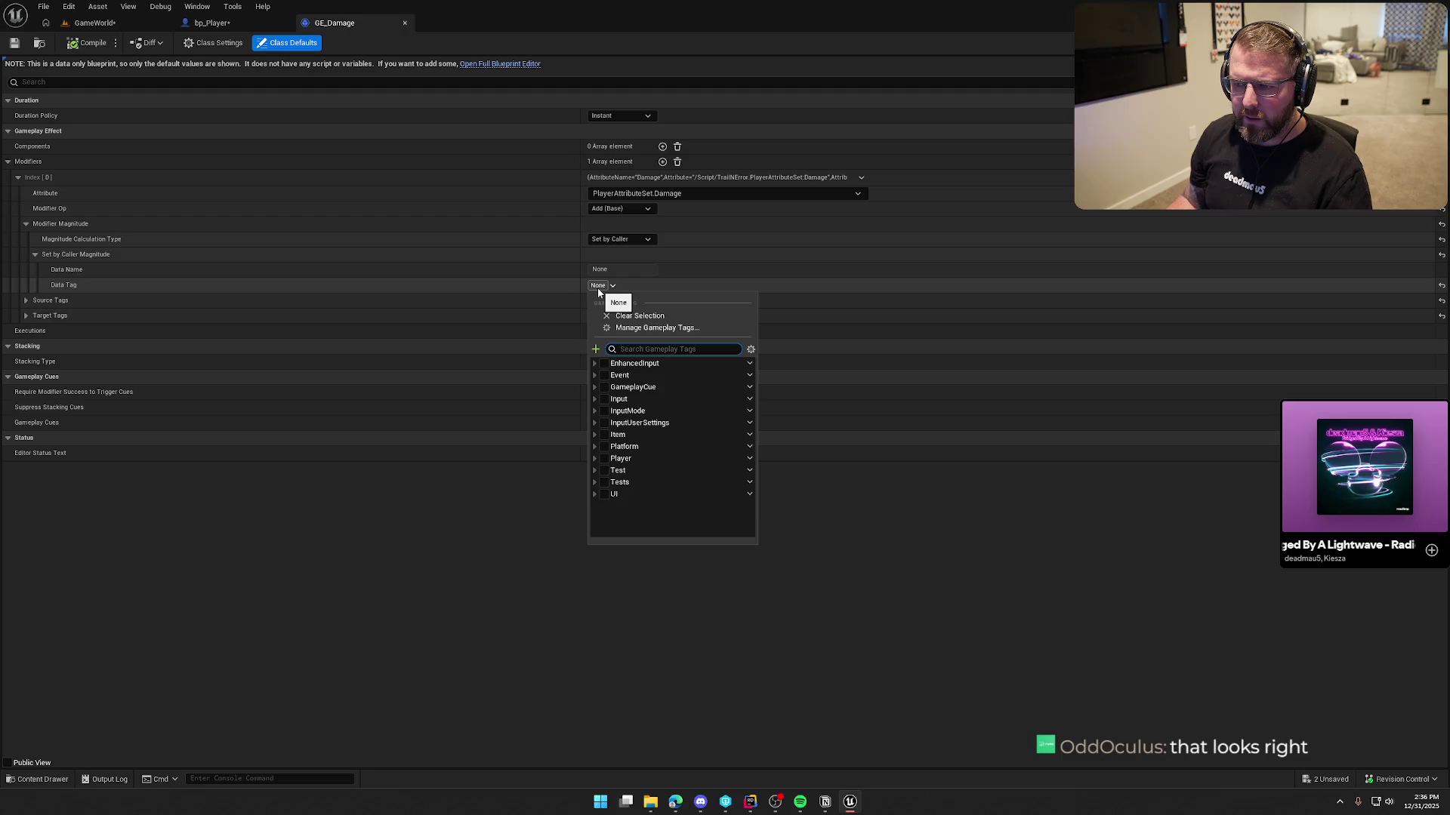
click(602, 285)
click(599, 270)
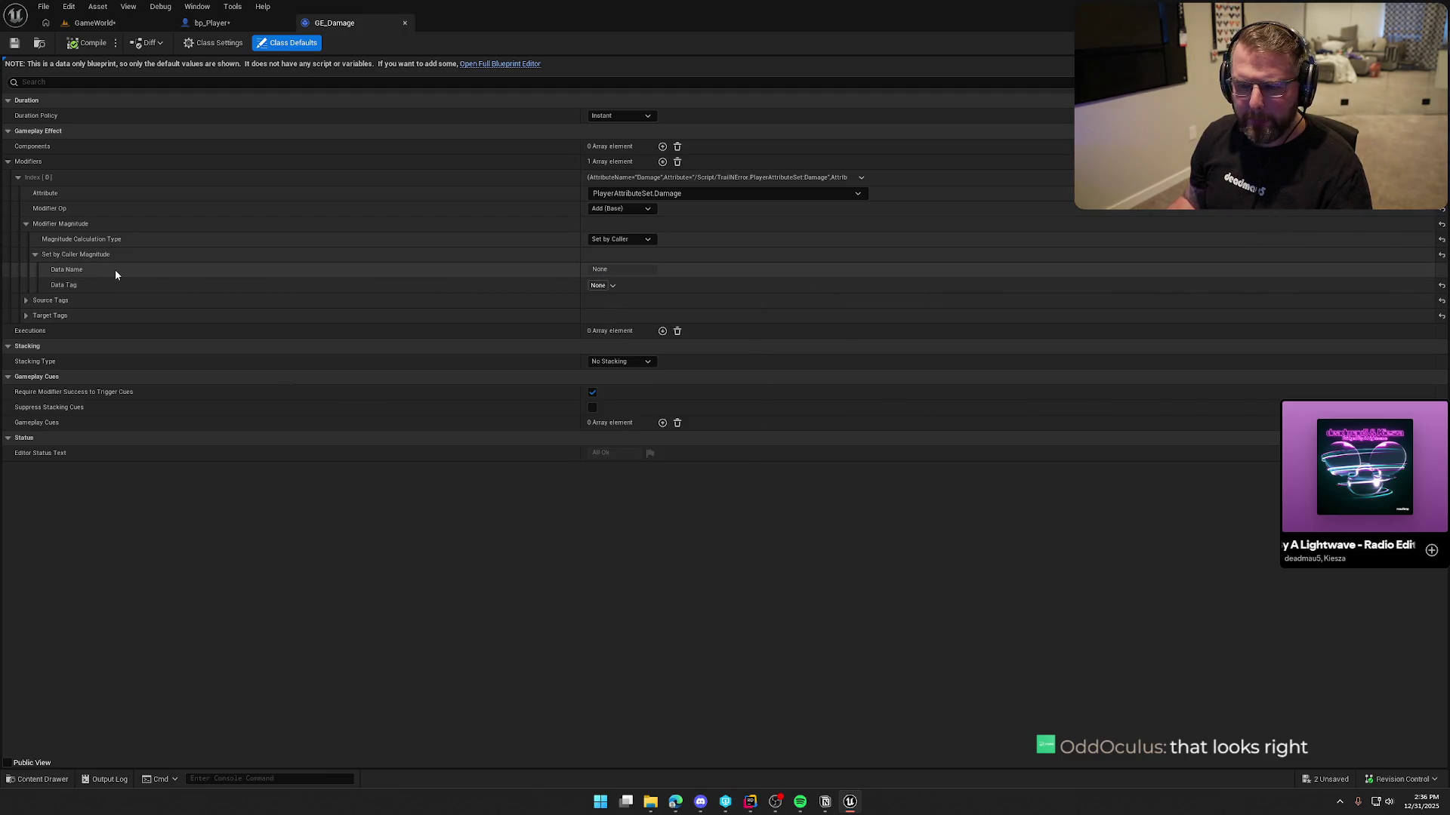
click(25, 301)
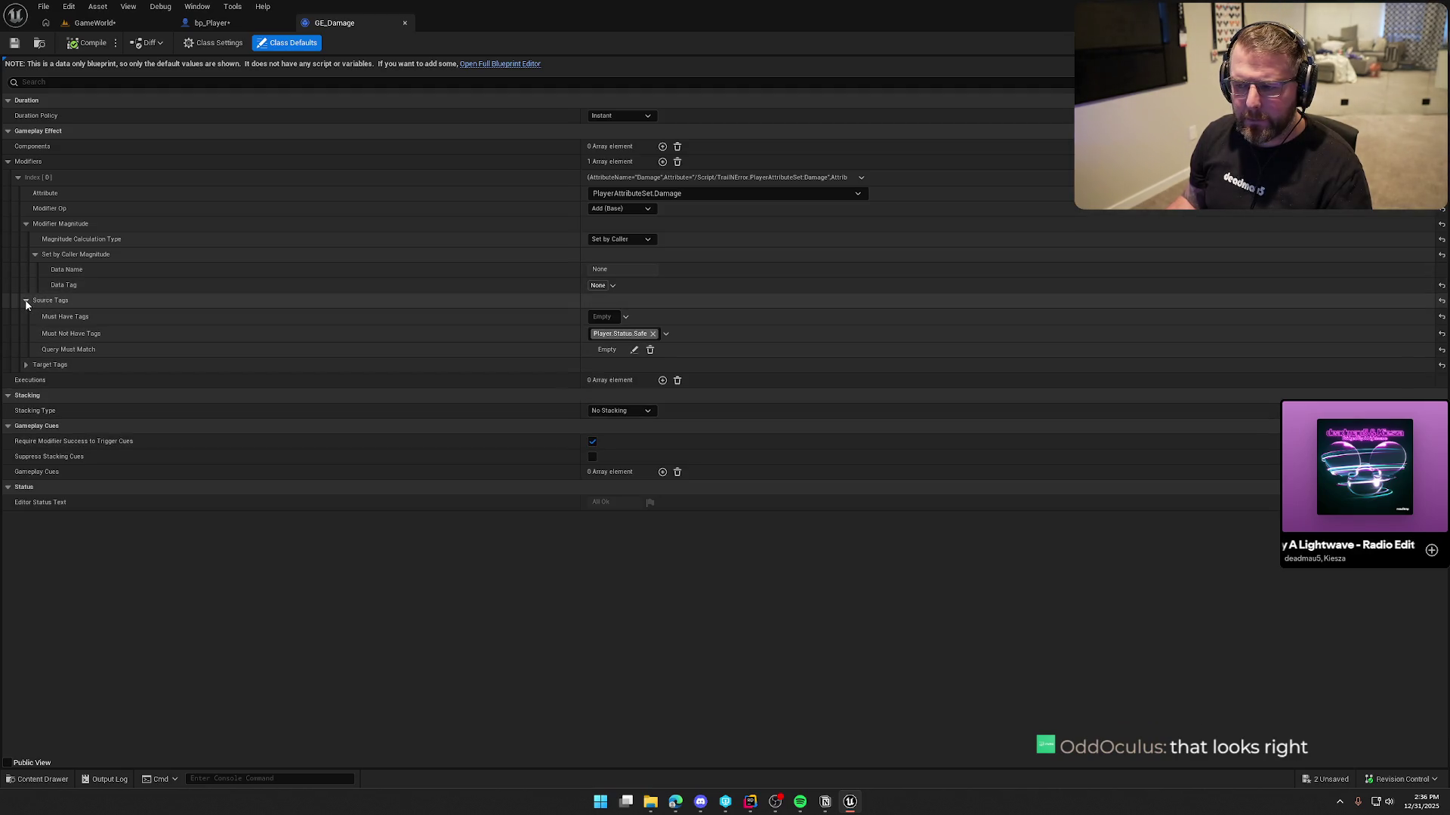
click(26, 301)
click(25, 315)
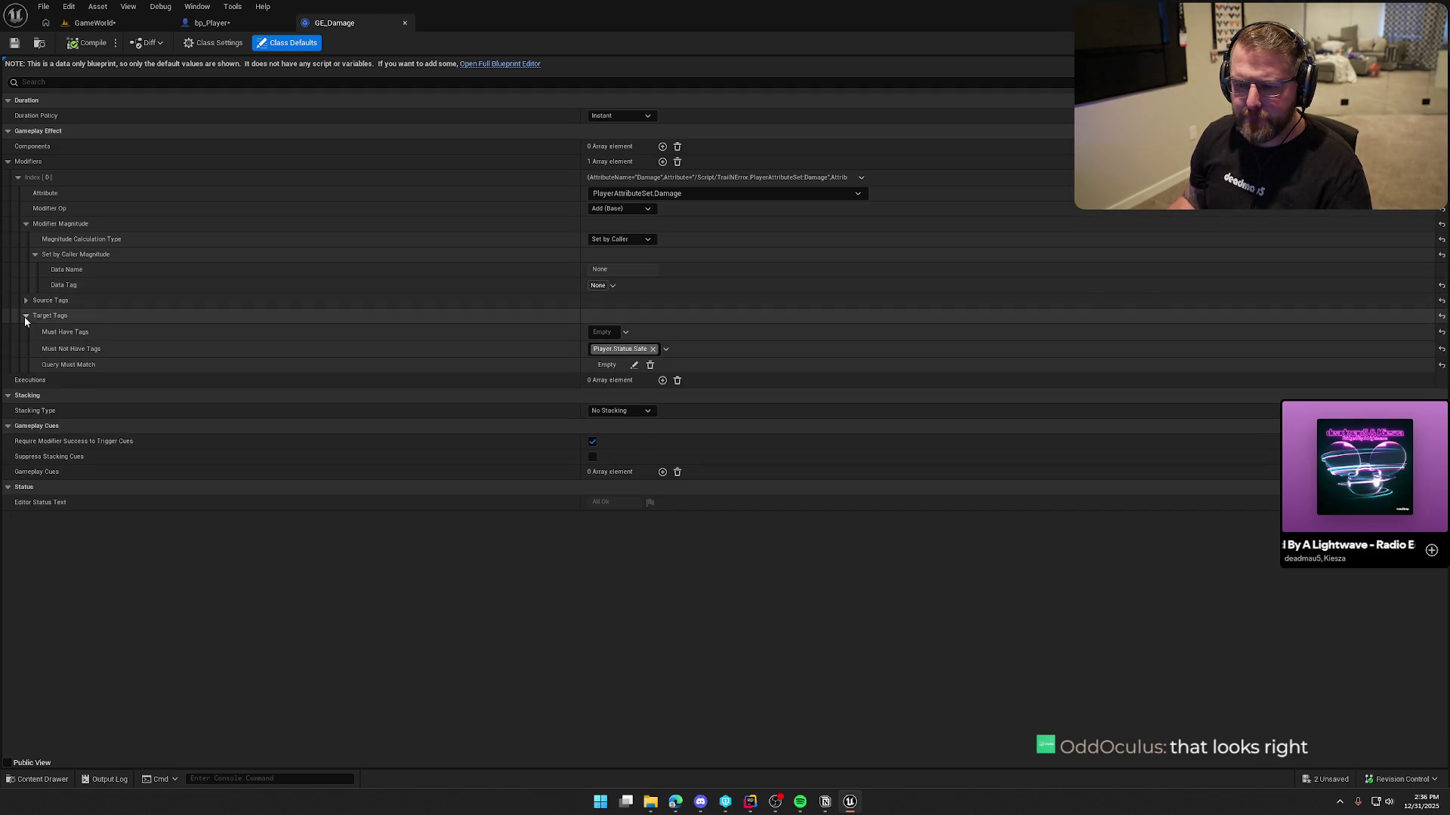
click(26, 316)
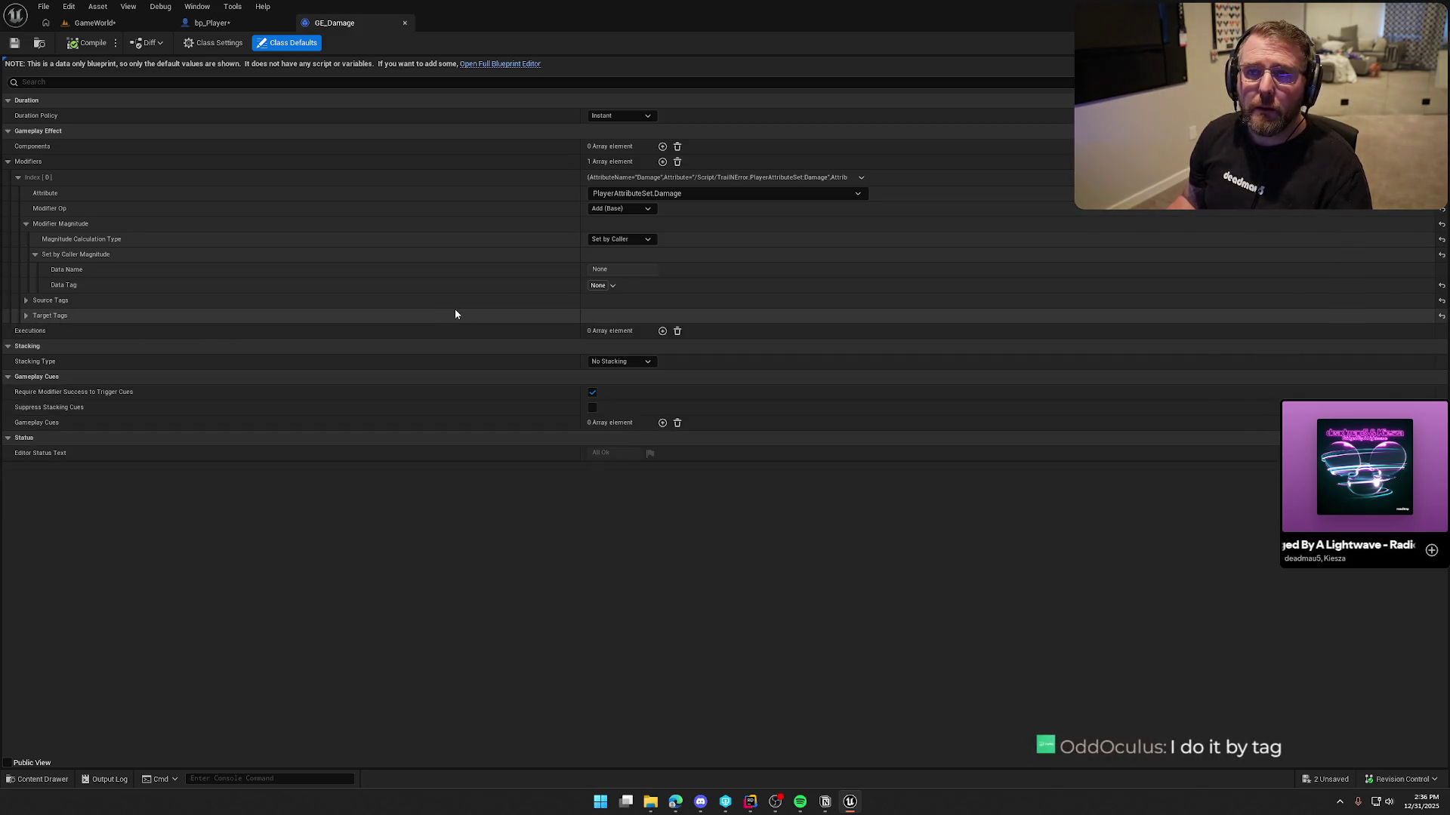
click(598, 286)
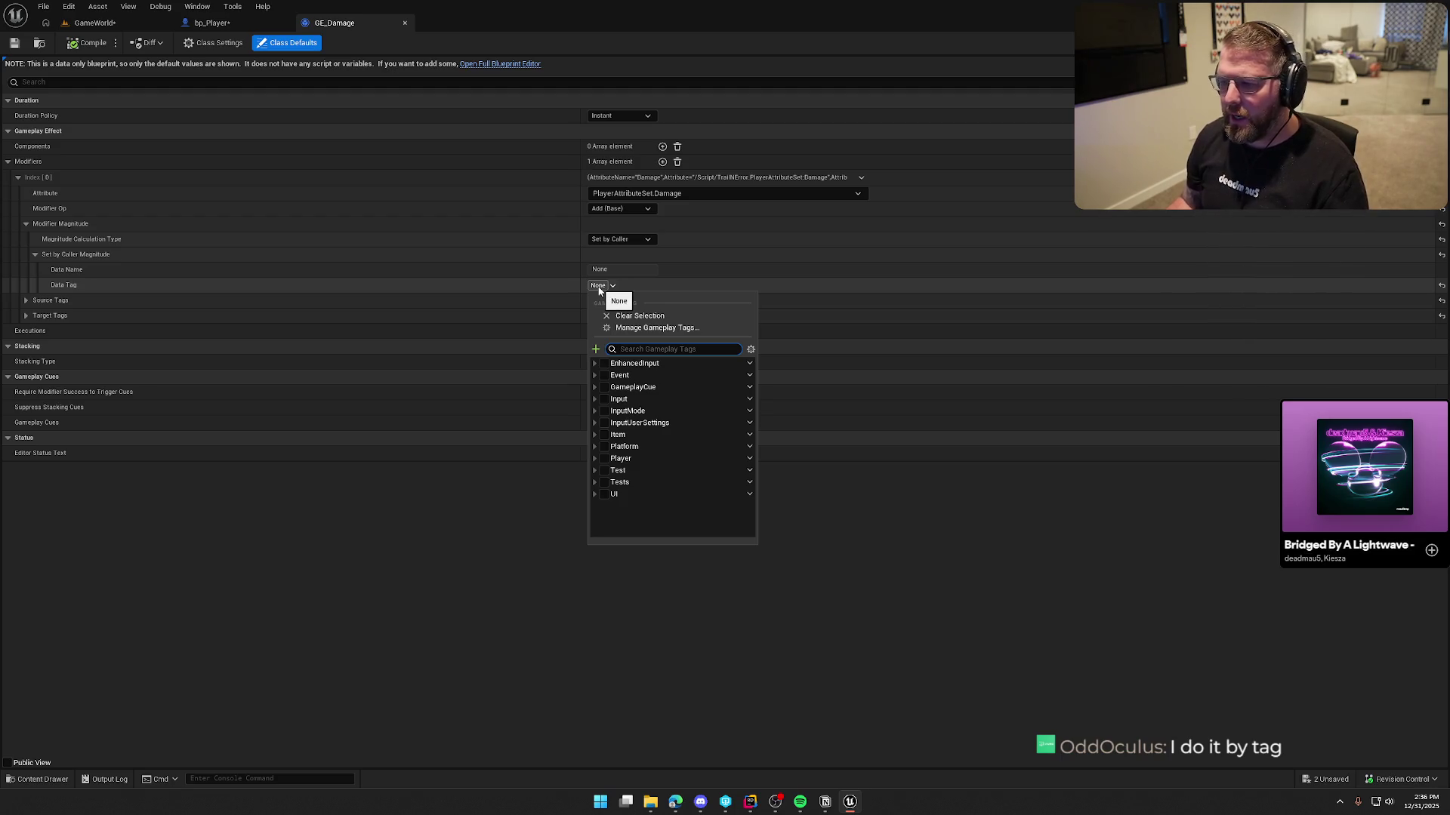
click(595, 375)
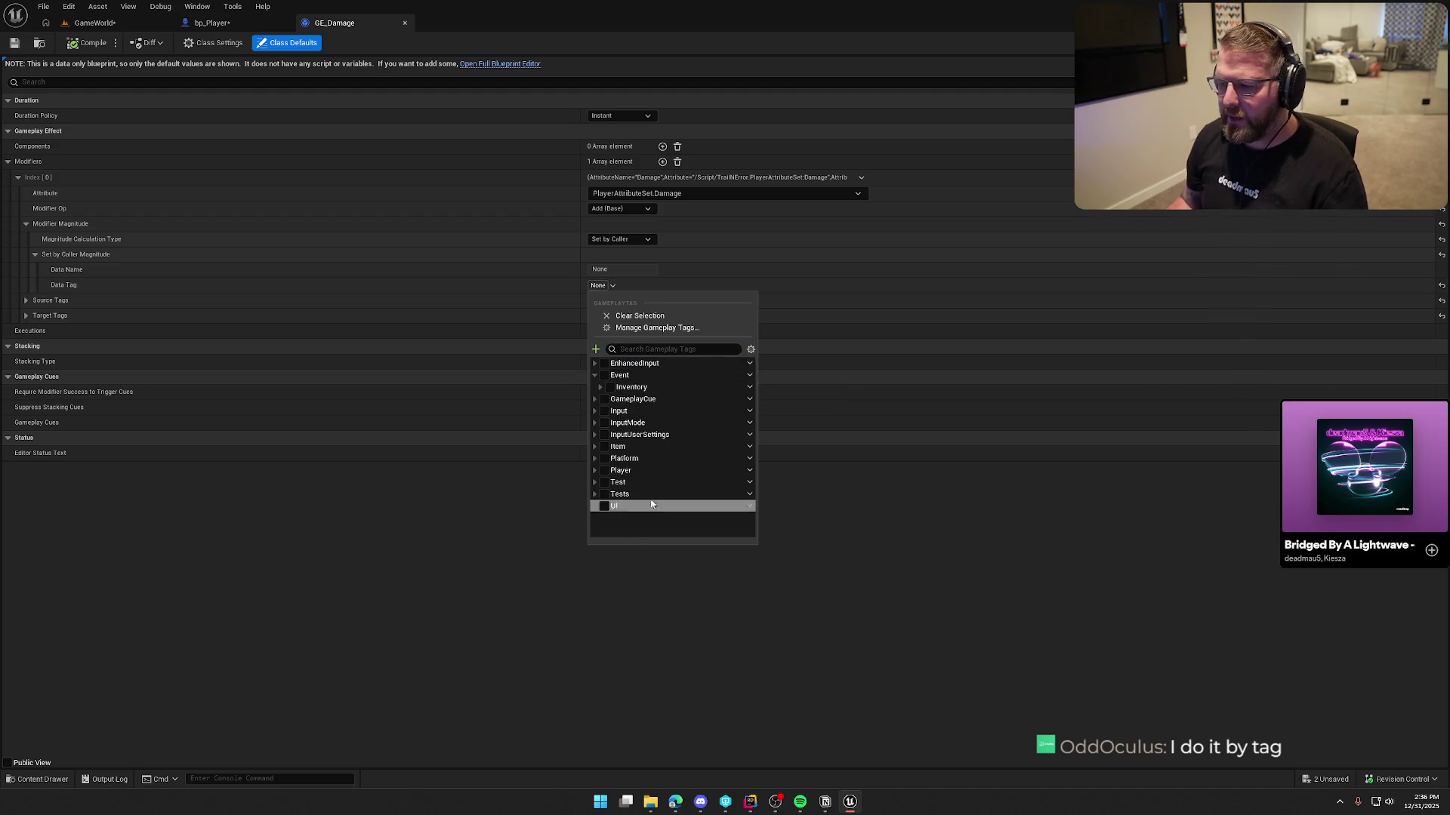
click(704, 630)
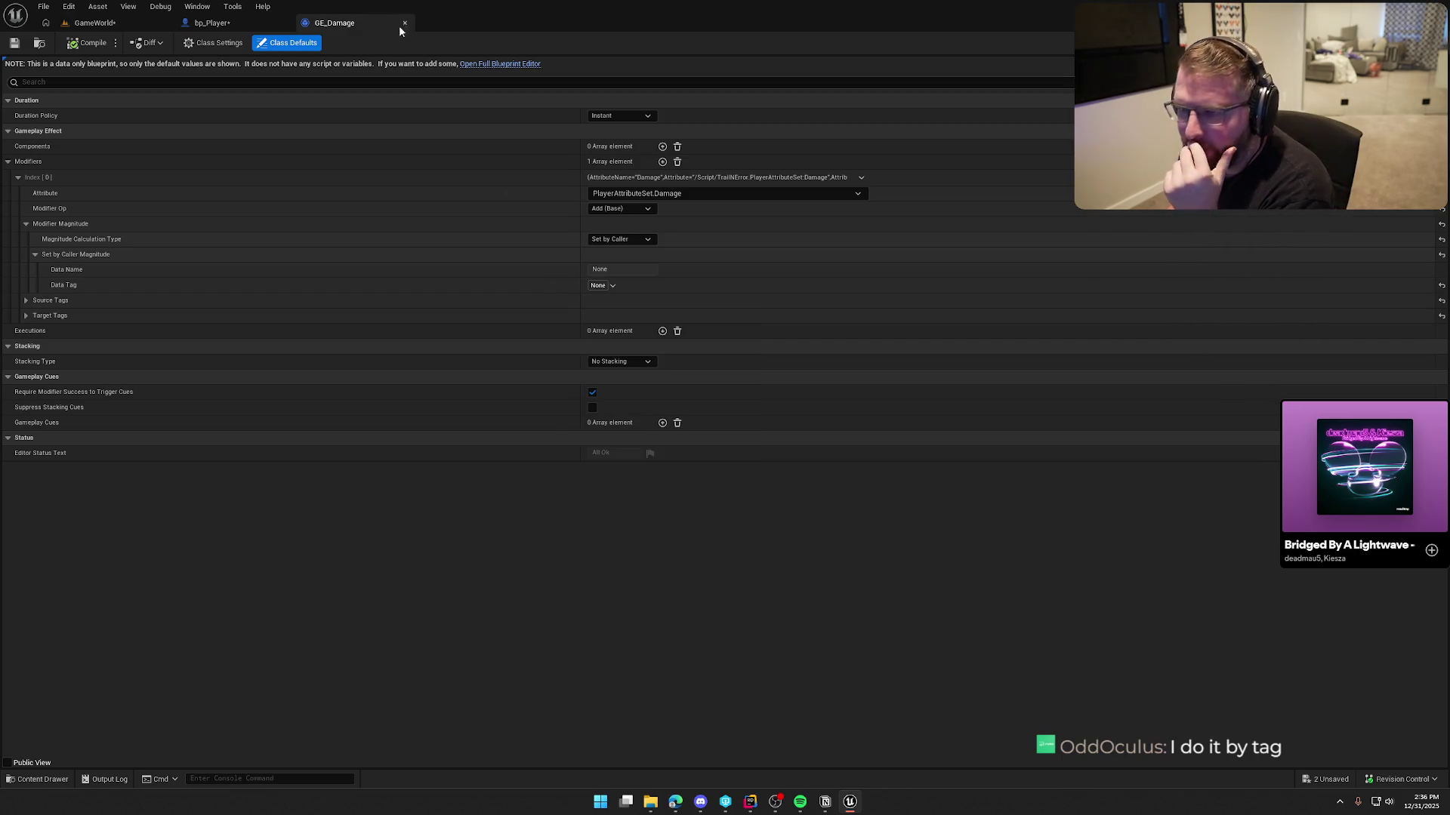
click(212, 22)
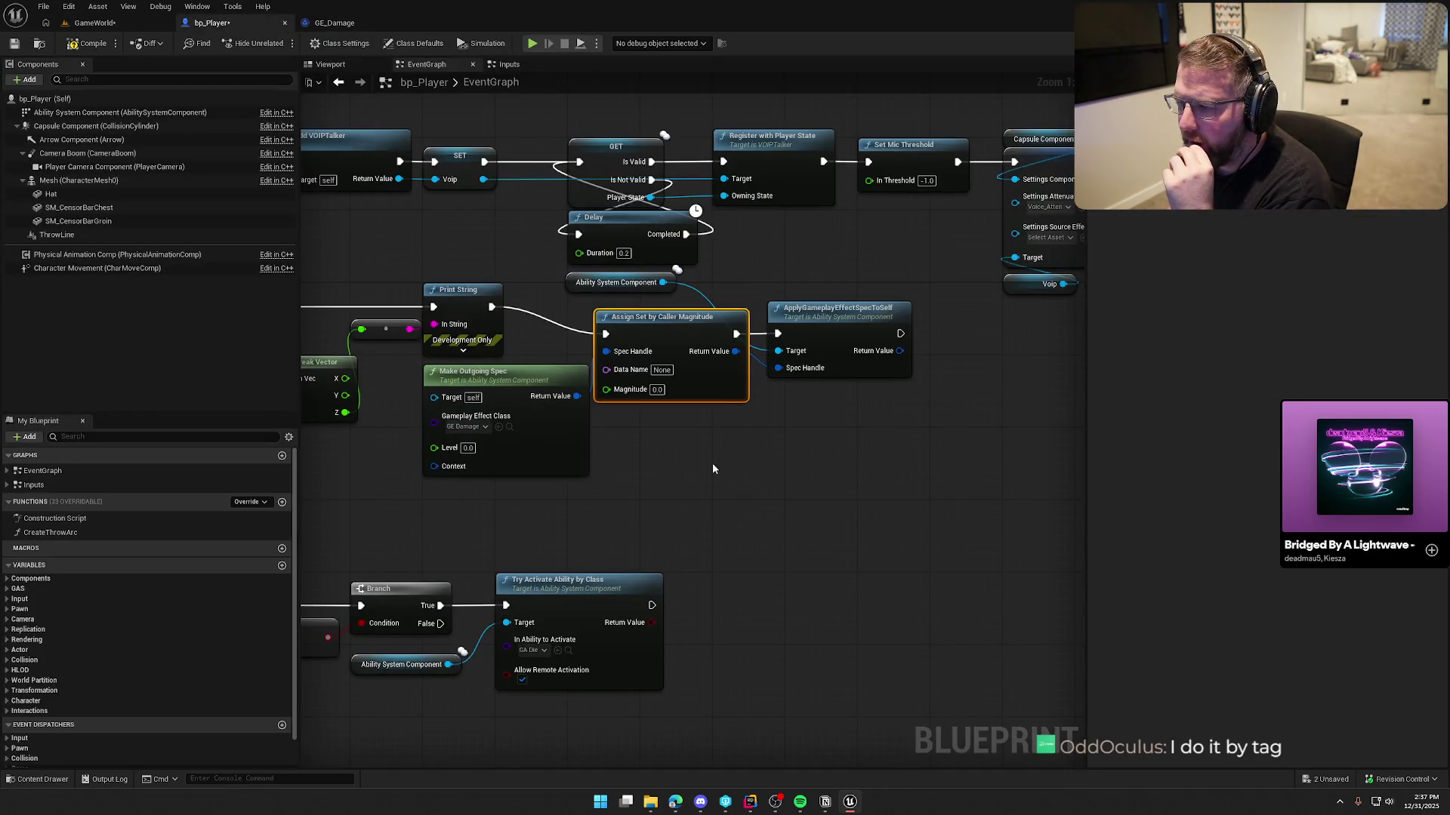
Add an Assign Tag Set by Caller Magnitude node to the graph
click(661, 369)
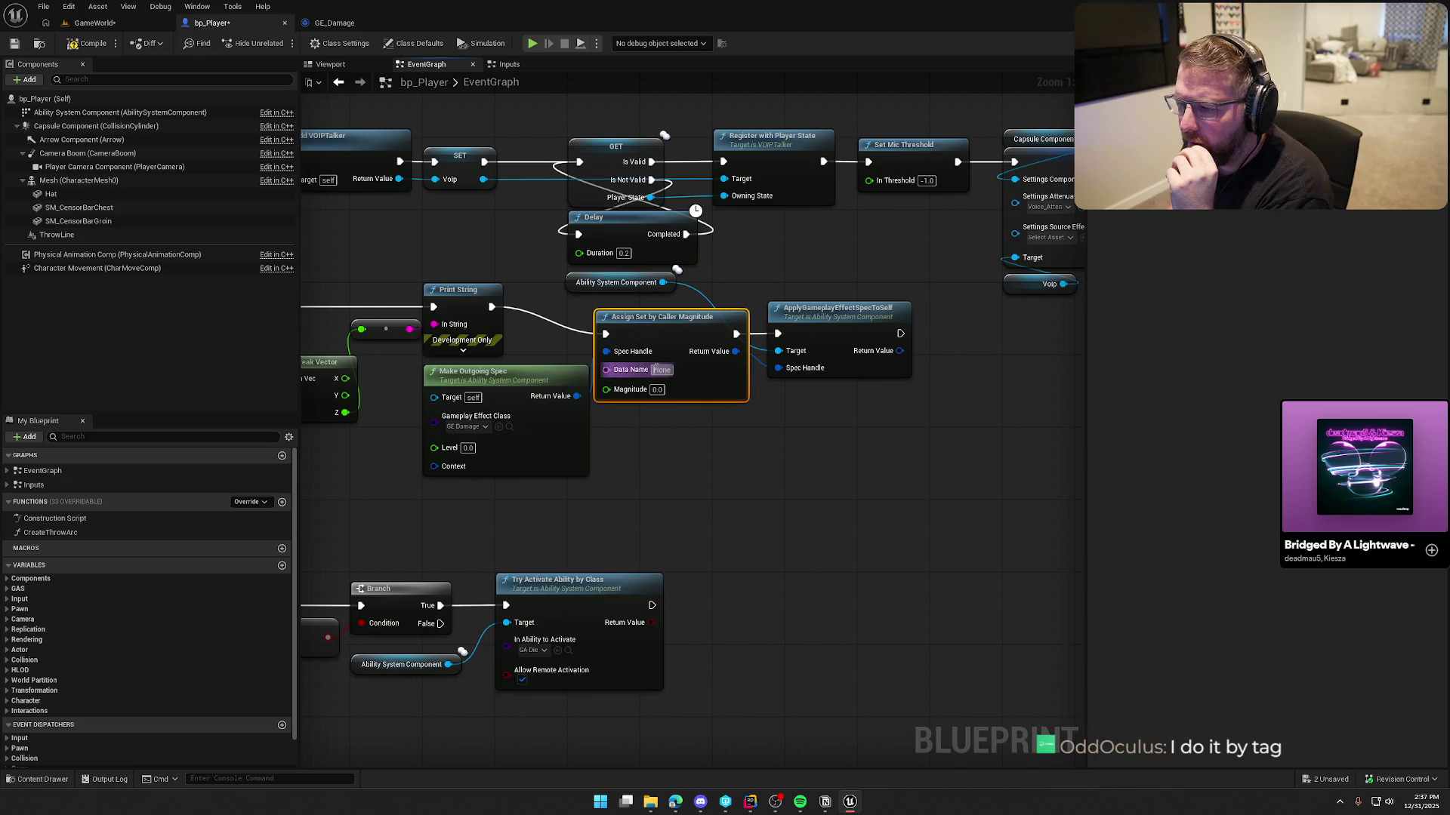
click(714, 519)
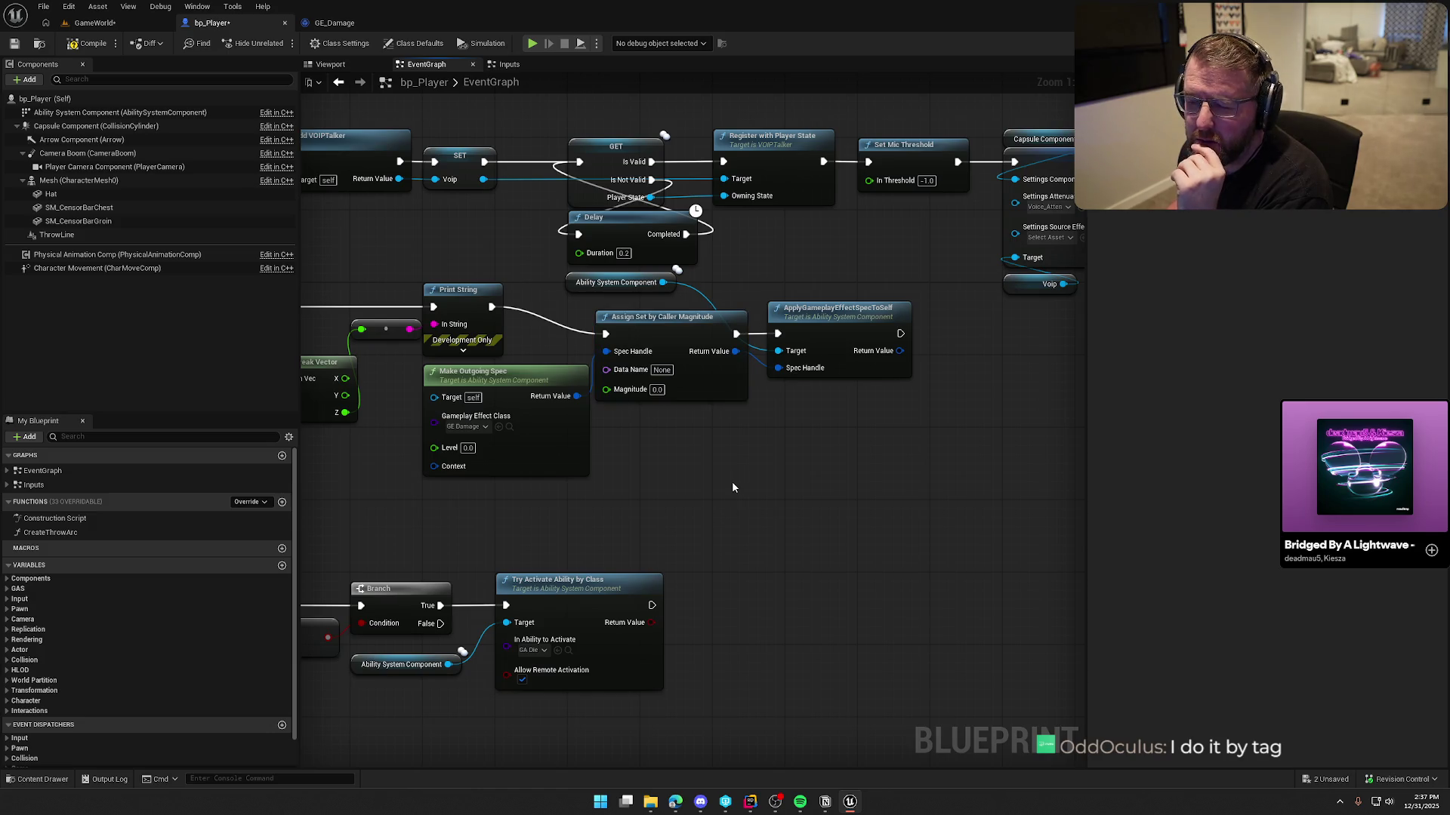
drag(731, 481, 789, 484)
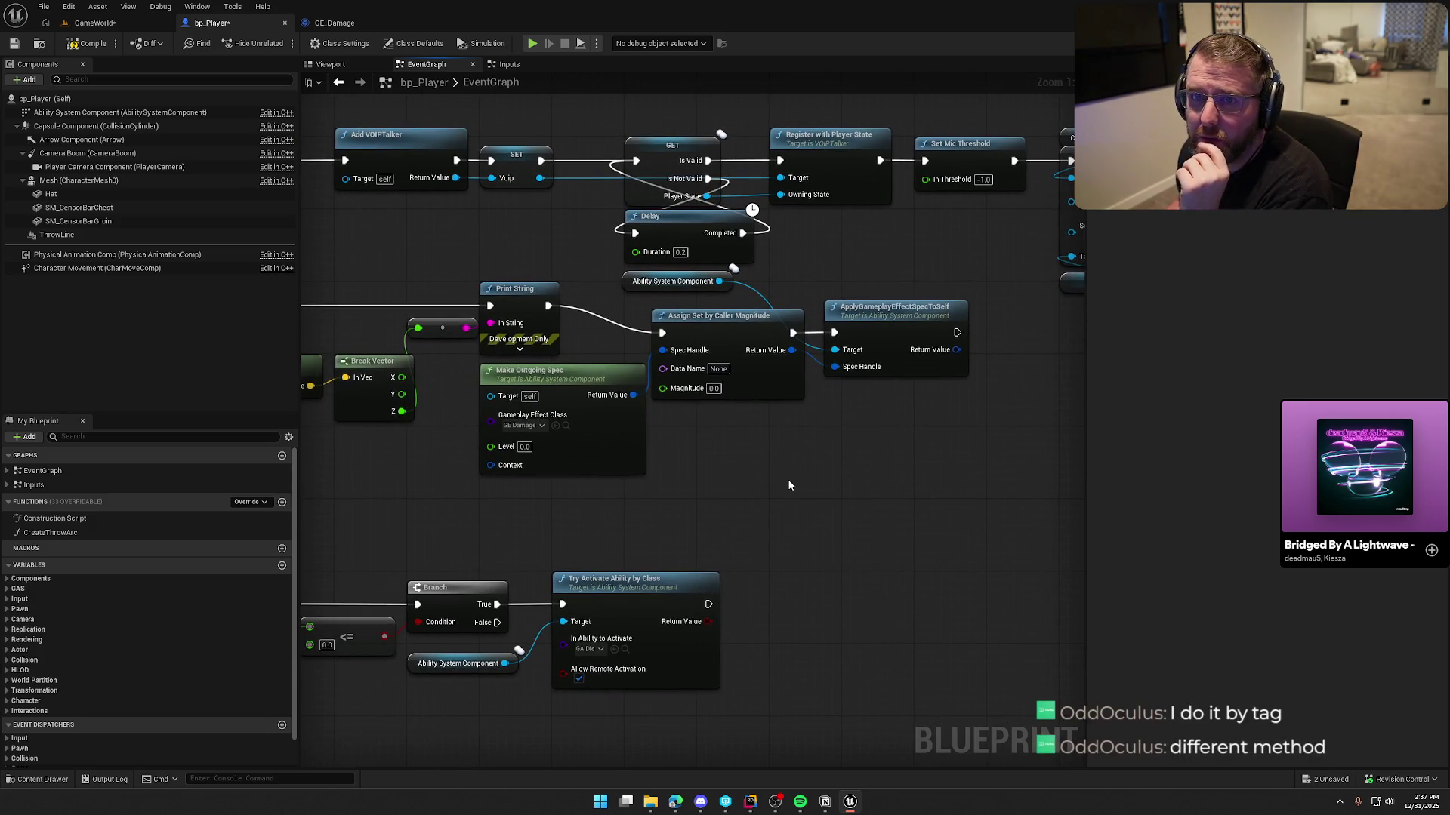
right_click(714, 438)
text(ass)
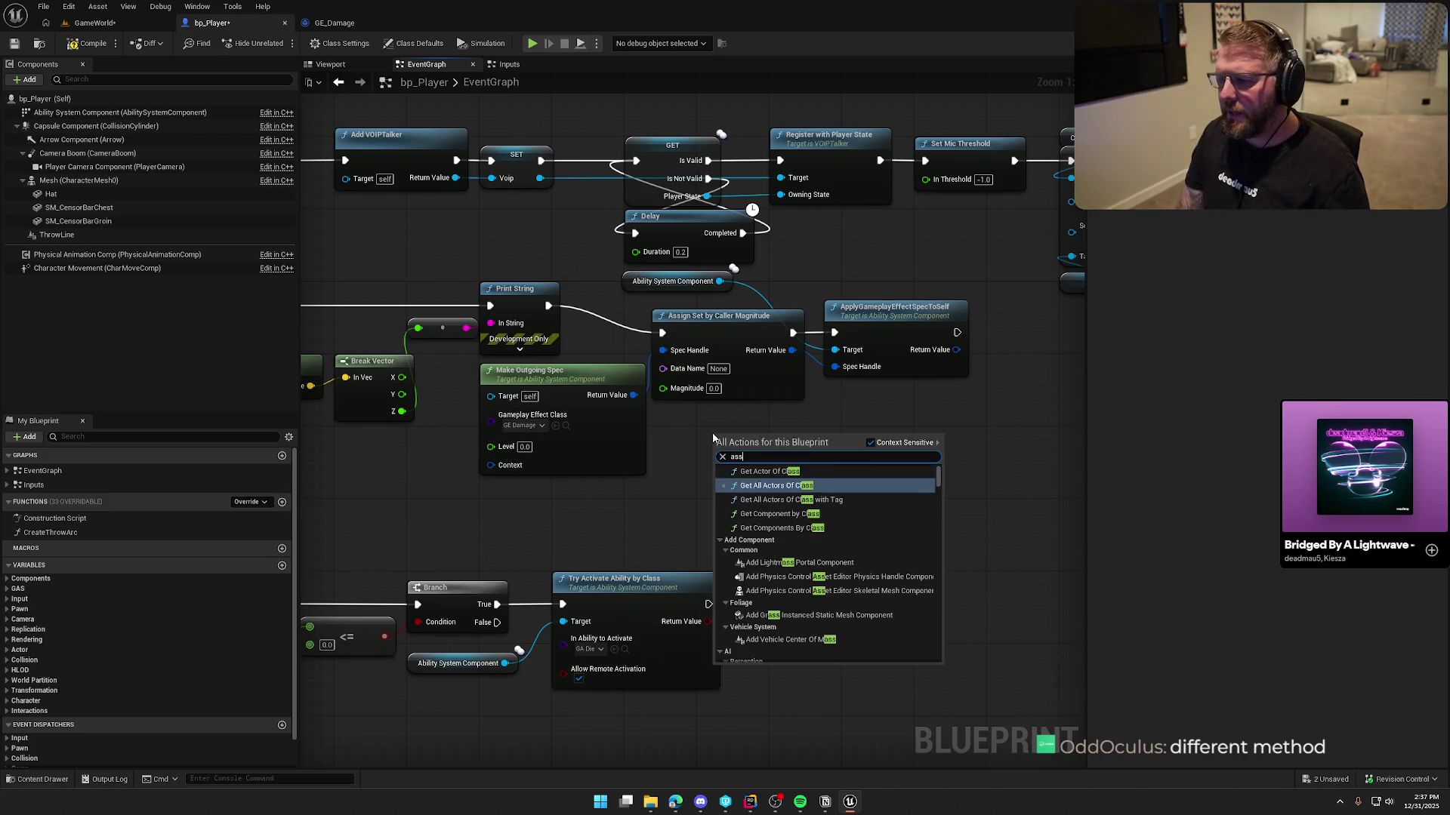
text(ign set)
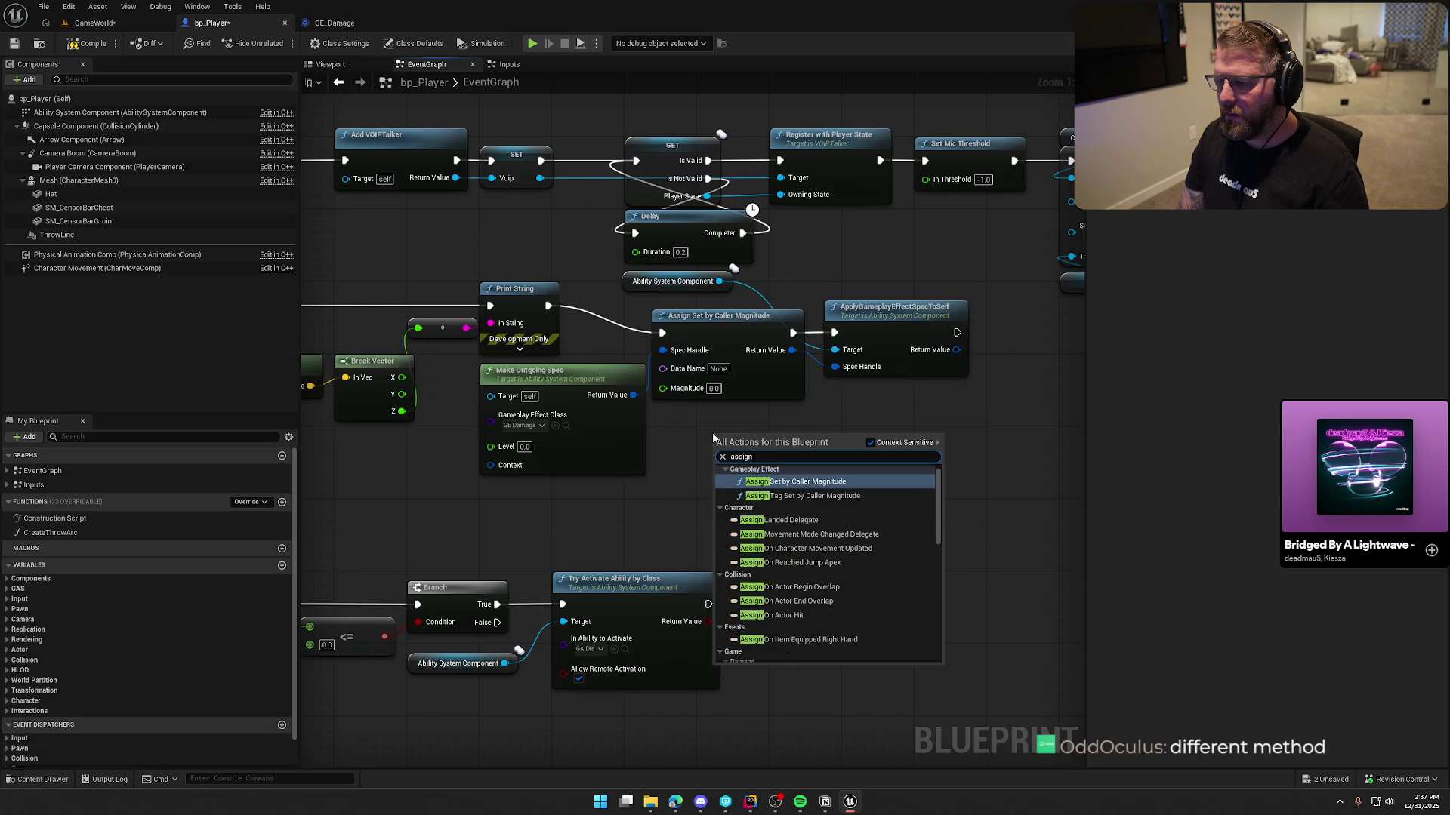
key(Down)
key(Return)
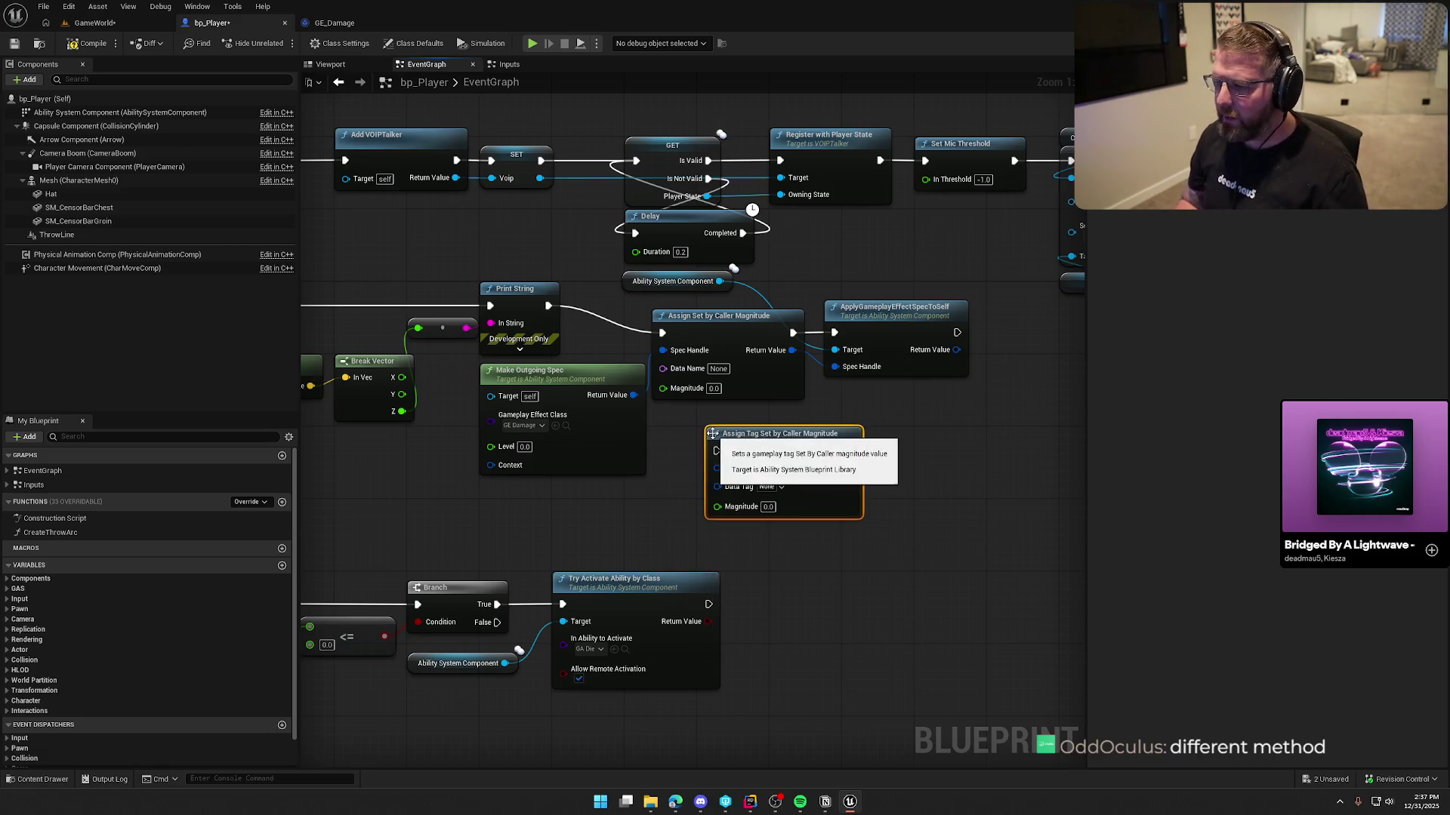
Replace the old Assign node with the tag-based one, wire it into the apply node, and compile
drag(859, 464, 777, 470)
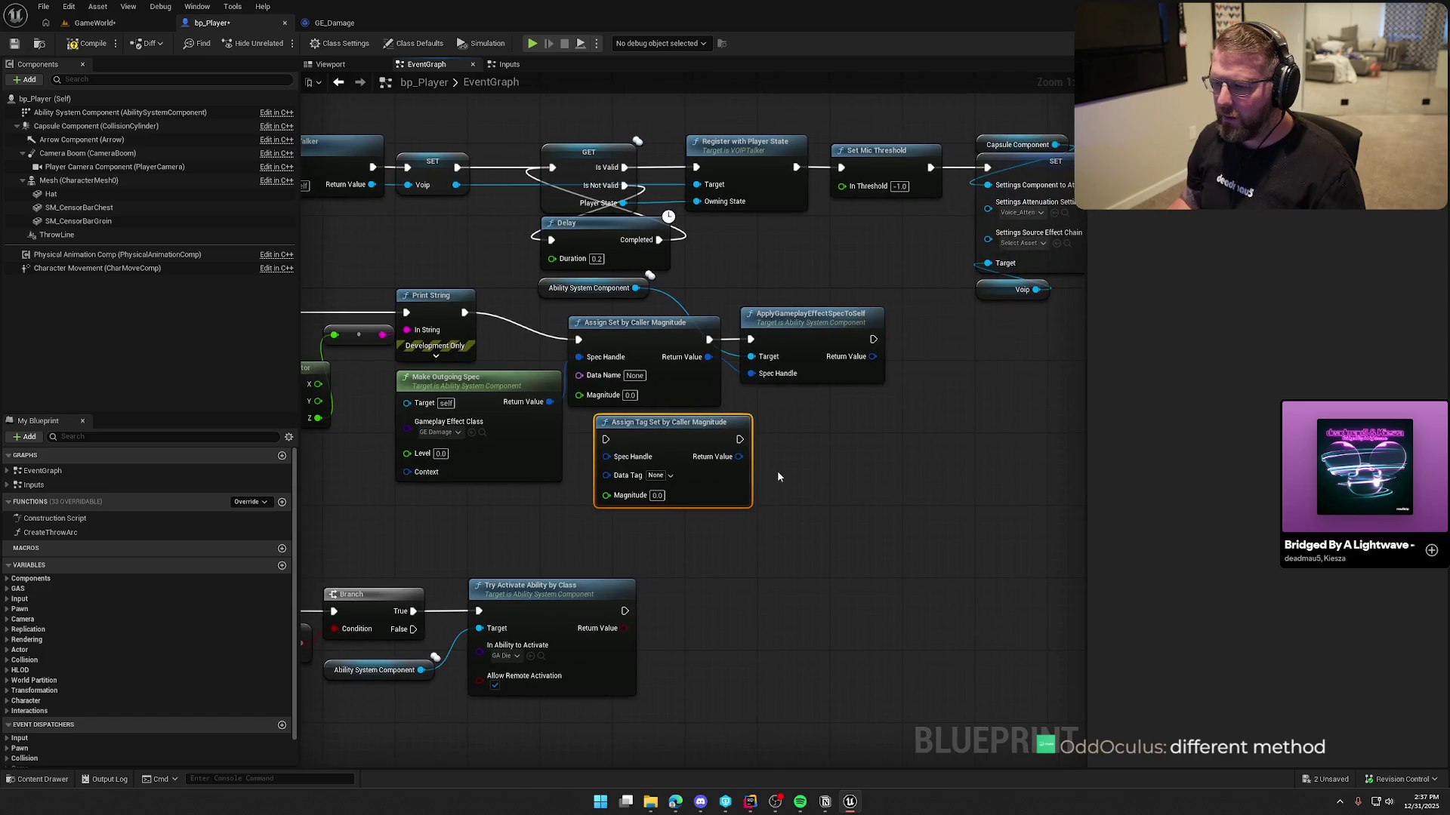
right_click(642, 479)
click(671, 365)
key(Delete)
drag(670, 430, 660, 330)
drag(588, 297, 790, 307)
mouse_move(777, 373)
mouse_down()
mouse_move(730, 358)
mouse_move(778, 339)
mouse_up()
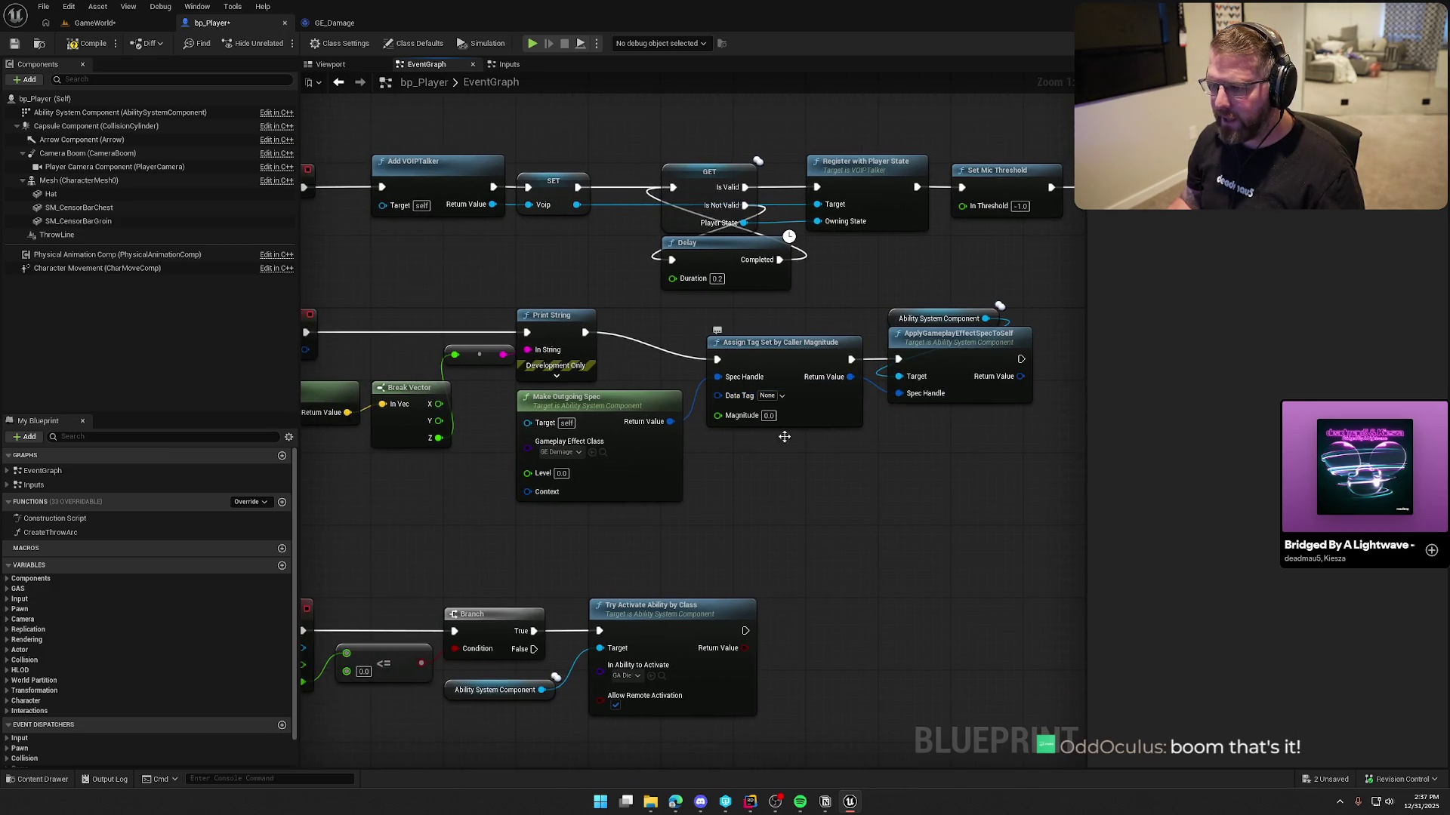
drag(746, 407, 636, 375)
click(88, 44)
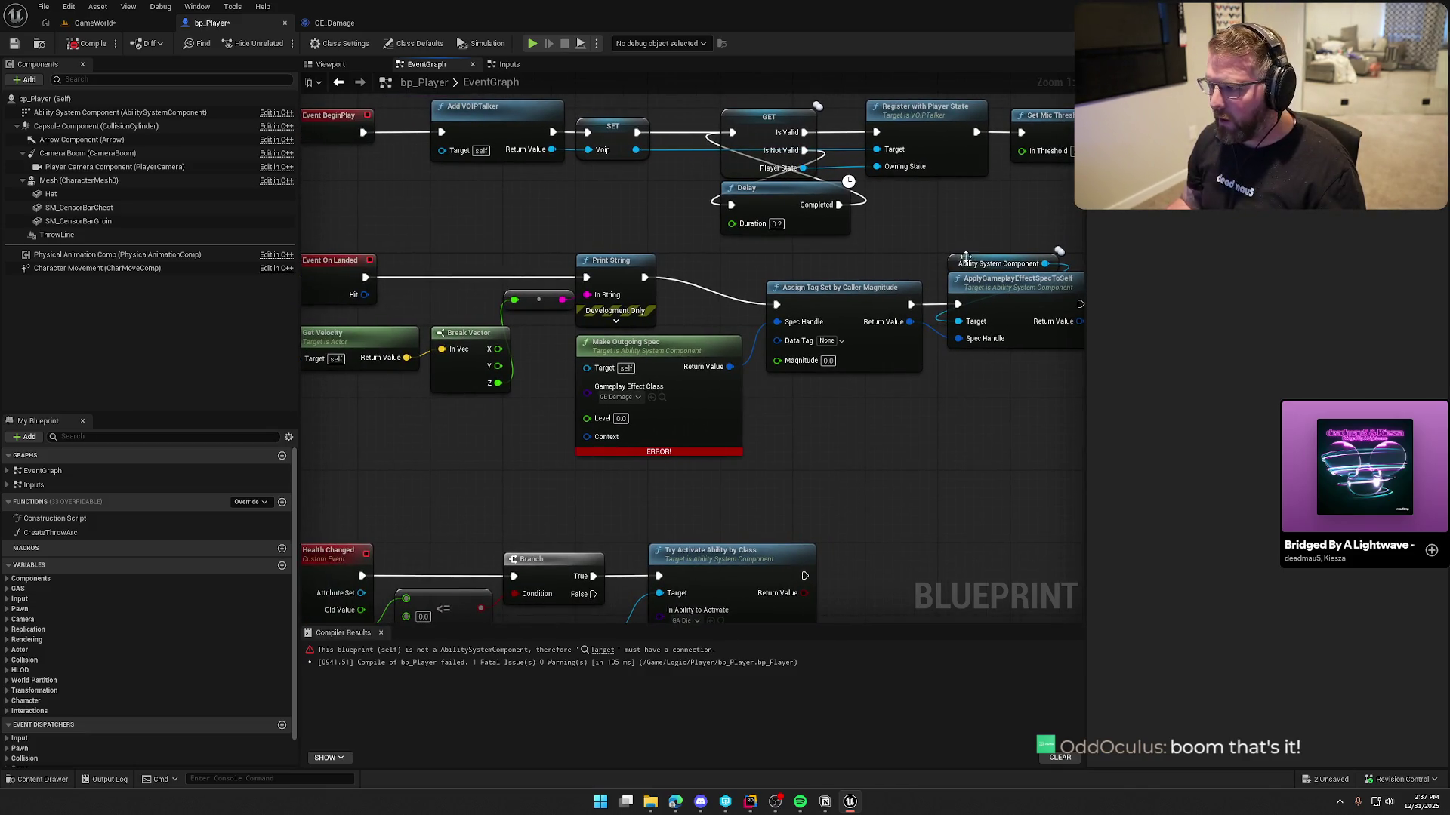
Connect a copied Ability System Component getter to Make Outgoing Spec's Target and recompile
click(998, 263)
key(ctrl+c)
key(ctrl+v)
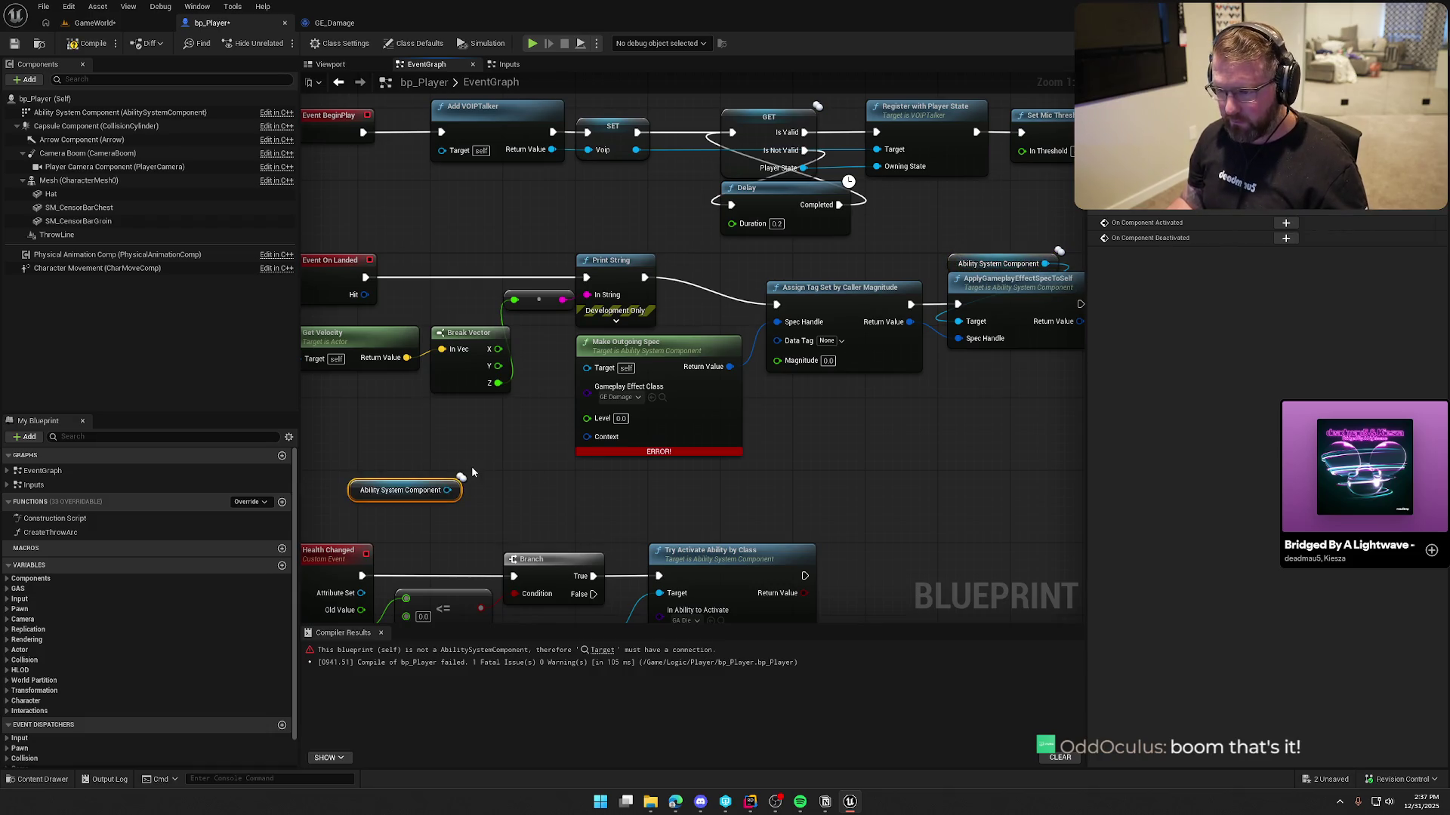
drag(447, 490, 587, 367)
drag(409, 492, 492, 412)
click(488, 508)
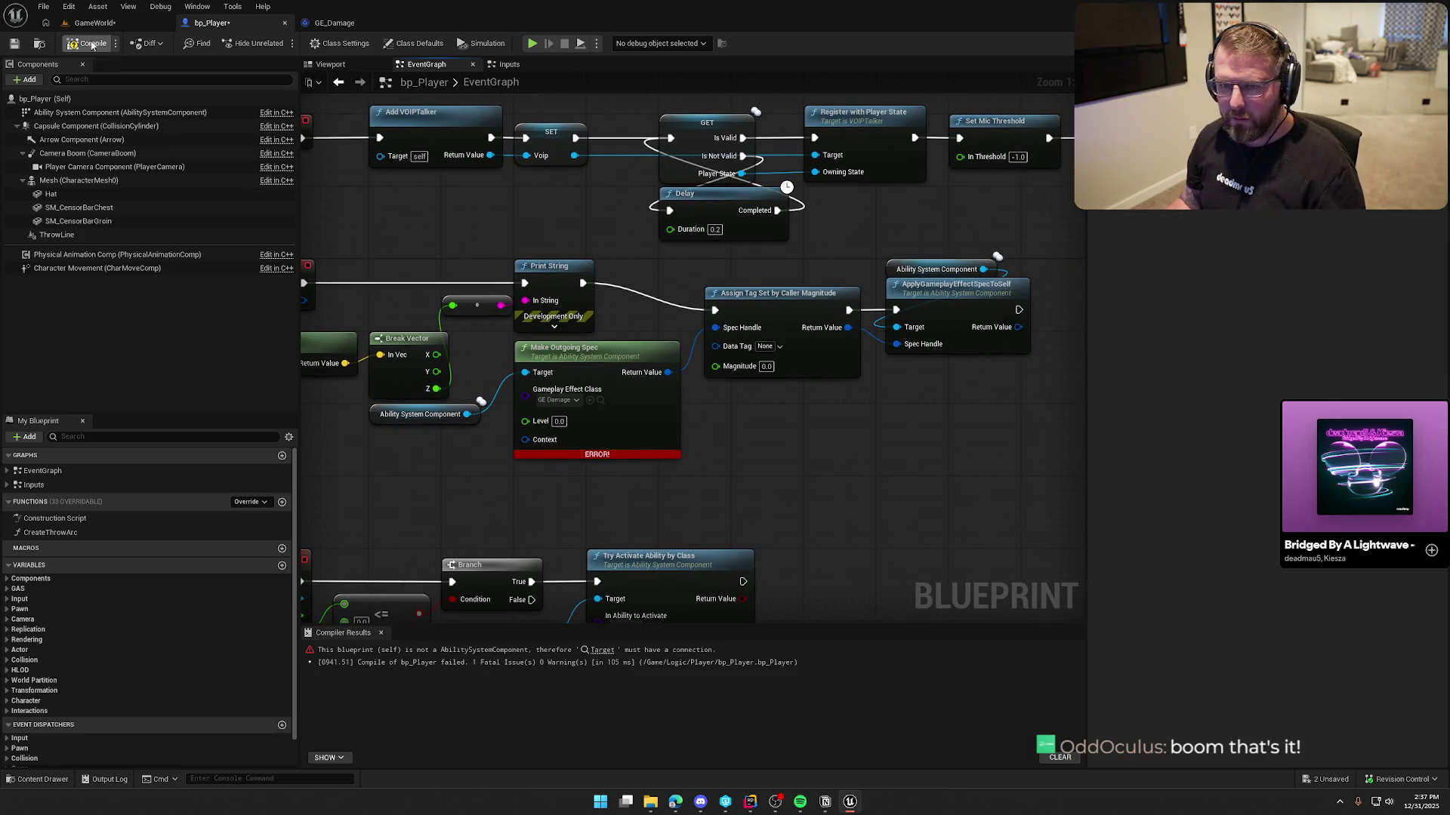
key(F7)
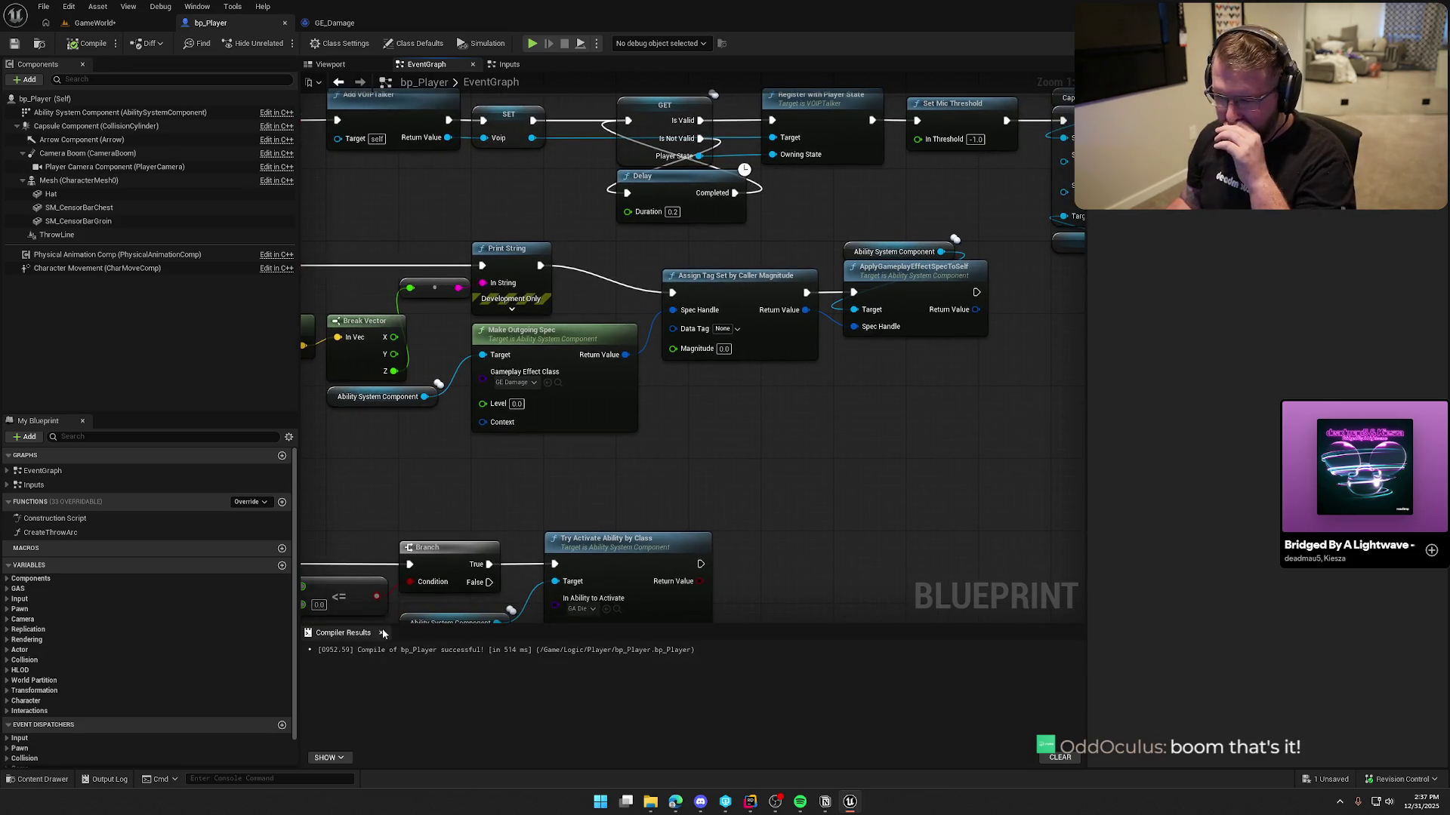
click(749, 801)
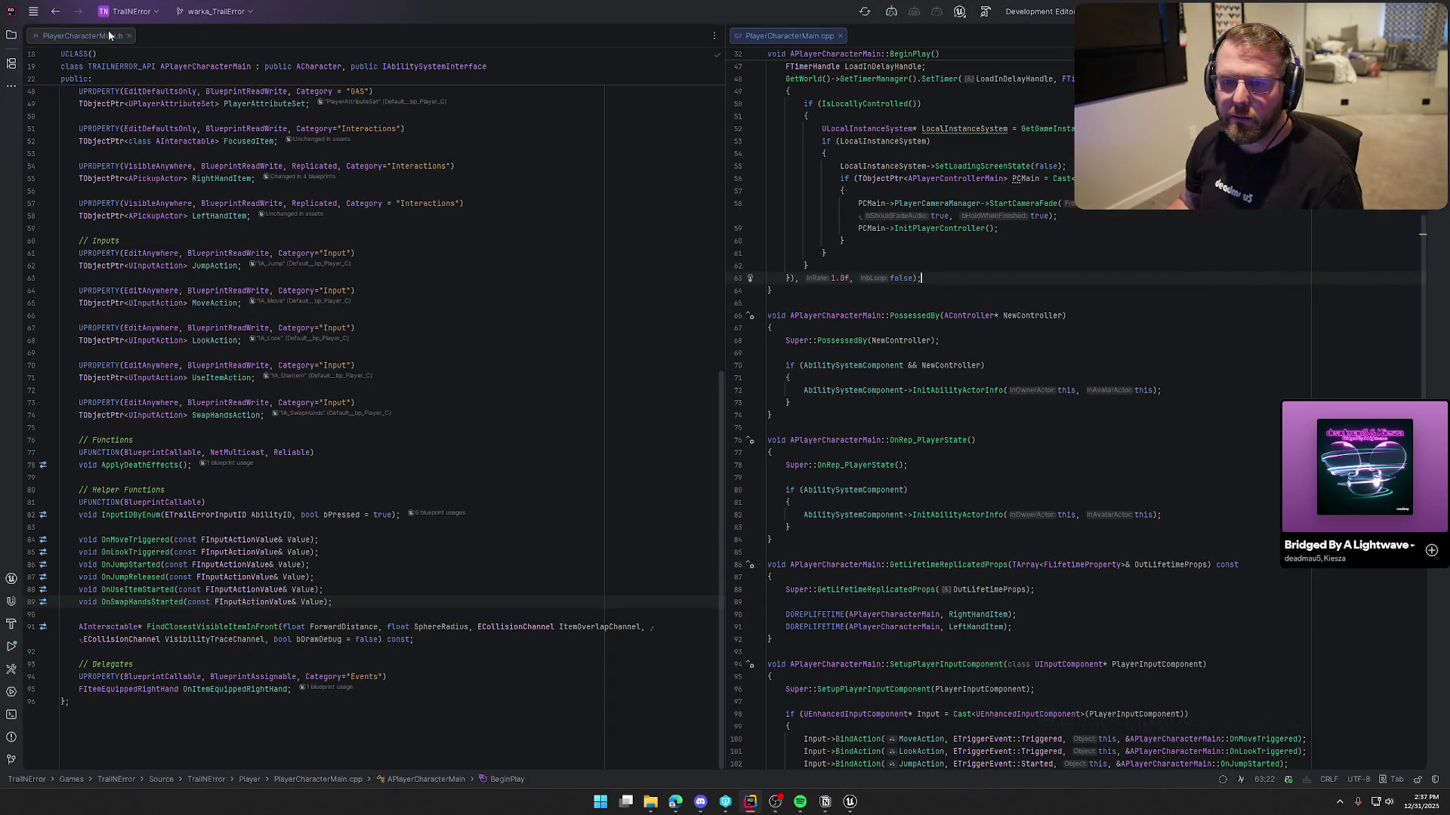
Open TrailErrorTags.h and TrailErrorTags.cpp side by side
key(alt+1)
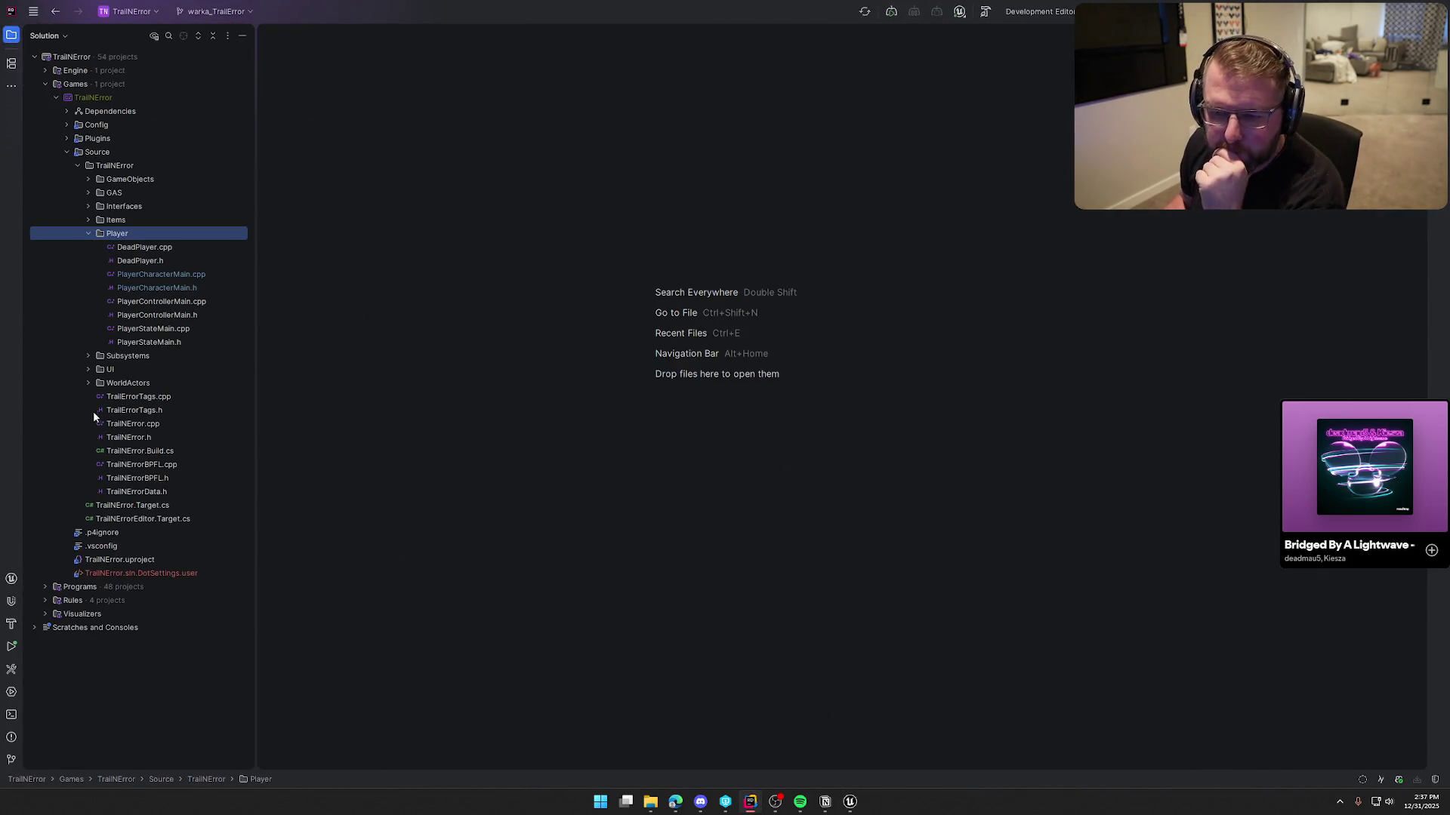
double_click(134, 410)
double_click(134, 396)
key(alt+1)
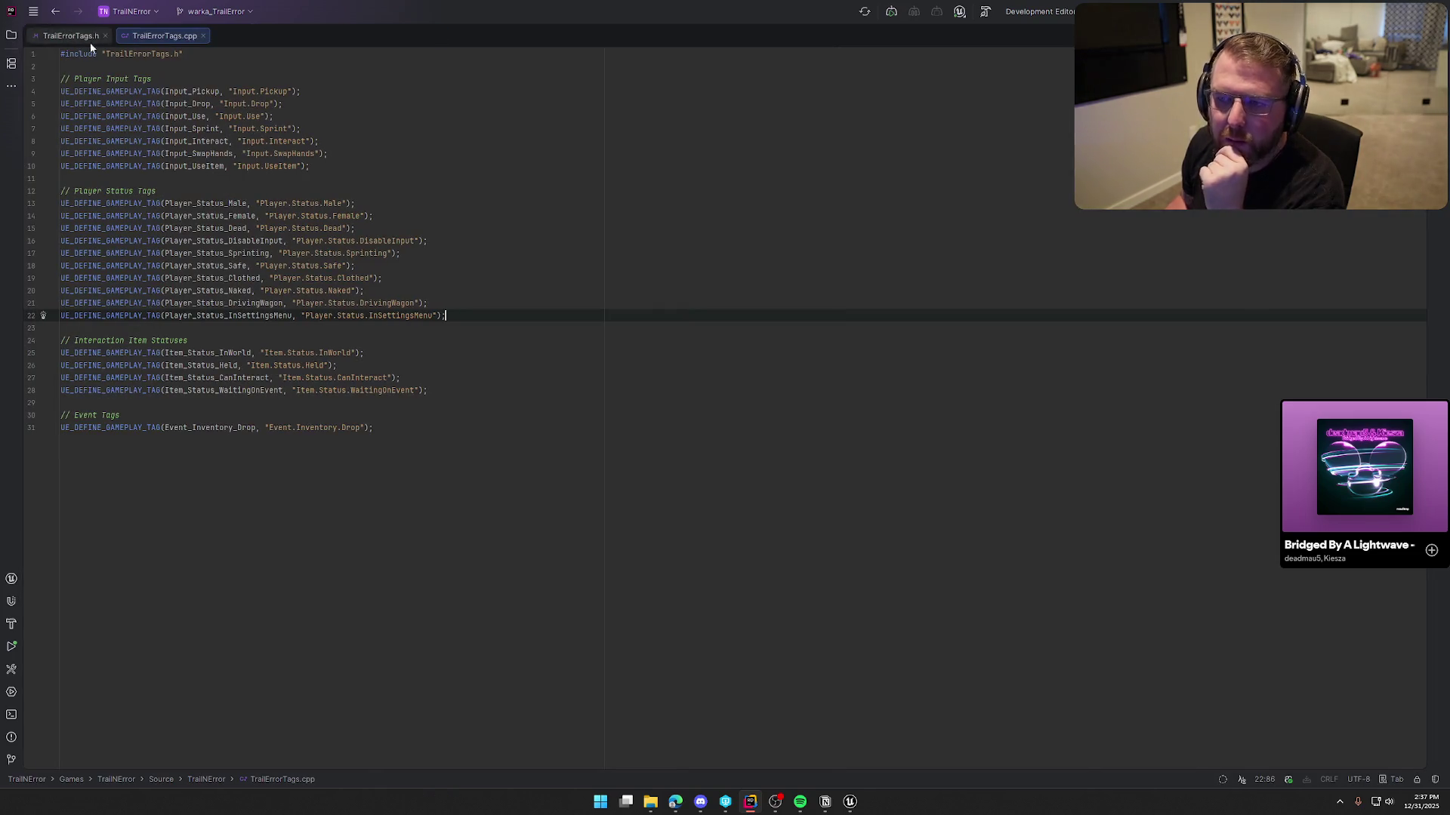
drag(164, 39, 798, 372)
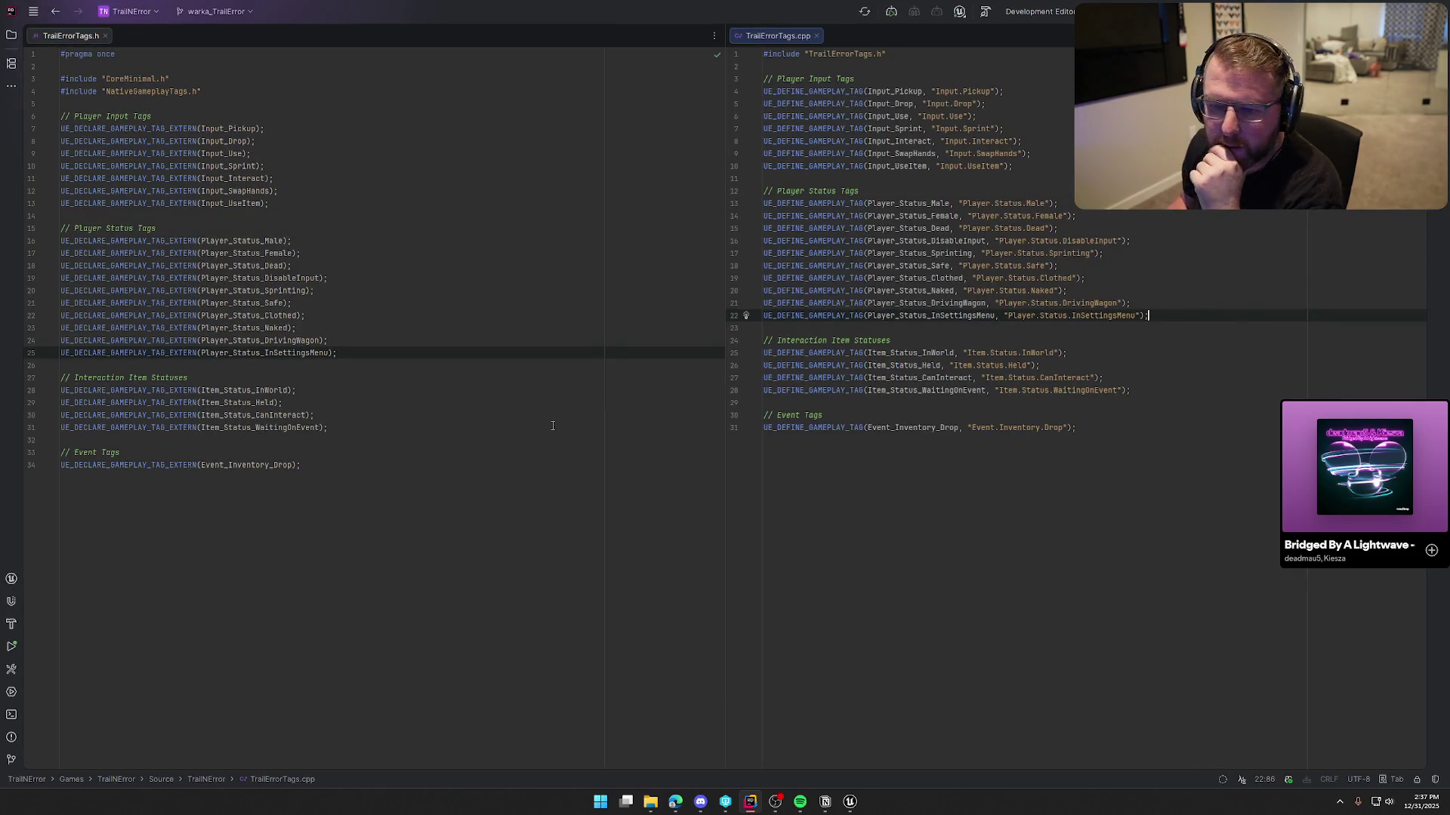
Declare an Event_TakeDamage gameplay tag below Event_Inventory_Drop in the header
click(324, 470)
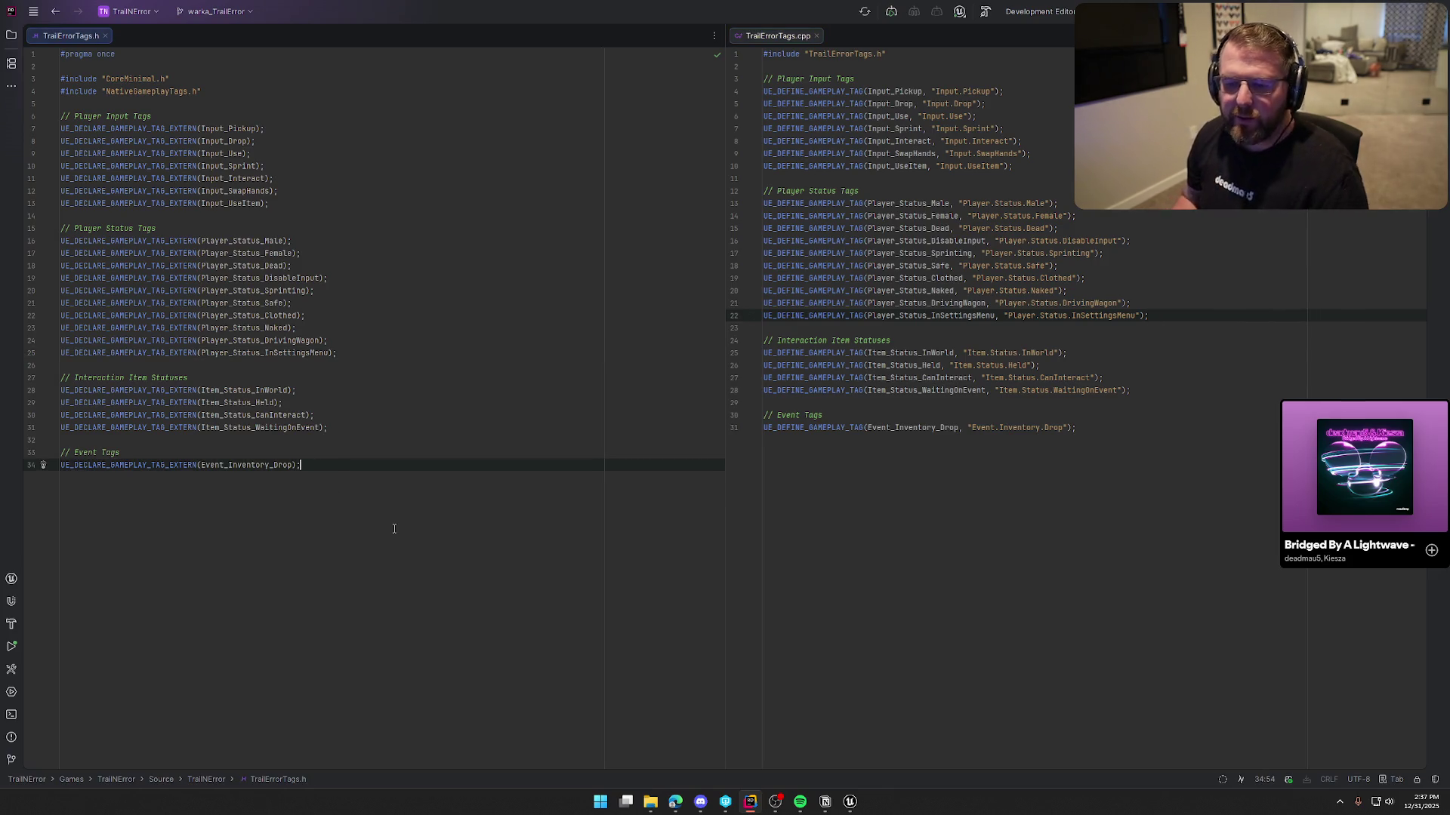
key(Return)
text(UE_)
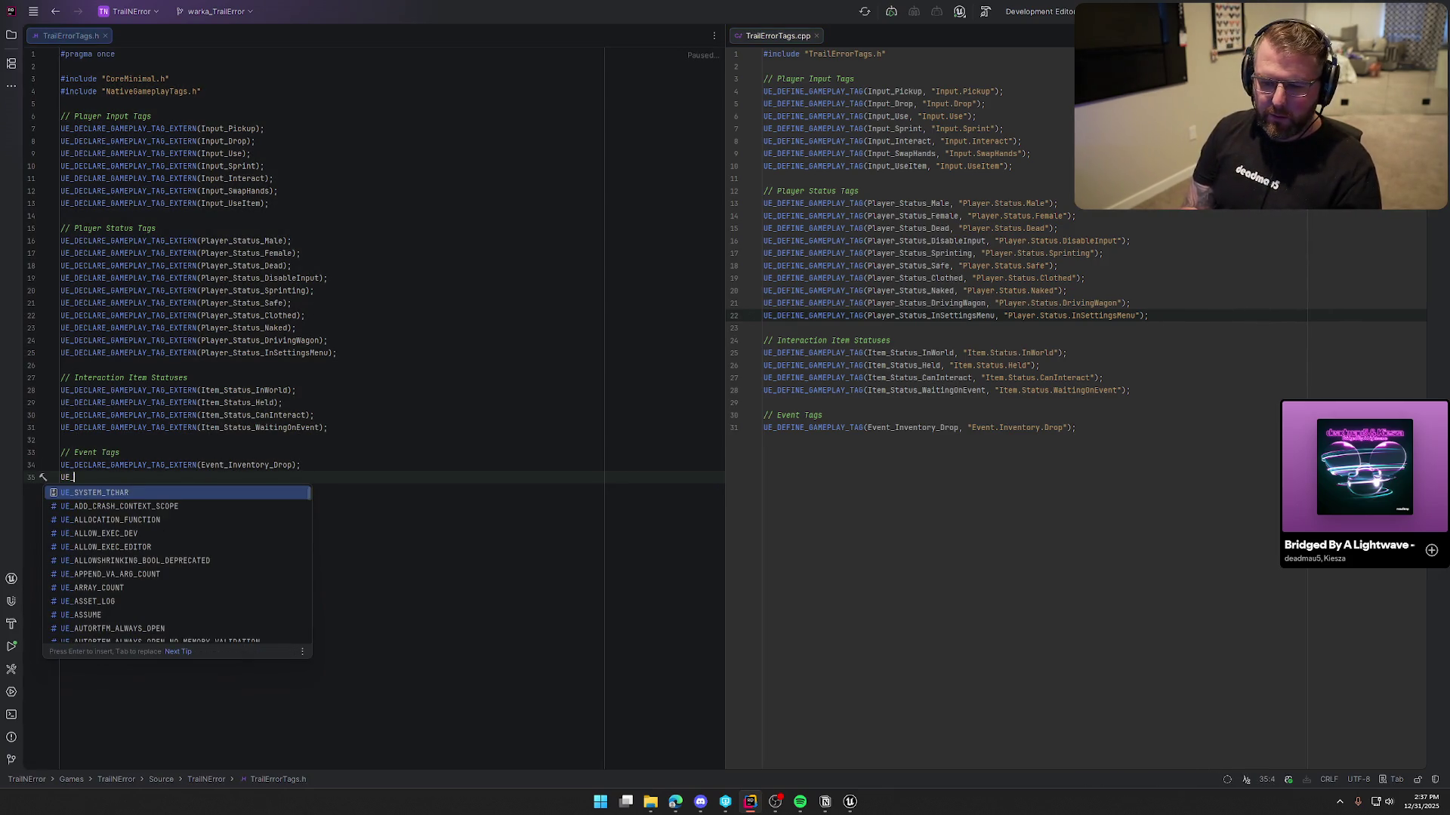
text(DECLAR)
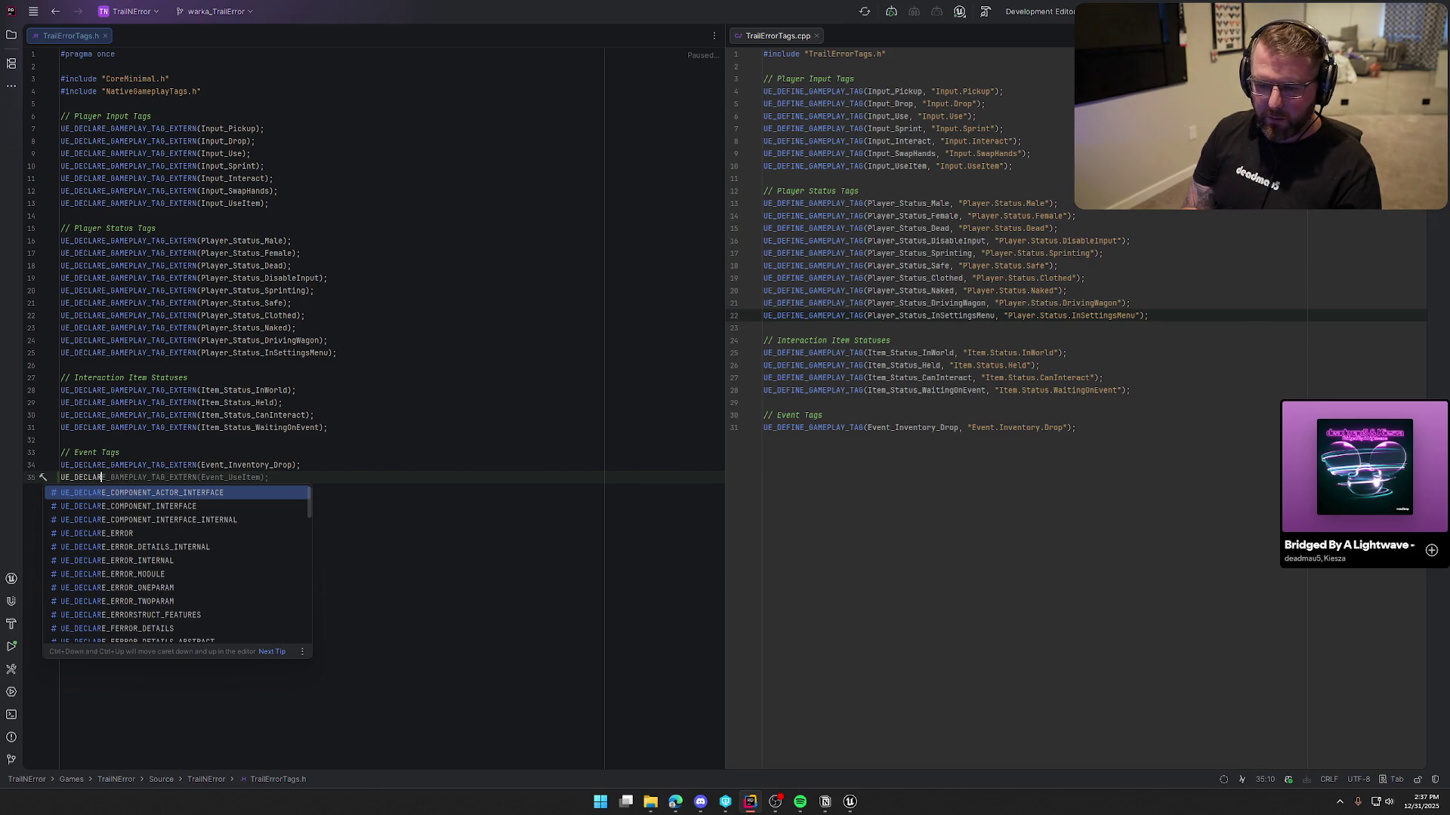
key(Tab)
key(BackSpace)
key(BackSpace)
key(BackSpace)
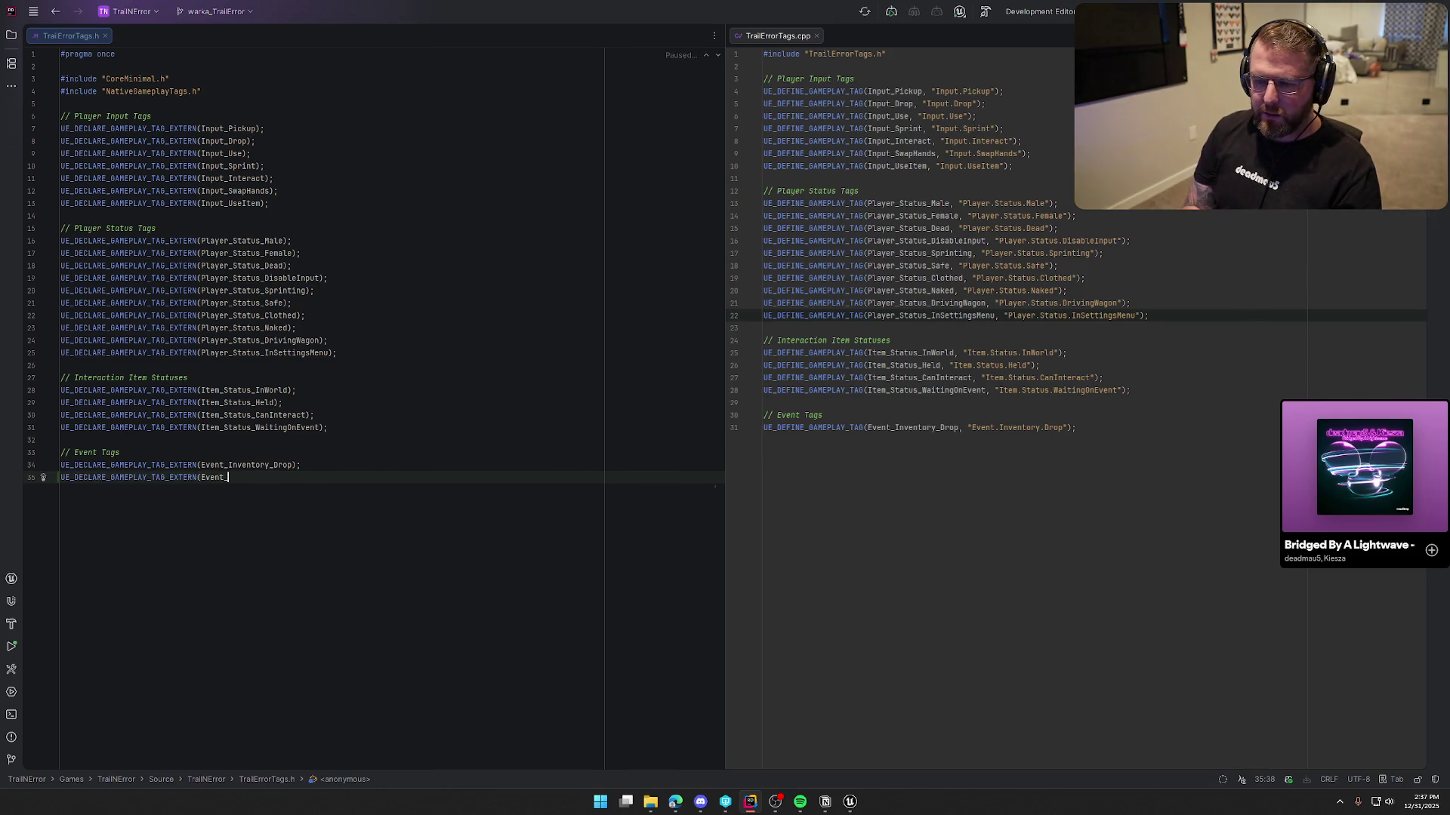
text(TakeDamage);)
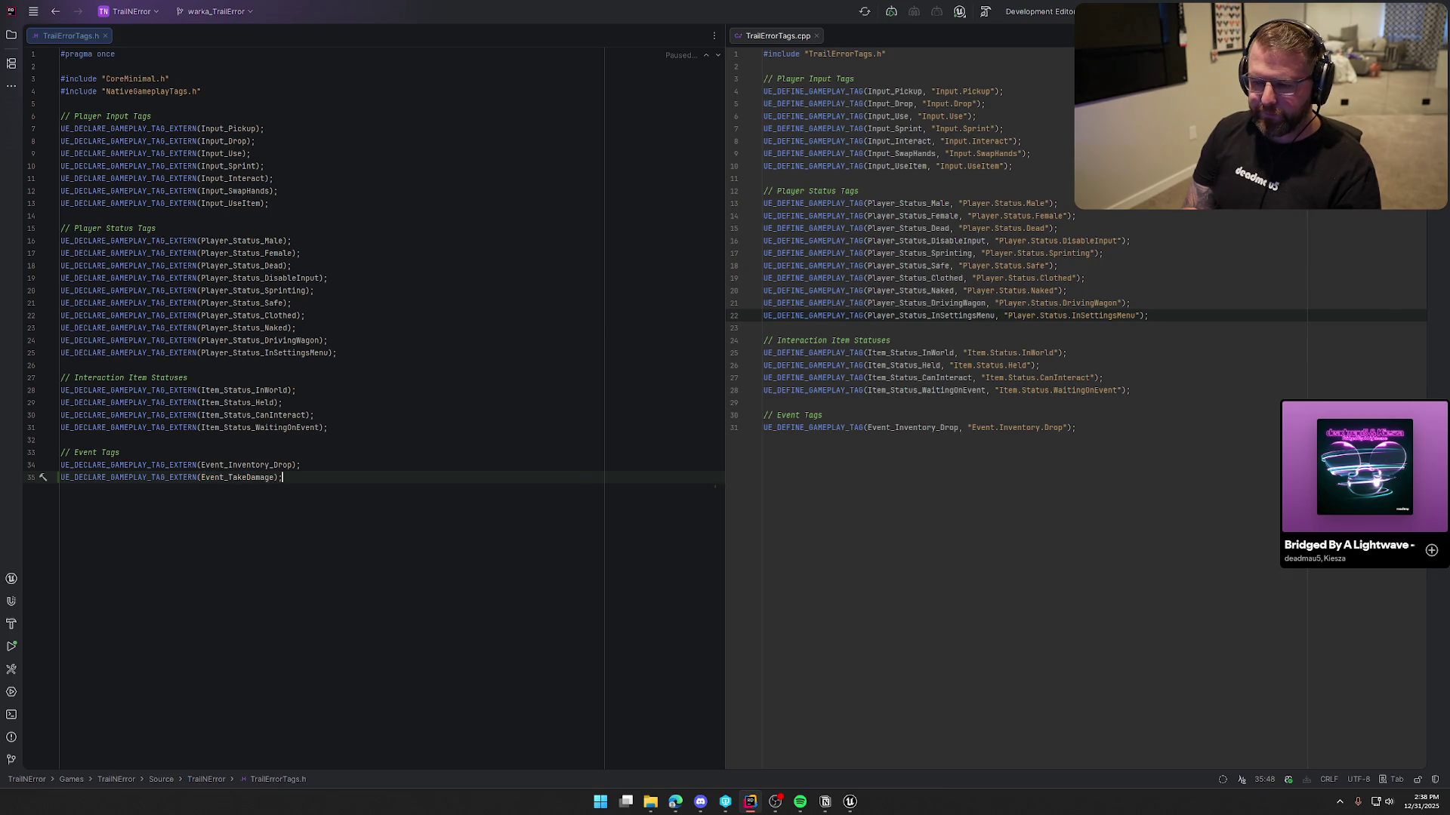
Define Event_TakeDamage as "Event.TakeDamage" under the Event Tags definitions in the .cpp
click(1155, 433)
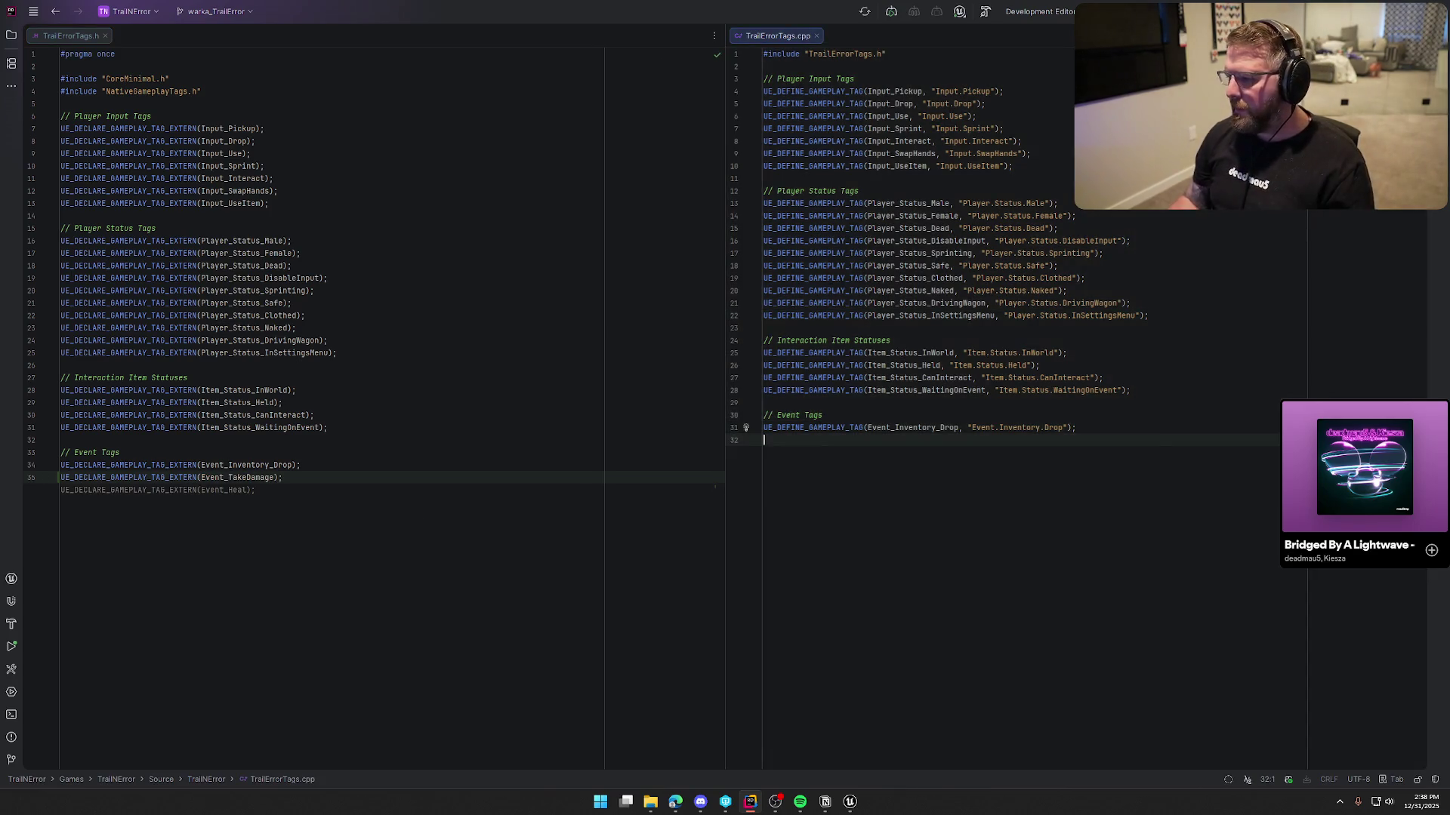
key(Return)
key(Tab)
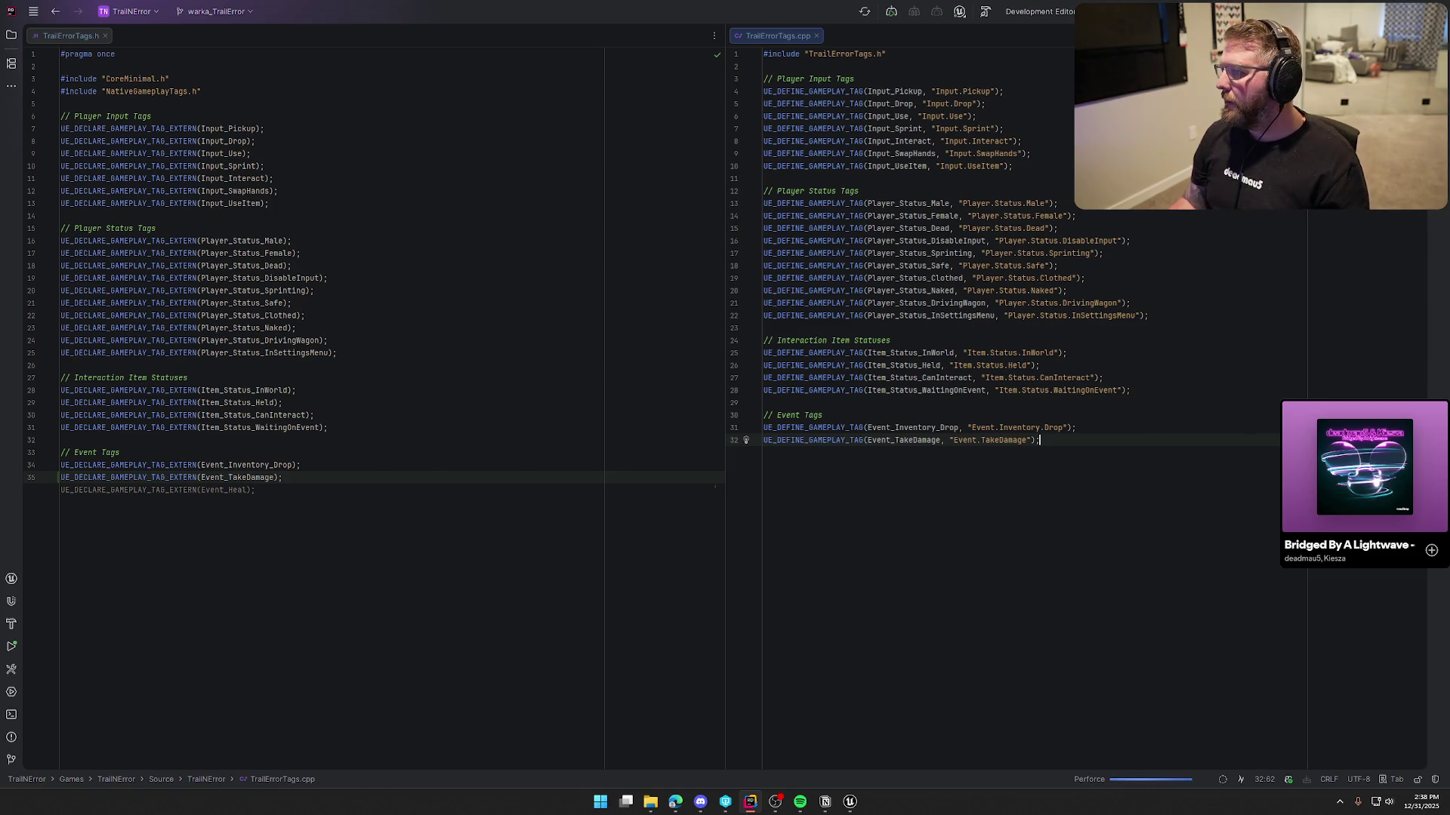
click(849, 803)
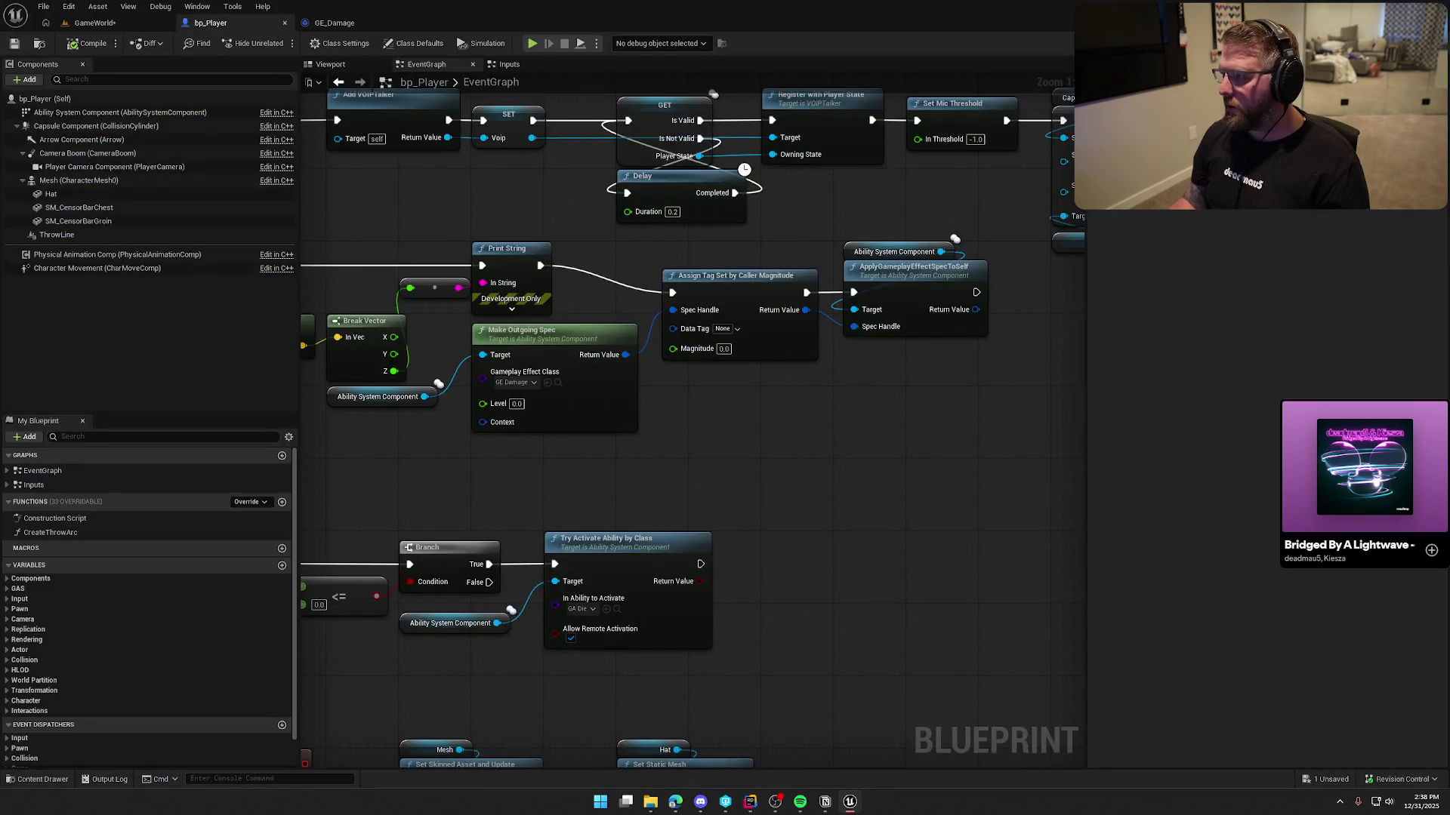
Save all modified assets and check out the GameWorld level package
key(ctrl+shift+s)
click(758, 526)
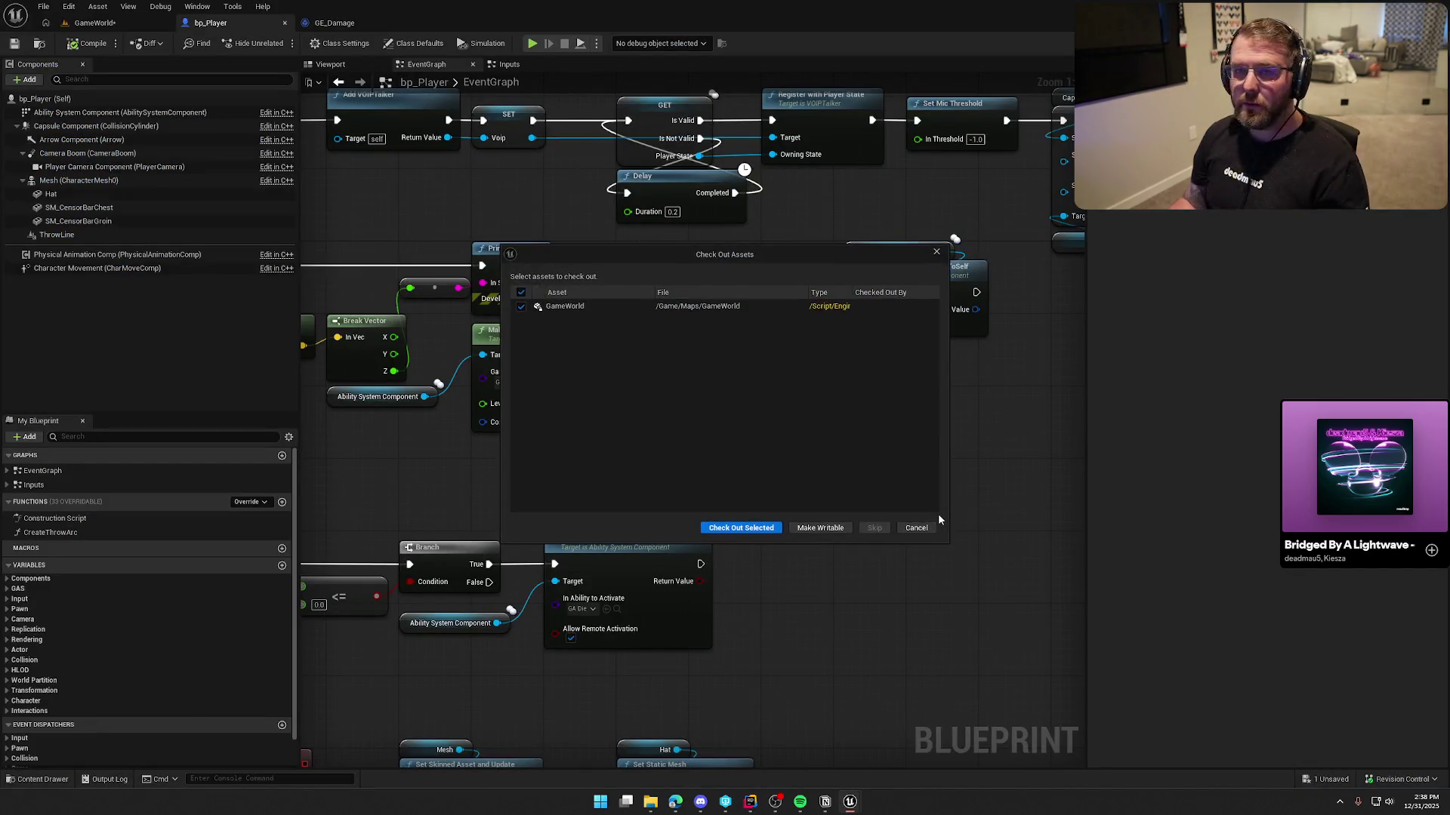
key(Return)
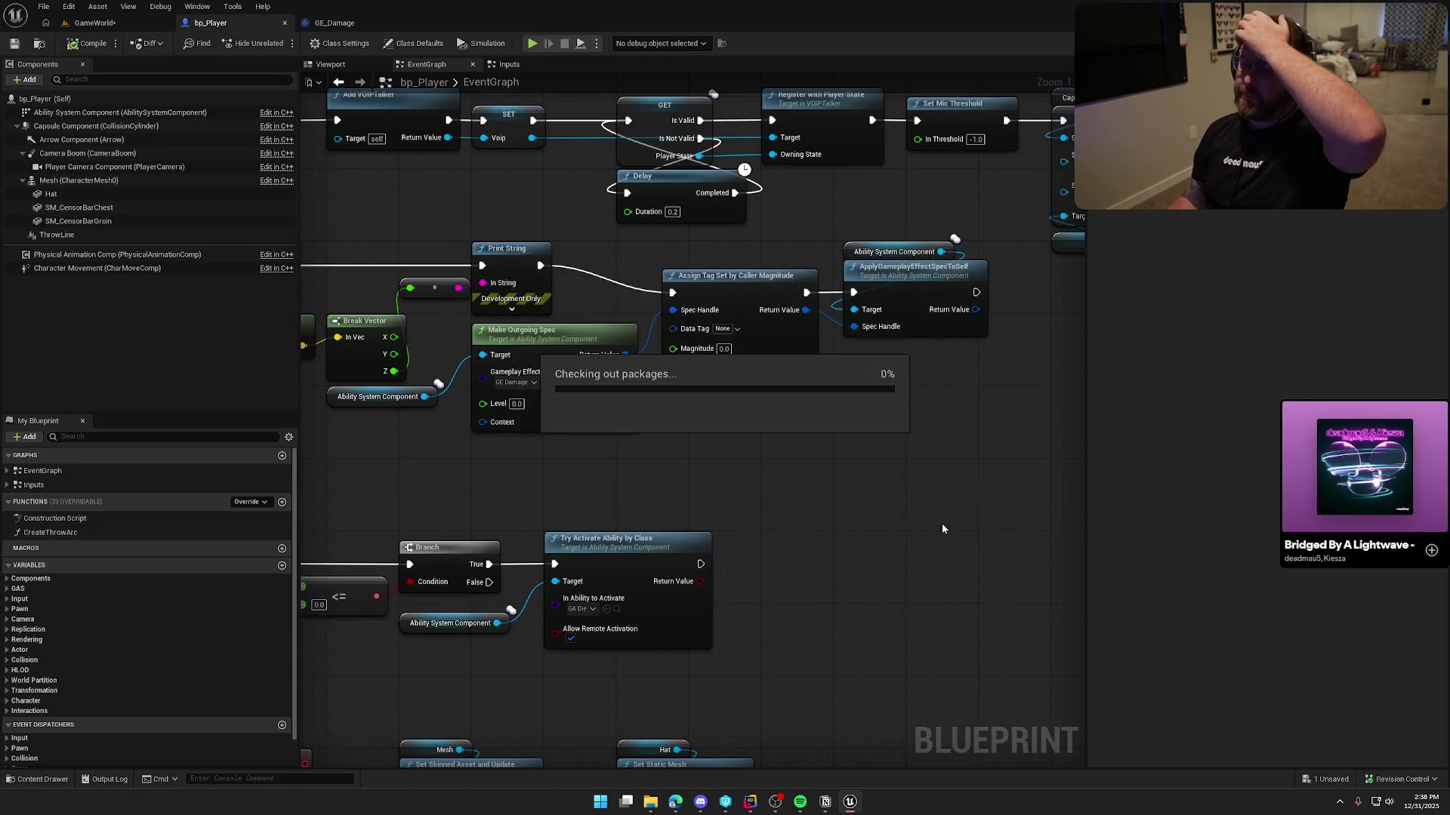
key(alt+Tab)
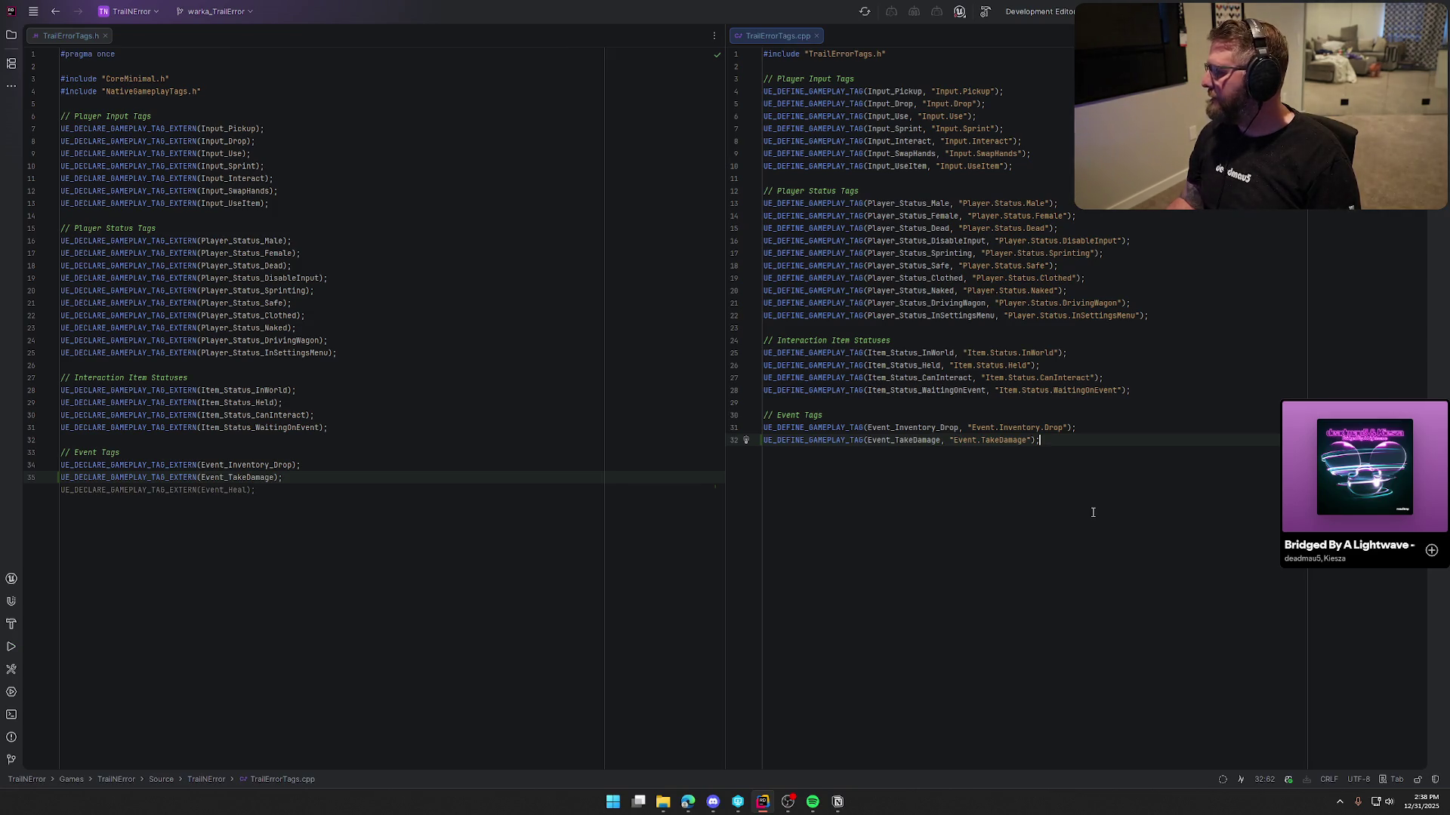
Build the project from TrailErrorTags.h with Ctrl+Shift+B and close the editor log after success
click(527, 562)
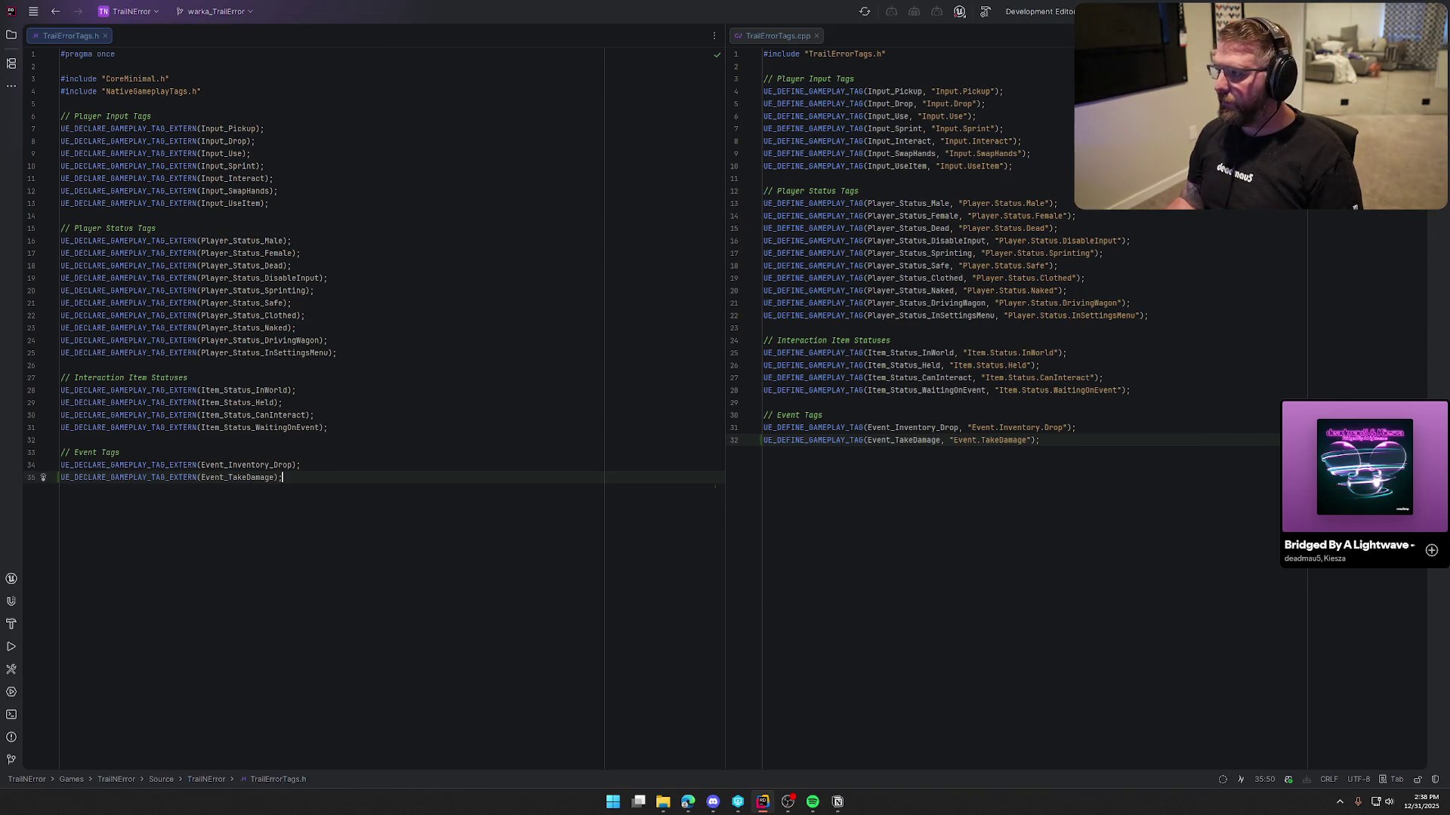
key(ctrl+shift+b)
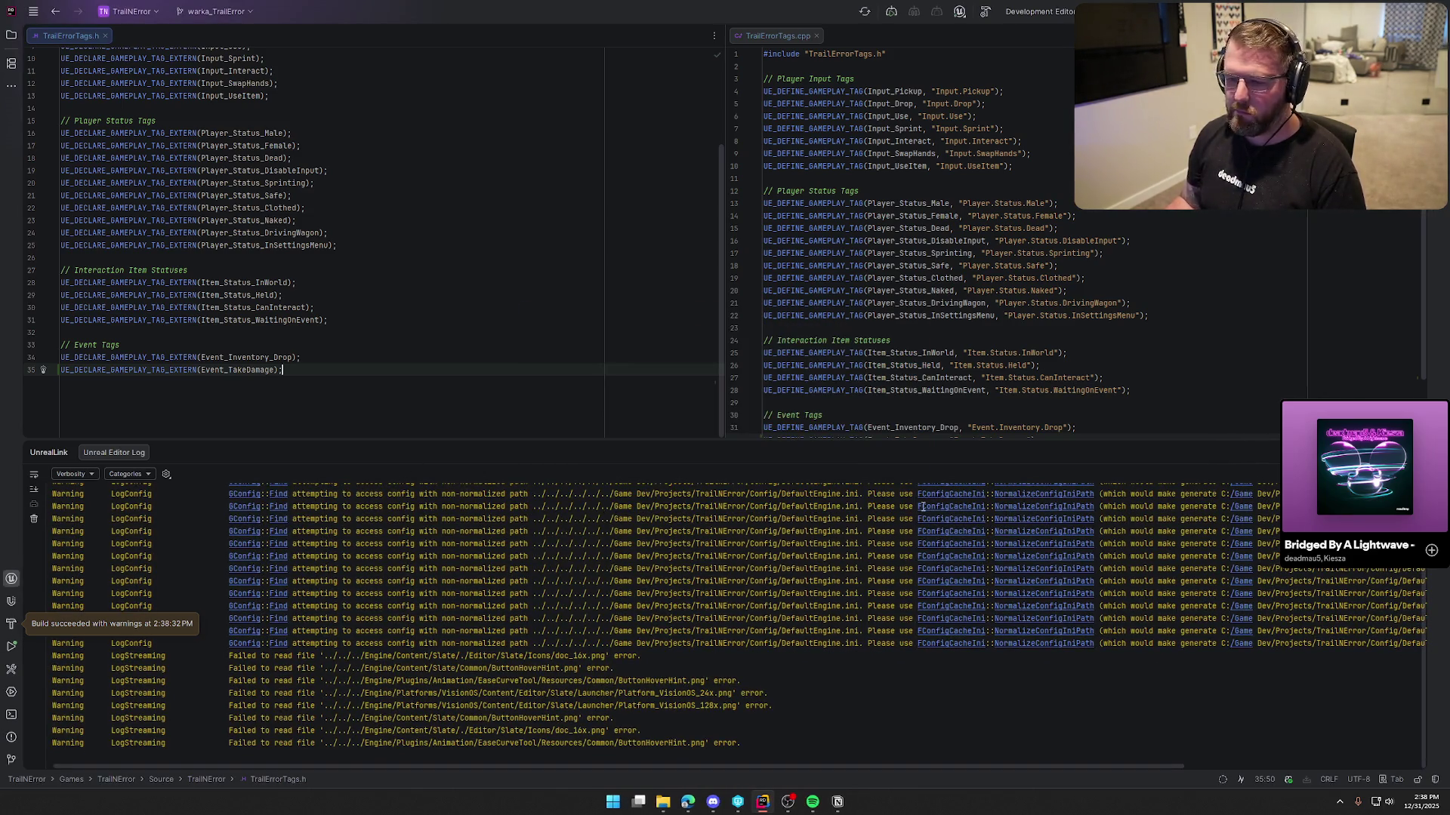
key(shift+Escape)
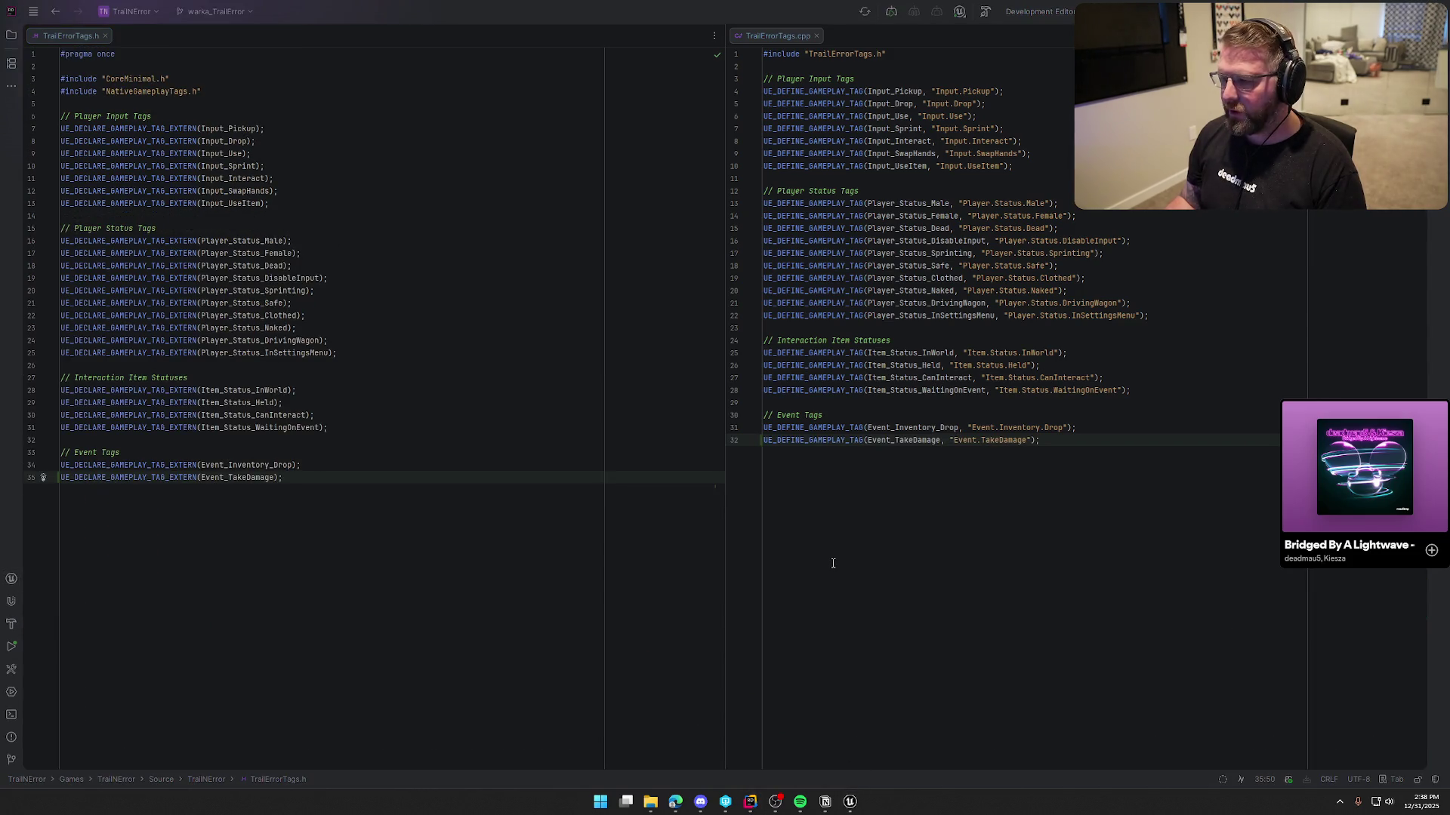
click(858, 806)
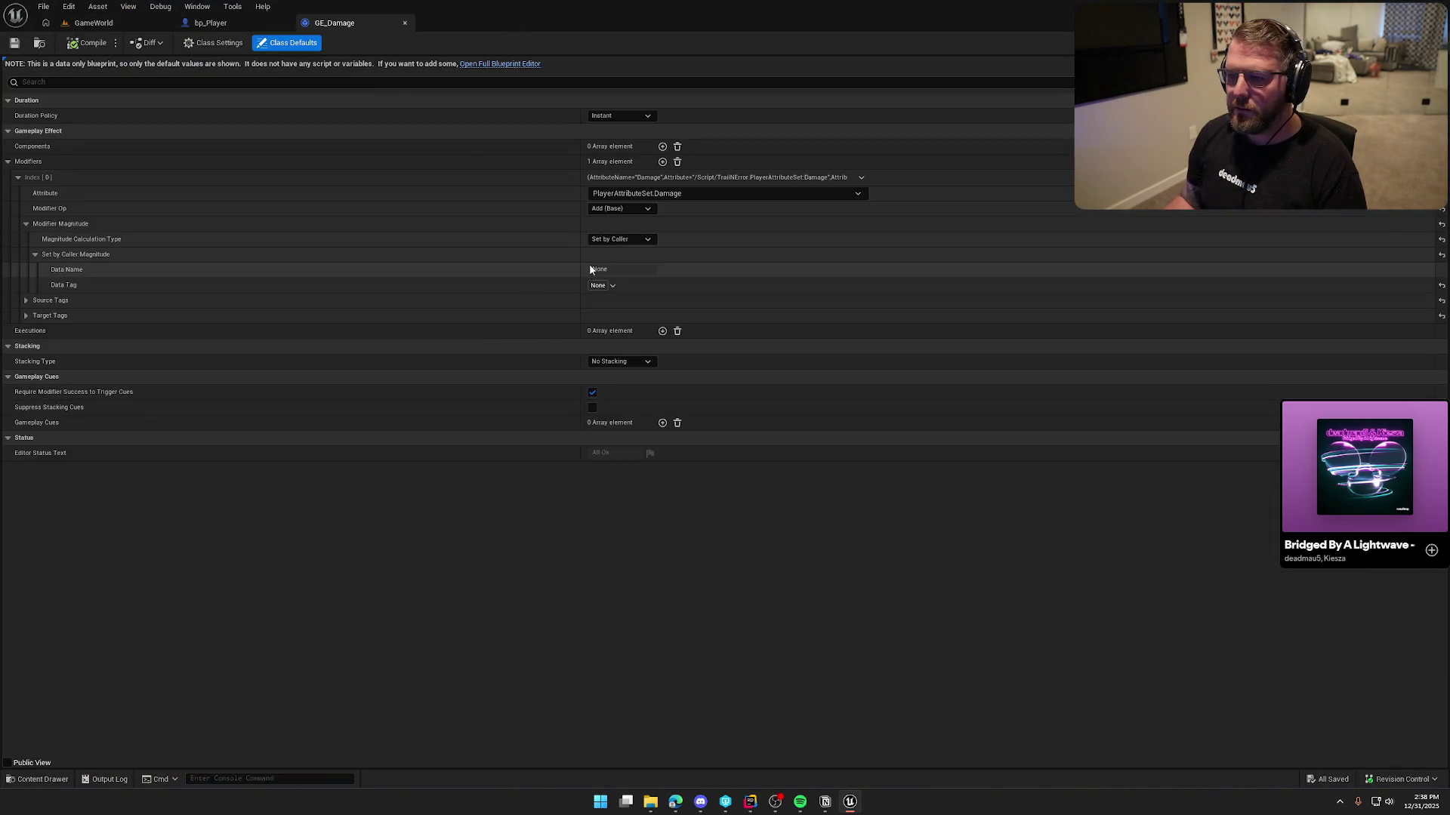
Set GE_Damage's Set by Caller Data Tag to Event.TakeDamage
click(598, 285)
text(da)
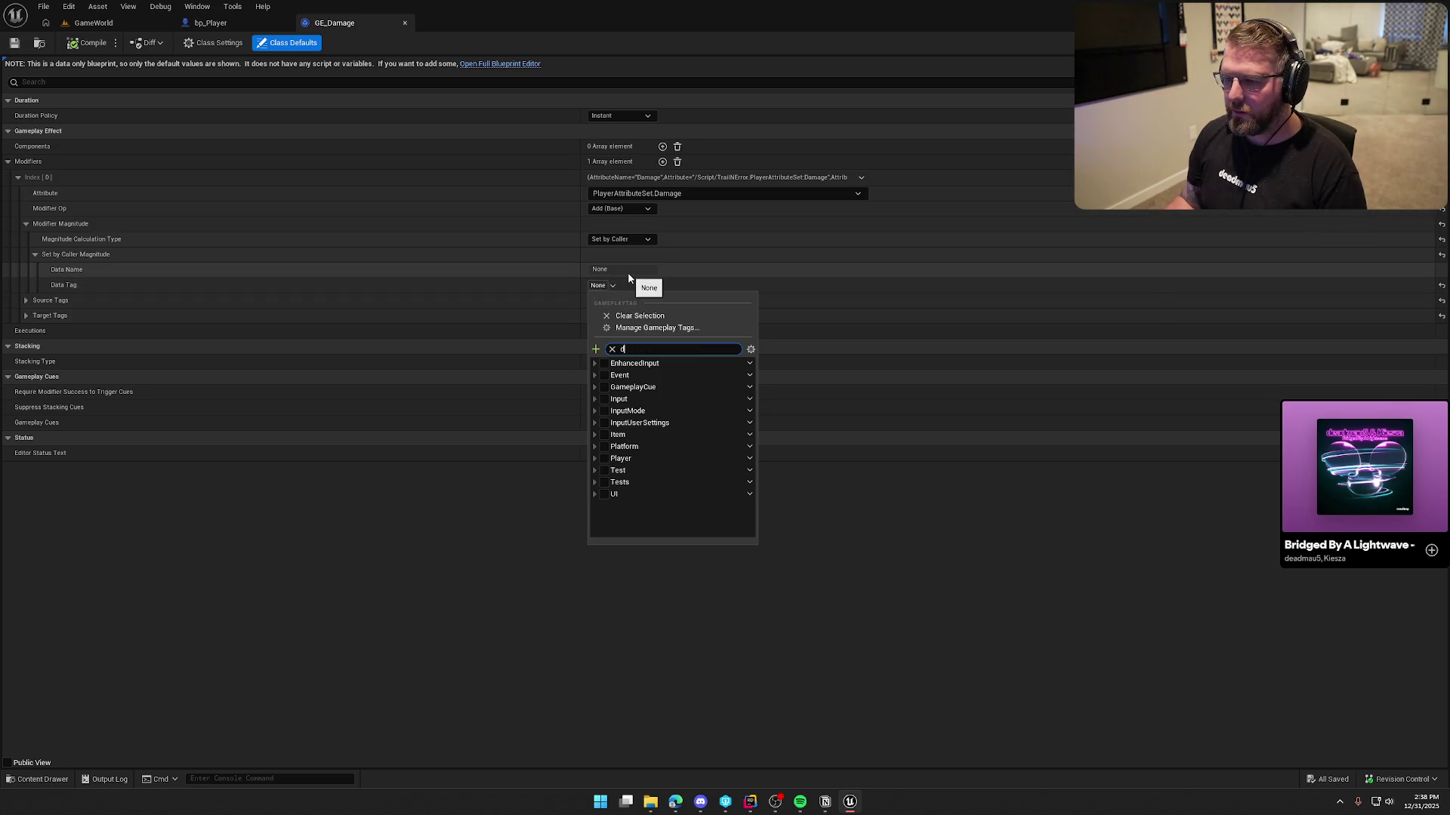
click(610, 375)
click(578, 389)
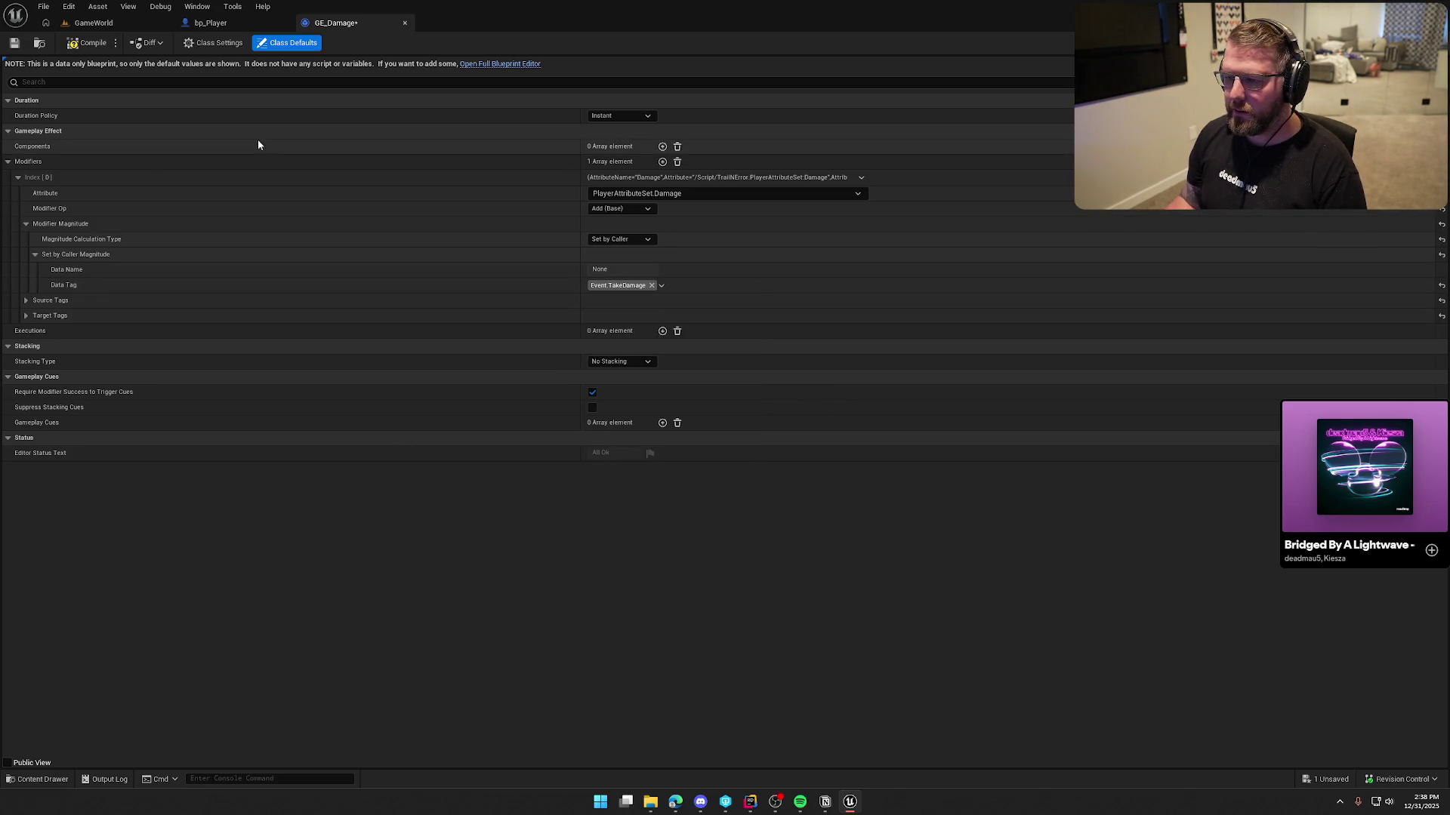
Set the Assign Tag Set by Caller Magnitude node's Data Tag in bp_Player to Event.TakeDamage
click(222, 25)
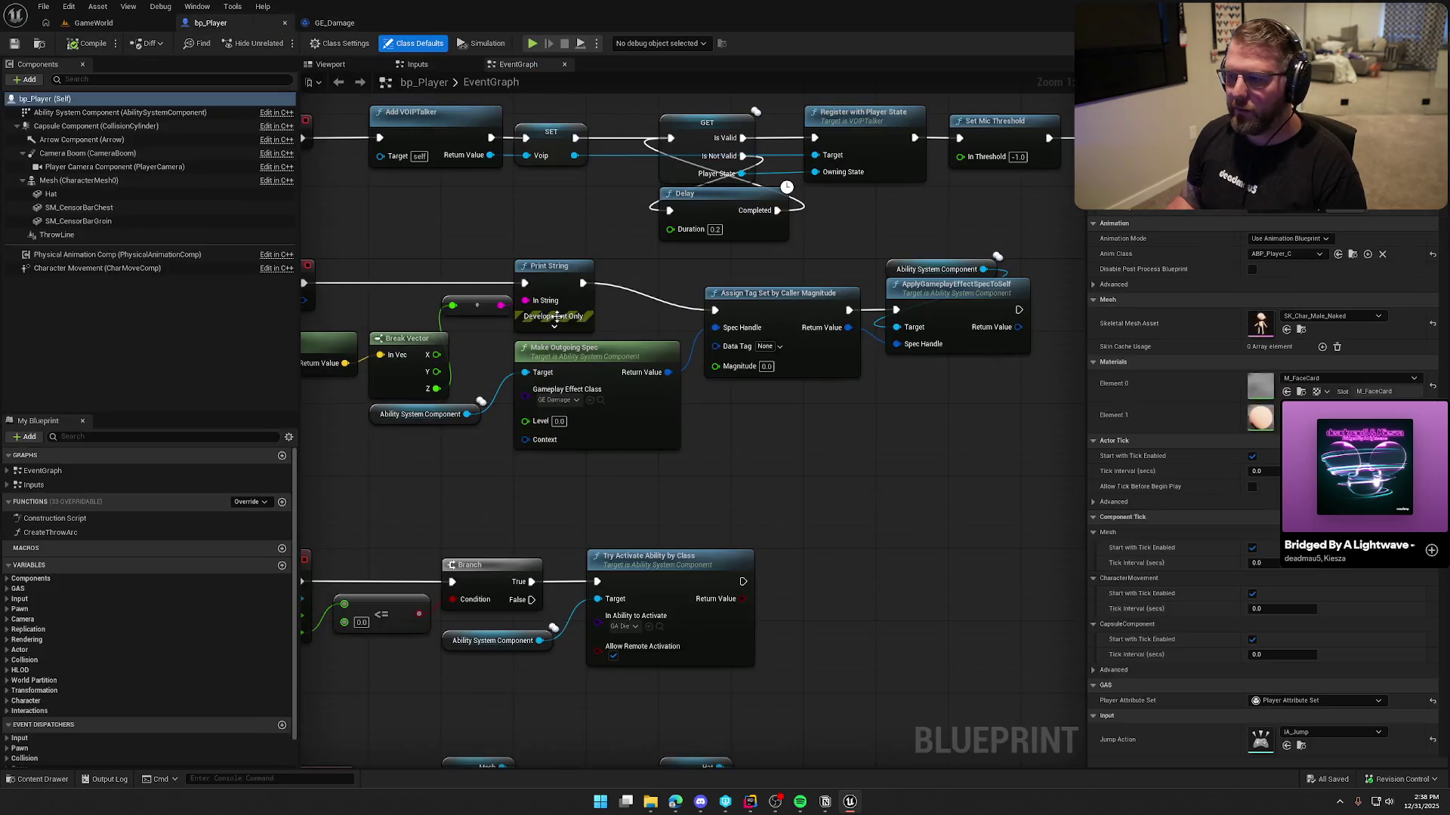
click(770, 346)
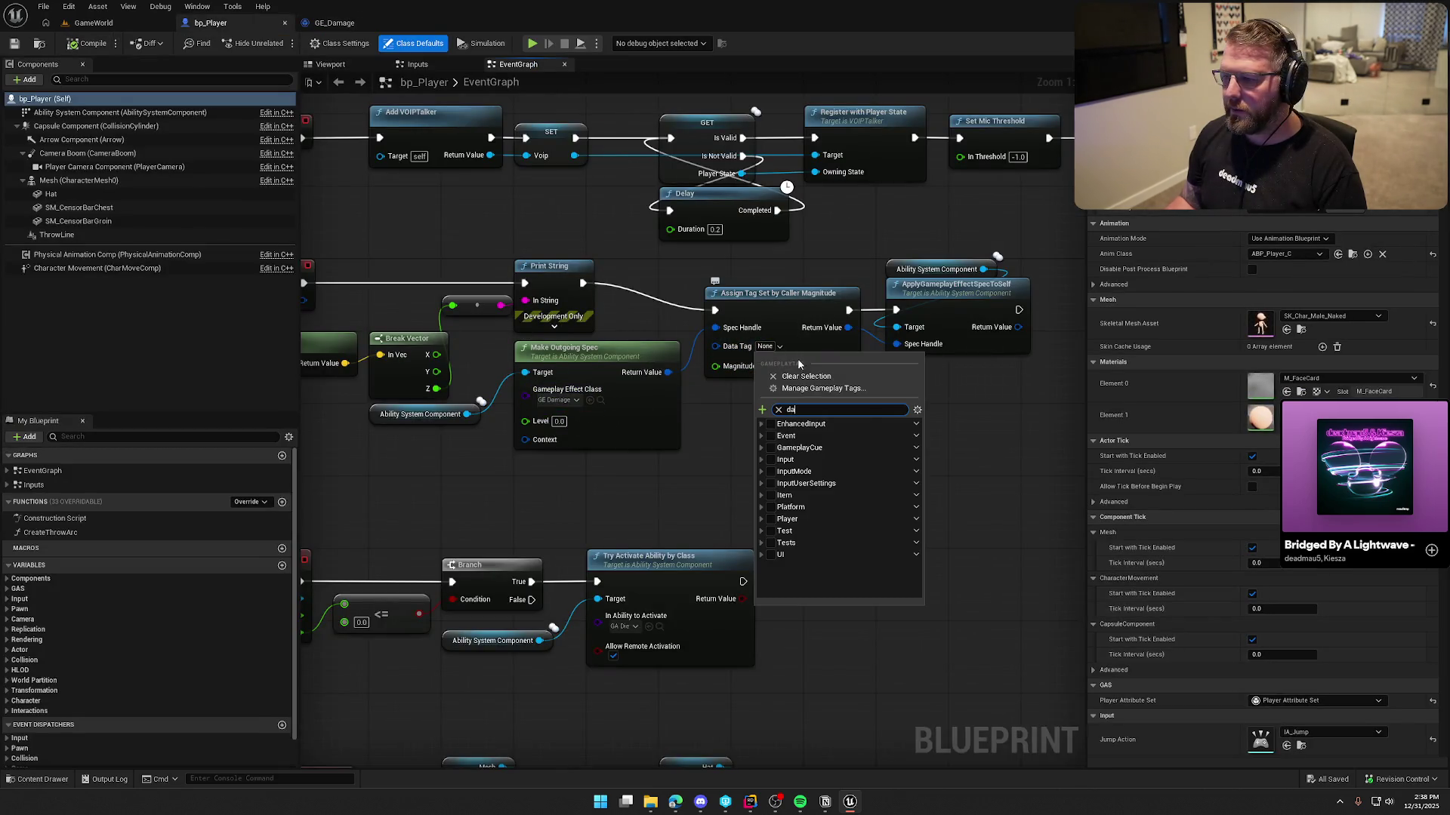
text(da)
click(748, 444)
click(692, 468)
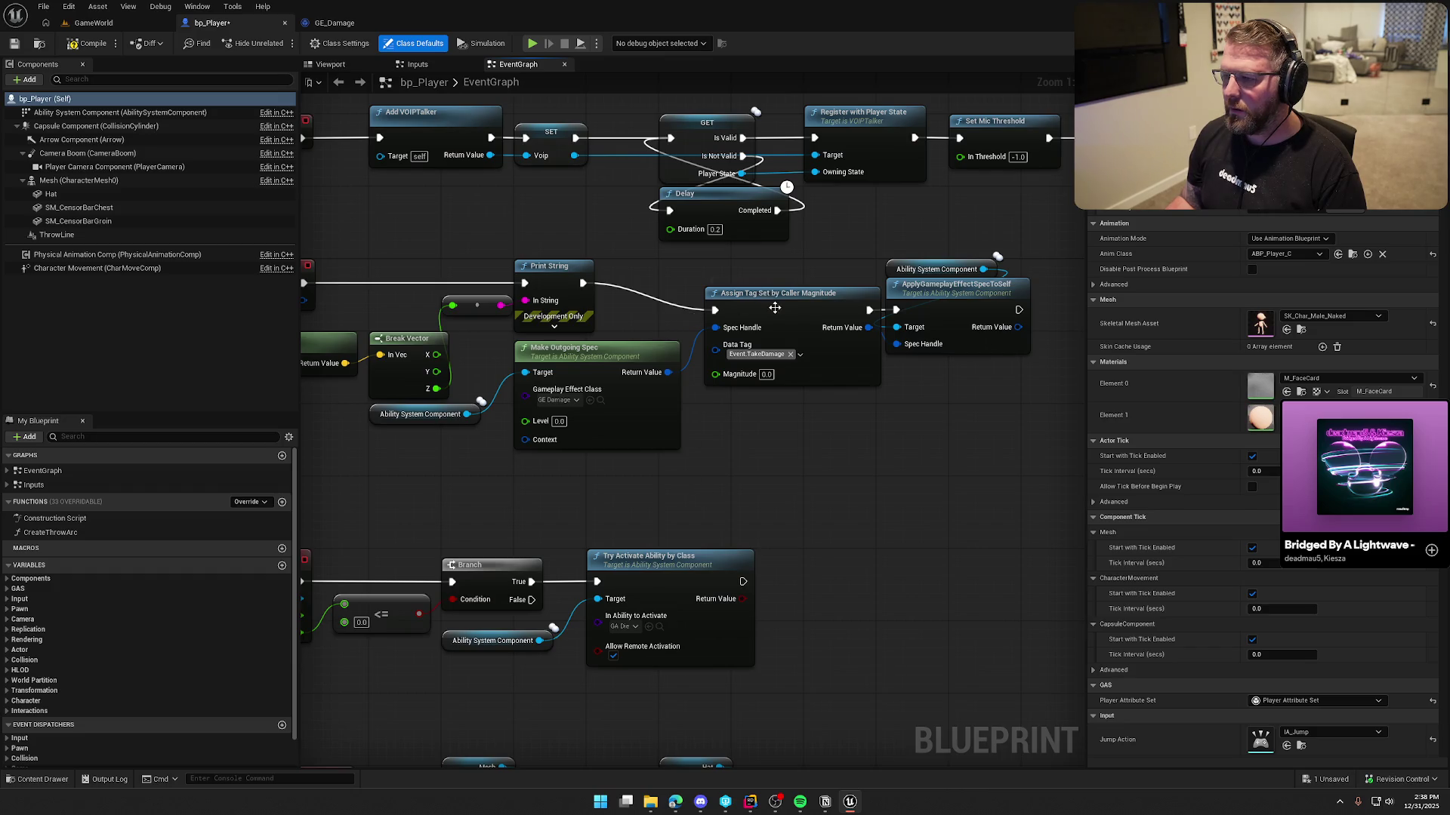
Rearrange the apply nodes, placing Make Outgoing Spec and its getter beneath the Assign node
mouse_move(775, 308)
mouse_down()
mouse_move(755, 282)
mouse_move(807, 296)
mouse_move(802, 279)
mouse_up()
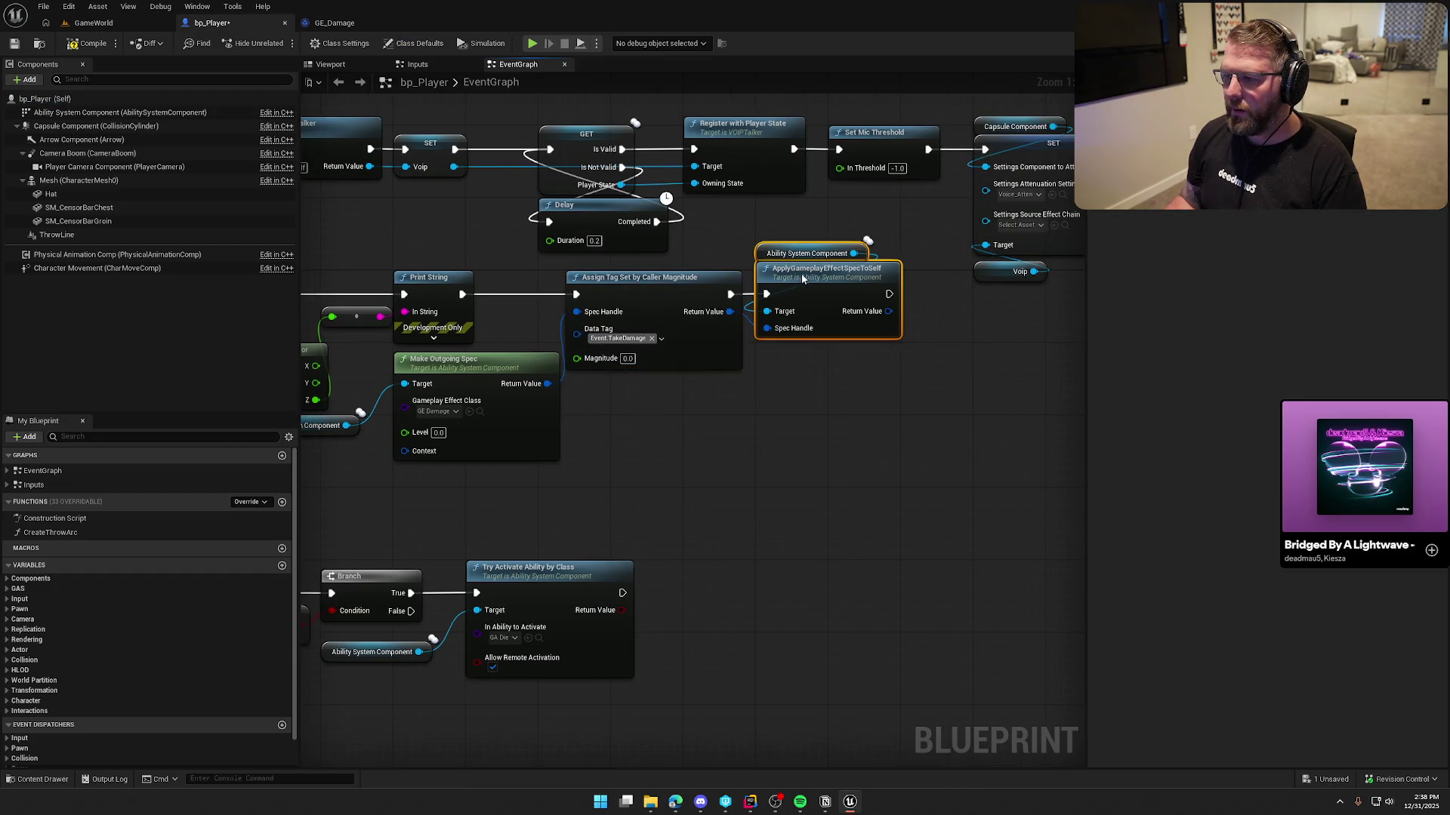
click(685, 453)
scroll(684, 453, down, 2)
scroll(685, 478, up, 2)
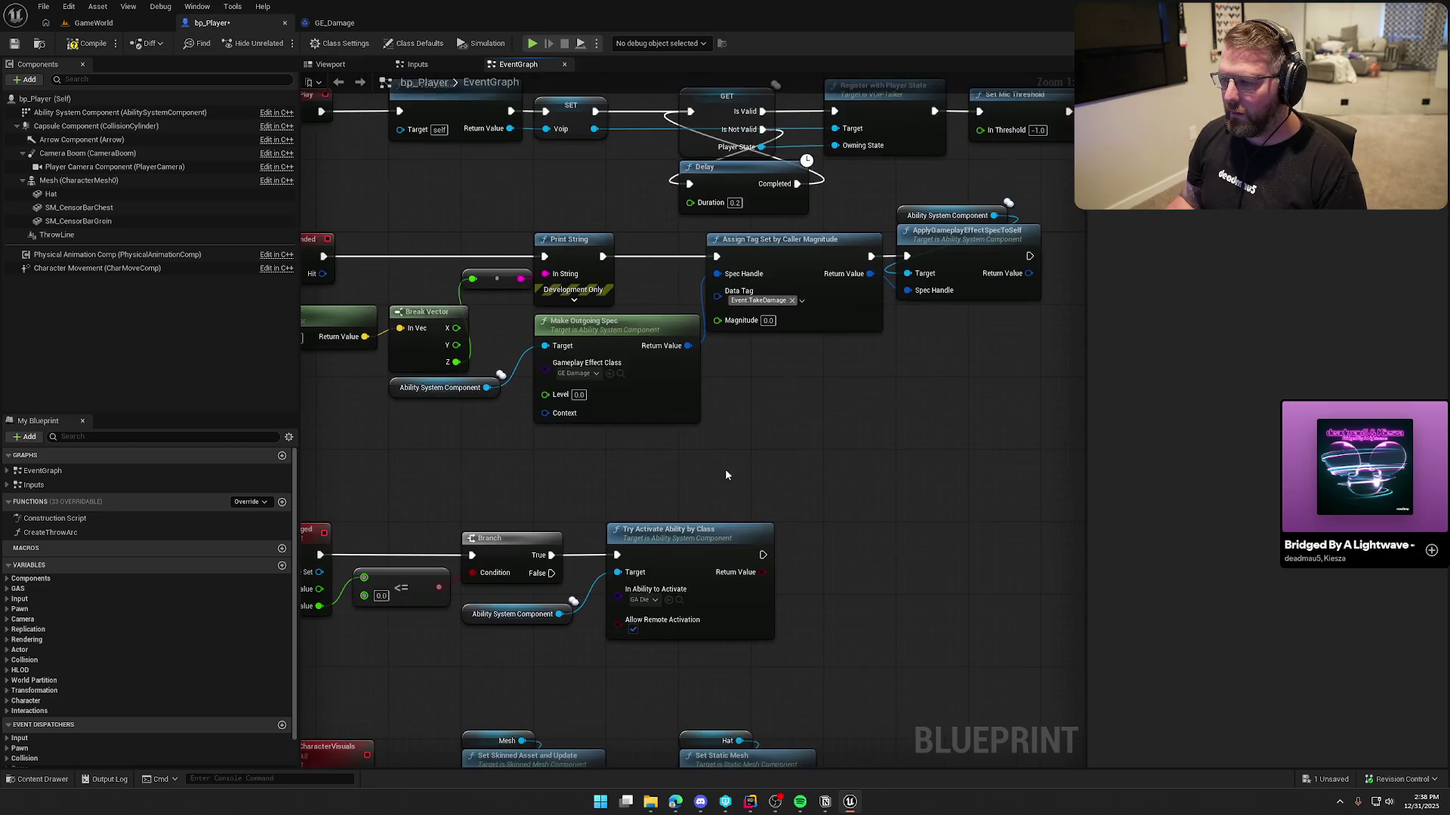
mouse_move(436, 392)
mouse_down()
mouse_move(483, 436)
mouse_move(580, 436)
mouse_up()
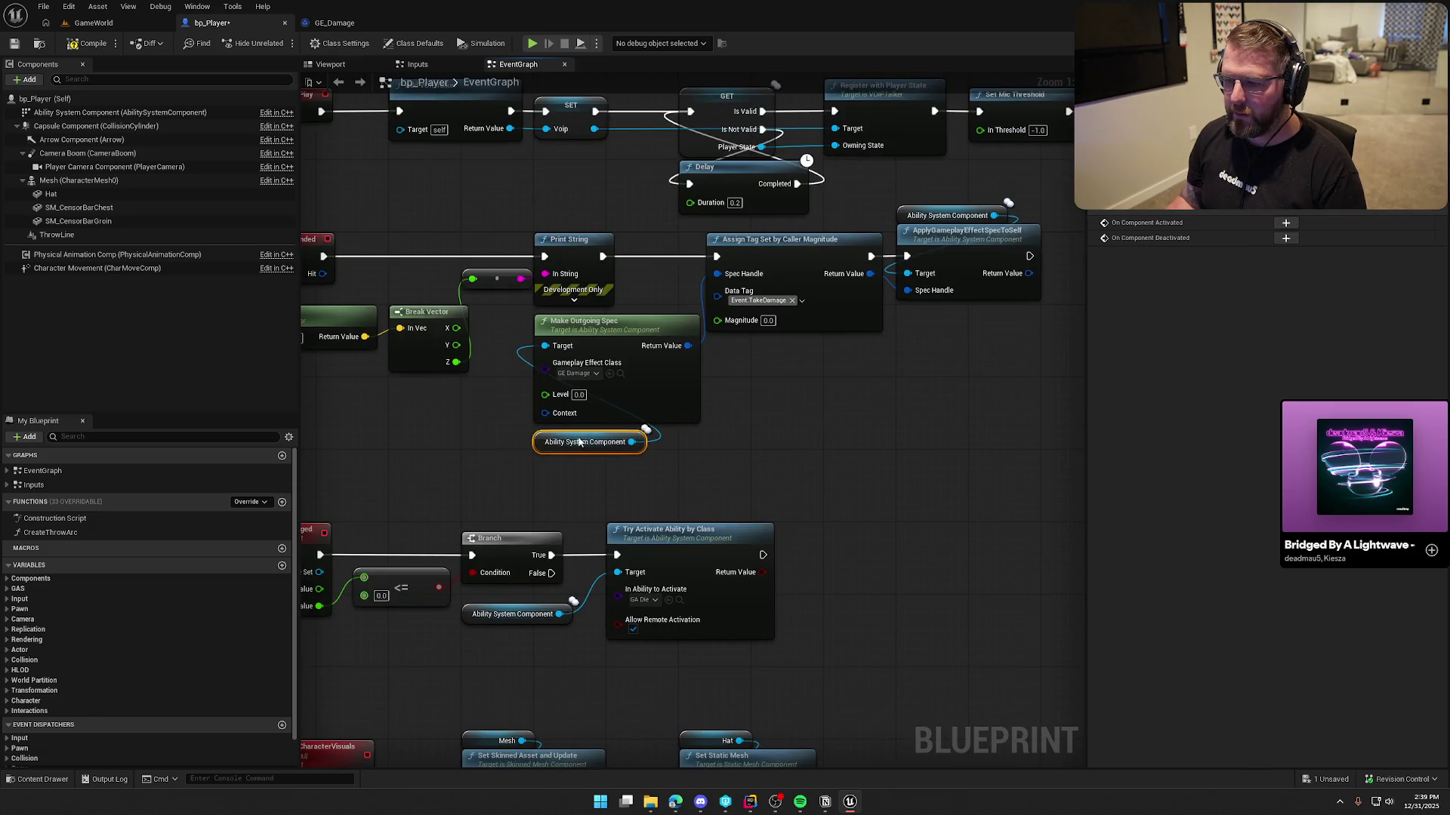
ctrl+click(592, 328)
mouse_move(592, 328)
mouse_down()
mouse_move(776, 385)
mouse_move(765, 346)
mouse_up()
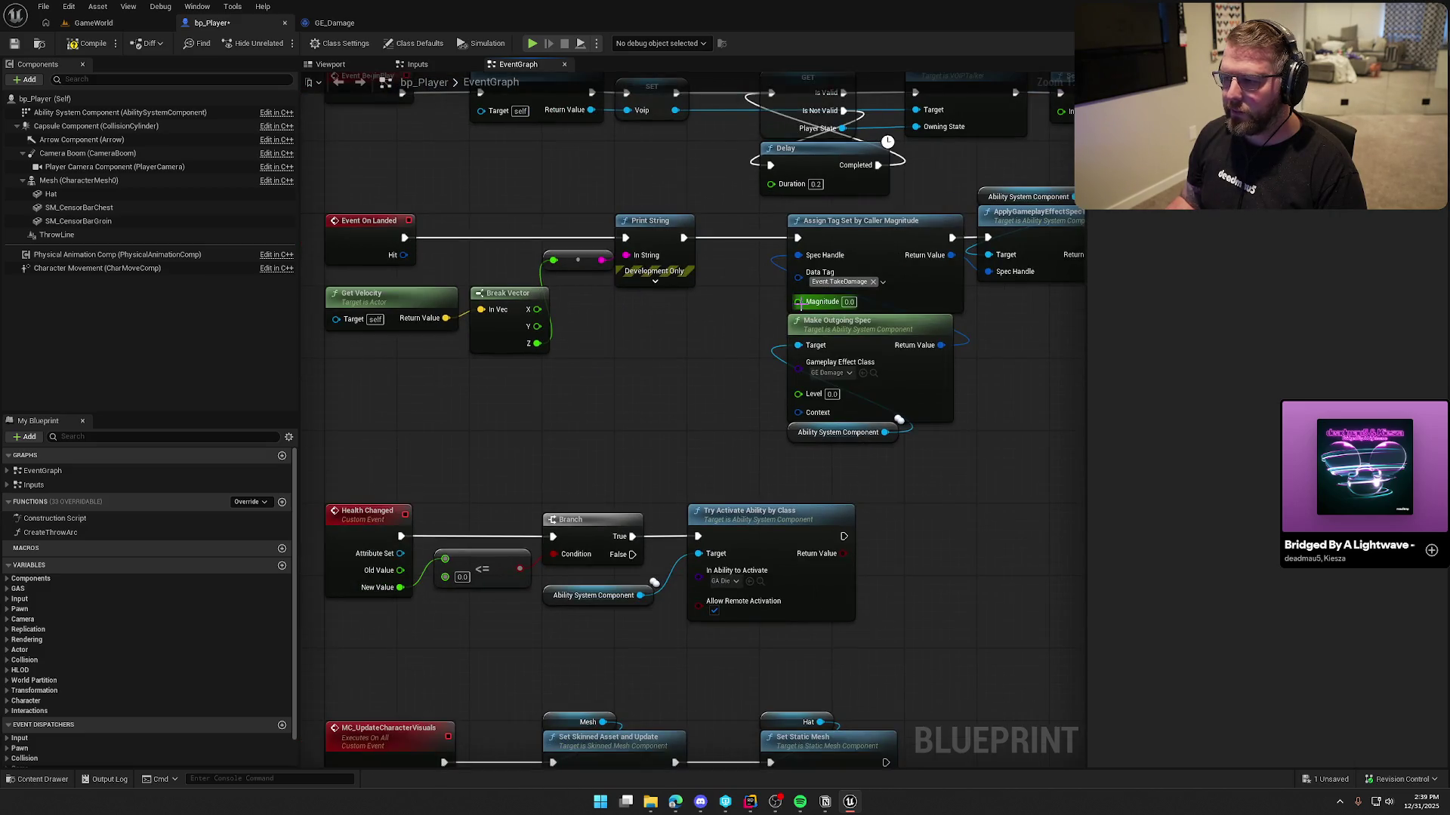
Add a Map Range Clamped node from Break Vector's Z output, placed below Print String
right_click(722, 338)
click(691, 343)
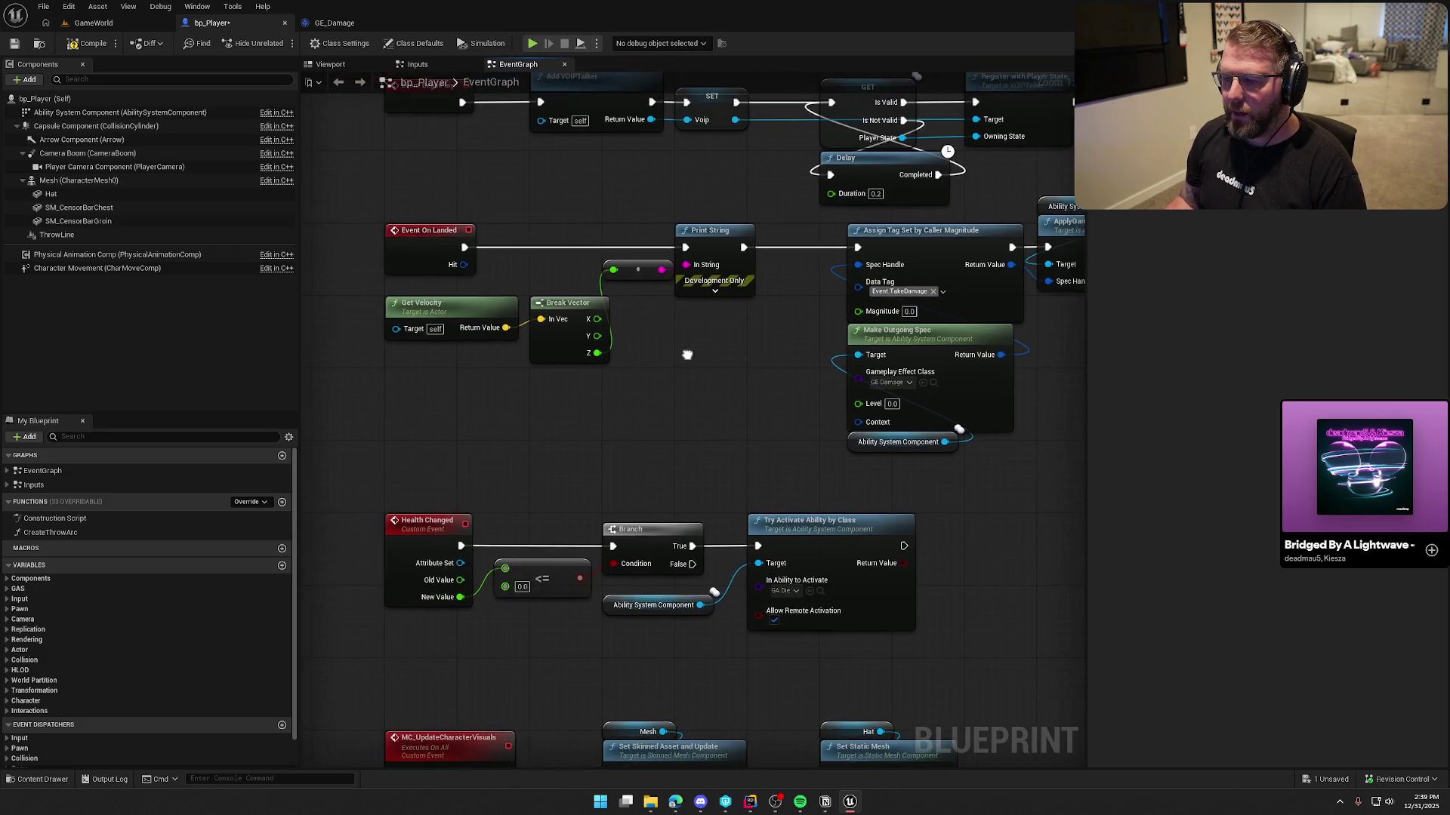
drag(542, 337, 659, 342)
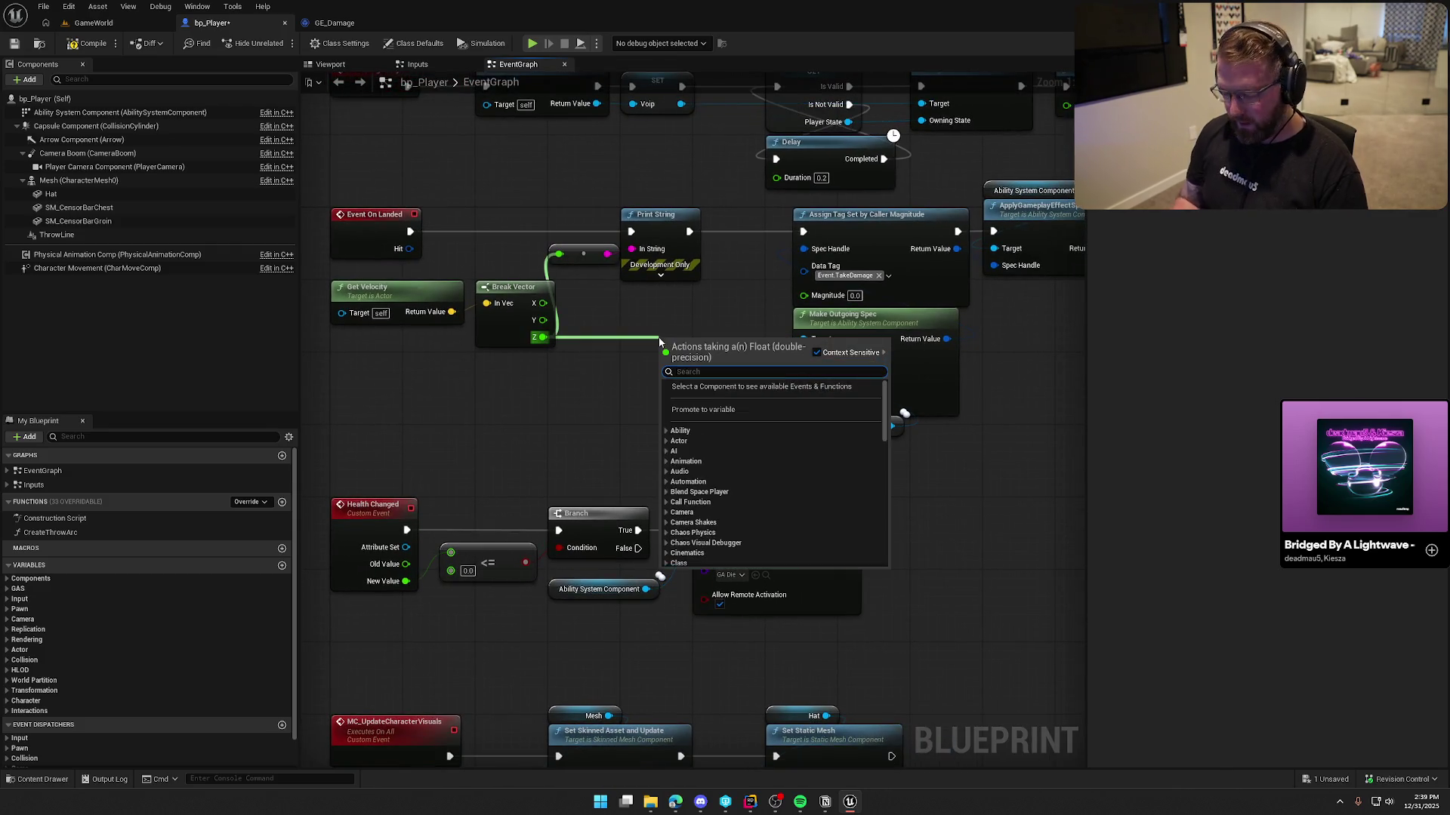
text(rem)
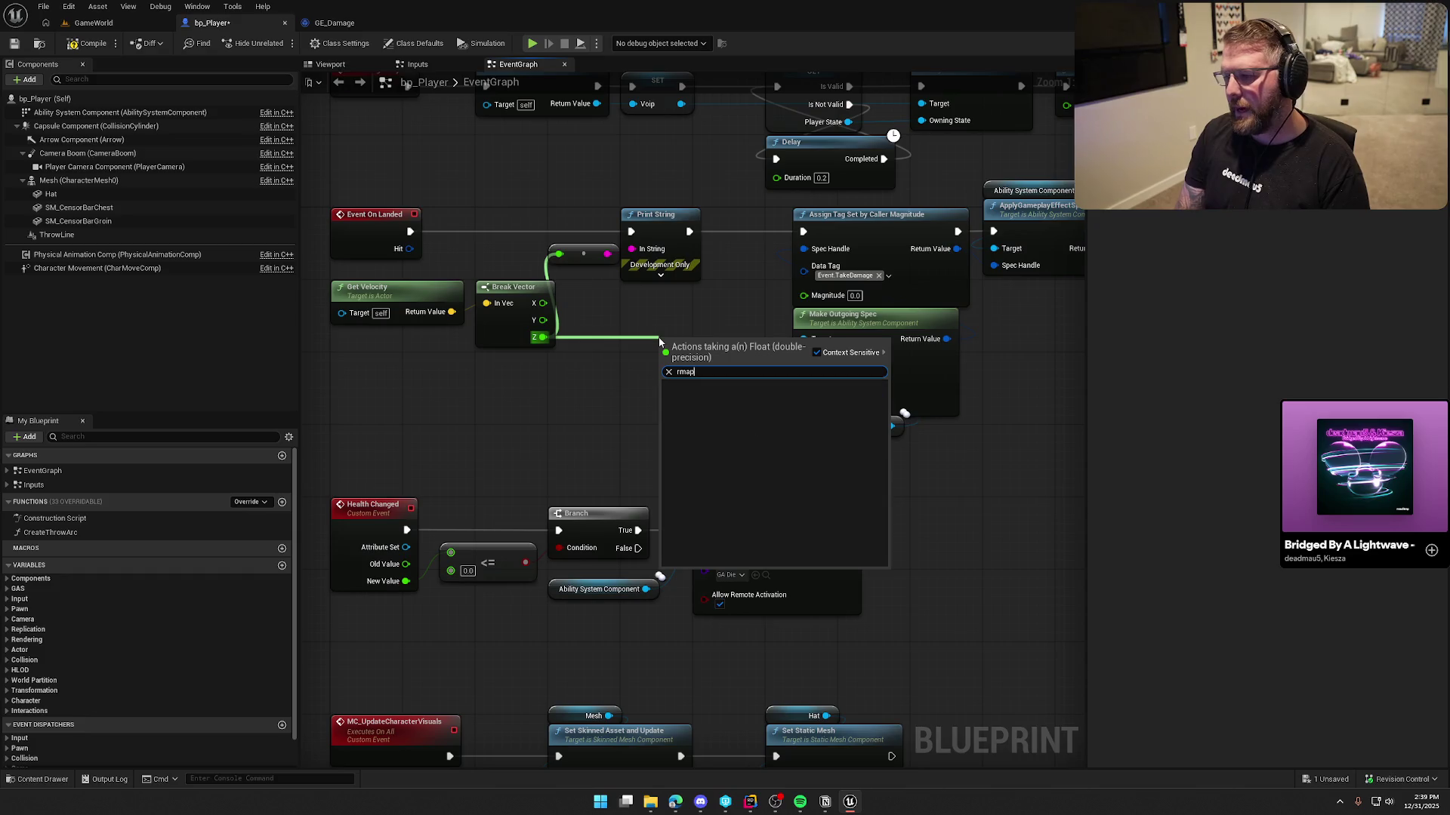
key(BackSpace)
key(BackSpace)
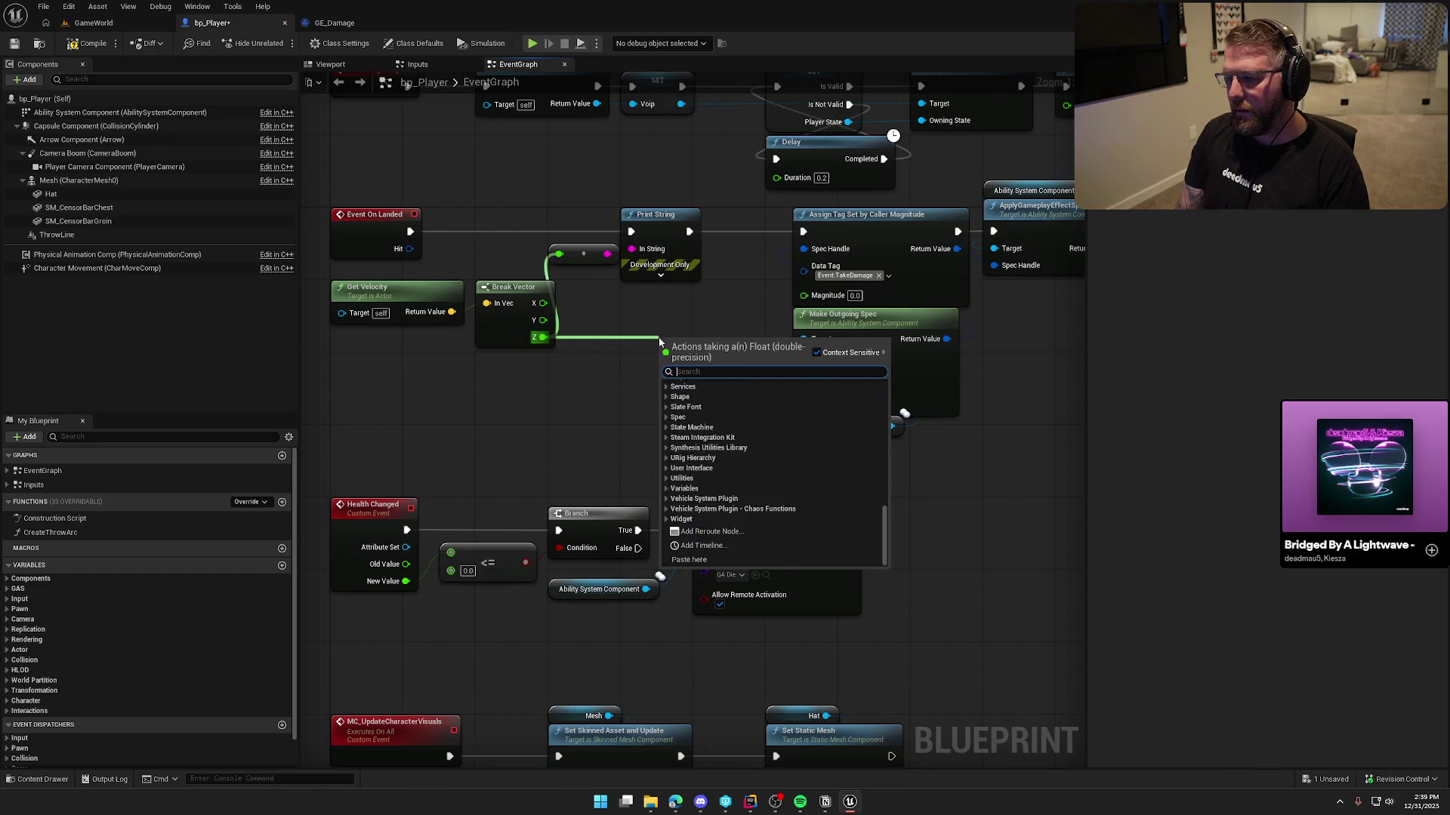
text(ang)
key(BackSpace)
key(BackSpace)
key(BackSpace)
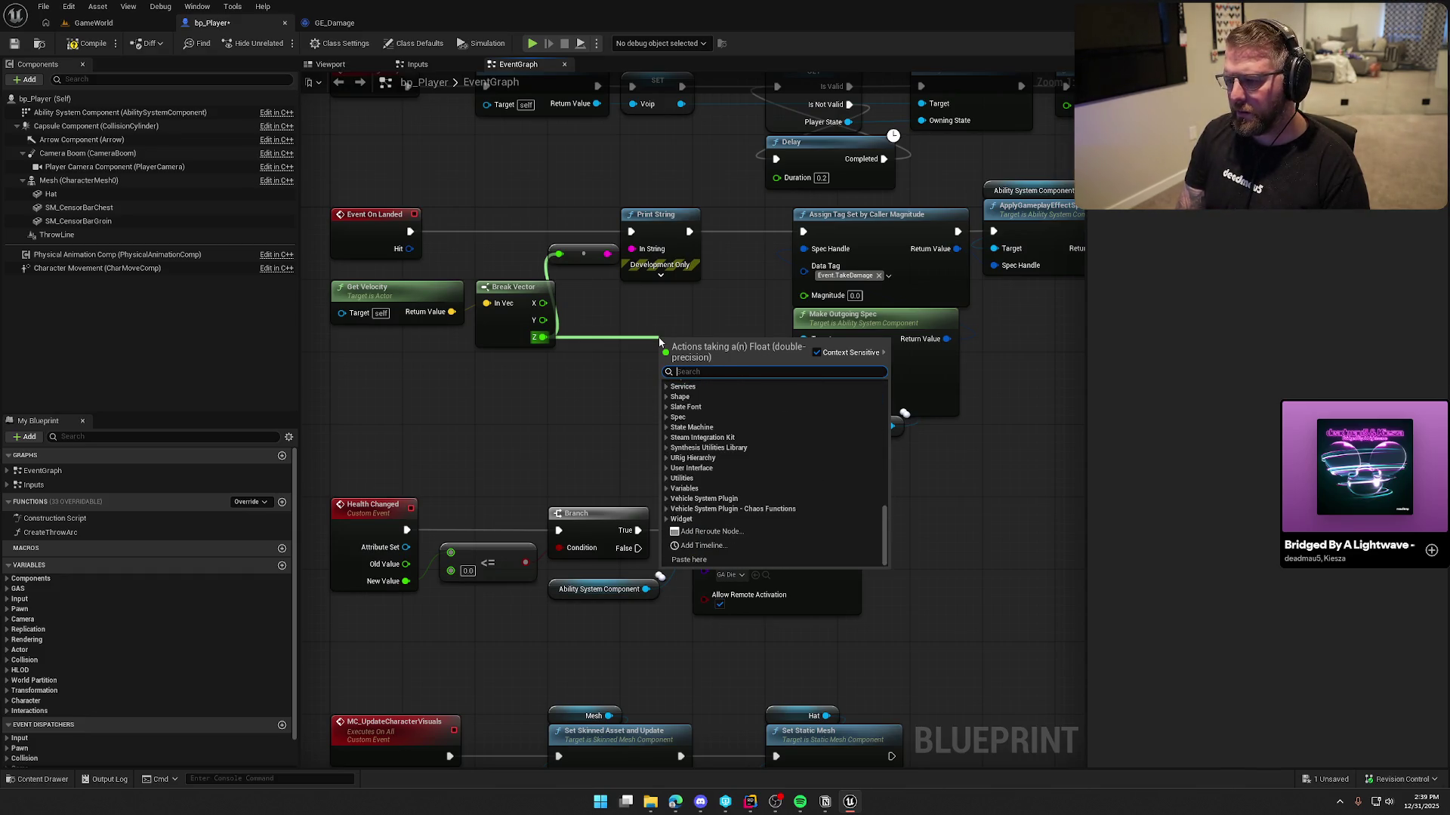
text(map)
key(Return)
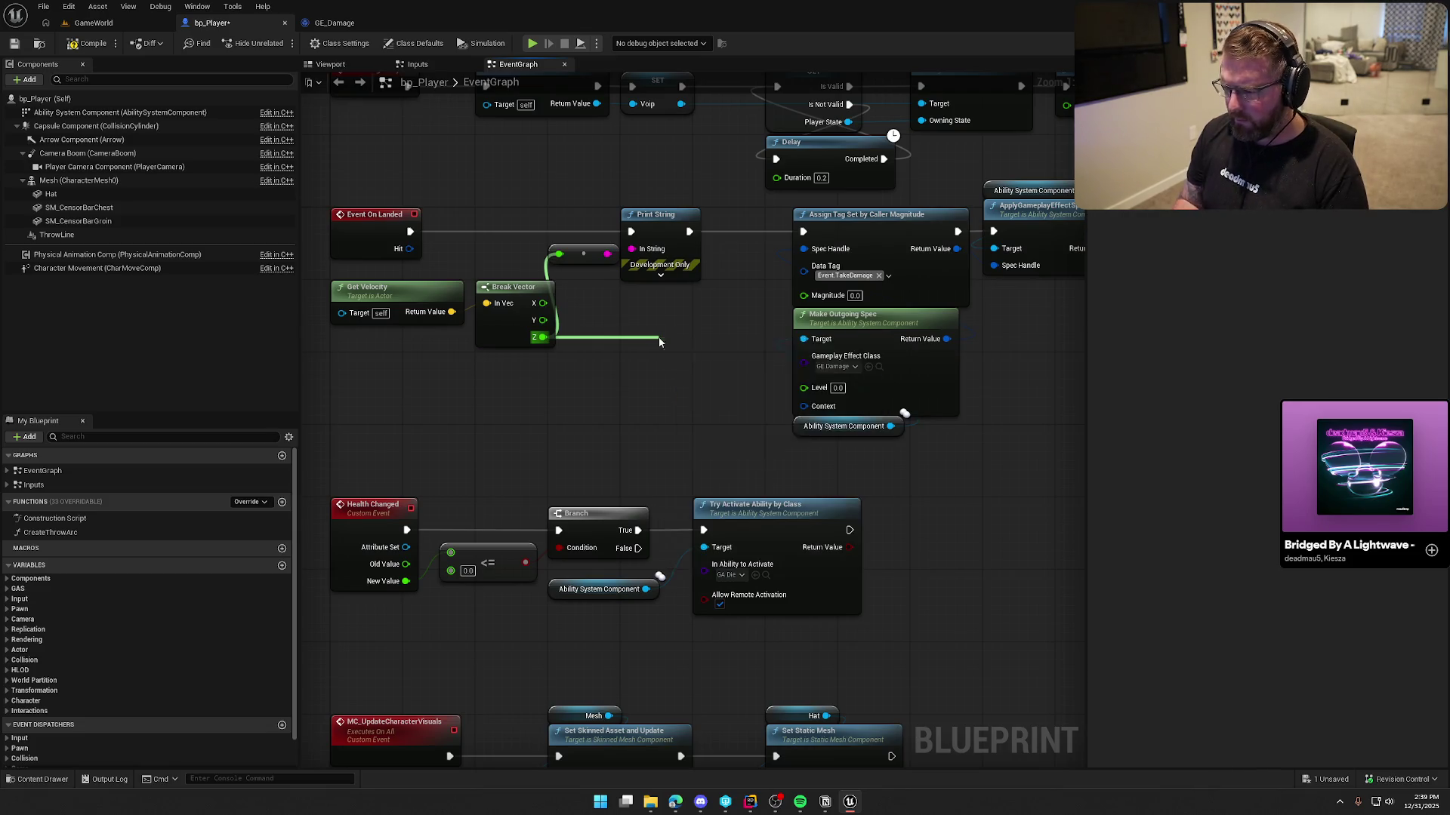
mouse_move(683, 340)
mouse_down()
mouse_move(674, 315)
mouse_move(793, 328)
mouse_move(803, 295)
mouse_move(710, 310)
mouse_up()
drag(739, 373, 707, 322)
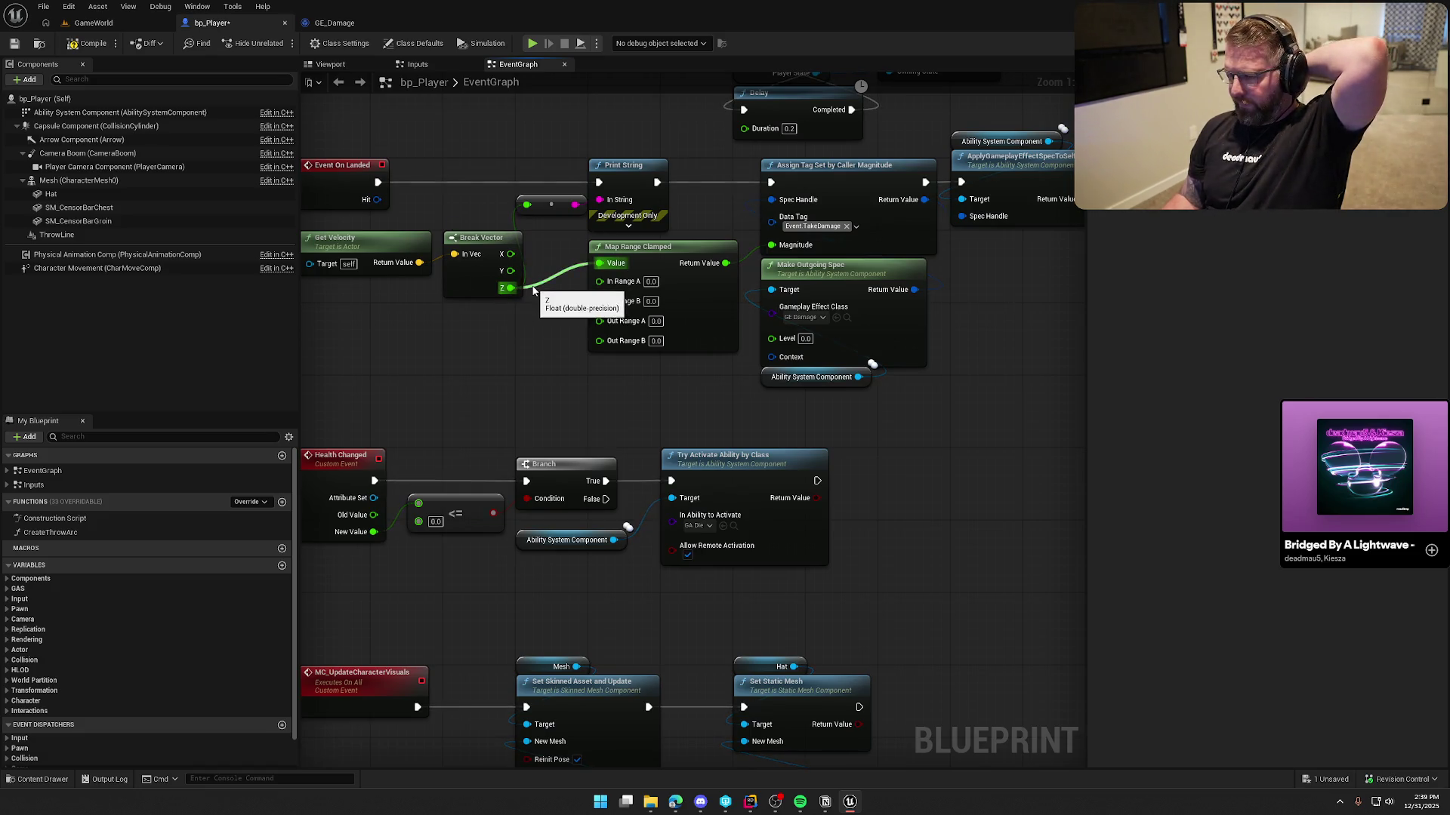
Set Map Range Clamped to In Range 800–2000 and Out Range B 100
click(650, 281)
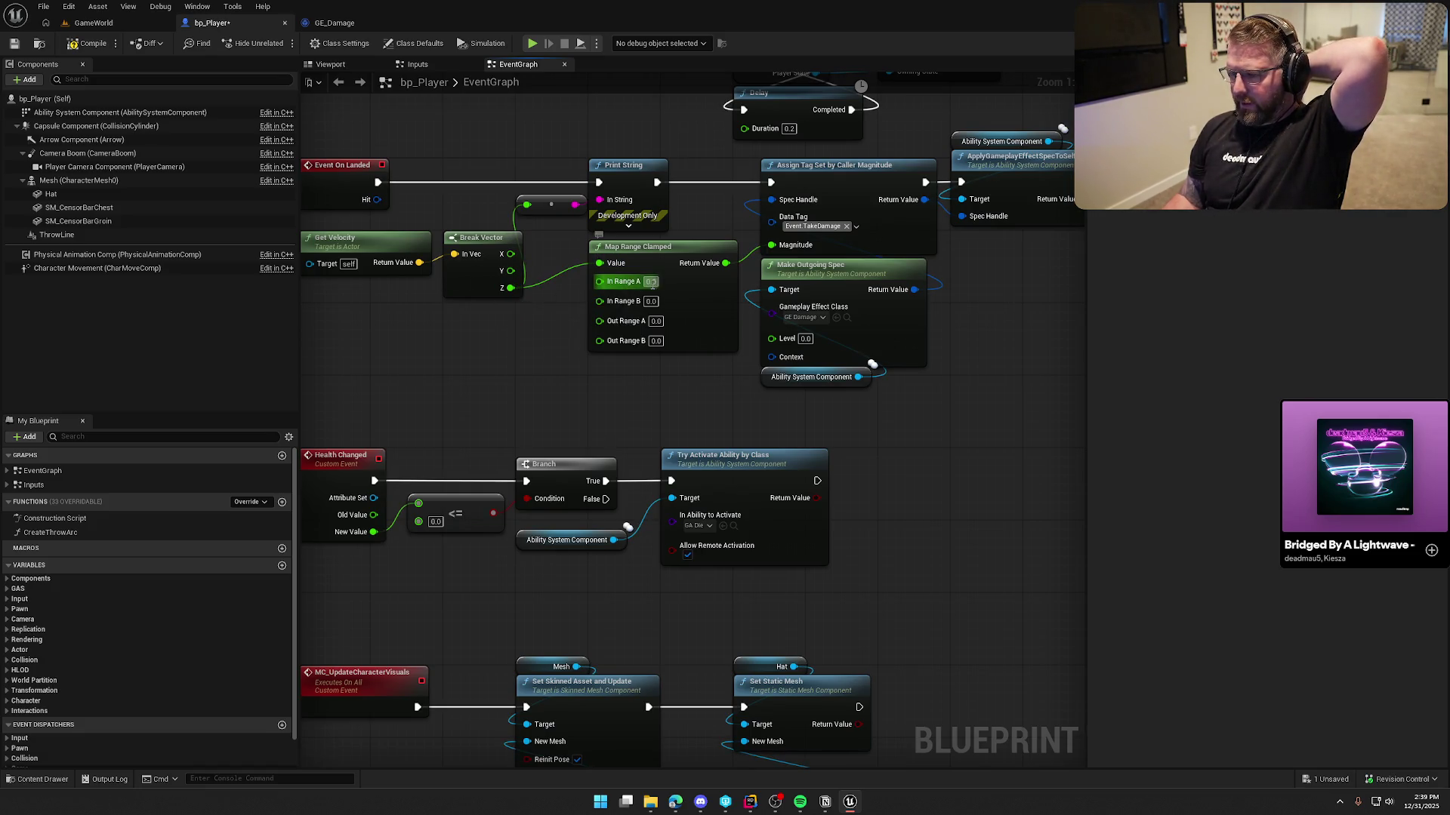
text(800)
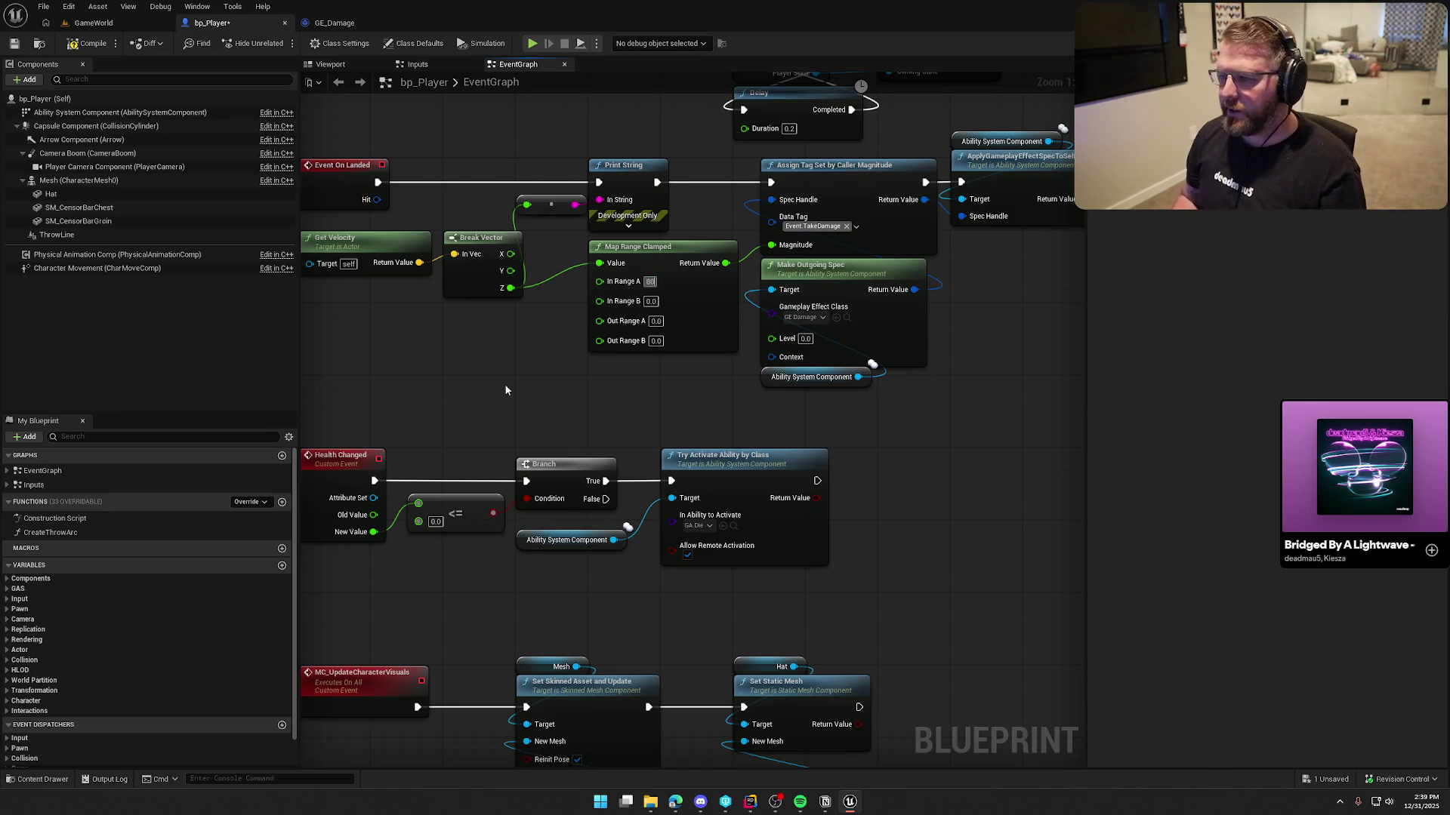
key(Return)
click(650, 301)
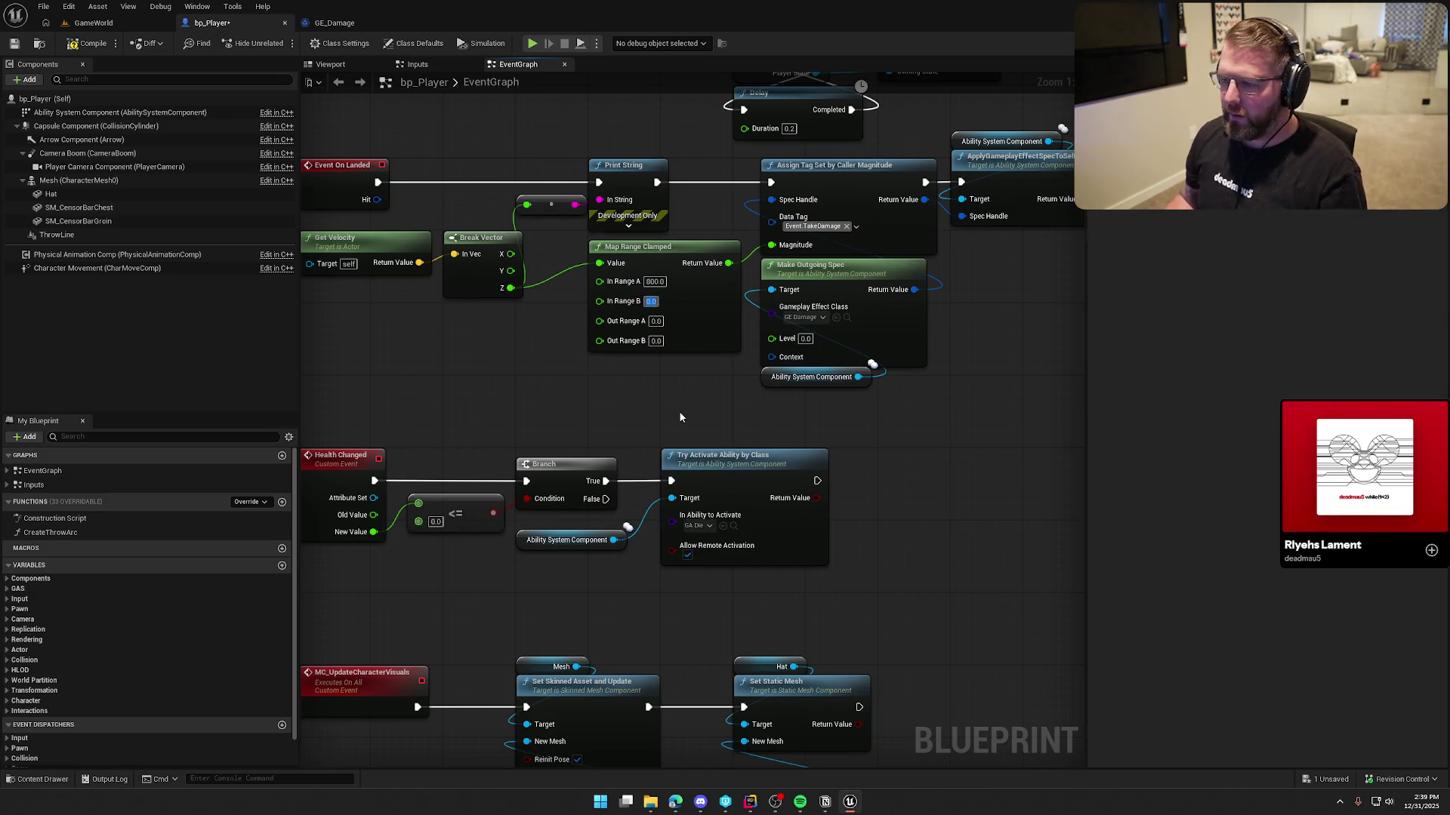
text(2000)
key(Return)
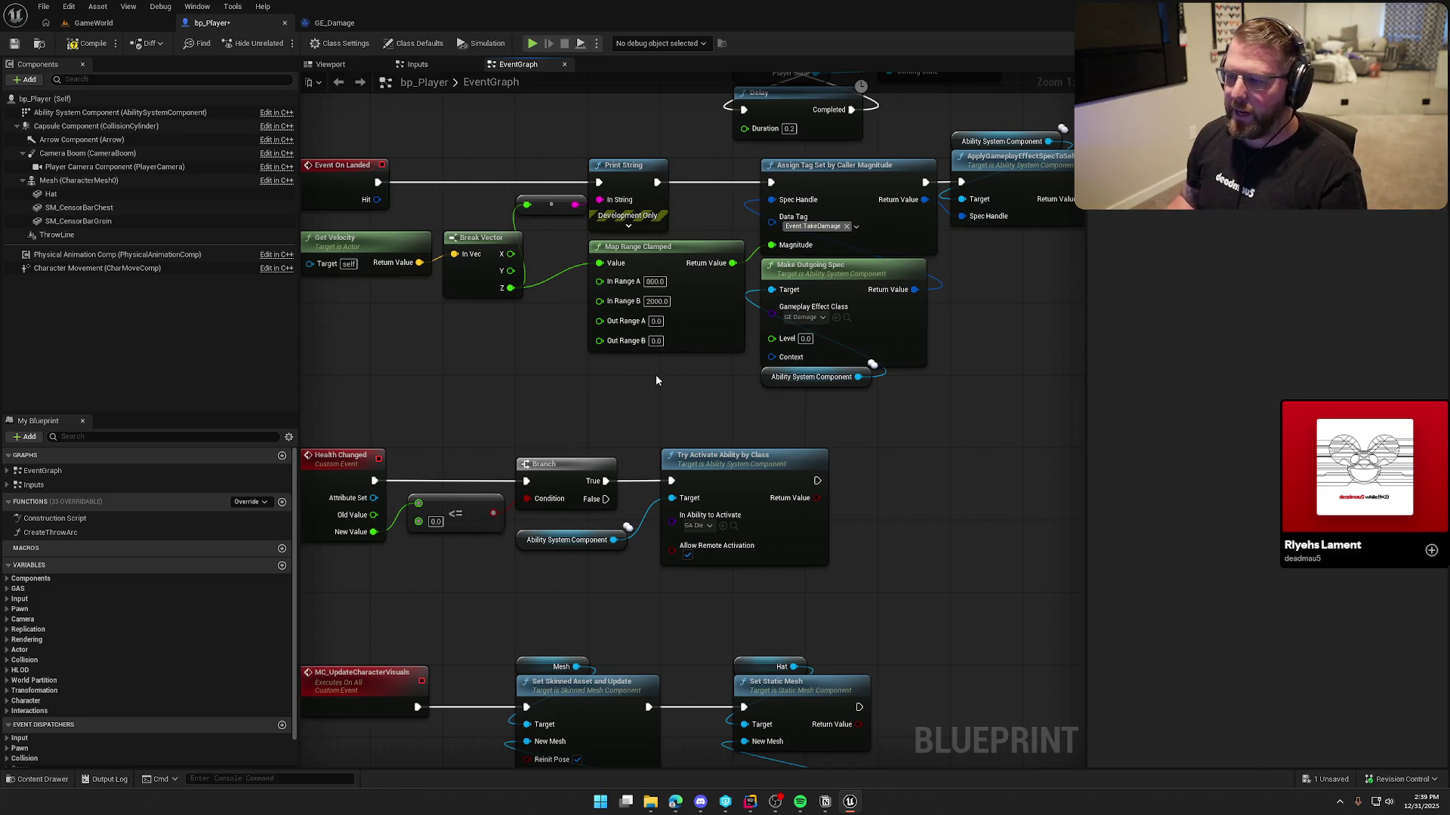
click(655, 321)
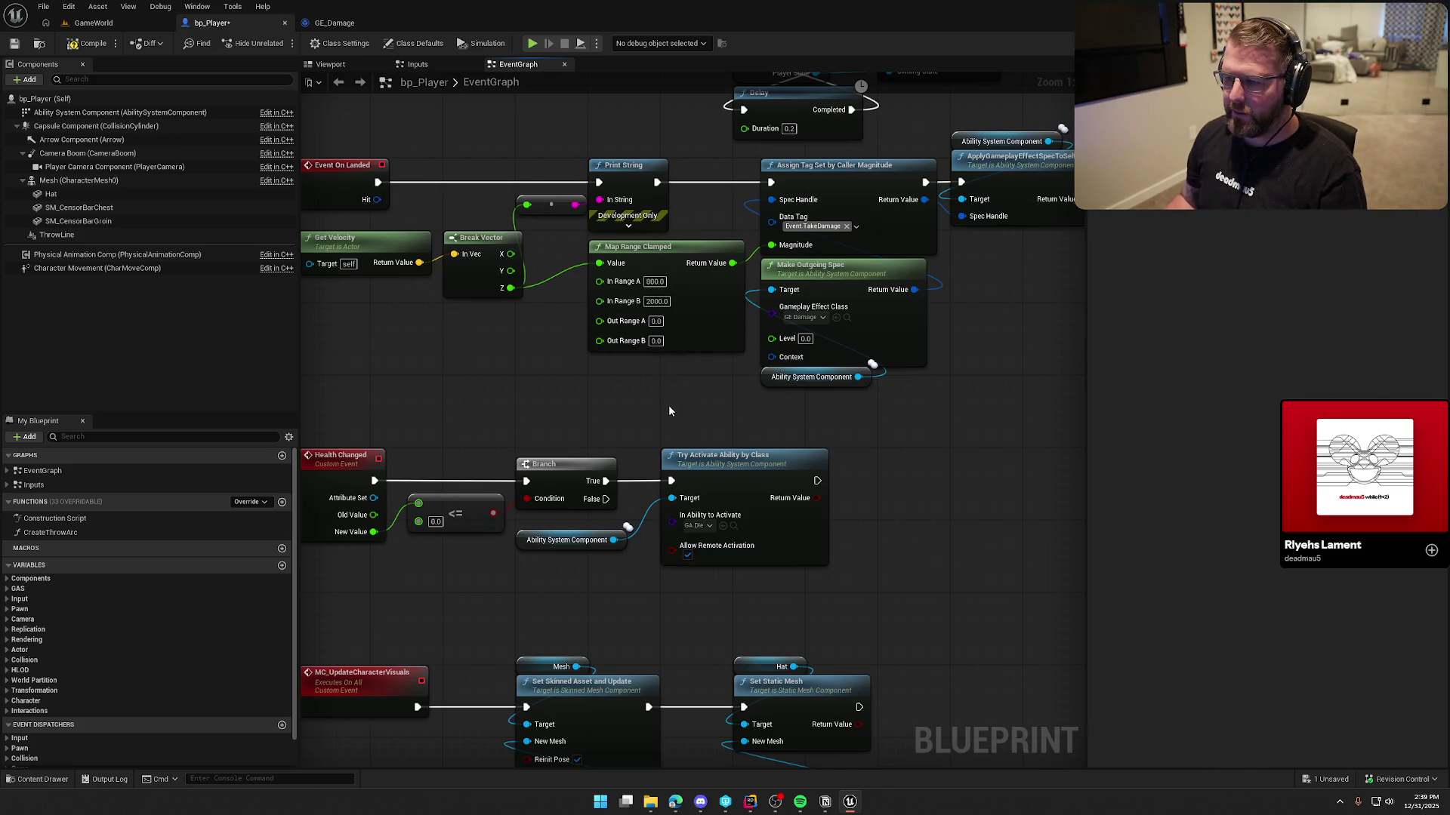
click(656, 340)
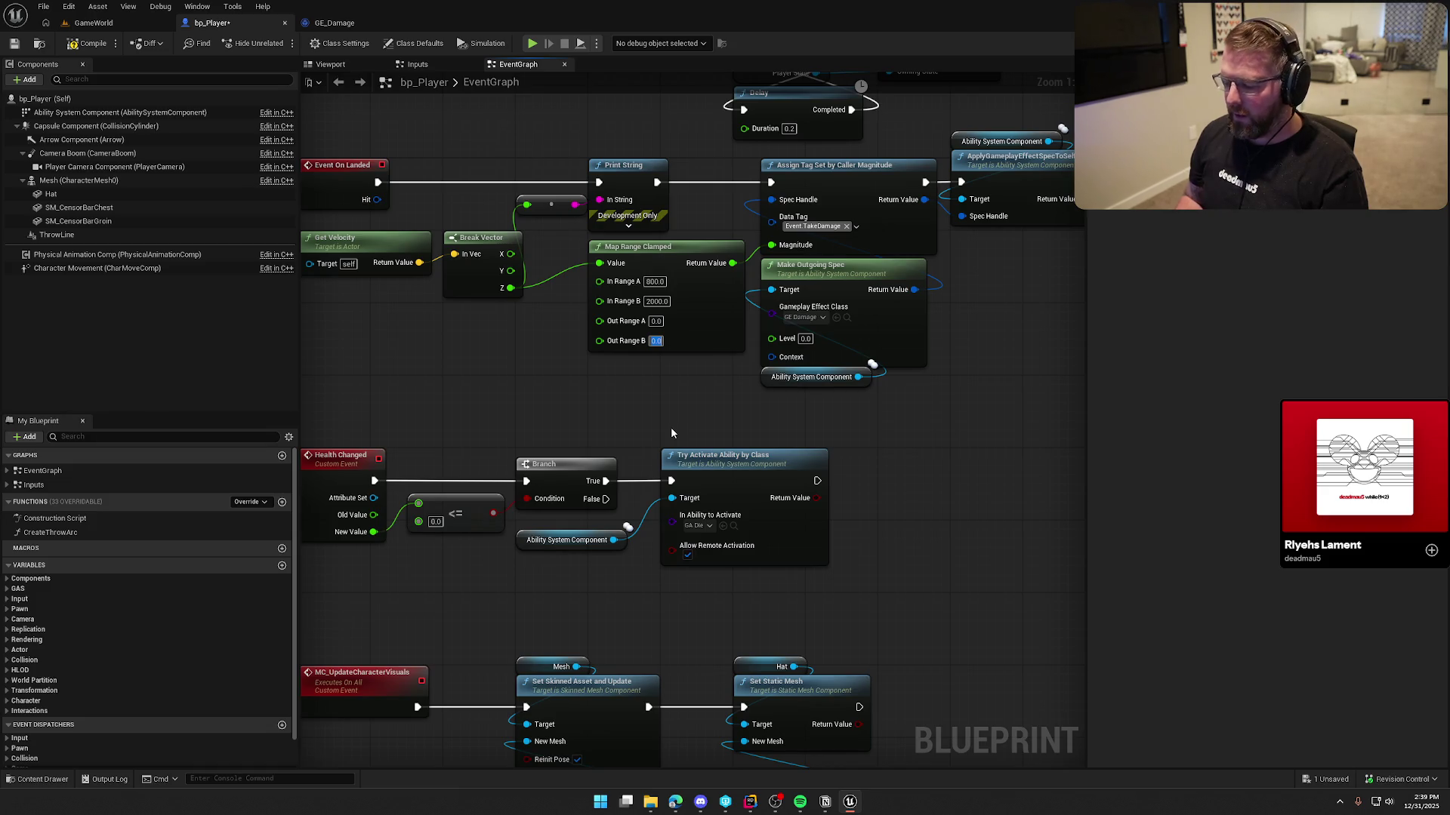
text(100)
key(Return)
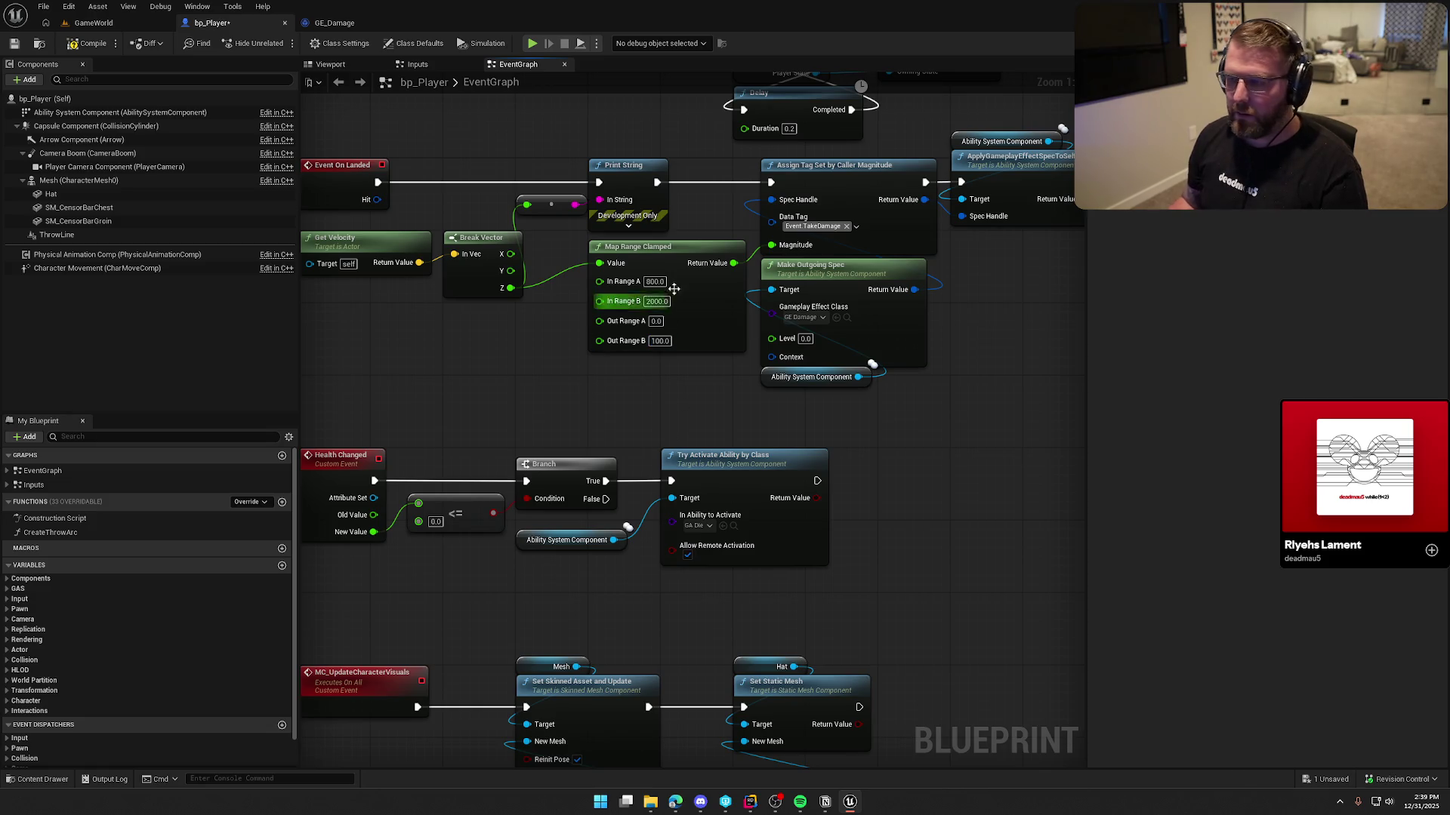
drag(674, 287, 674, 306)
click(557, 352)
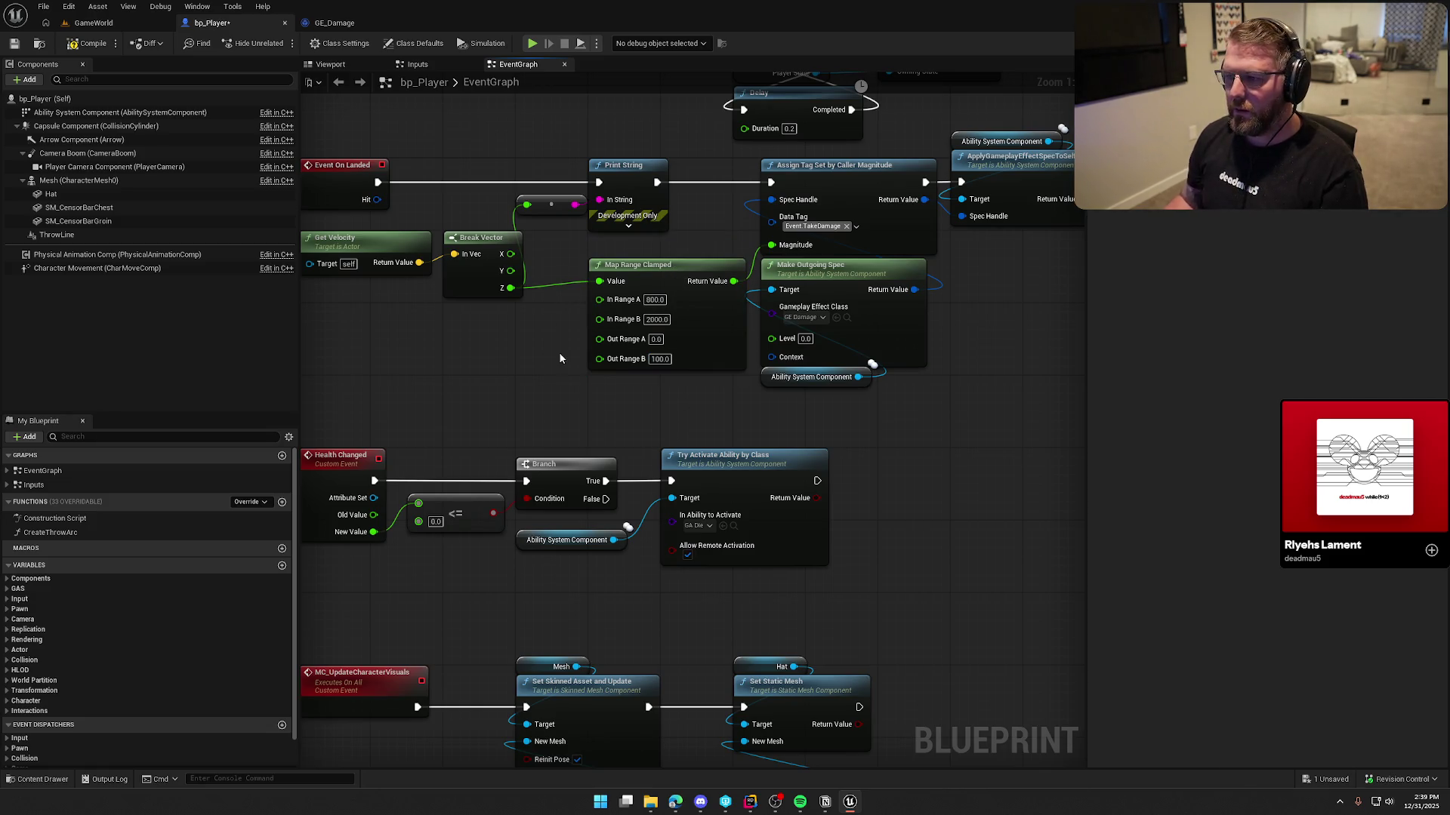
mouse_move(560, 357)
mouse_down()
mouse_move(586, 379)
mouse_move(467, 376)
mouse_move(492, 382)
mouse_move(553, 353)
mouse_up()
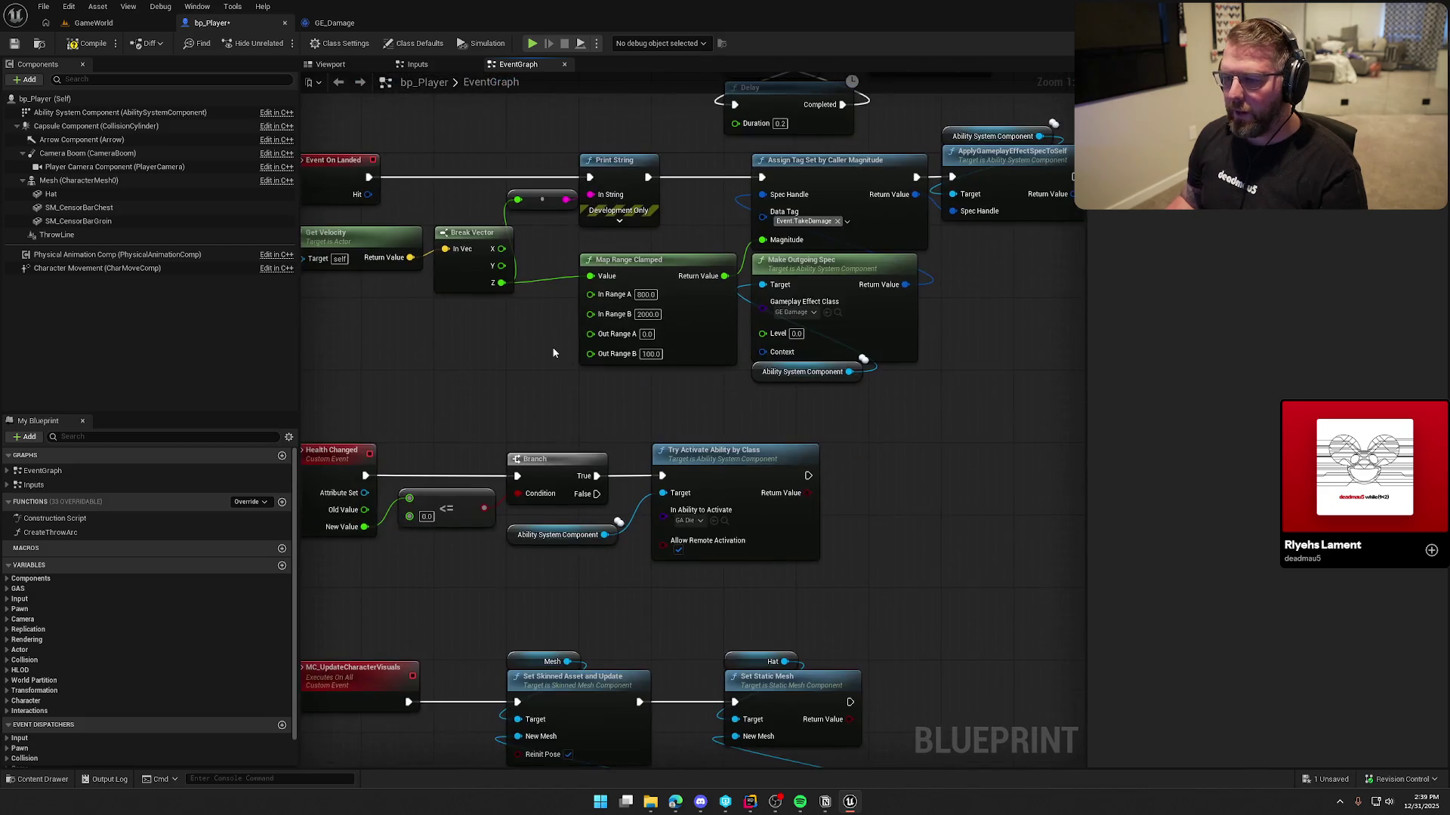
Insert an Absolute (Float) node between Z velocity and Map Range Clamped's Value, then compile and save
drag(505, 290, 504, 308)
text(abs)
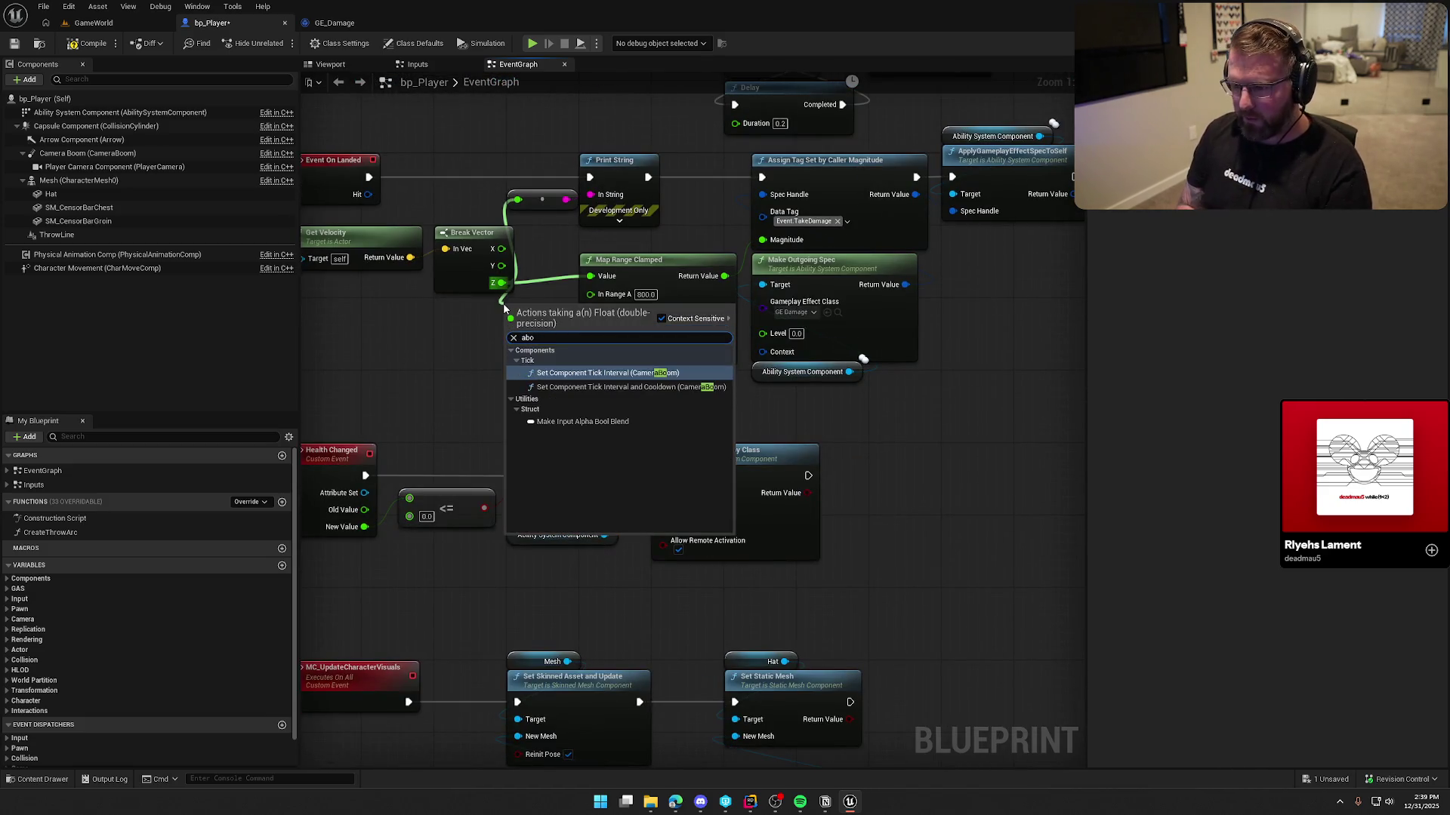
key(Return)
mouse_move(549, 326)
mouse_down()
mouse_move(473, 316)
mouse_move(590, 276)
mouse_up()
click(473, 381)
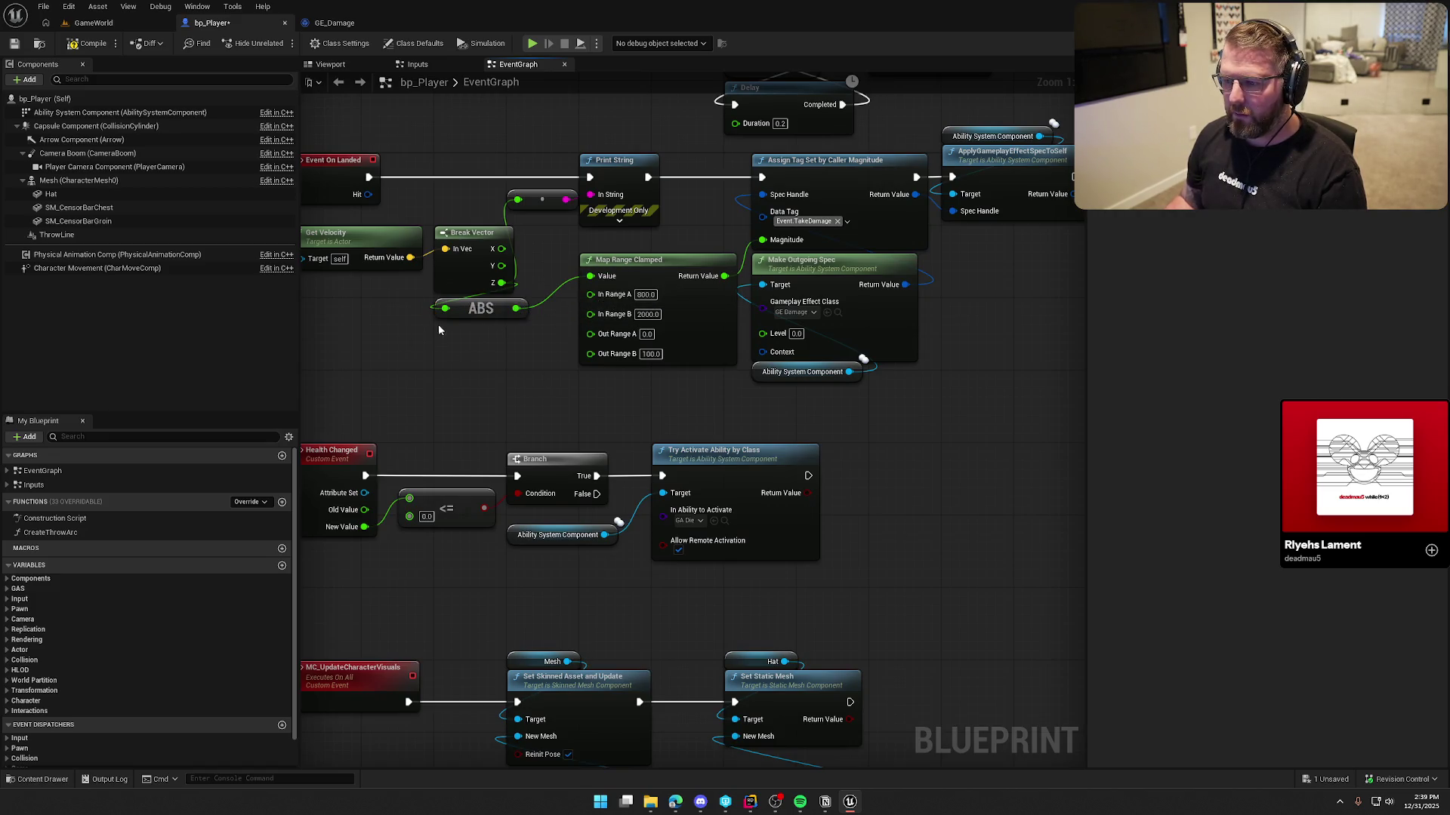
click(105, 44)
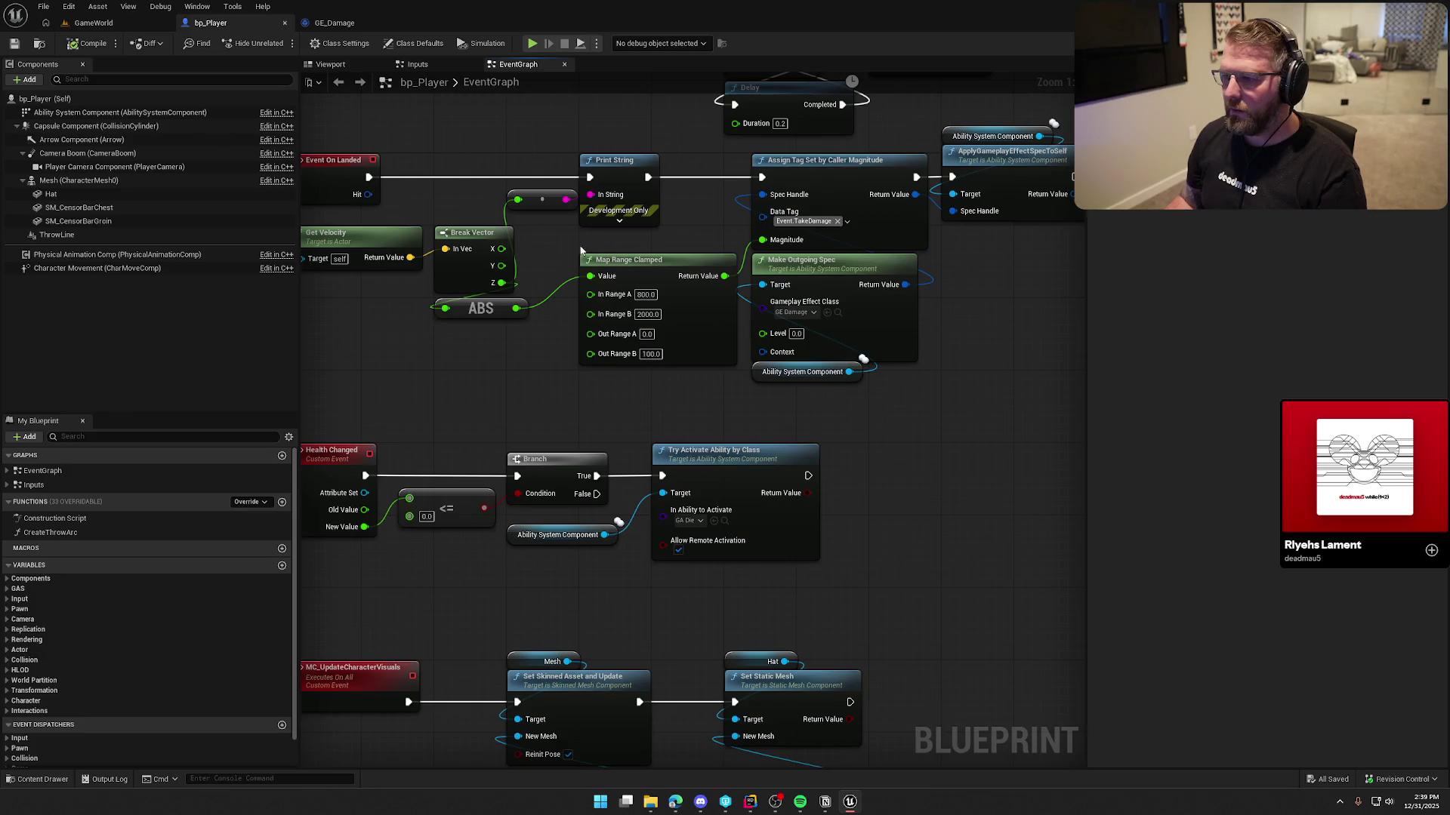
Box-select the On Landed node group and move it down and right to spread it out
mouse_move(854, 447)
mouse_down()
mouse_move(657, 205)
mouse_move(703, 207)
mouse_up()
scroll(782, 346, down, 3)
drag(798, 366, 649, 275)
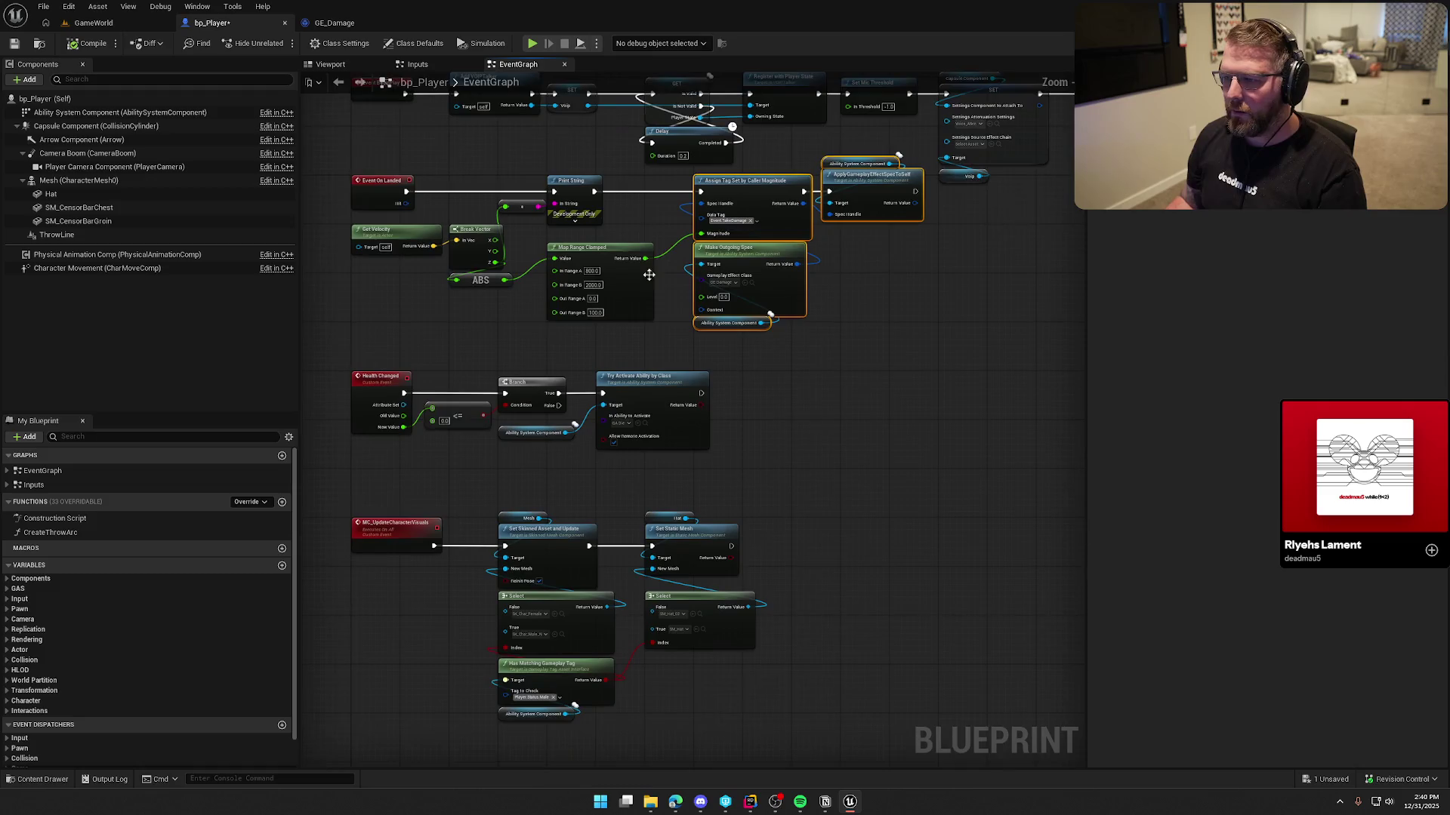
drag(841, 265, 376, 195)
mouse_move(380, 246)
mouse_down()
mouse_move(433, 356)
mouse_move(703, 533)
mouse_move(509, 681)
mouse_move(518, 794)
mouse_move(490, 786)
mouse_move(462, 737)
mouse_move(379, 521)
mouse_move(379, 297)
mouse_move(381, 317)
mouse_up()
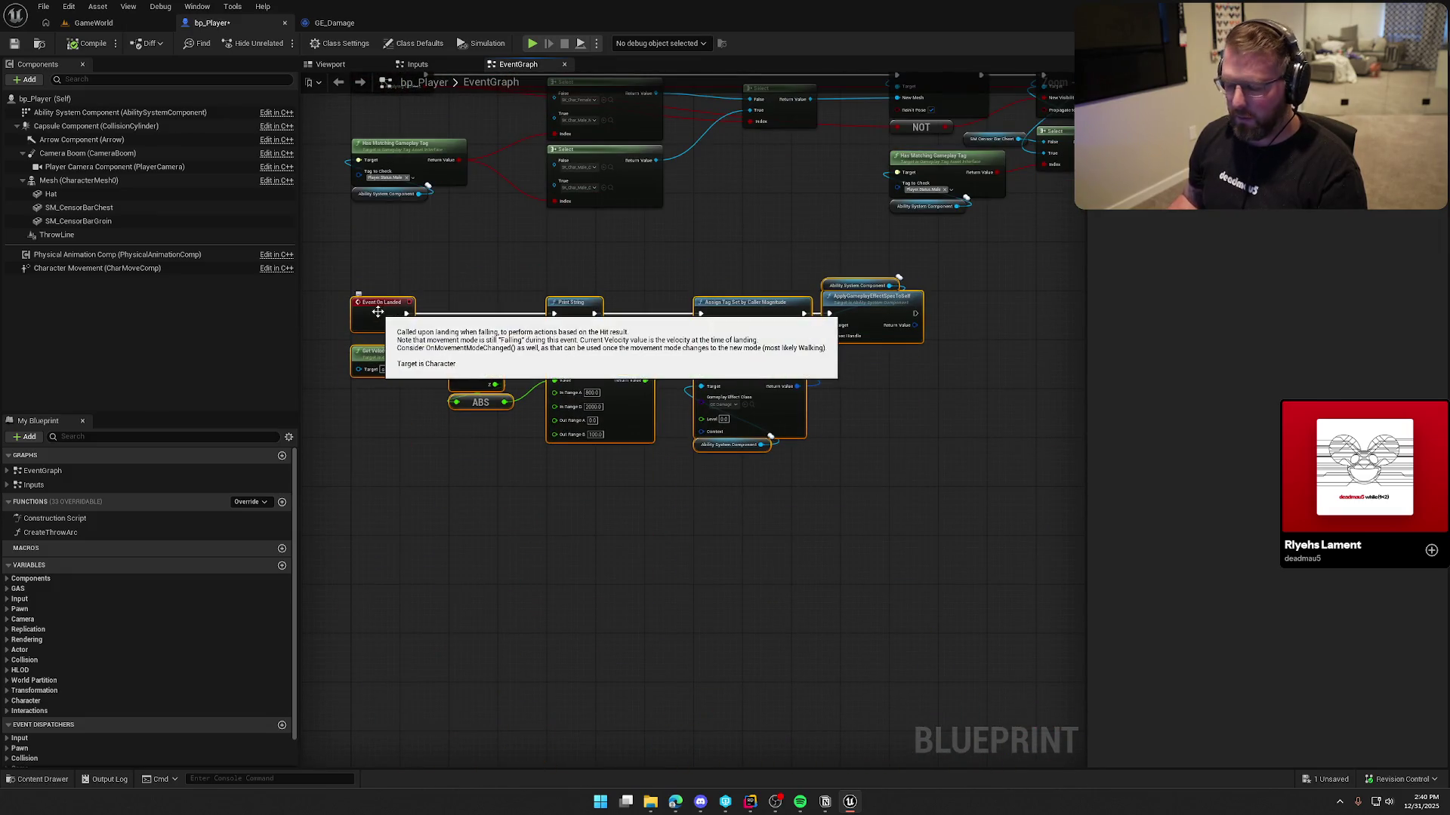
scroll(672, 355, down, 5)
mouse_move(858, 446)
mouse_down()
mouse_move(802, 347)
mouse_move(547, 184)
mouse_move(558, 213)
mouse_move(380, 400)
mouse_up()
scroll(557, 213, up, 2)
scroll(489, 262, up, 4)
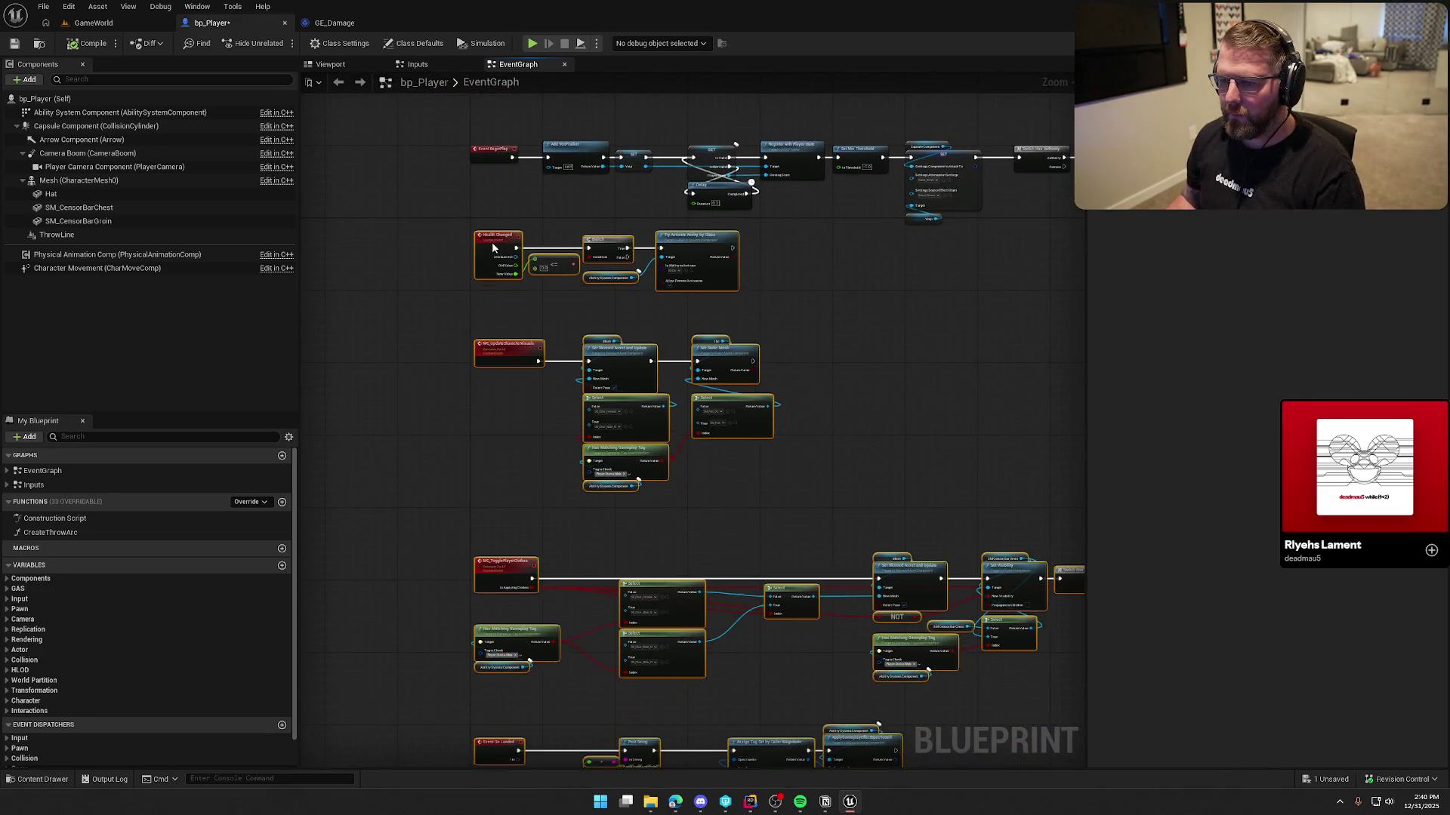
Pan the bp_Player graph back to the On Landed nodes, then return to the GameWorld level
scroll(489, 262, down, 3)
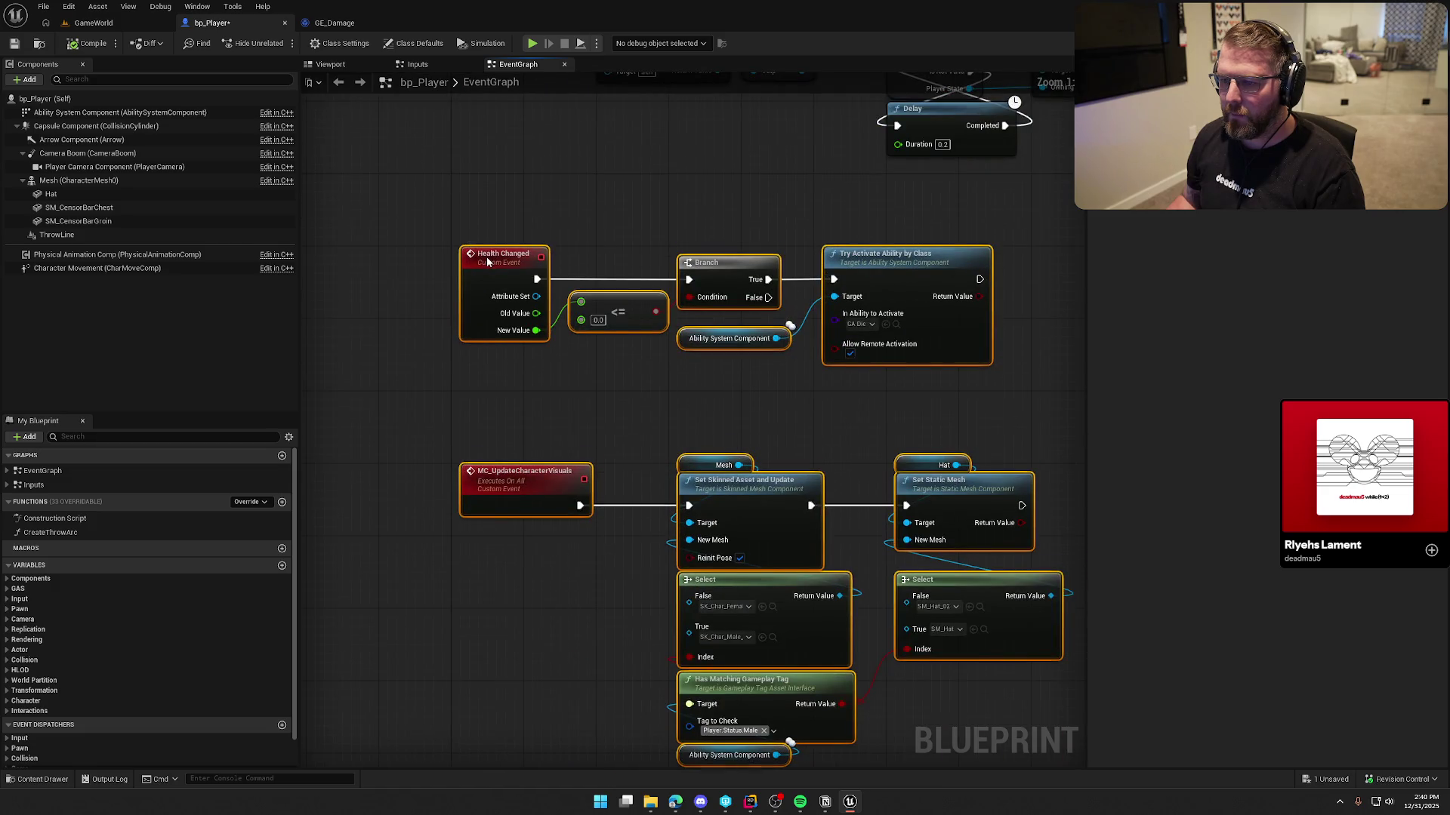
scroll(495, 350, up, 1)
scroll(495, 350, down, 2)
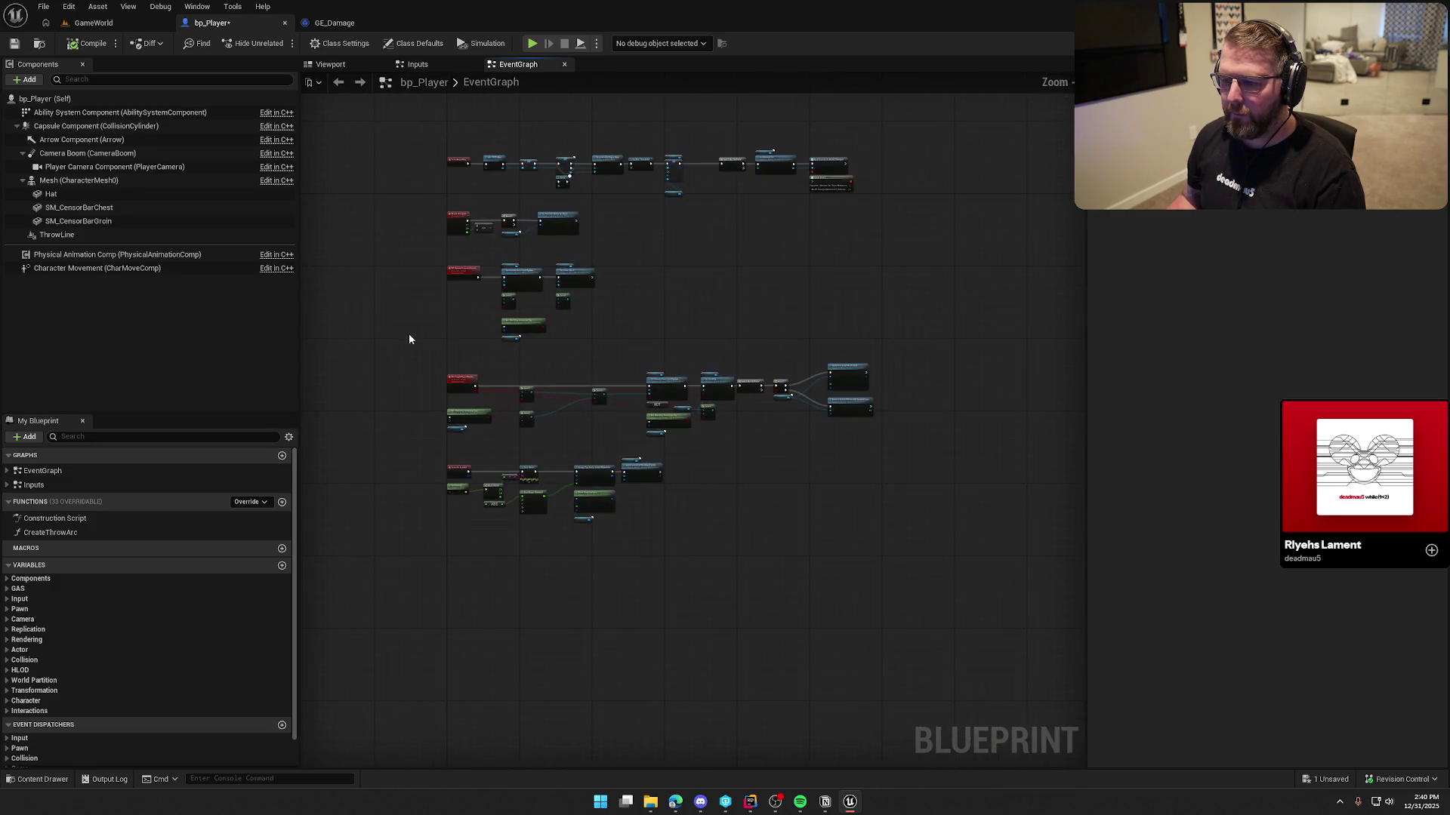
drag(418, 356, 634, 510)
scroll(454, 427, up, 4)
mouse_move(605, 425)
mouse_down()
mouse_move(674, 296)
mouse_move(589, 378)
mouse_move(648, 210)
mouse_up()
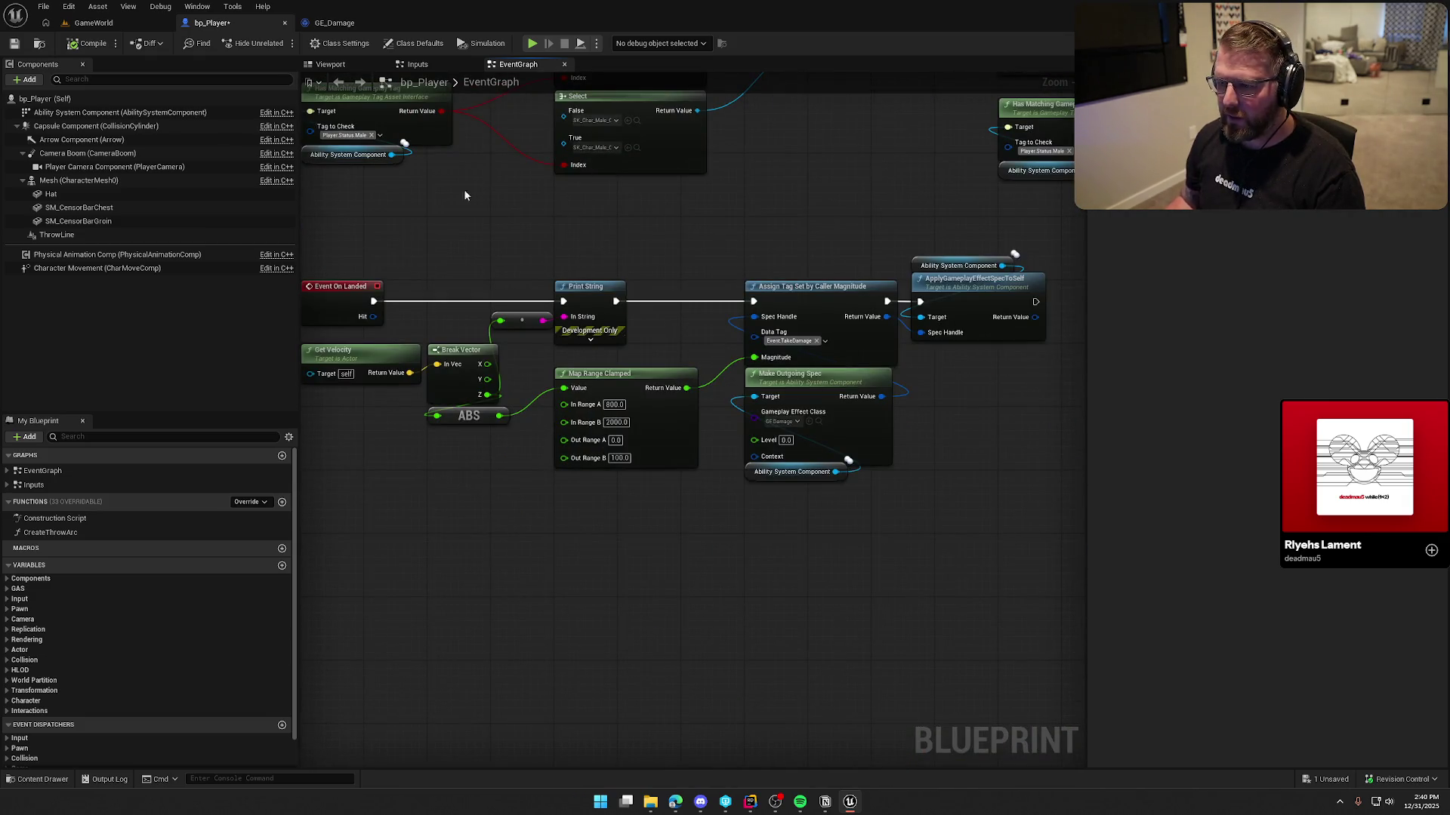
click(93, 22)
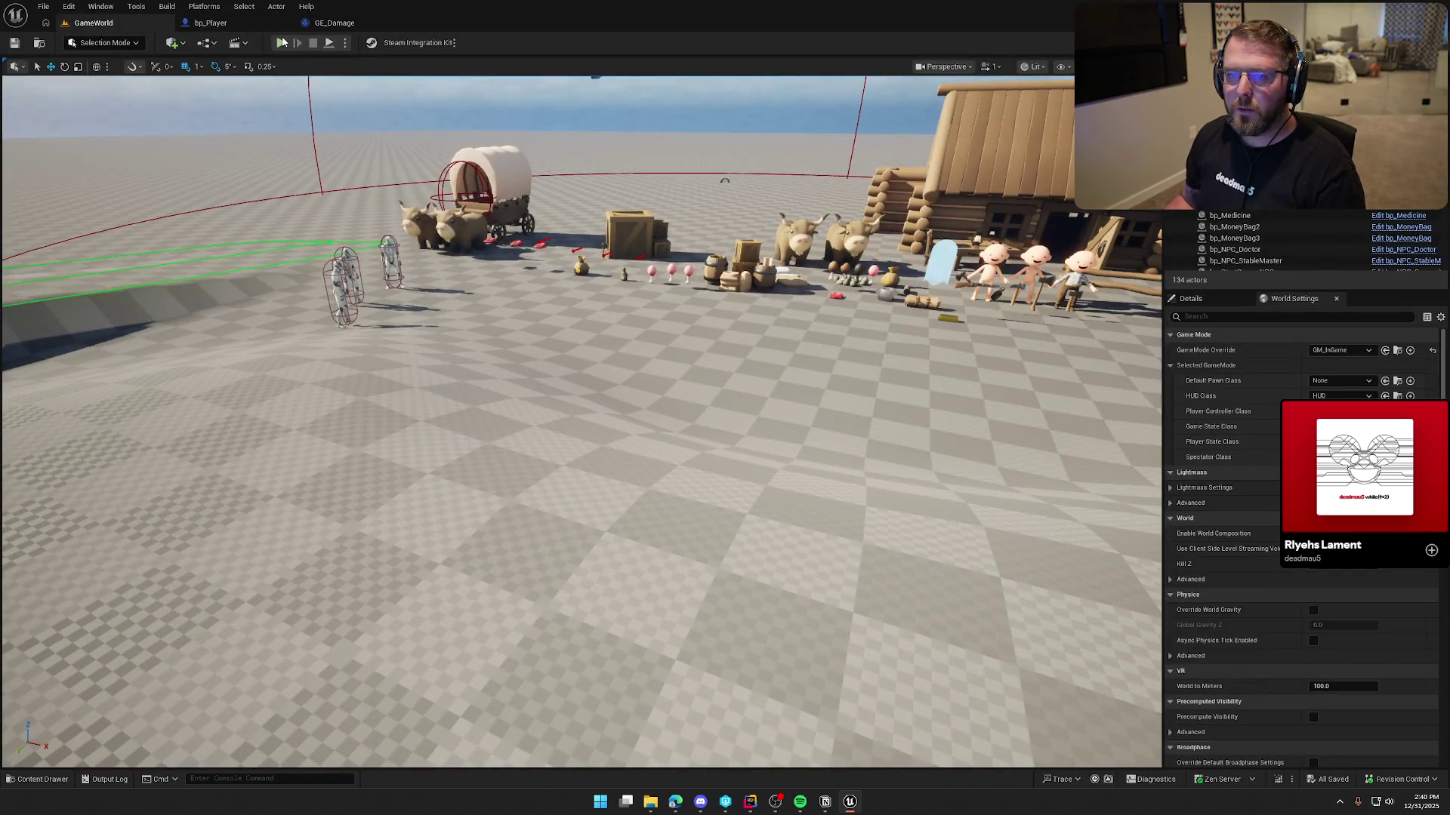
Play-test the level, running the character past the house, over the hill and back toward the cabin
click(282, 43)
key(w)
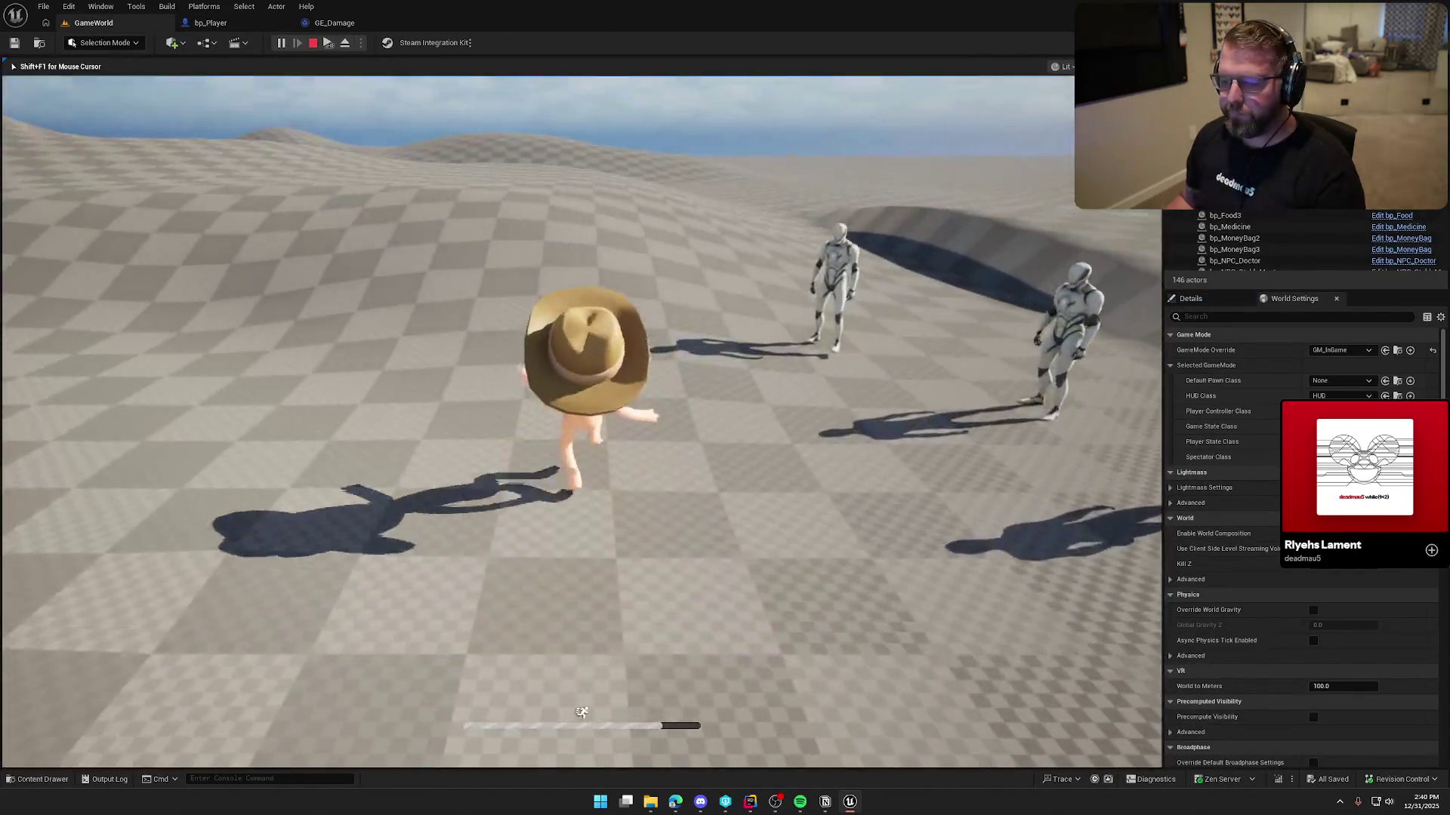
key(a)
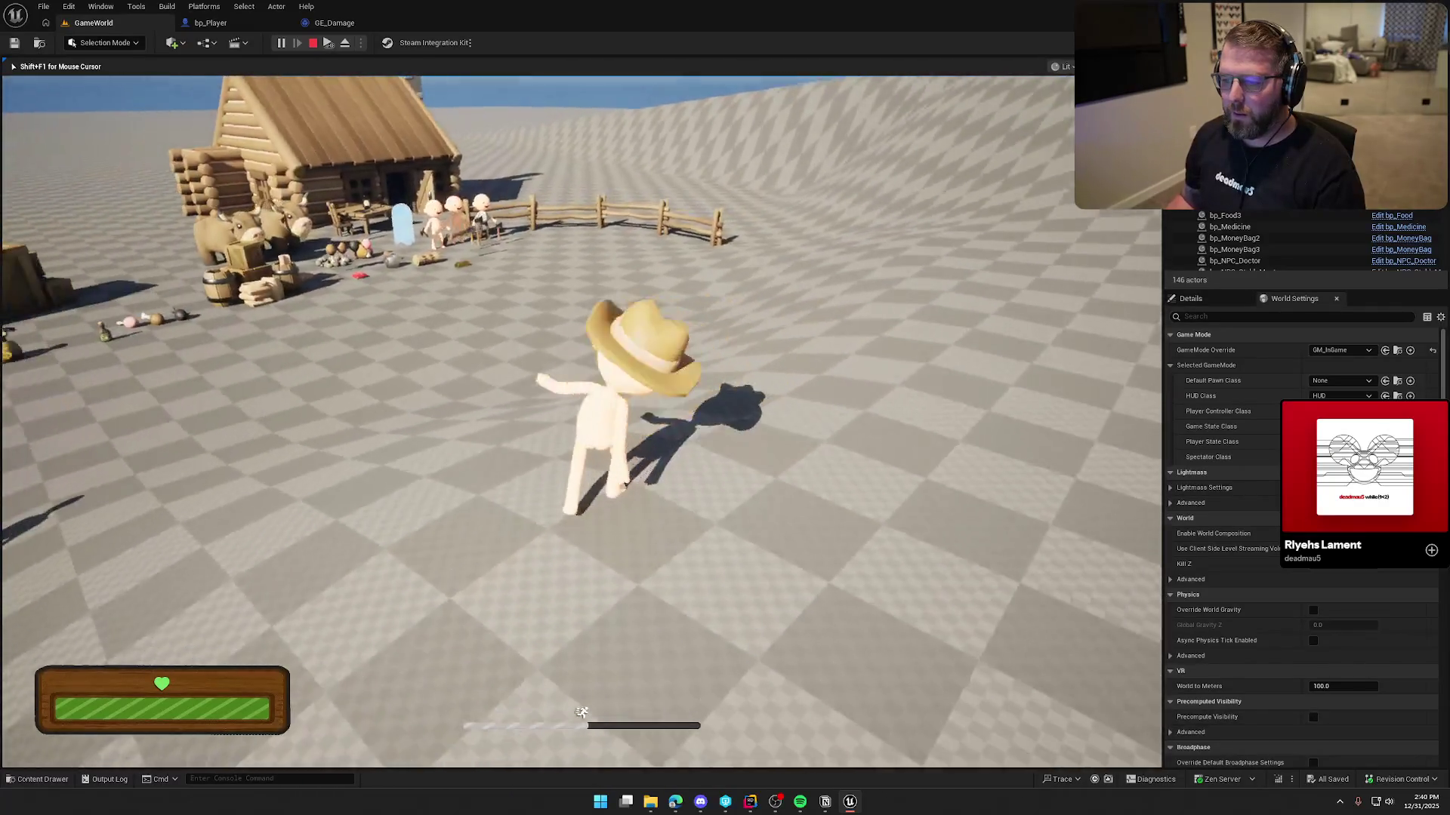
key(w)
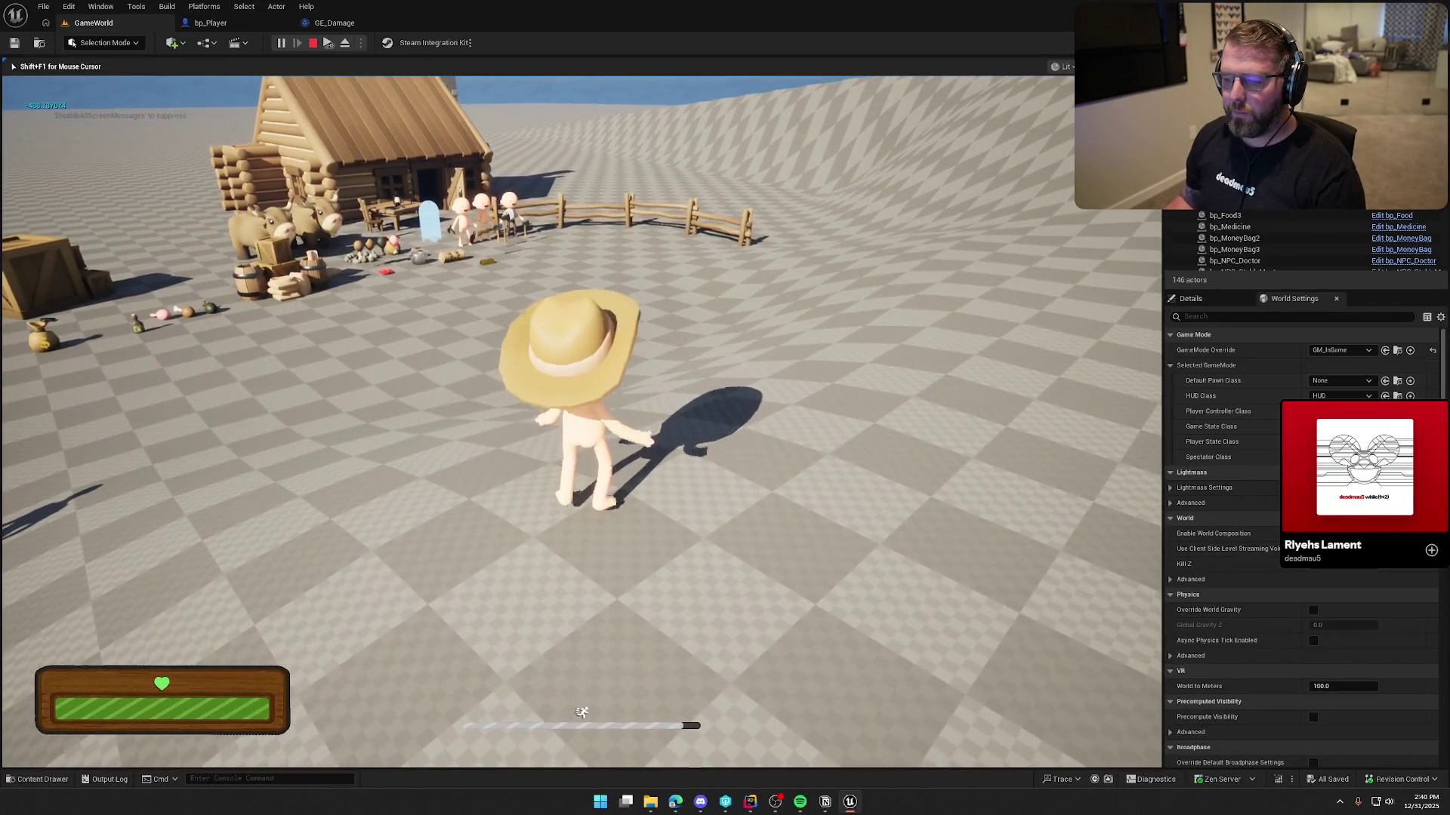
key(a)
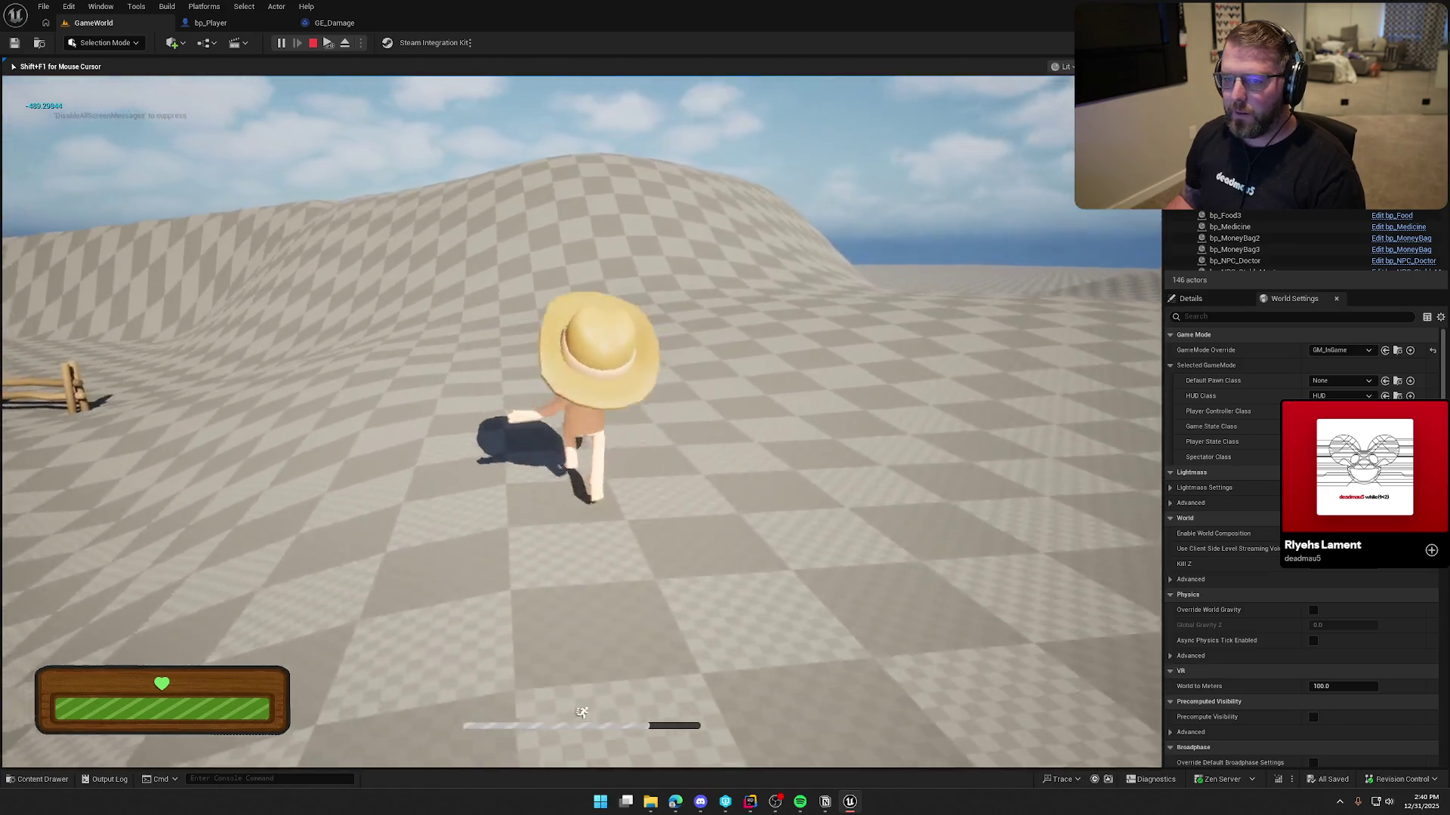
key(w)
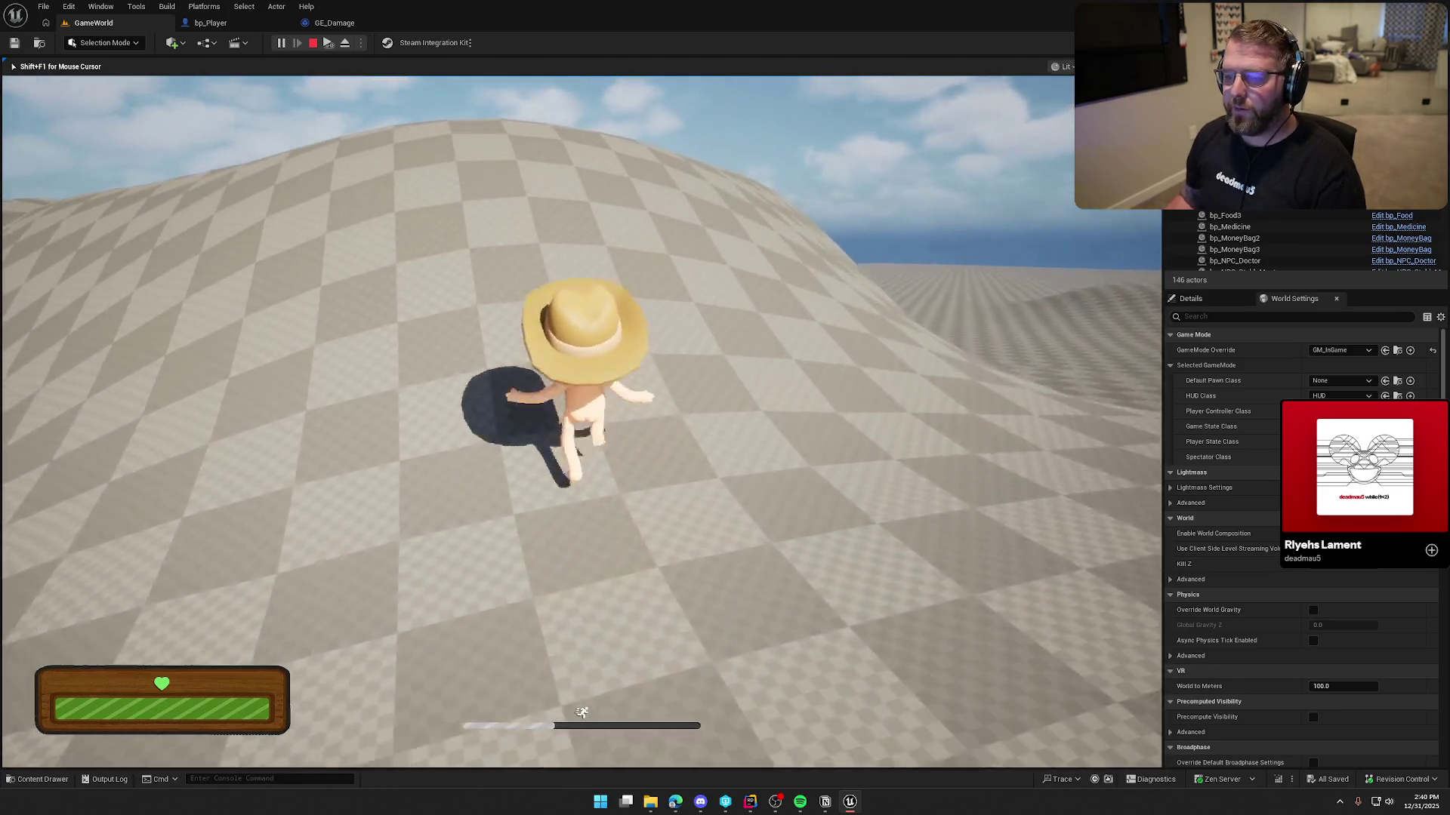
key(w)
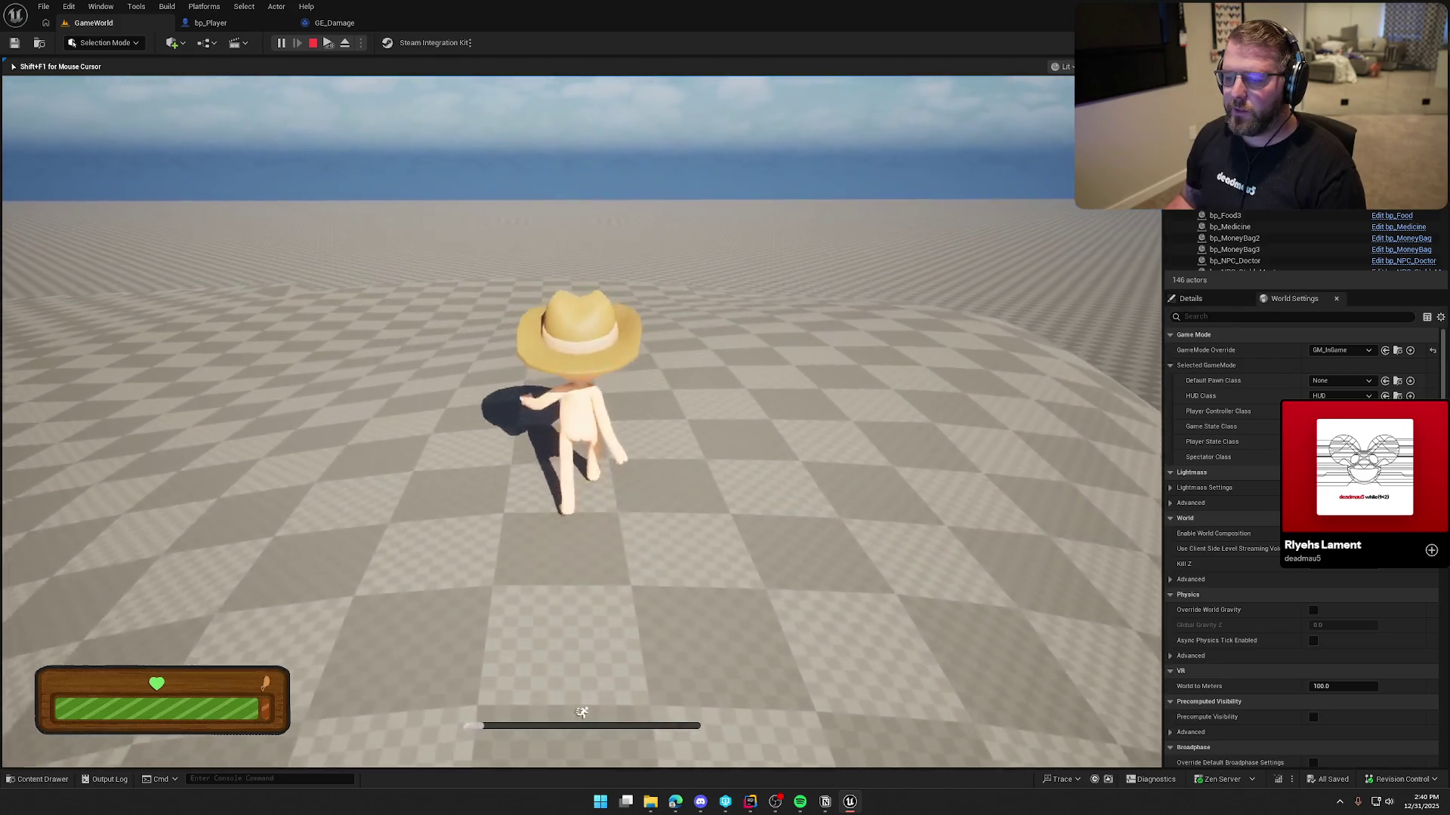
key(d)
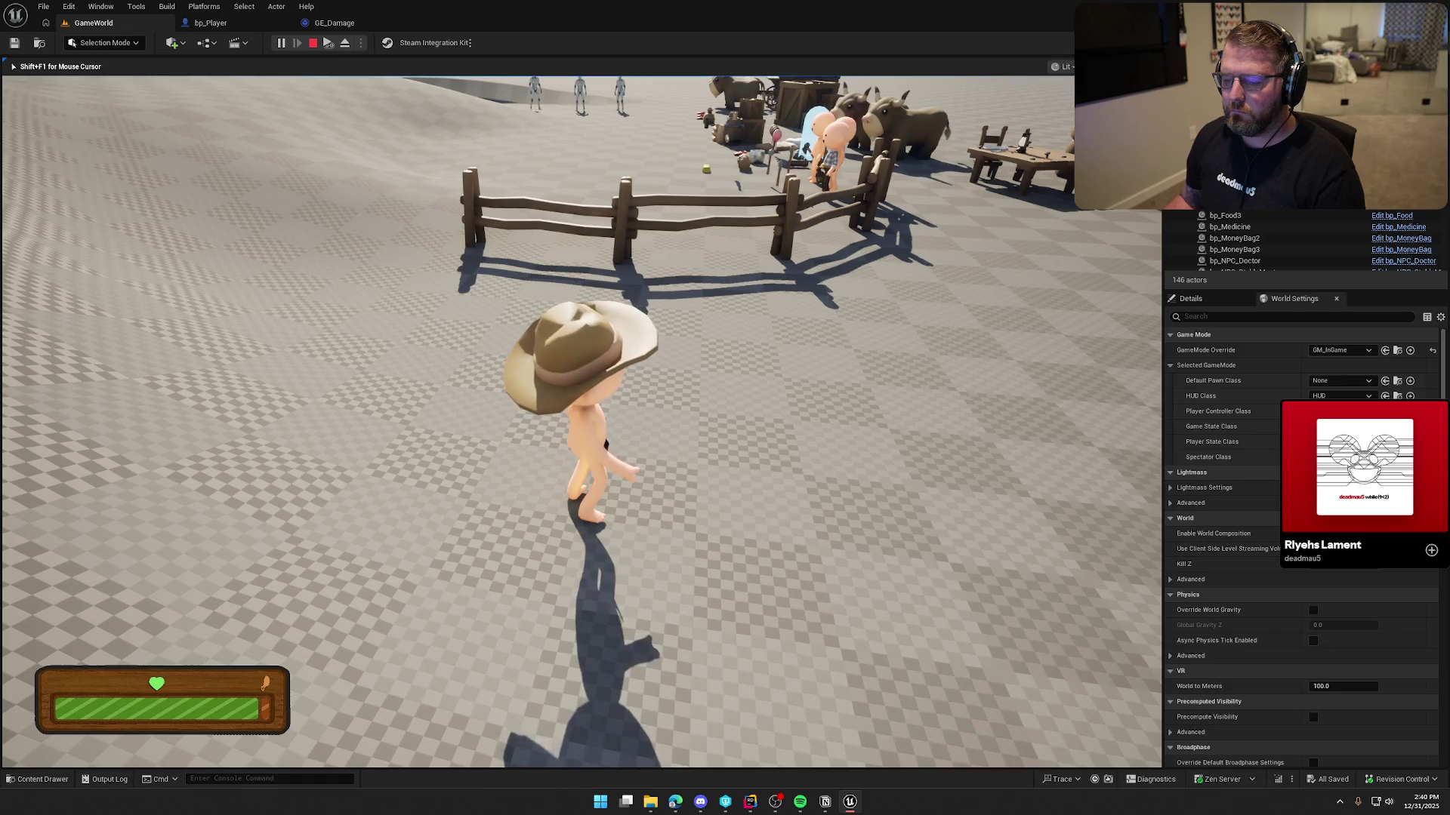
Stop the play test and shift the apply-effect node right in bp_Player's event graph
key(Escape)
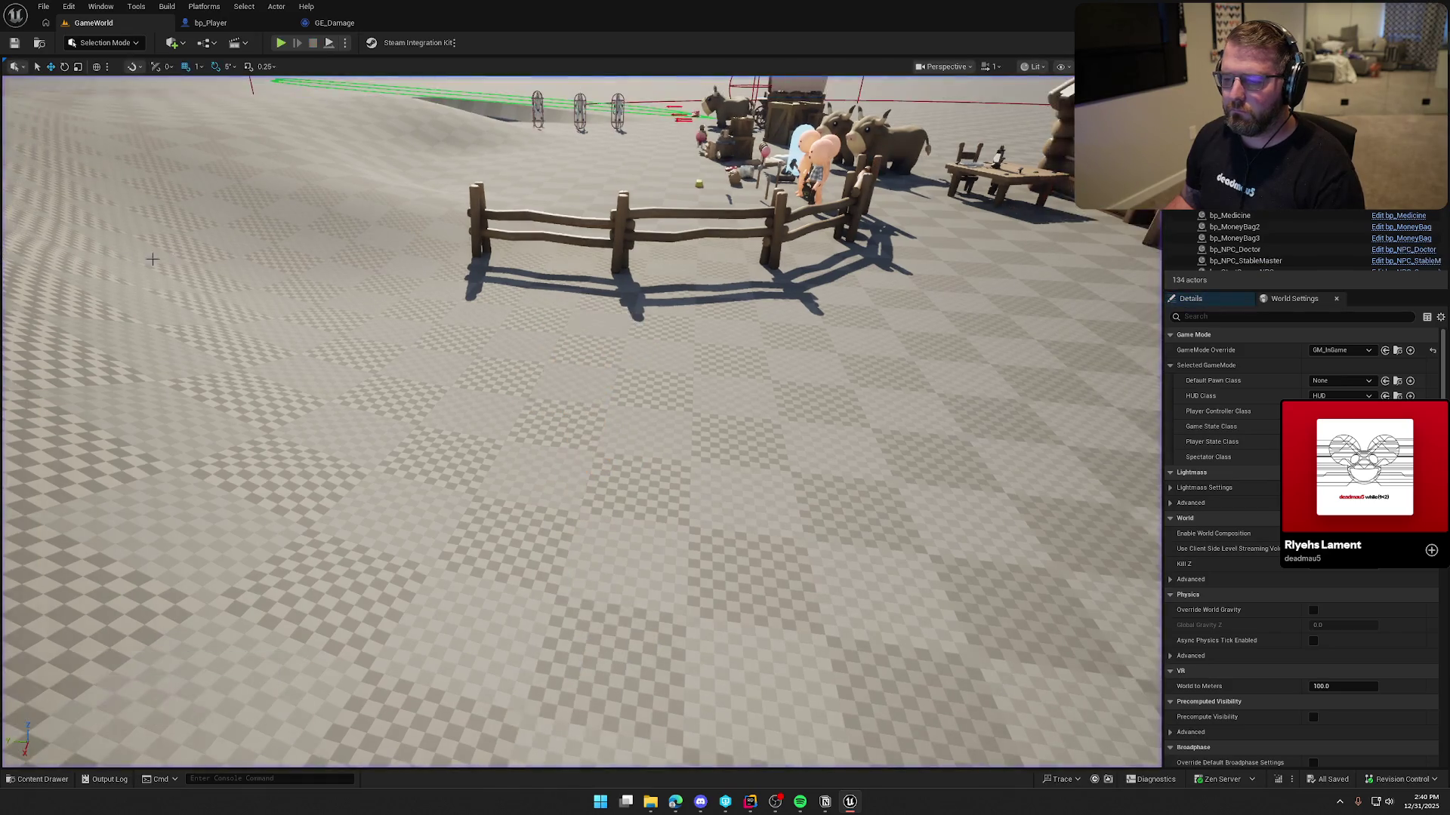
click(210, 23)
drag(603, 538, 601, 478)
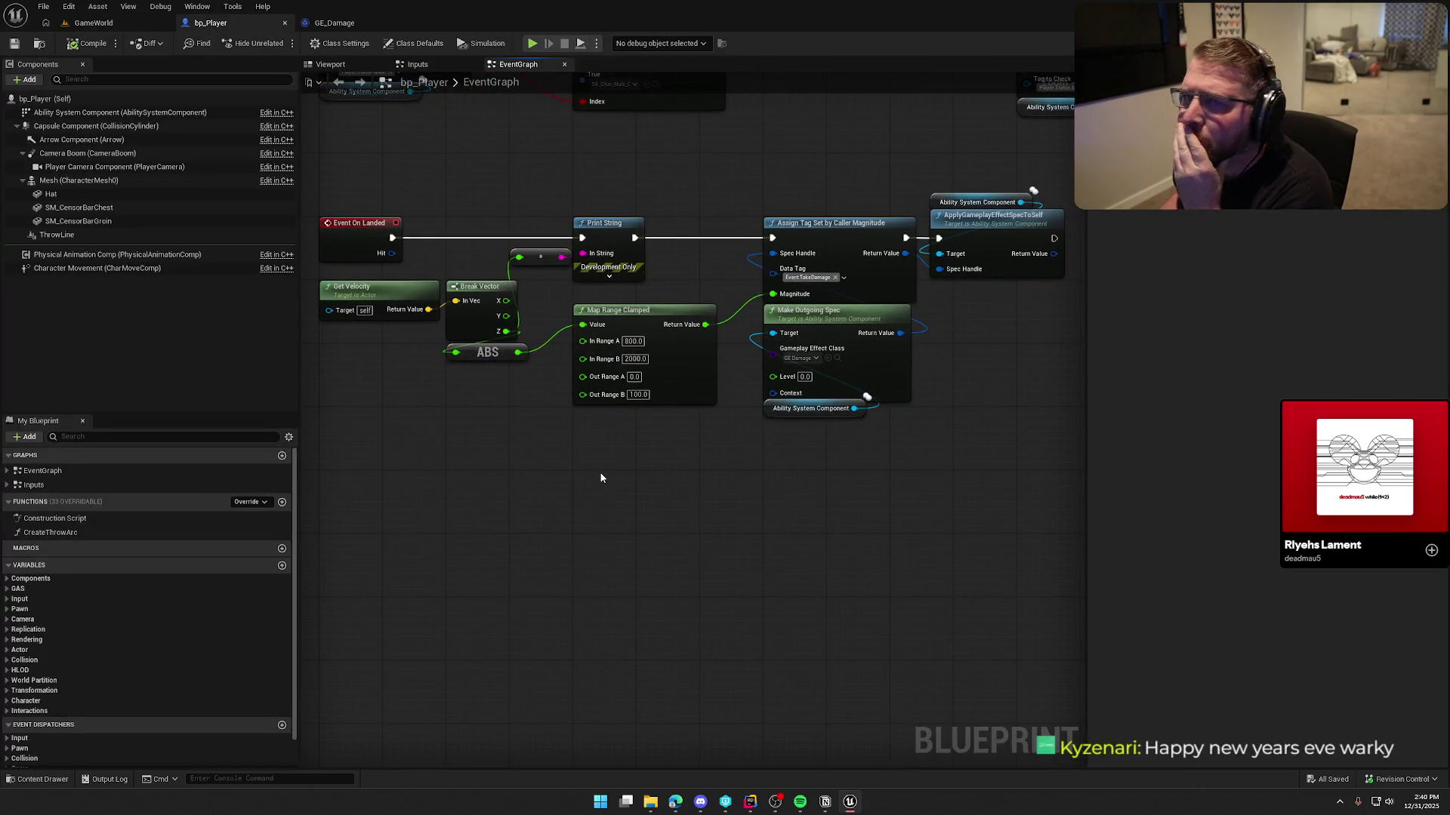
scroll(632, 490, up, 1)
drag(725, 227, 761, 227)
Move the Map Range Clamped node down and place the Ability System Component reference above it
mouse_move(687, 461)
mouse_down()
mouse_move(748, 452)
mouse_move(828, 401)
mouse_move(925, 417)
mouse_up()
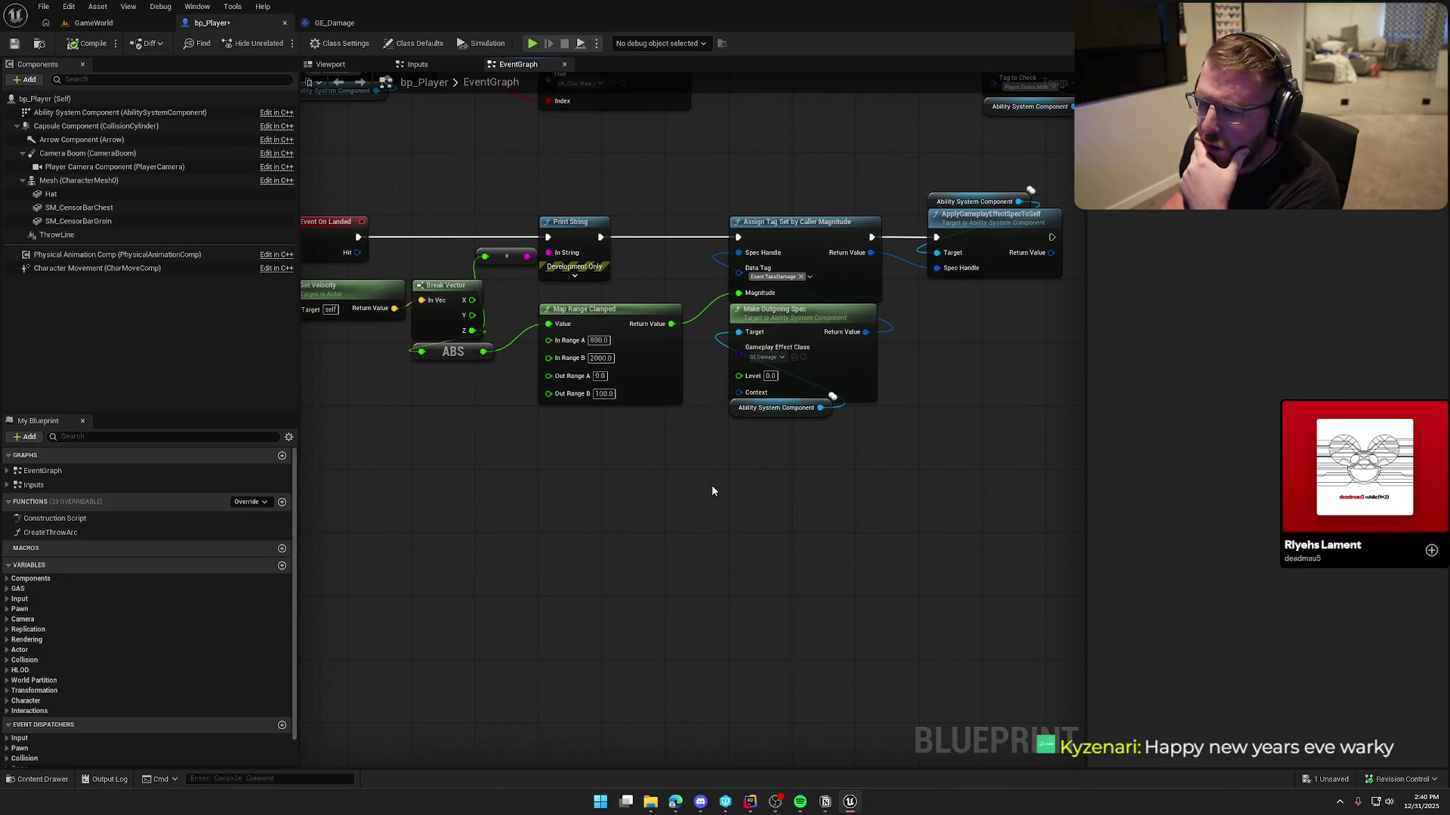
mouse_move(611, 310)
mouse_down()
mouse_move(612, 349)
mouse_move(568, 260)
mouse_up()
click(626, 305)
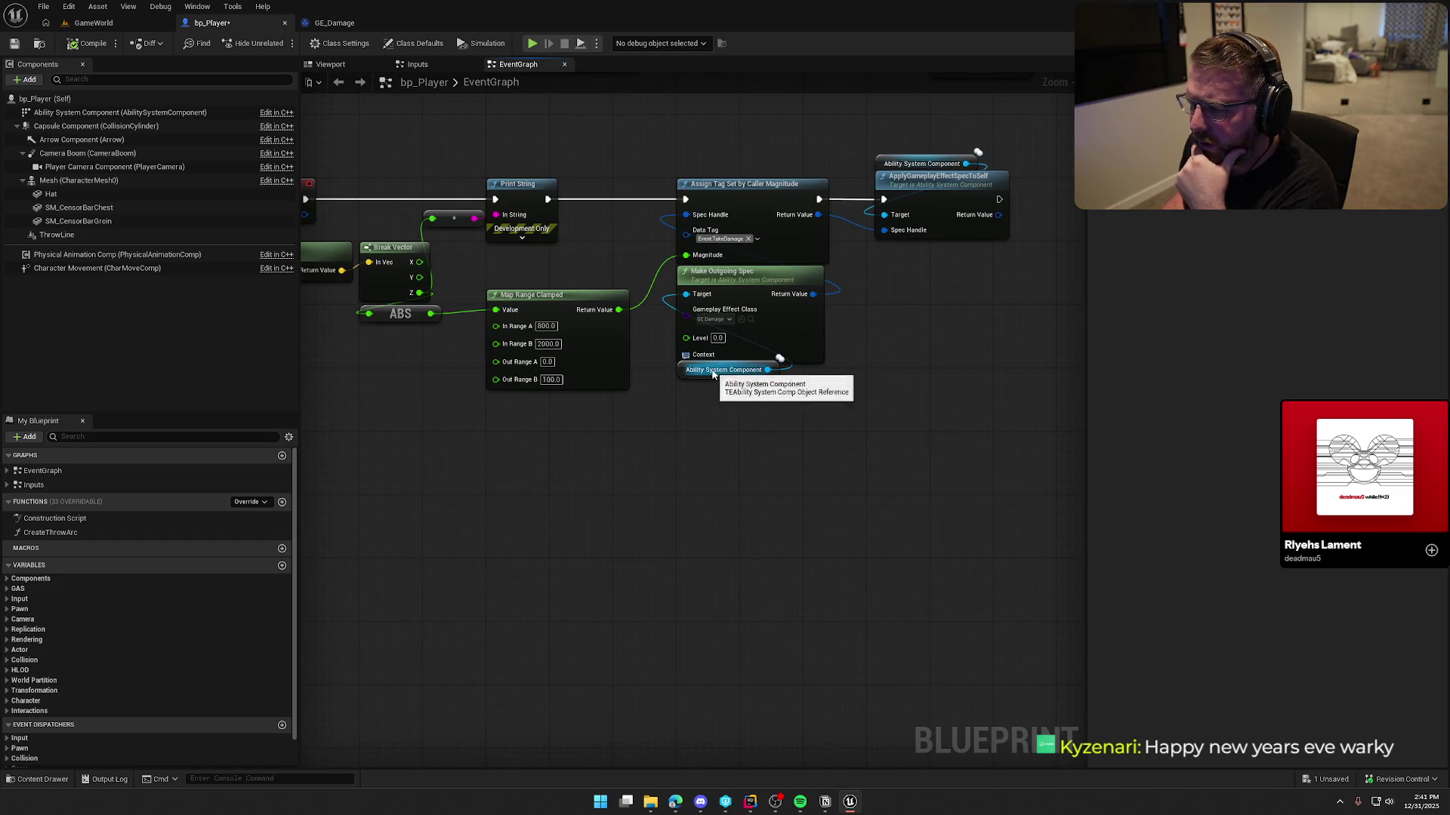
mouse_move(717, 370)
mouse_down()
mouse_move(558, 276)
mouse_move(525, 282)
mouse_up()
click(665, 472)
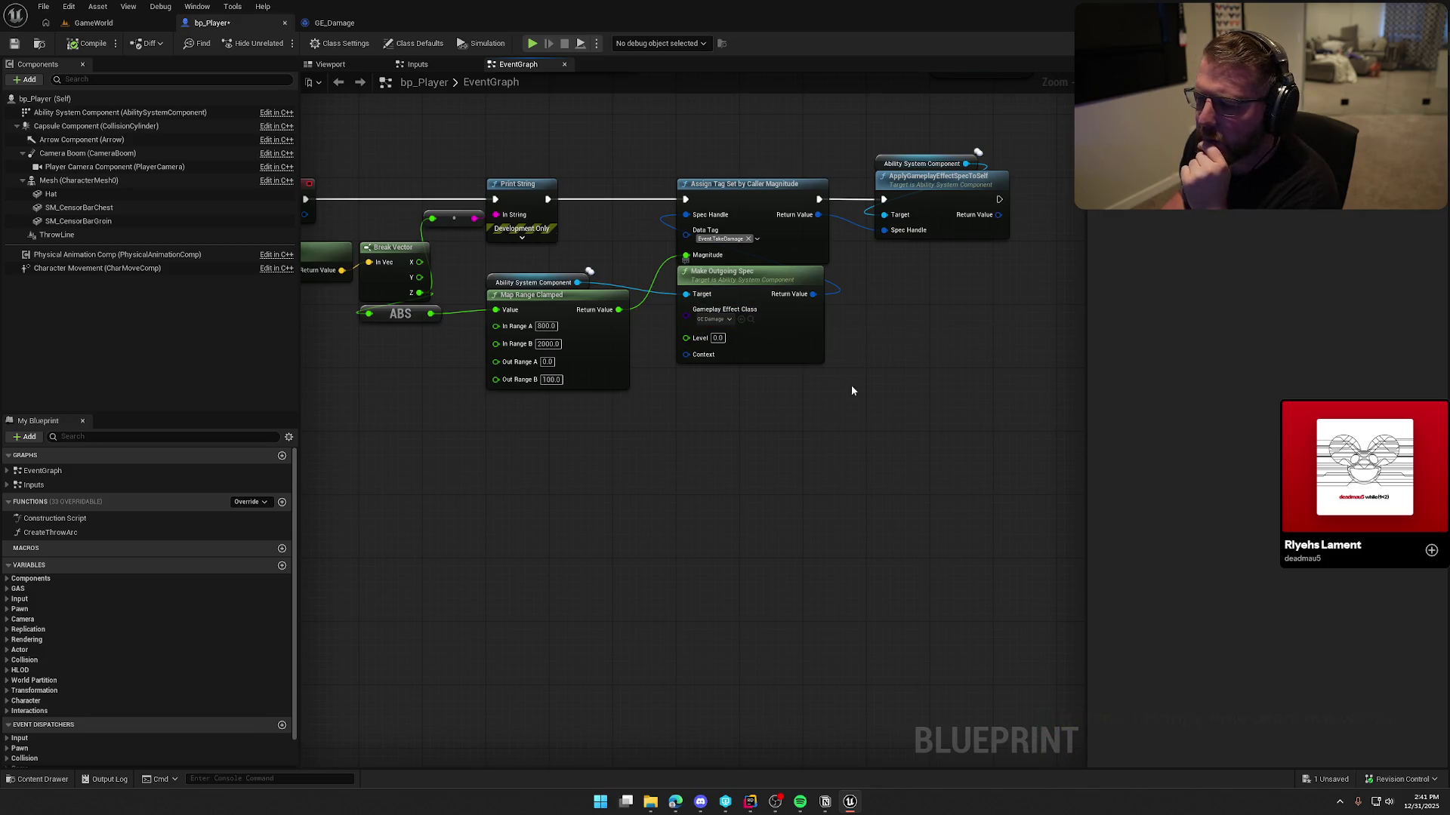
Nudge the apply-effect node left and wire the mapped damage value into the debug print text
drag(926, 202, 918, 201)
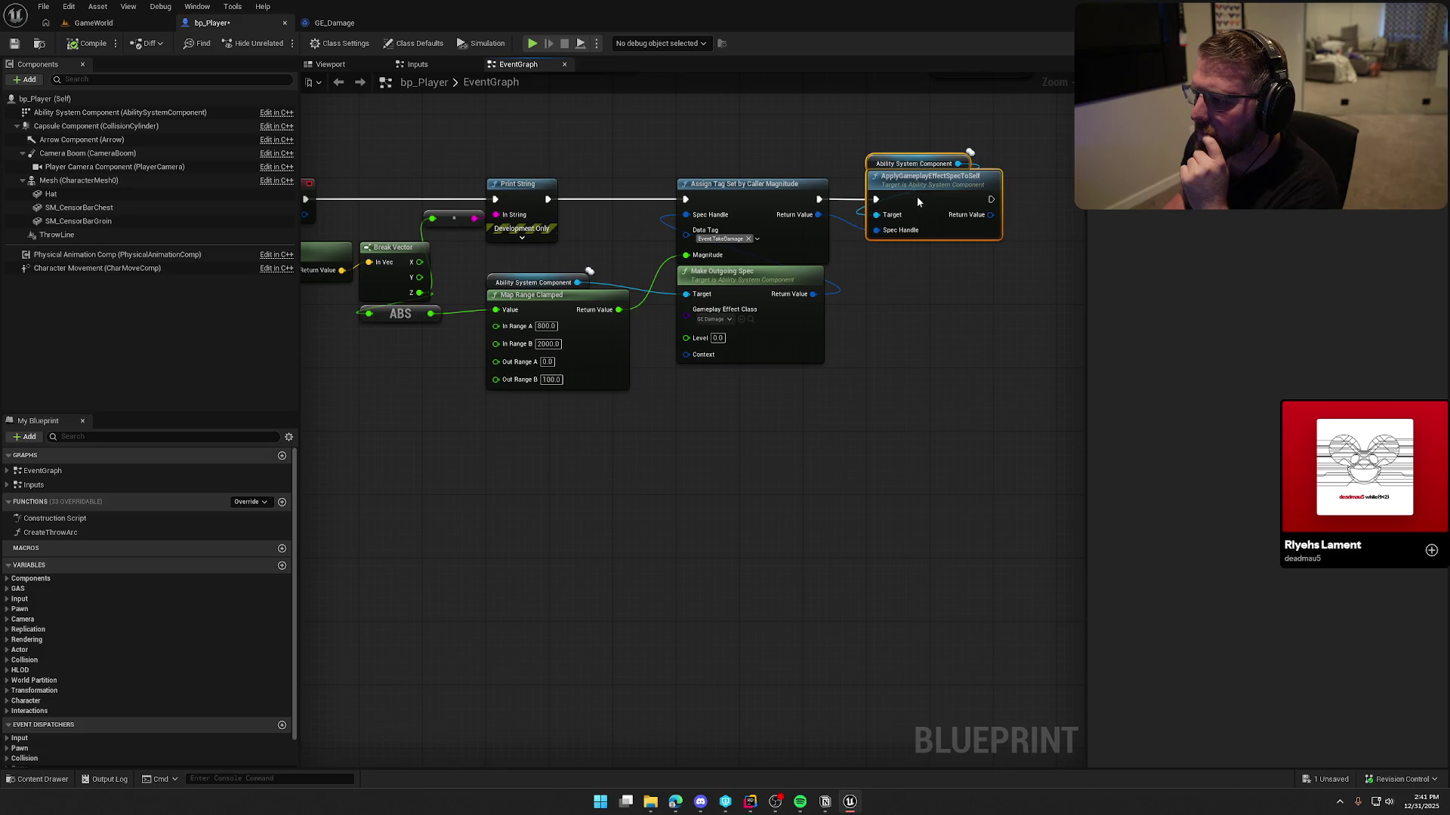
click(958, 383)
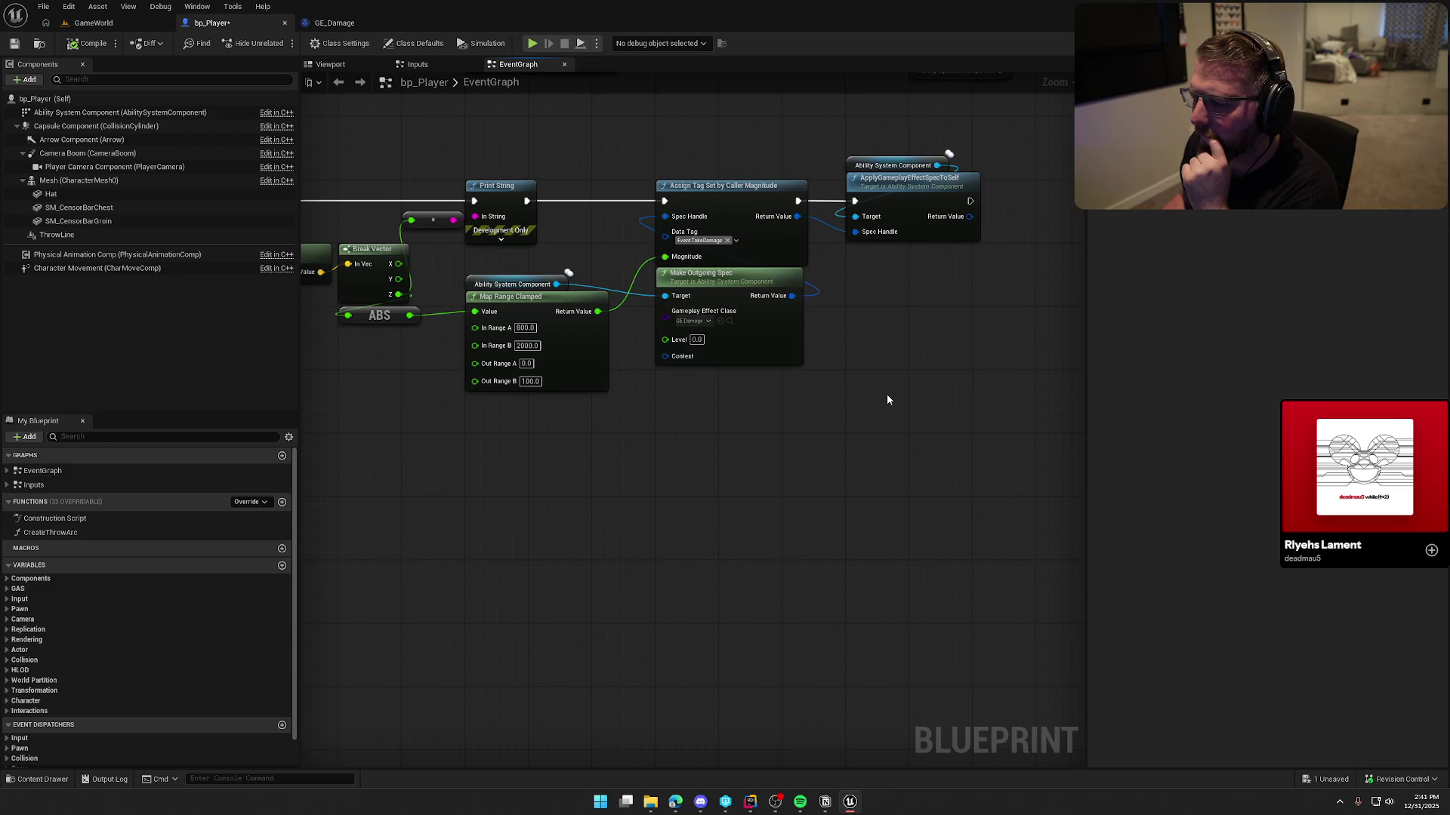
mouse_move(606, 309)
mouse_down()
mouse_move(555, 309)
mouse_move(411, 219)
mouse_up()
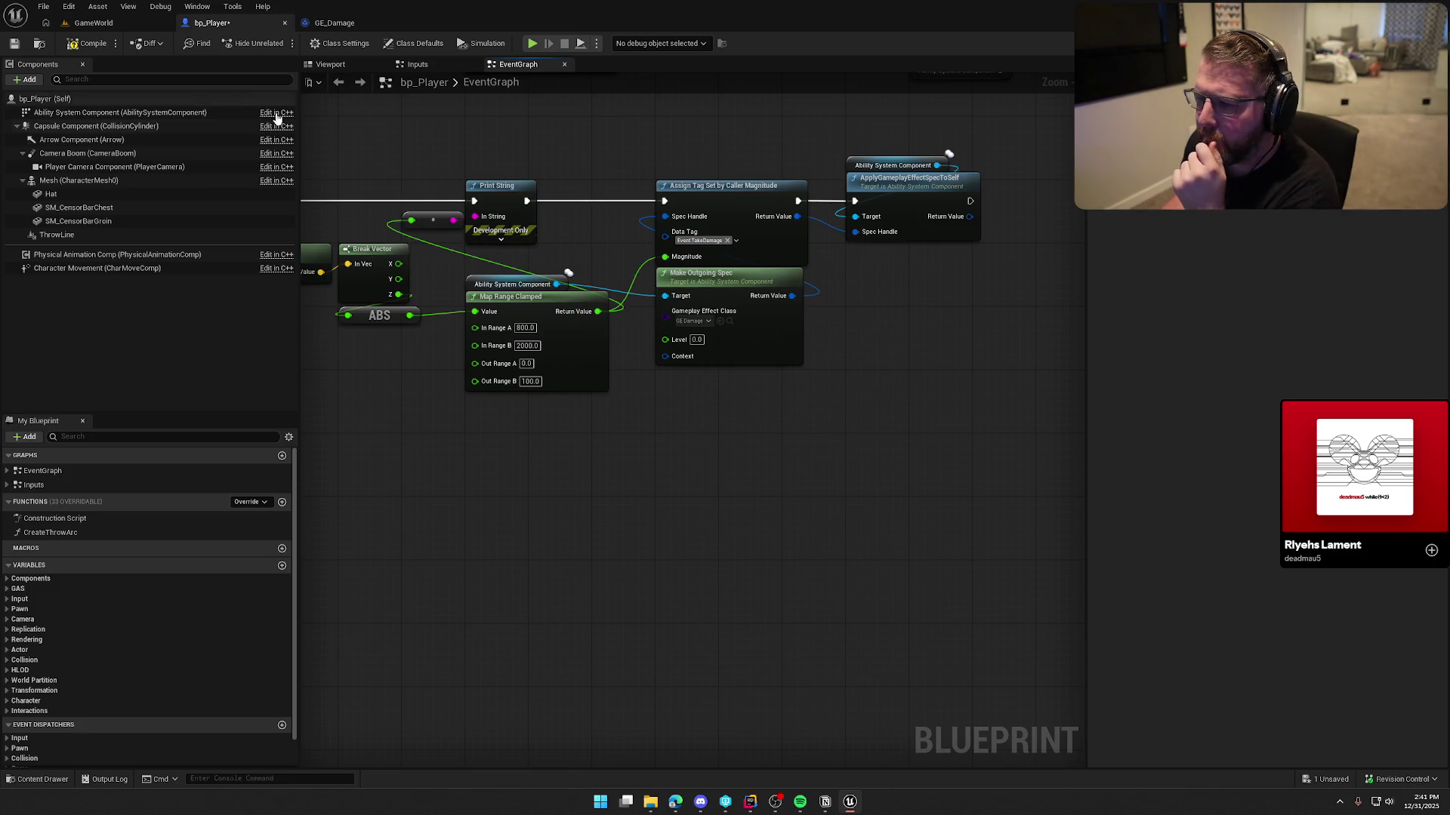
click(92, 23)
Play-test the level, sprinting over the hill to take damage from a hard landing
click(283, 45)
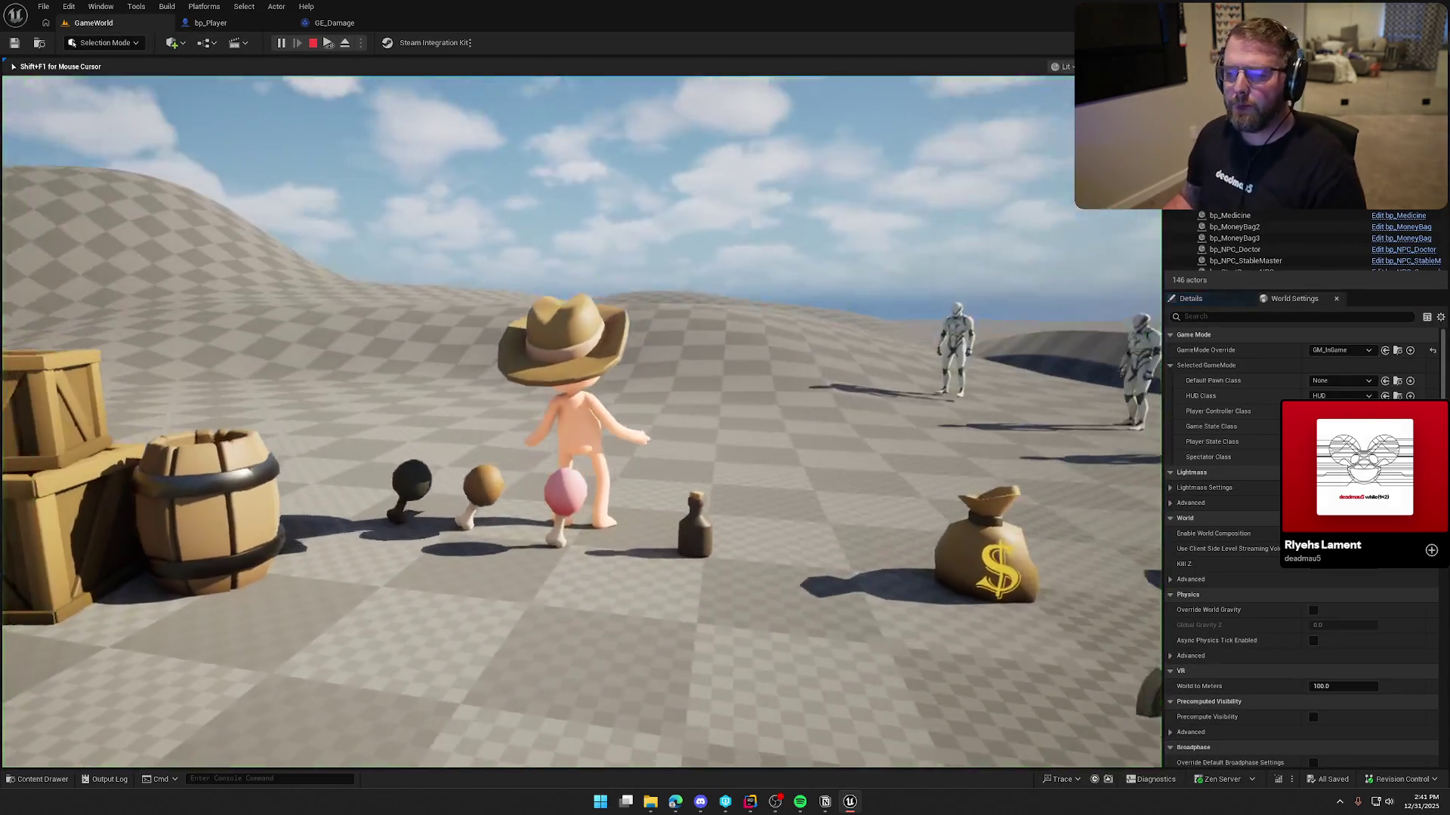
key(w)
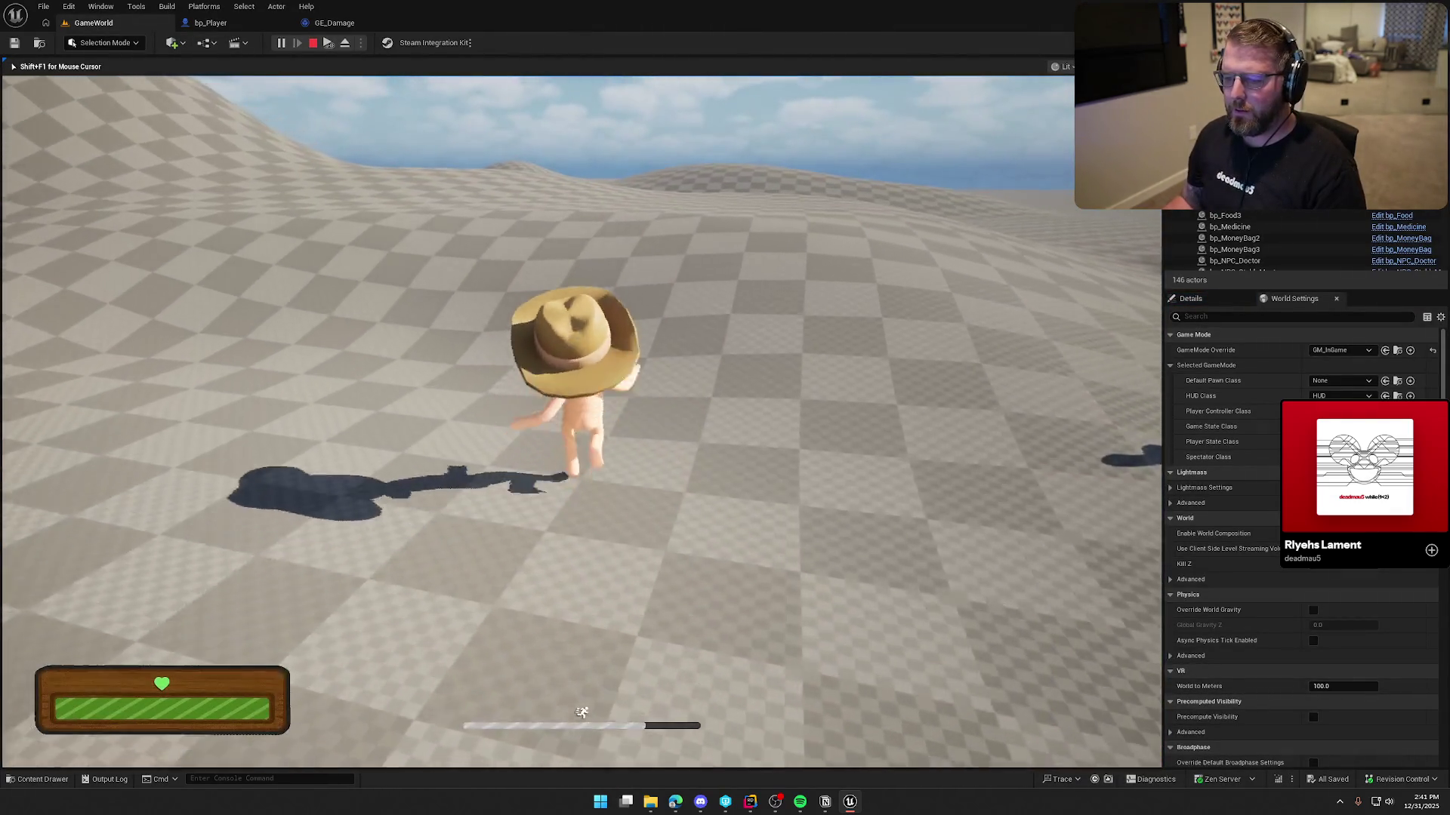
key(w)
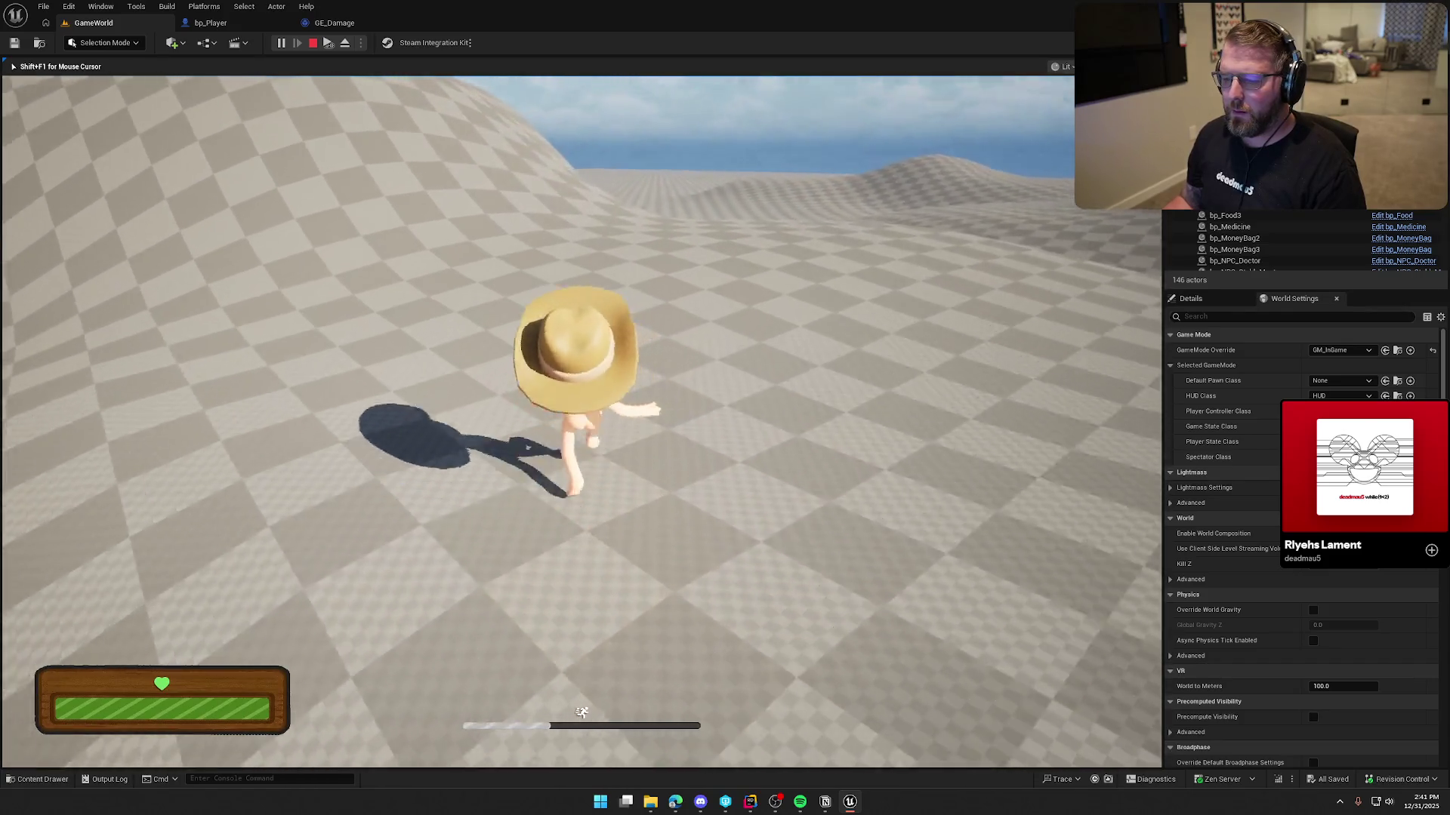
key(w)
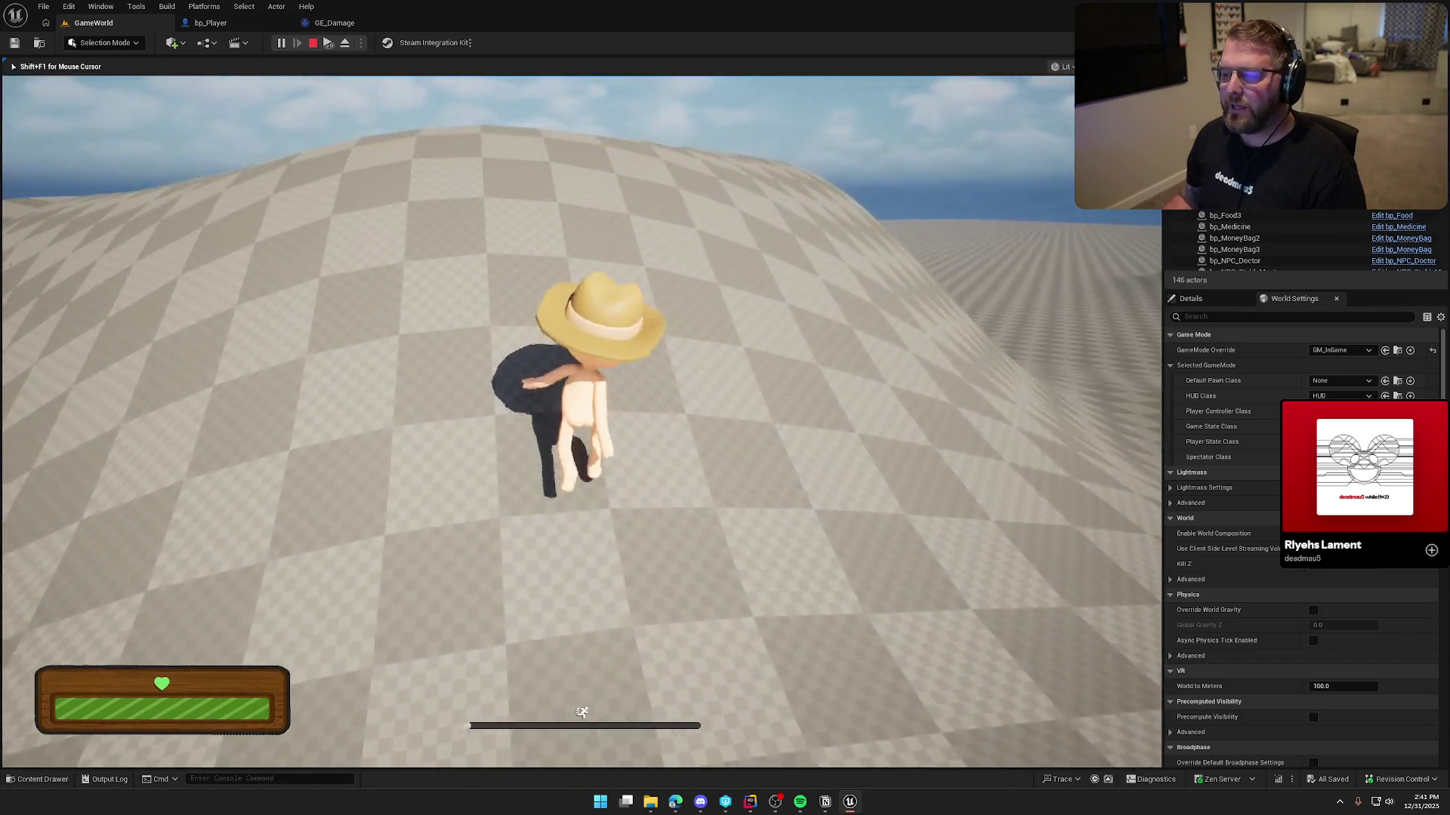
key(w)
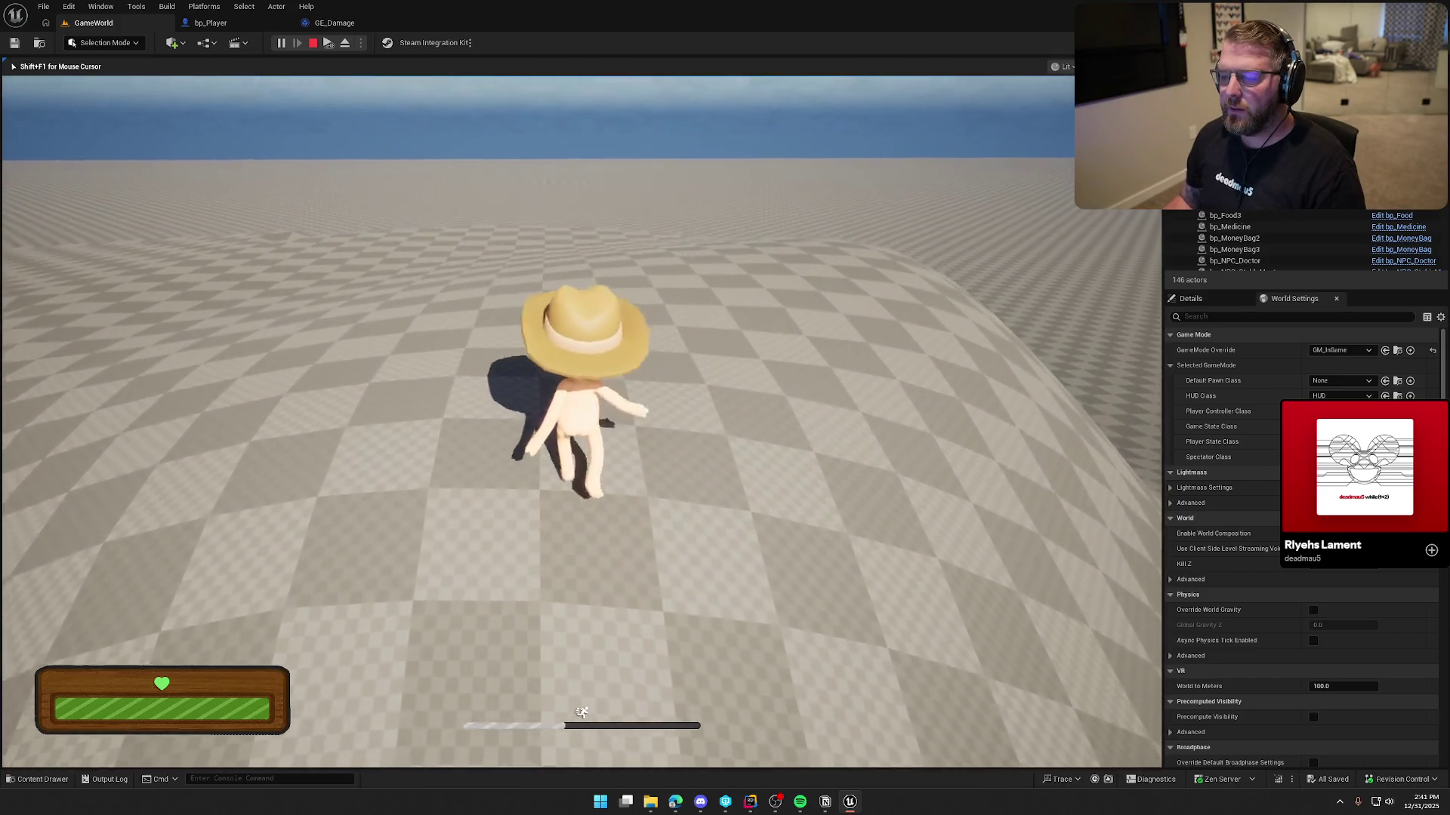
key(a)
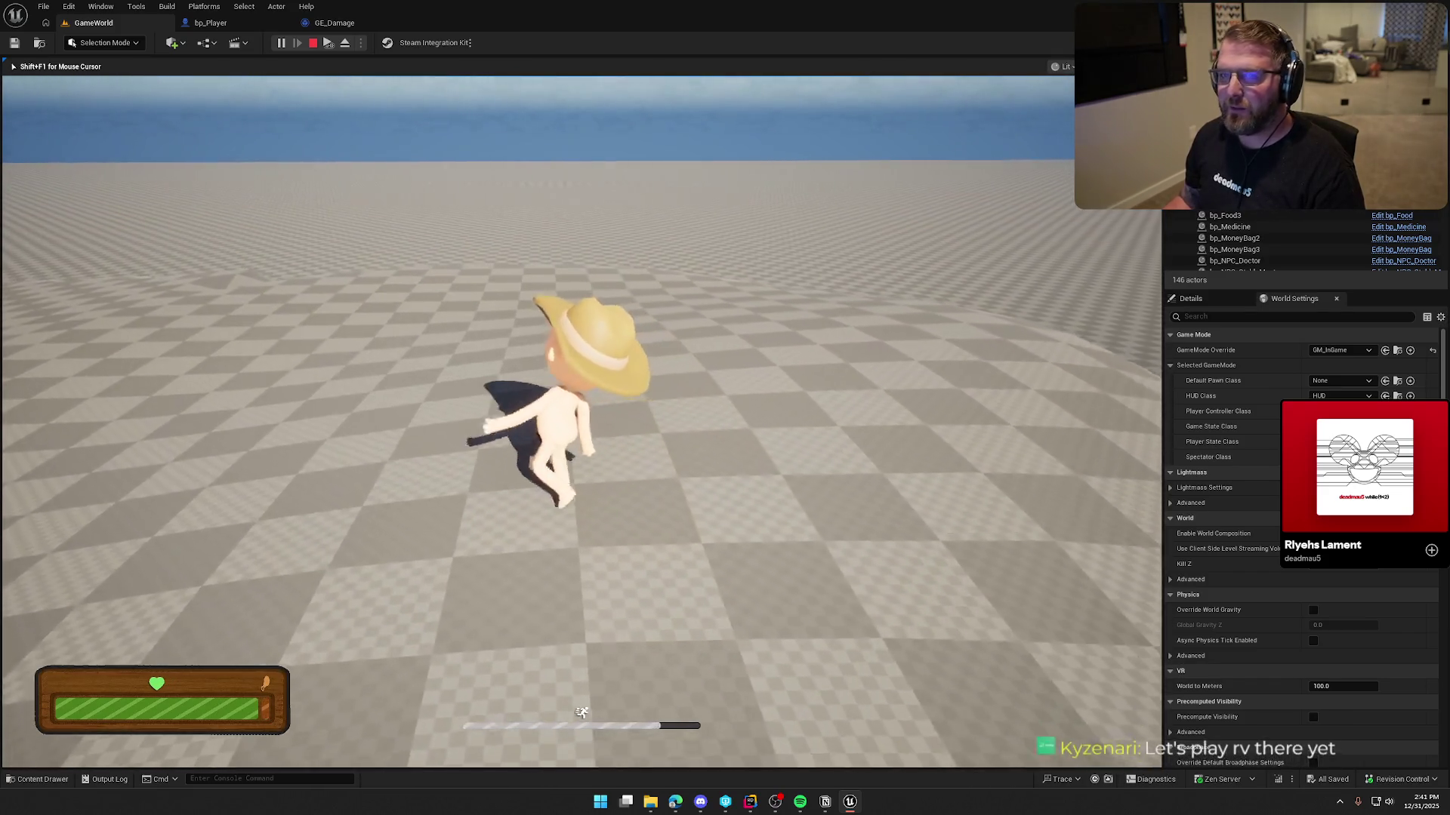
key(w)
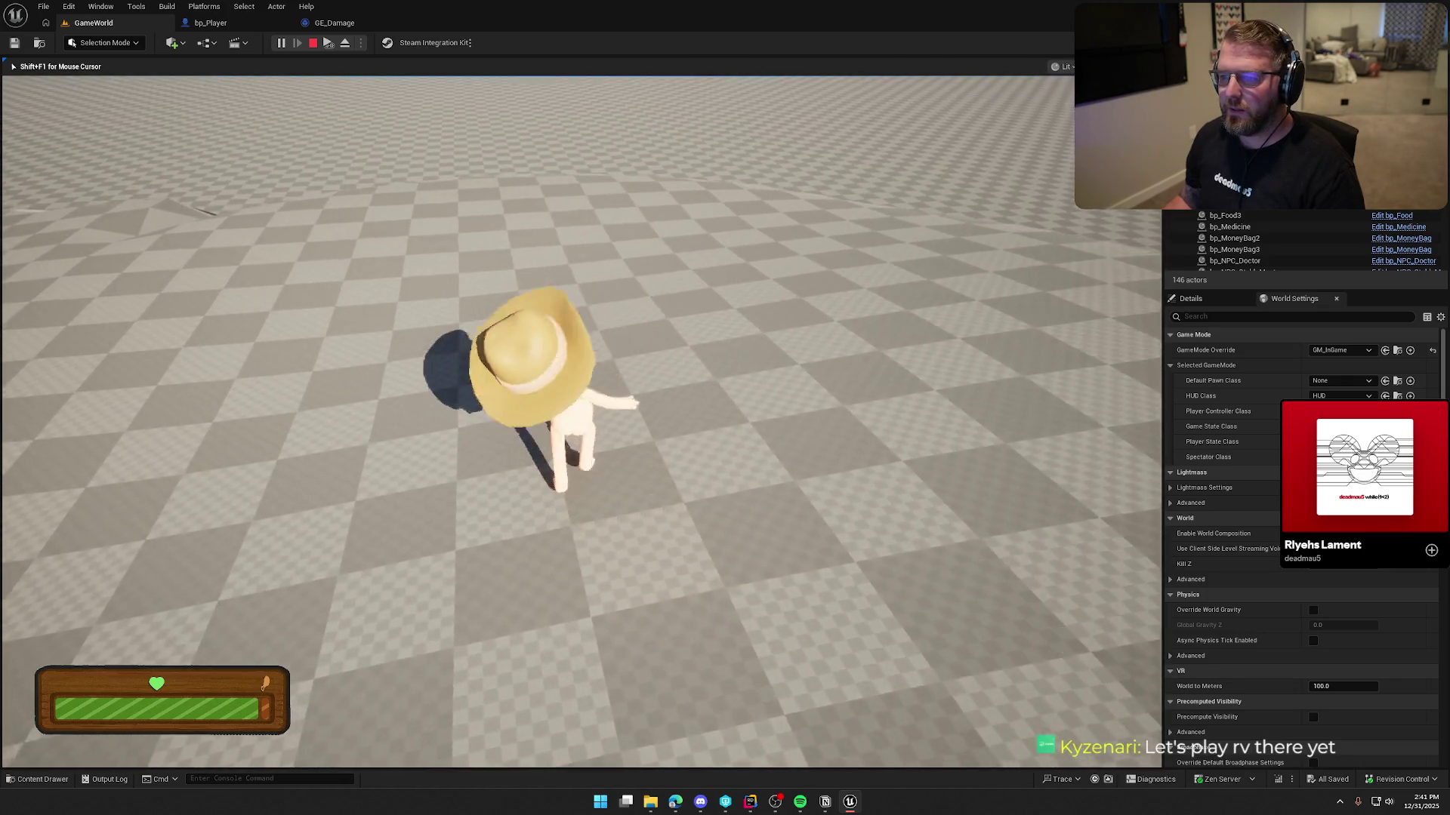
key(shift)
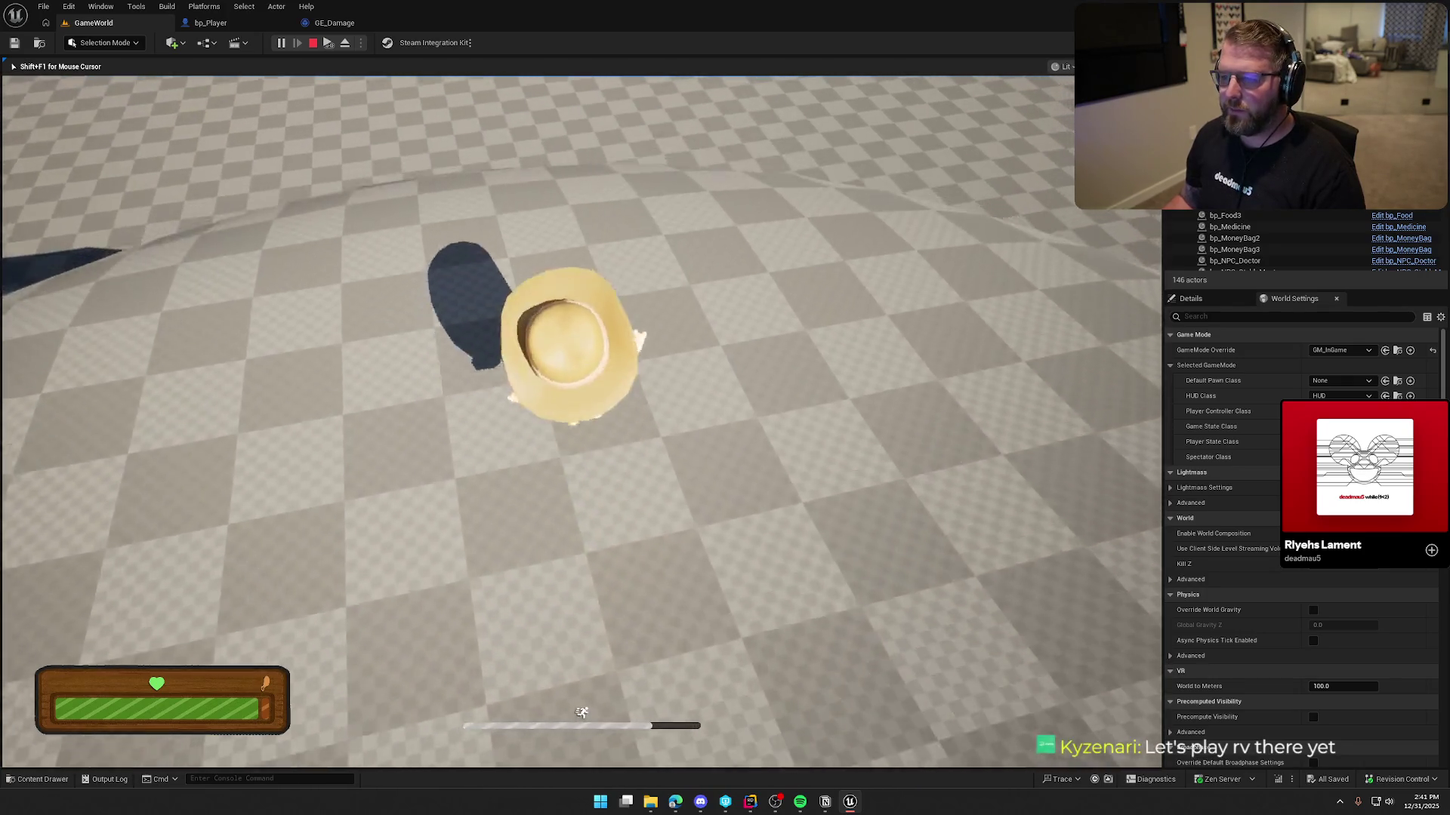
key(w)
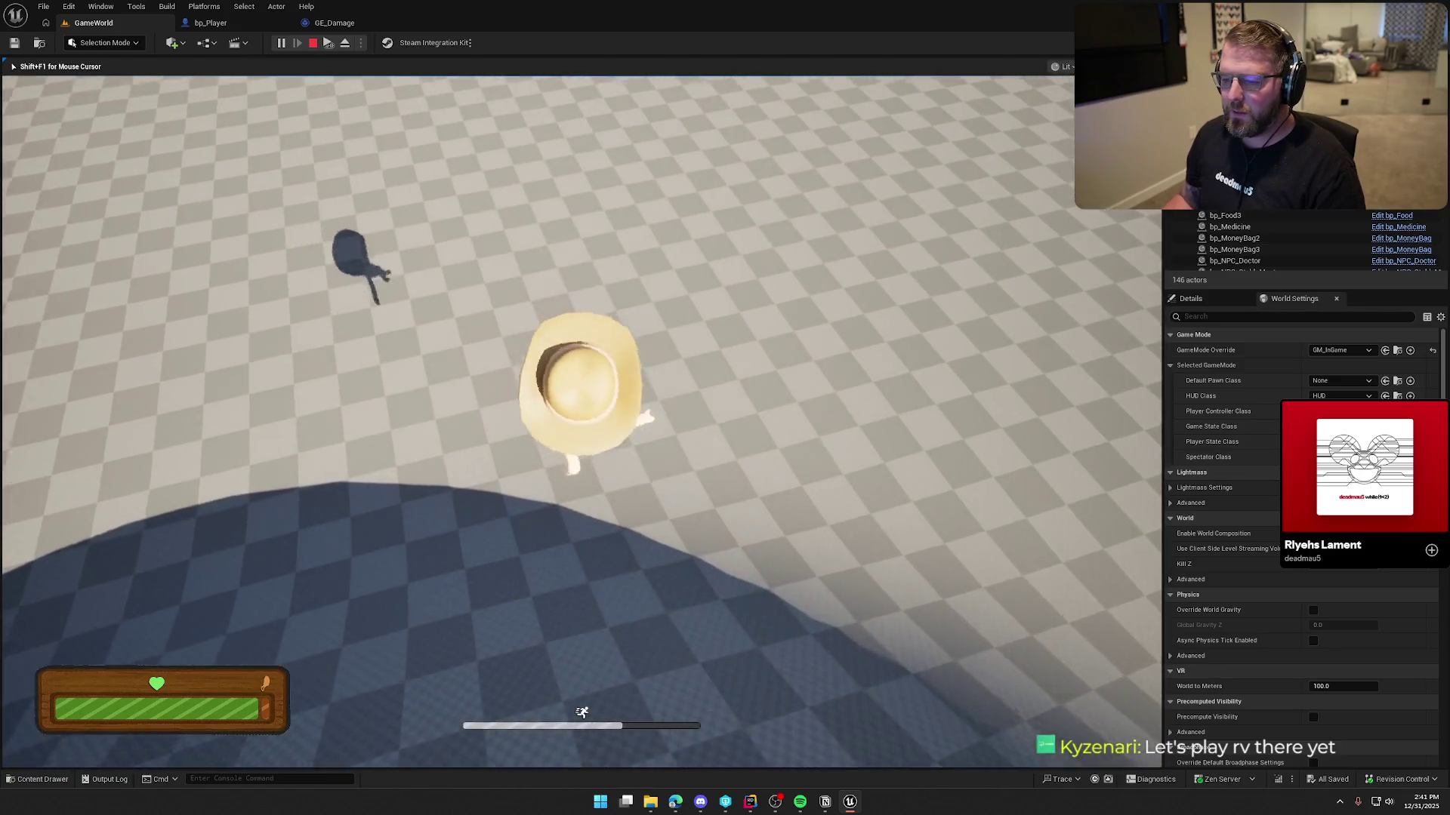
key(w)
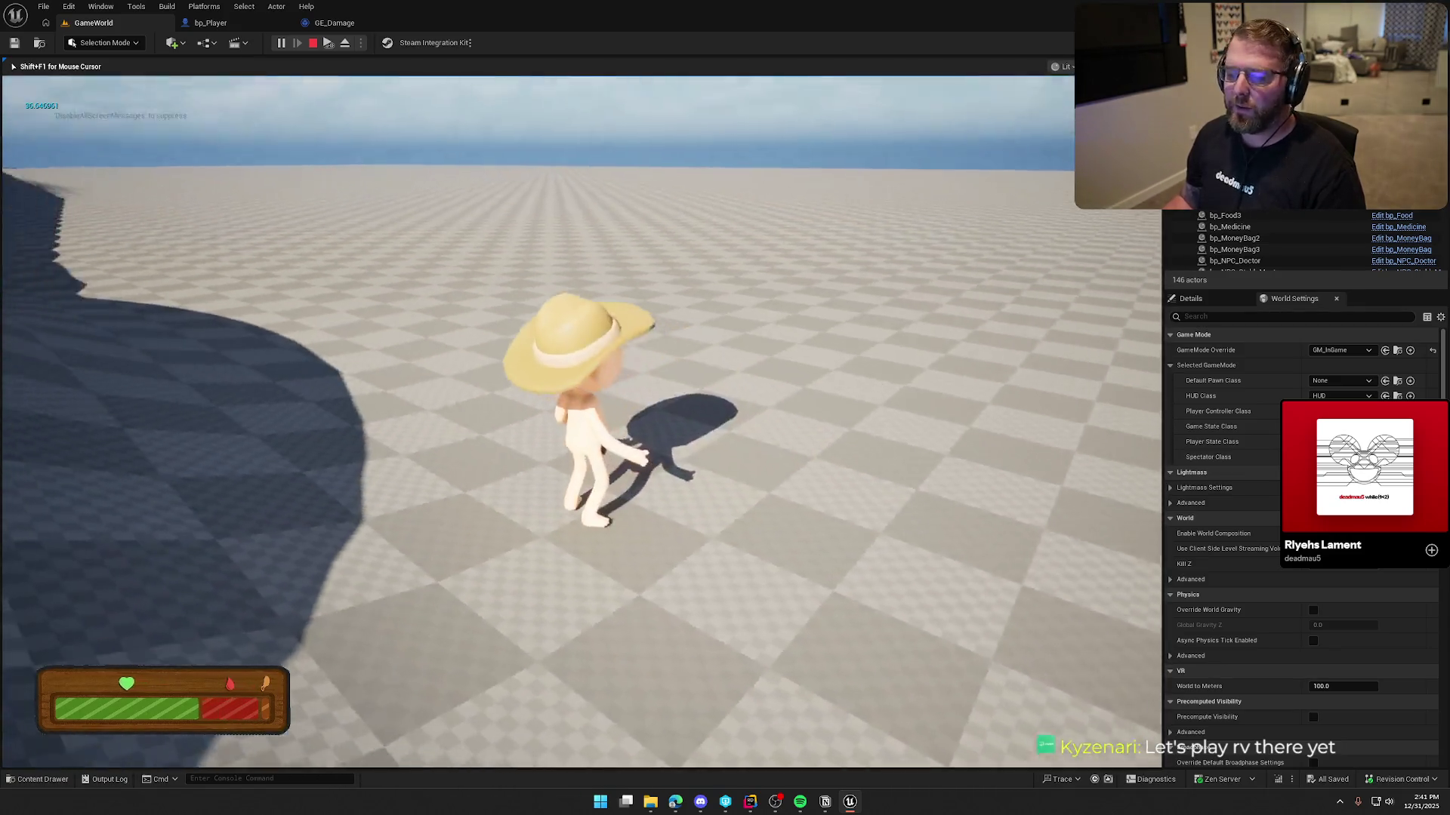
key(w)
Sprint up the next slope, drop off the crest for more landing damage, then stop the play-test
key(shift+w)
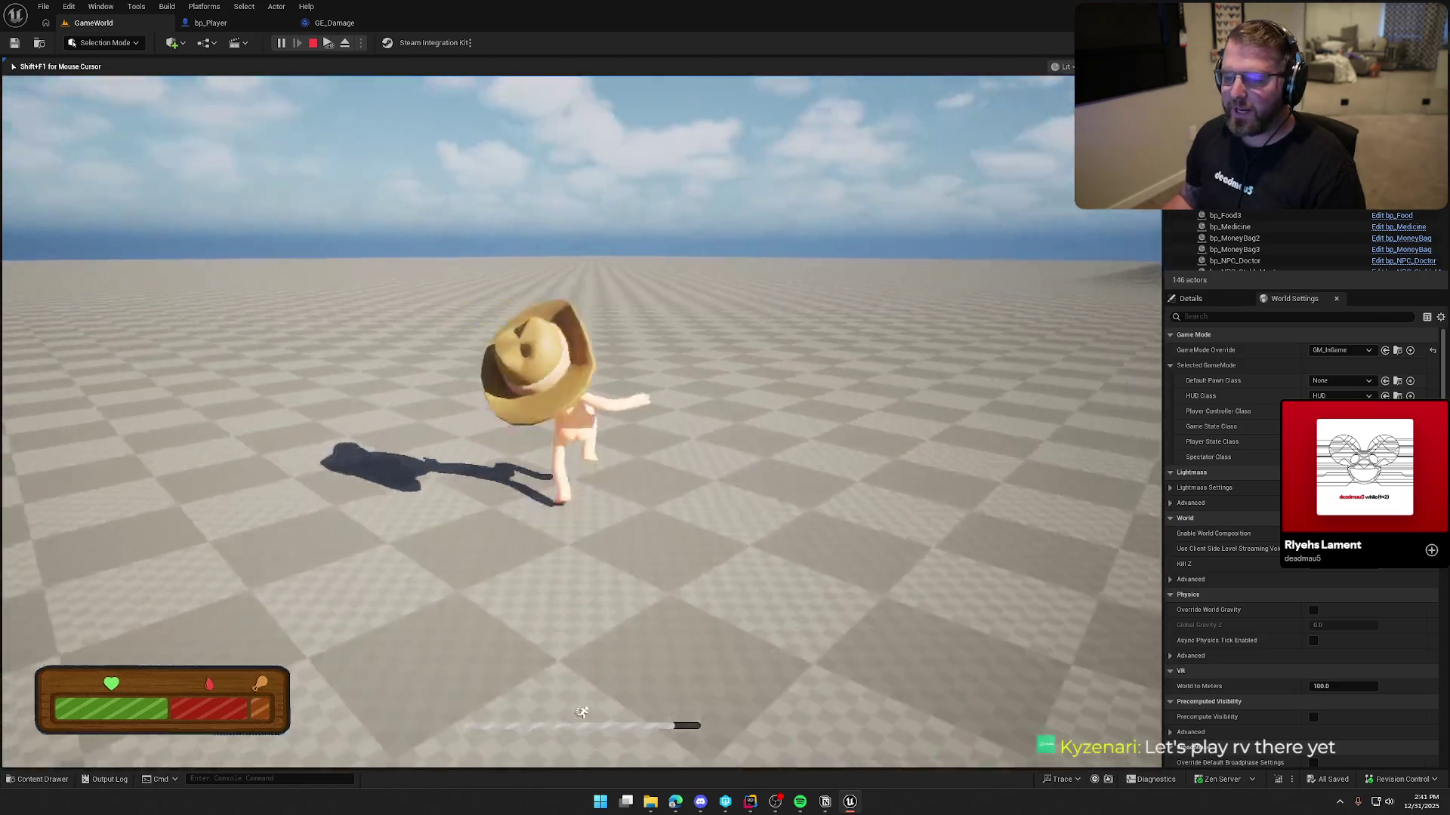
key(shift+w)
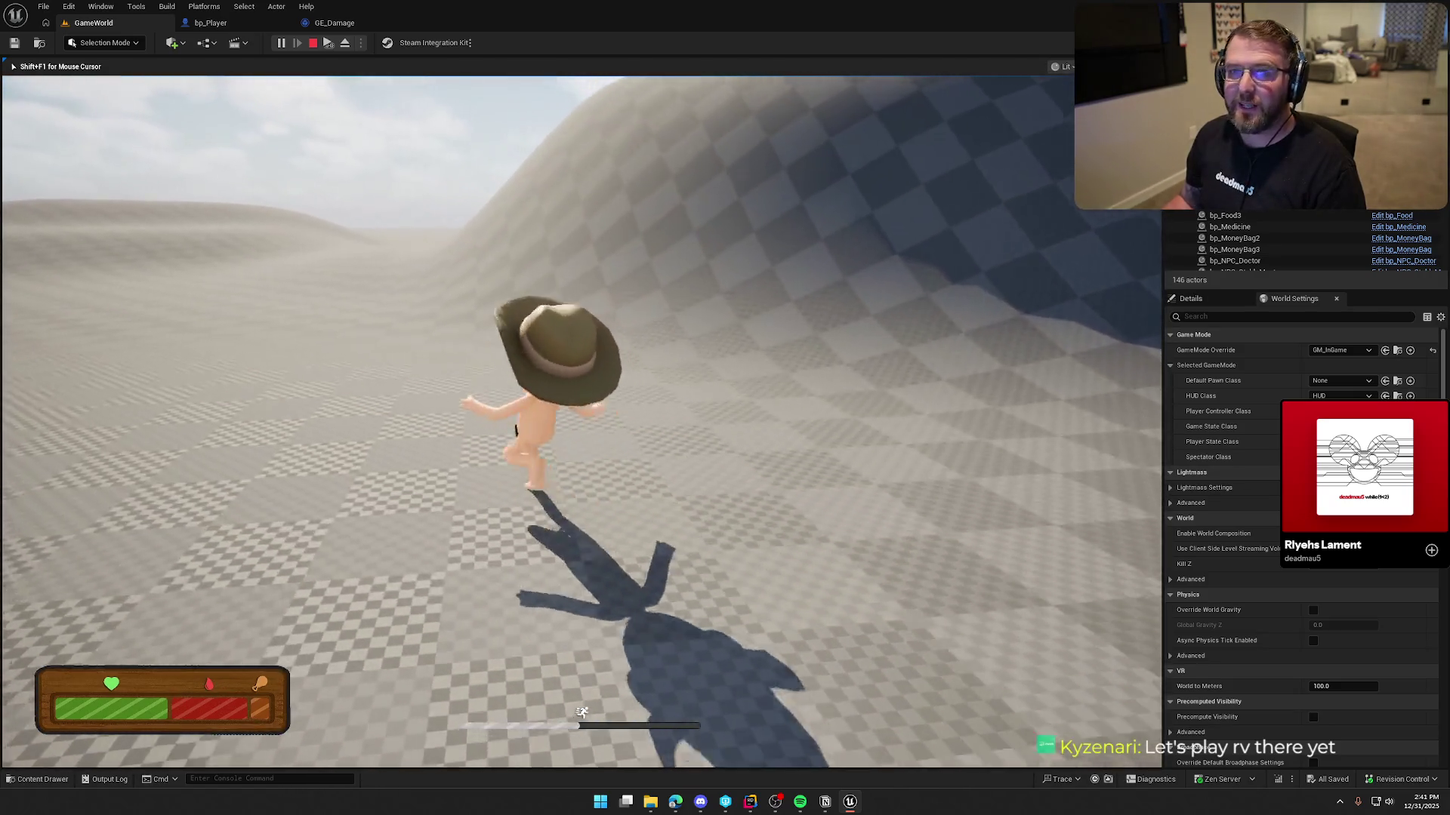
key(w)
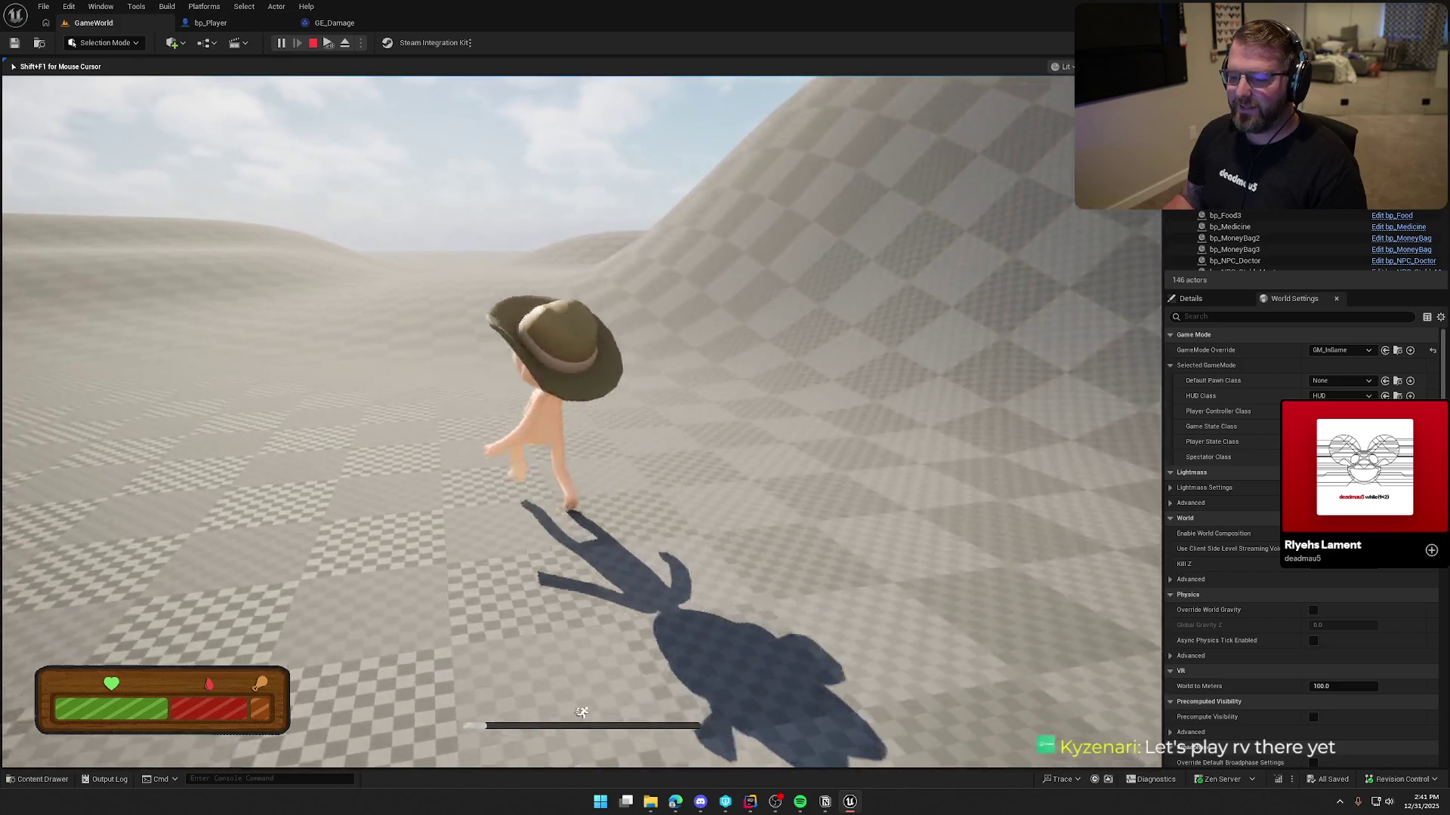
key(w)
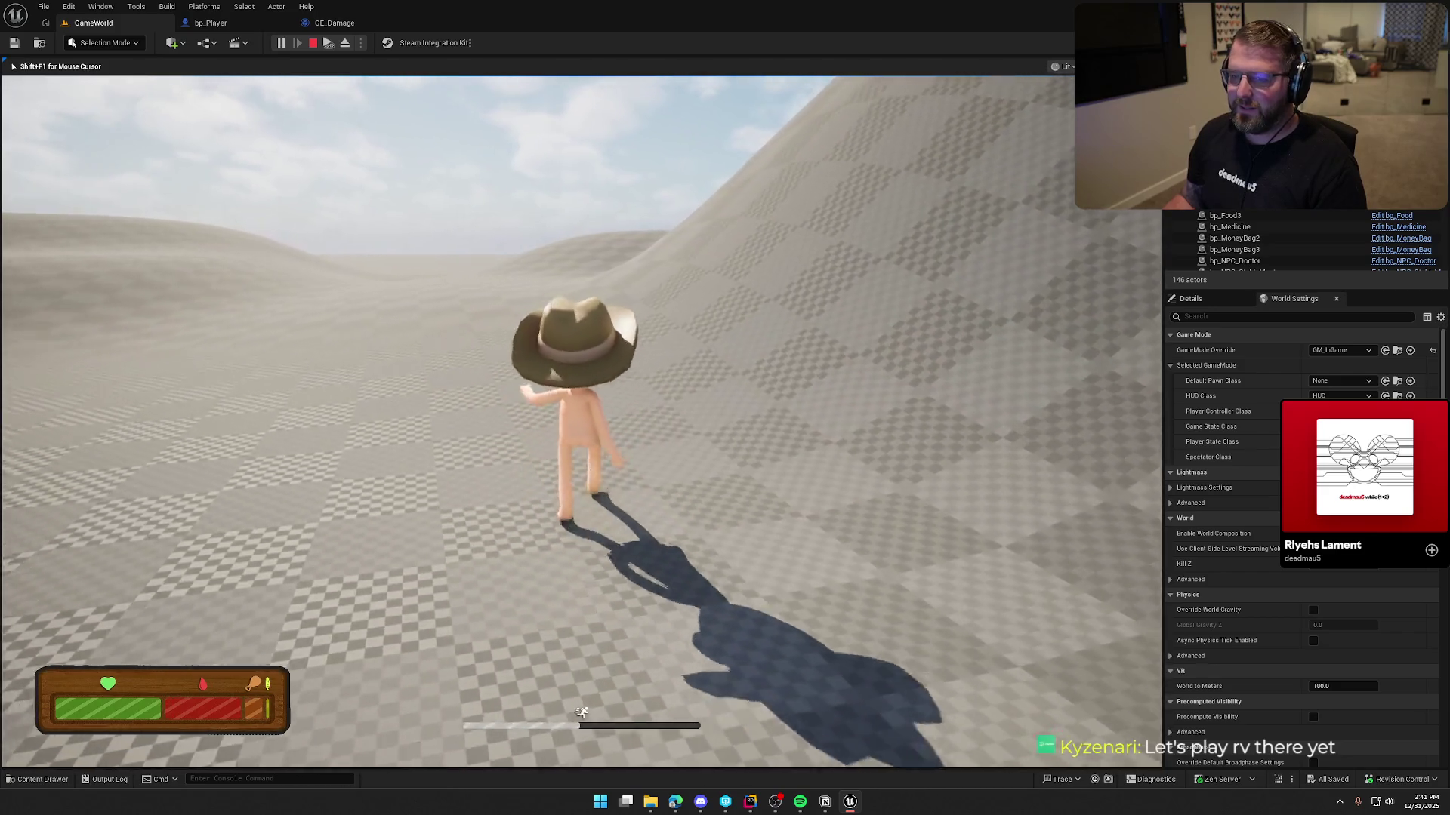
key(w)
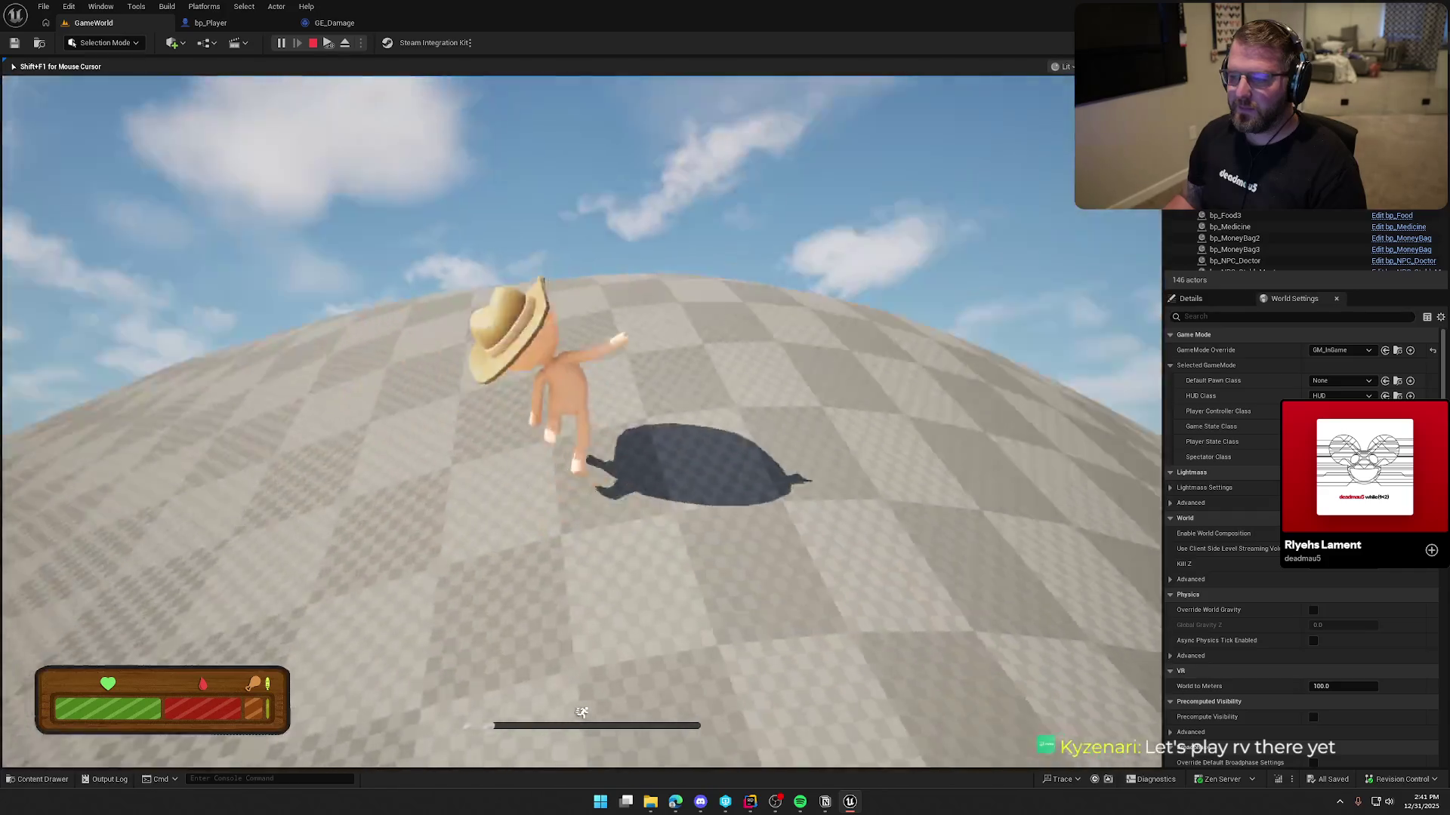
key(w)
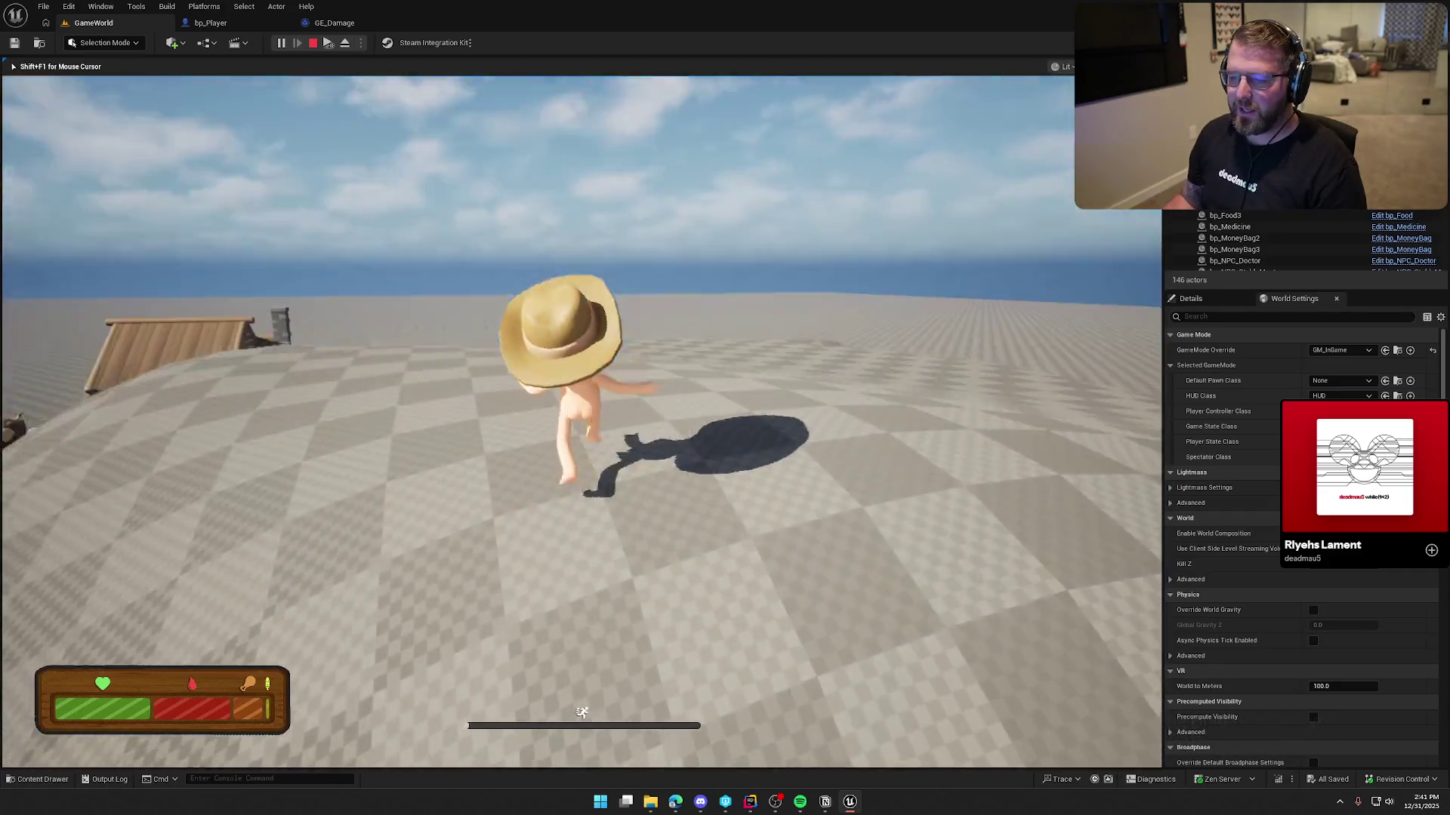
key(w)
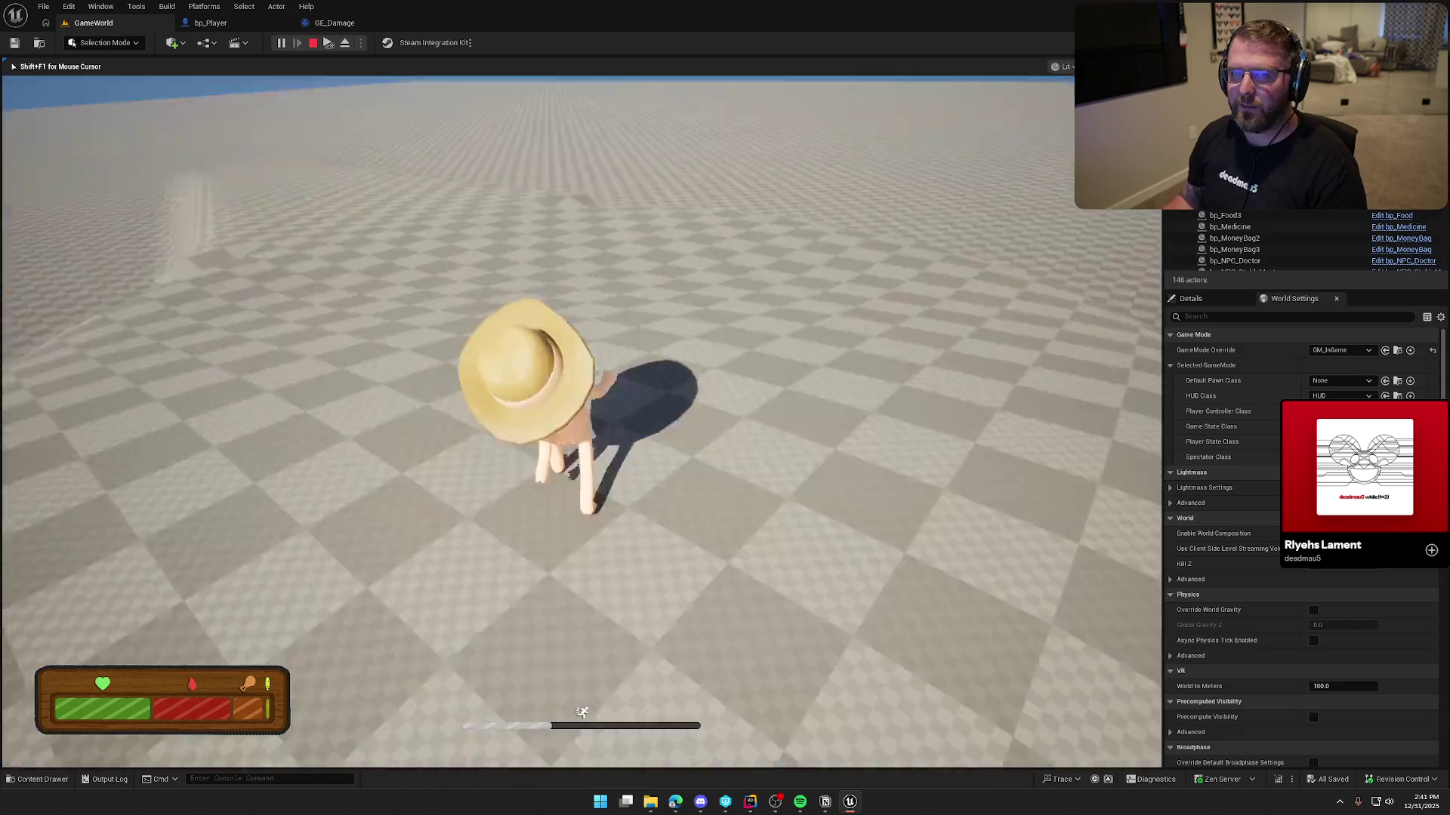
key(w)
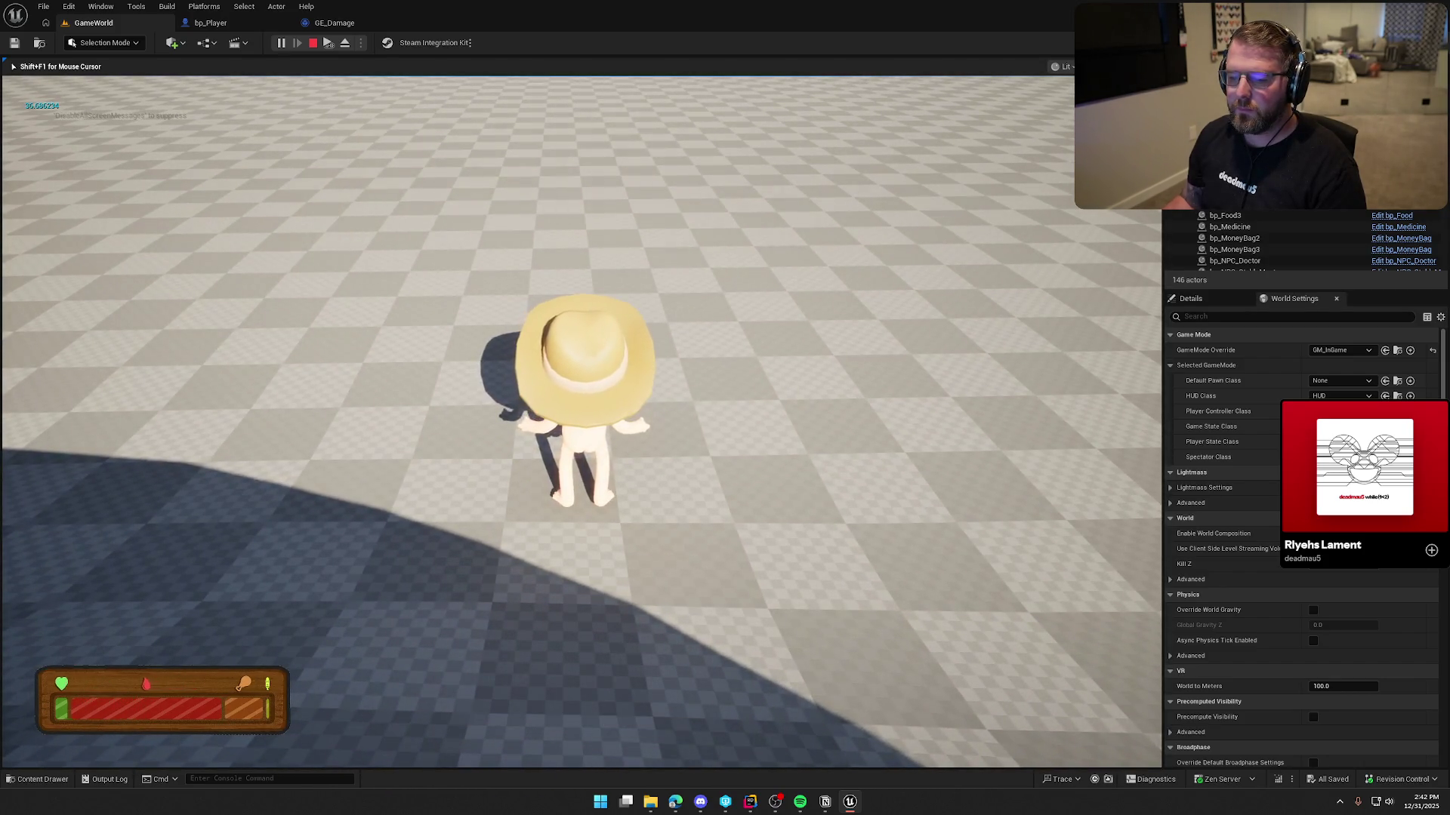
key(s)
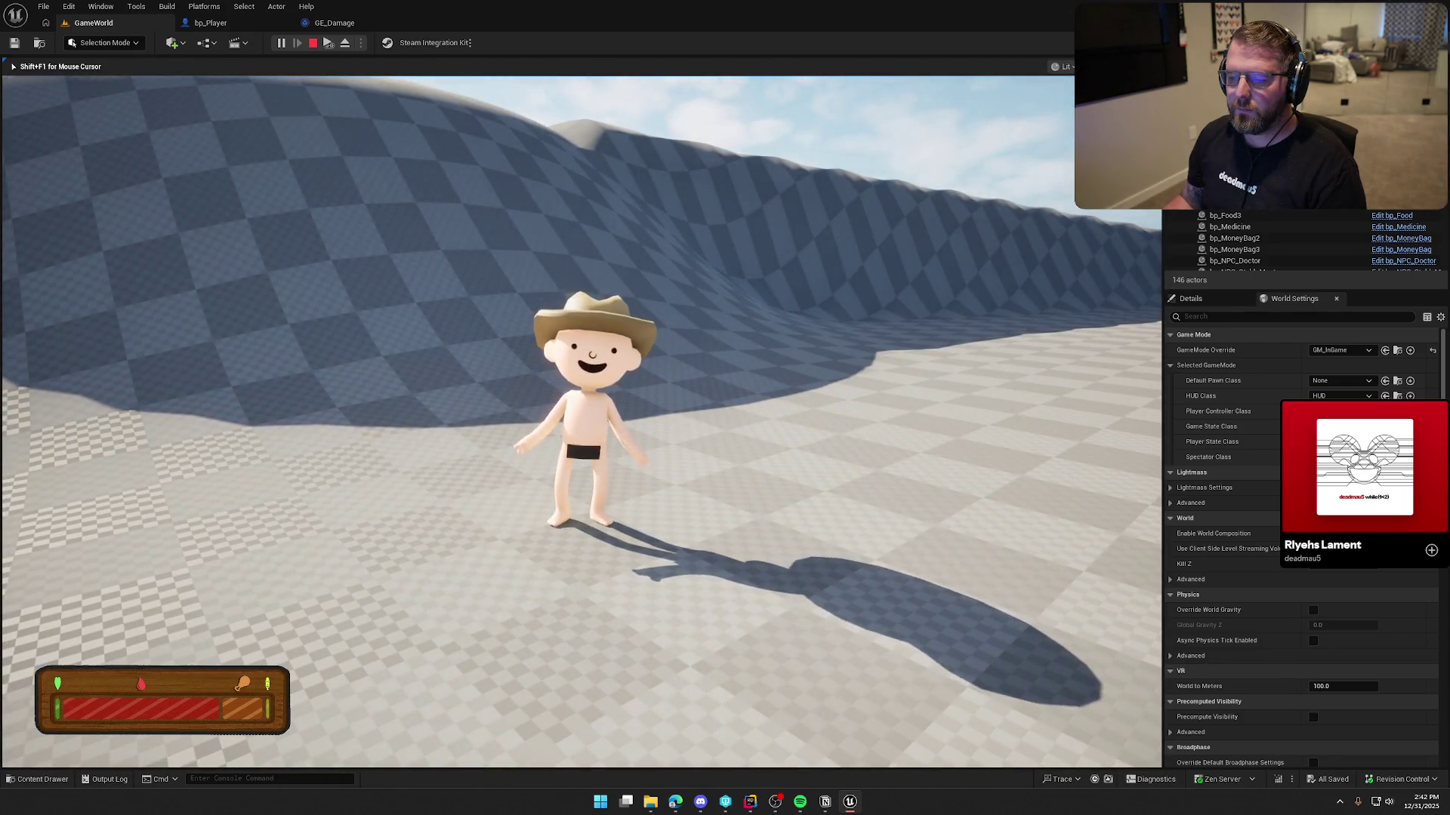
key(w)
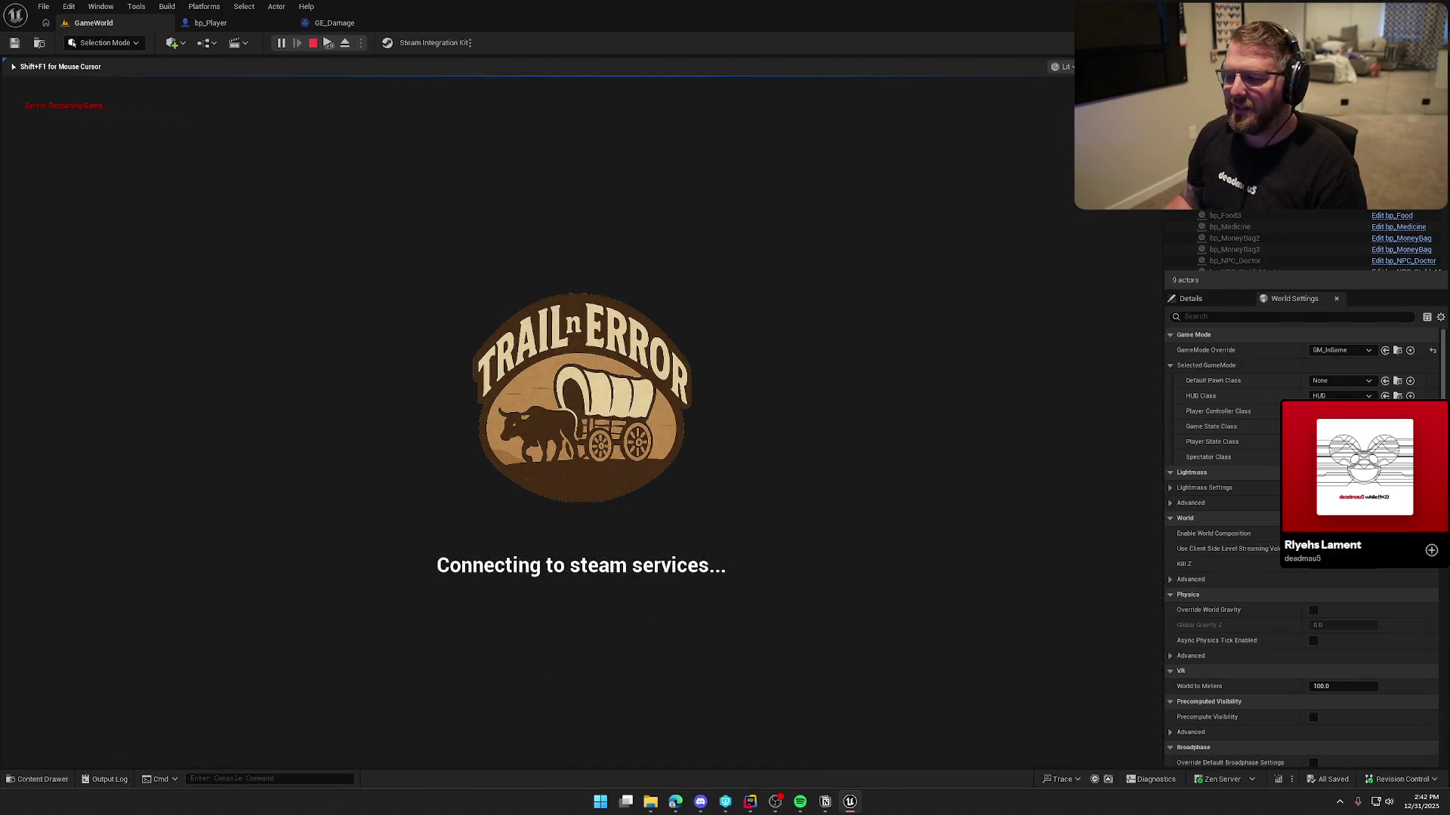
key(Escape)
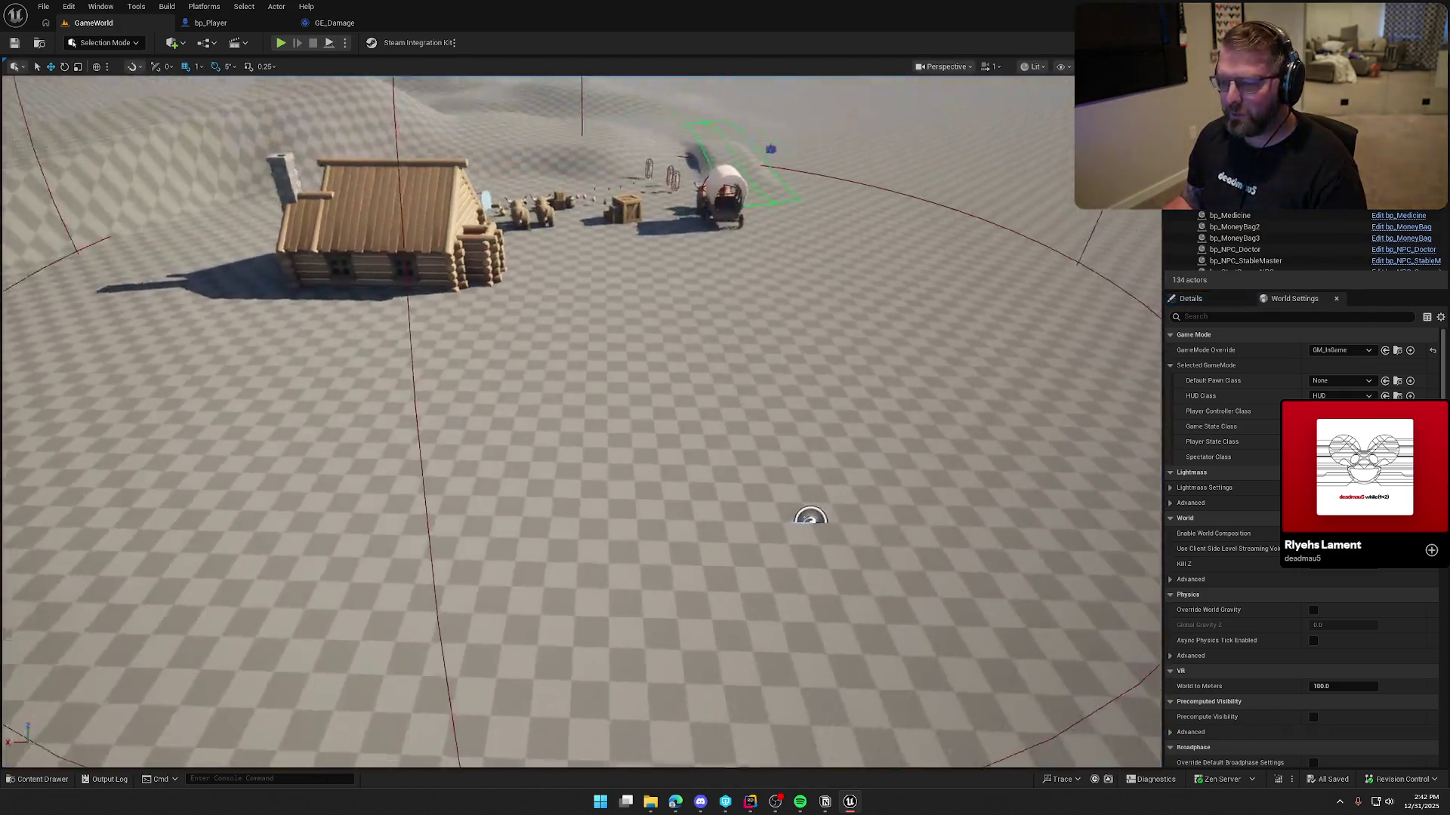
Look around the cabin and wagon, then move the Notion Fall Damage card into Needs Testing
drag(810, 518, 774, 544)
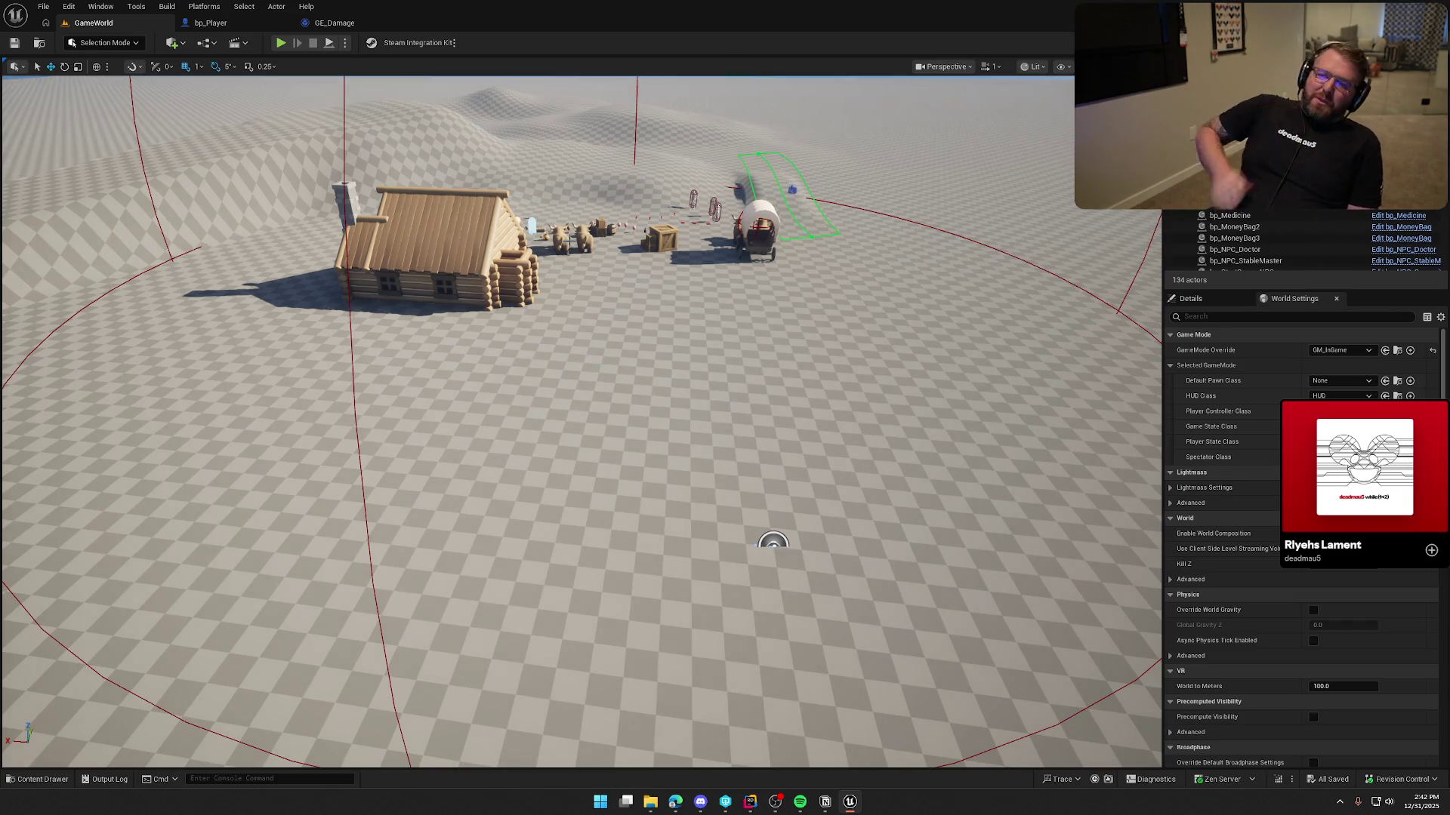
mouse_move(773, 544)
mouse_down()
mouse_move(774, 529)
mouse_move(773, 559)
mouse_move(718, 586)
mouse_move(393, 283)
mouse_up()
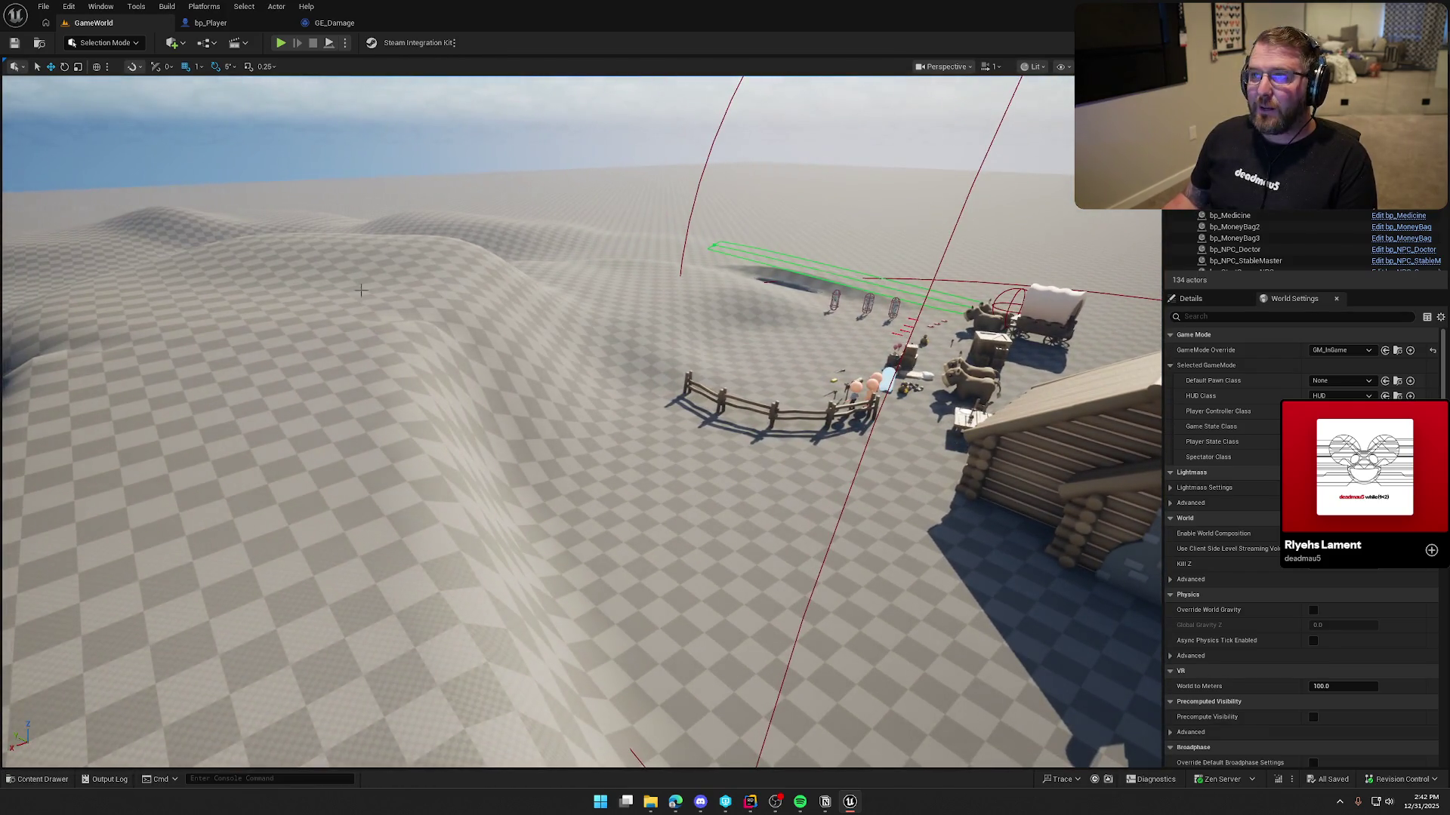
mouse_move(410, 343)
mouse_down()
mouse_move(453, 332)
mouse_move(453, 355)
mouse_move(475, 242)
mouse_move(468, 328)
mouse_move(506, 311)
mouse_move(406, 341)
mouse_up()
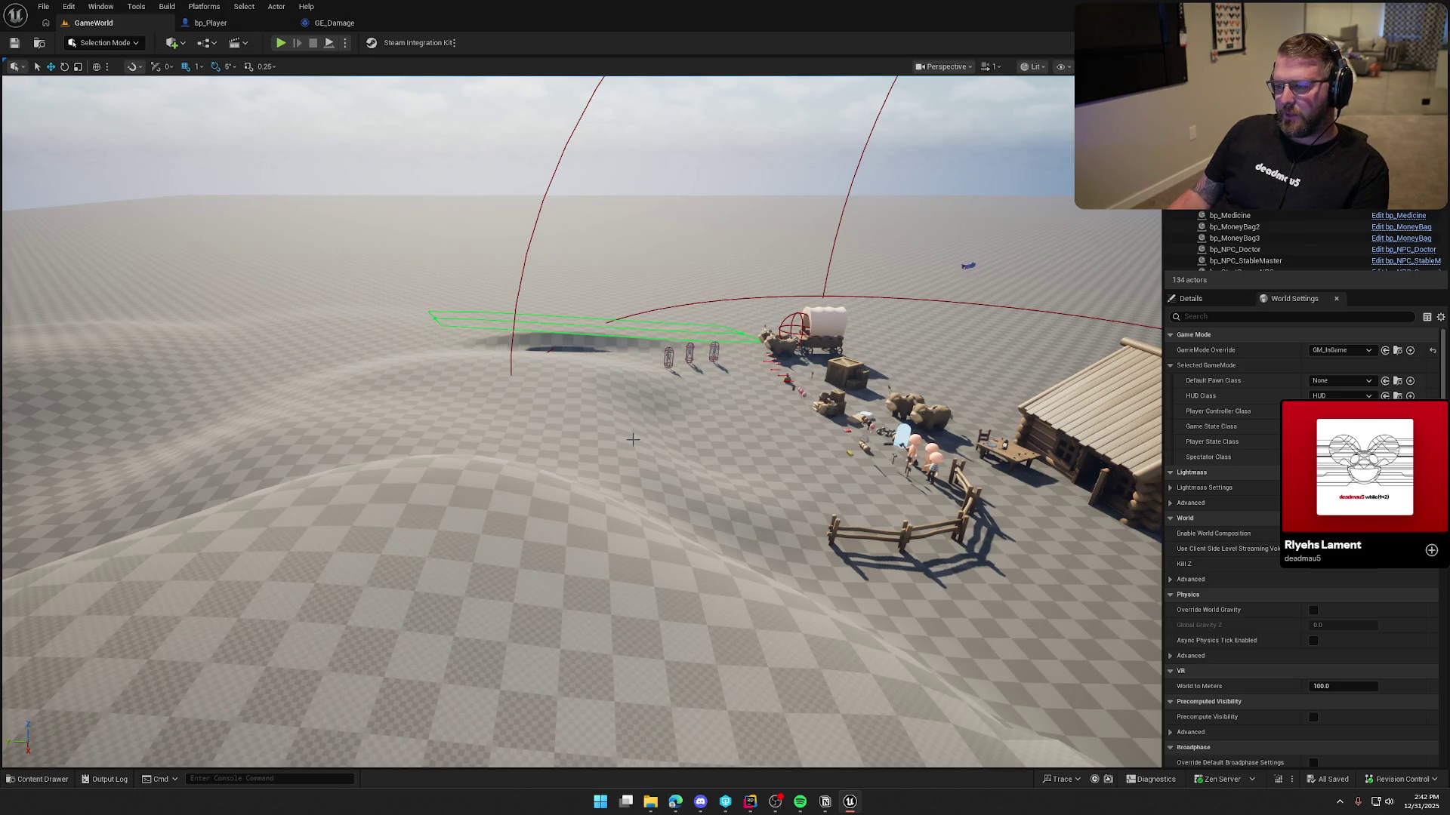
drag(634, 439, 725, 494)
drag(593, 298, 587, 298)
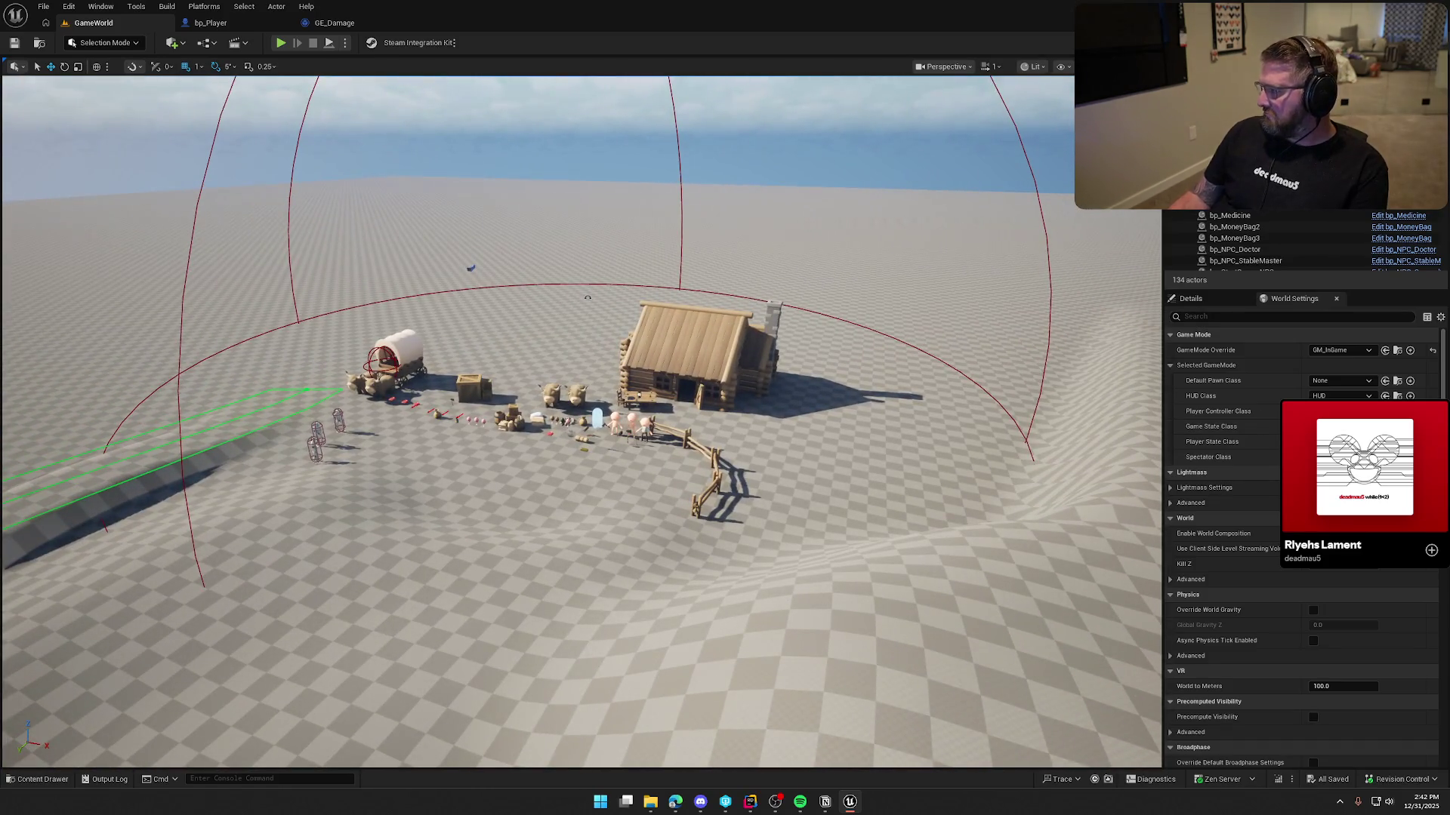
click(825, 802)
mouse_move(329, 213)
mouse_down()
mouse_move(835, 570)
mouse_move(831, 509)
mouse_up()
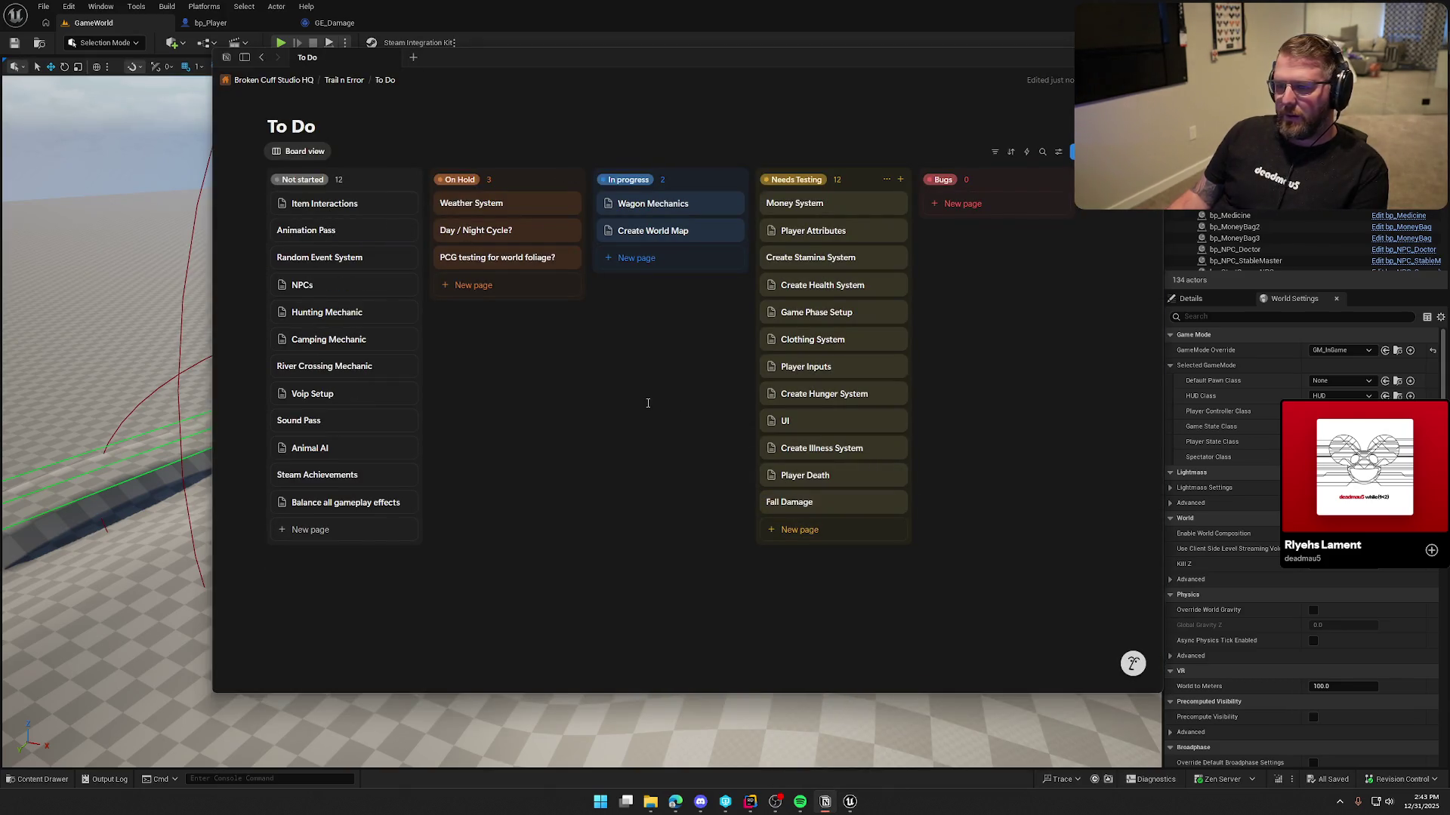
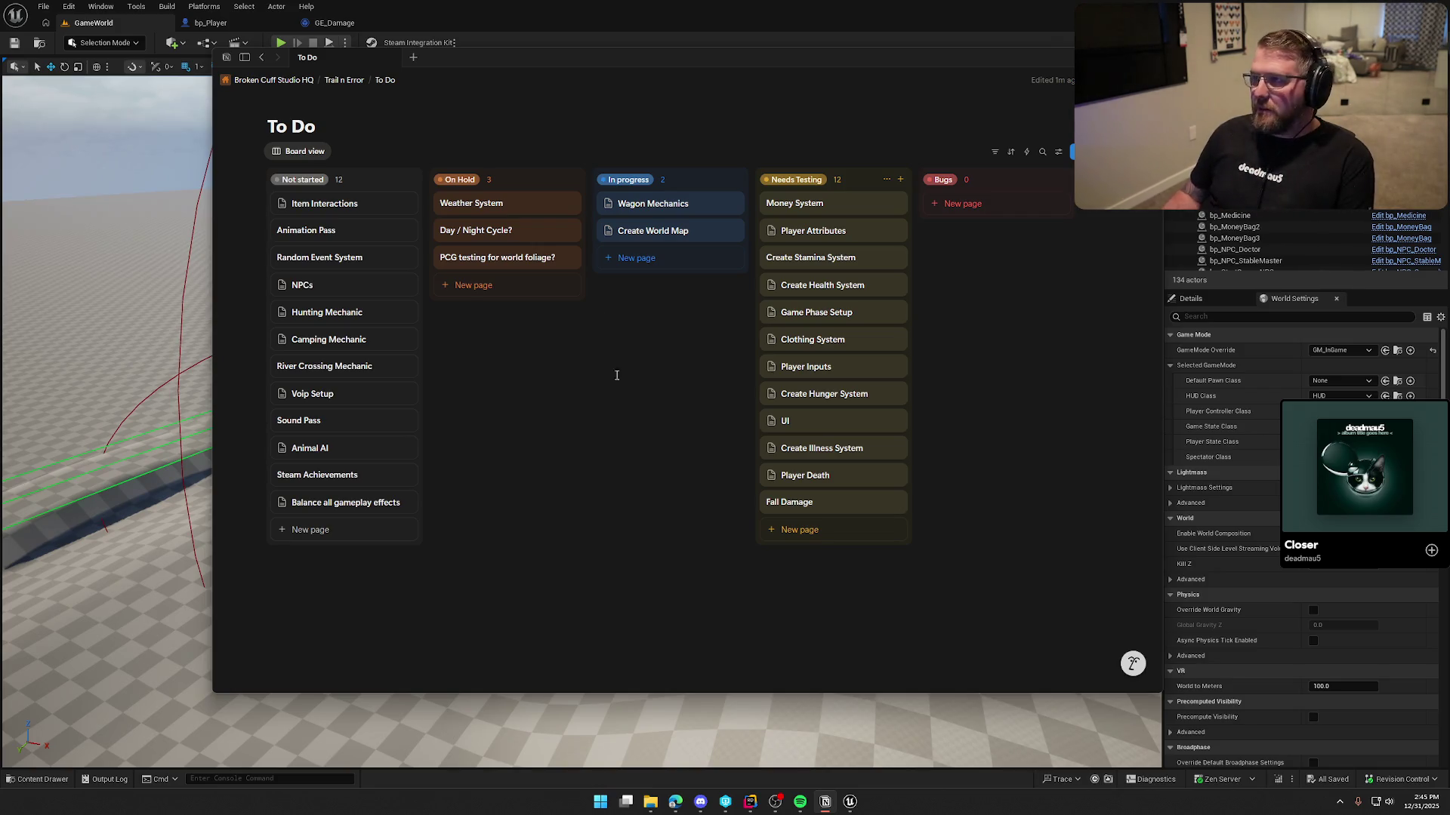
On the Voip Setup card, tick the 'Ensure its proximity based' requirement, then close the card
mouse_move(686, 66)
mouse_down()
mouse_move(637, 101)
mouse_move(586, 88)
mouse_up()
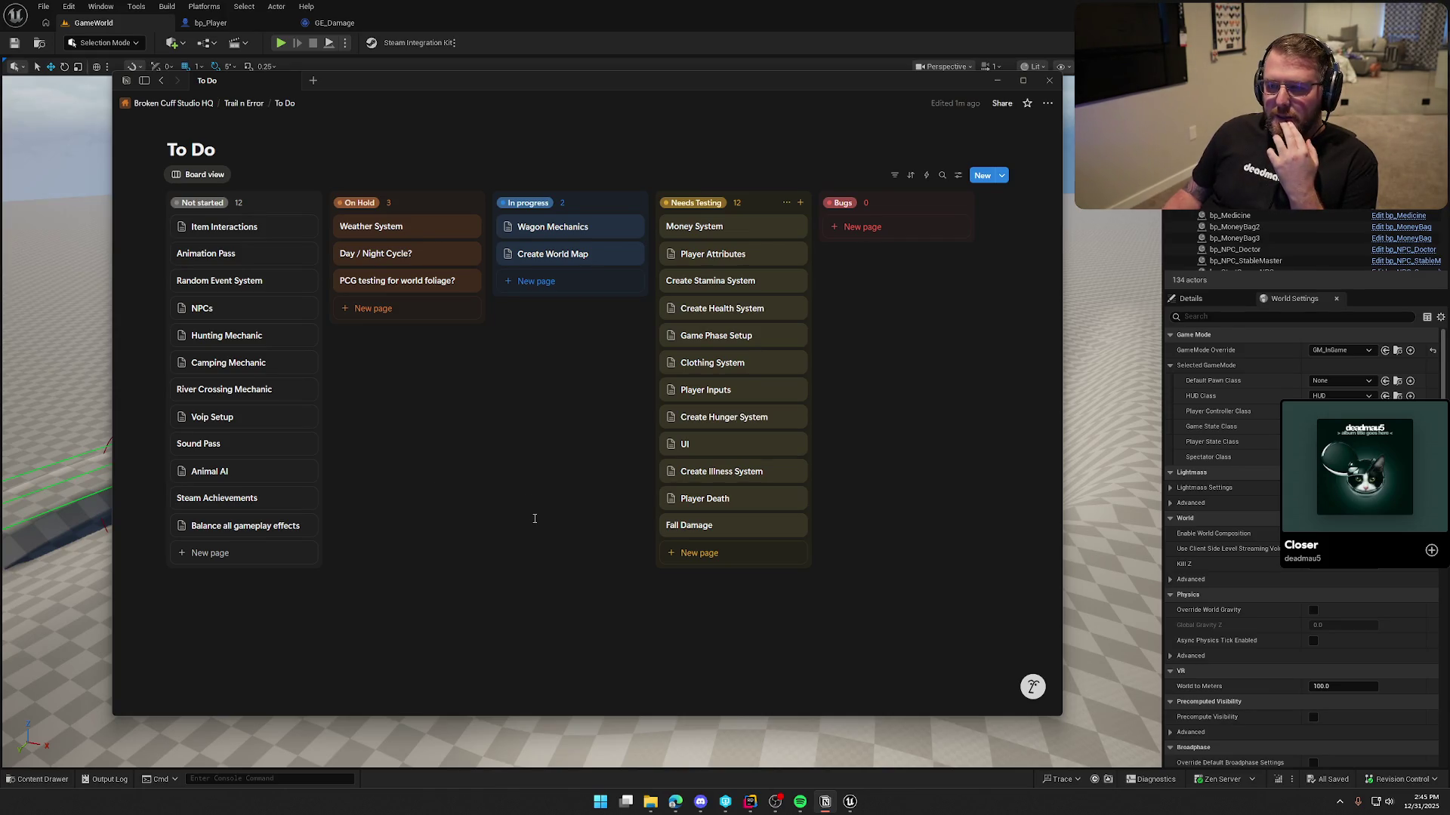
drag(419, 79, 418, 66)
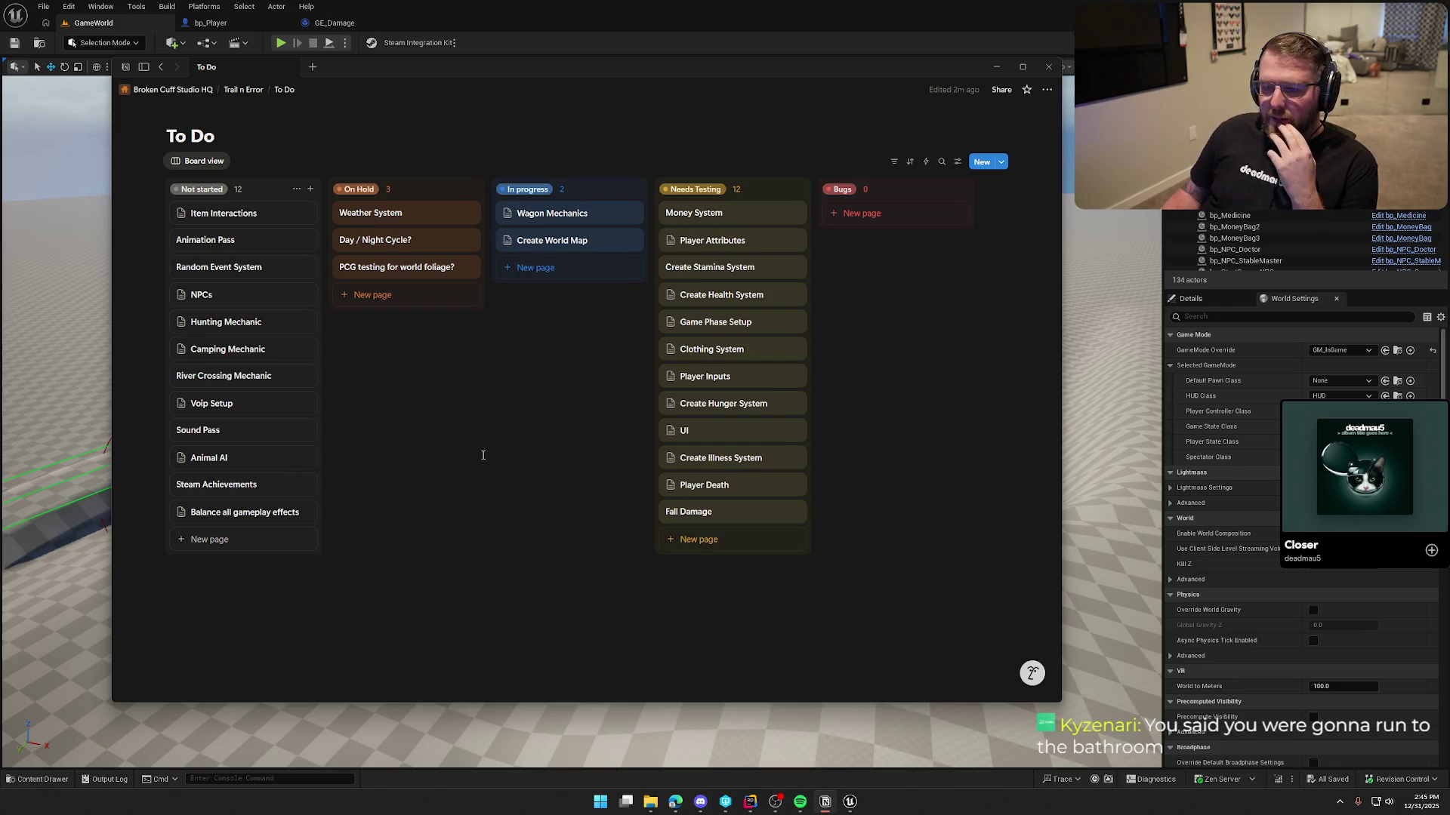
click(225, 410)
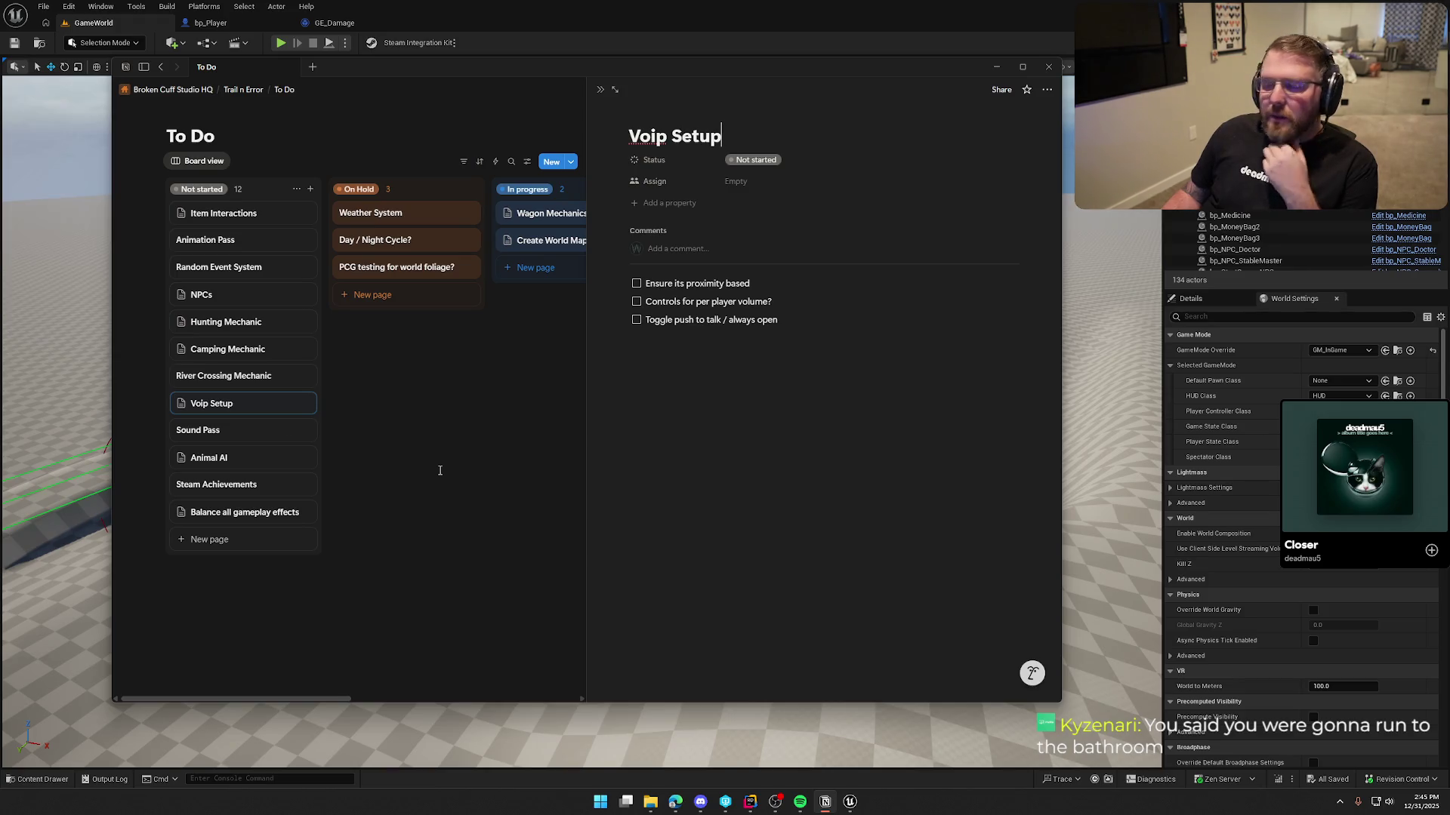
click(637, 285)
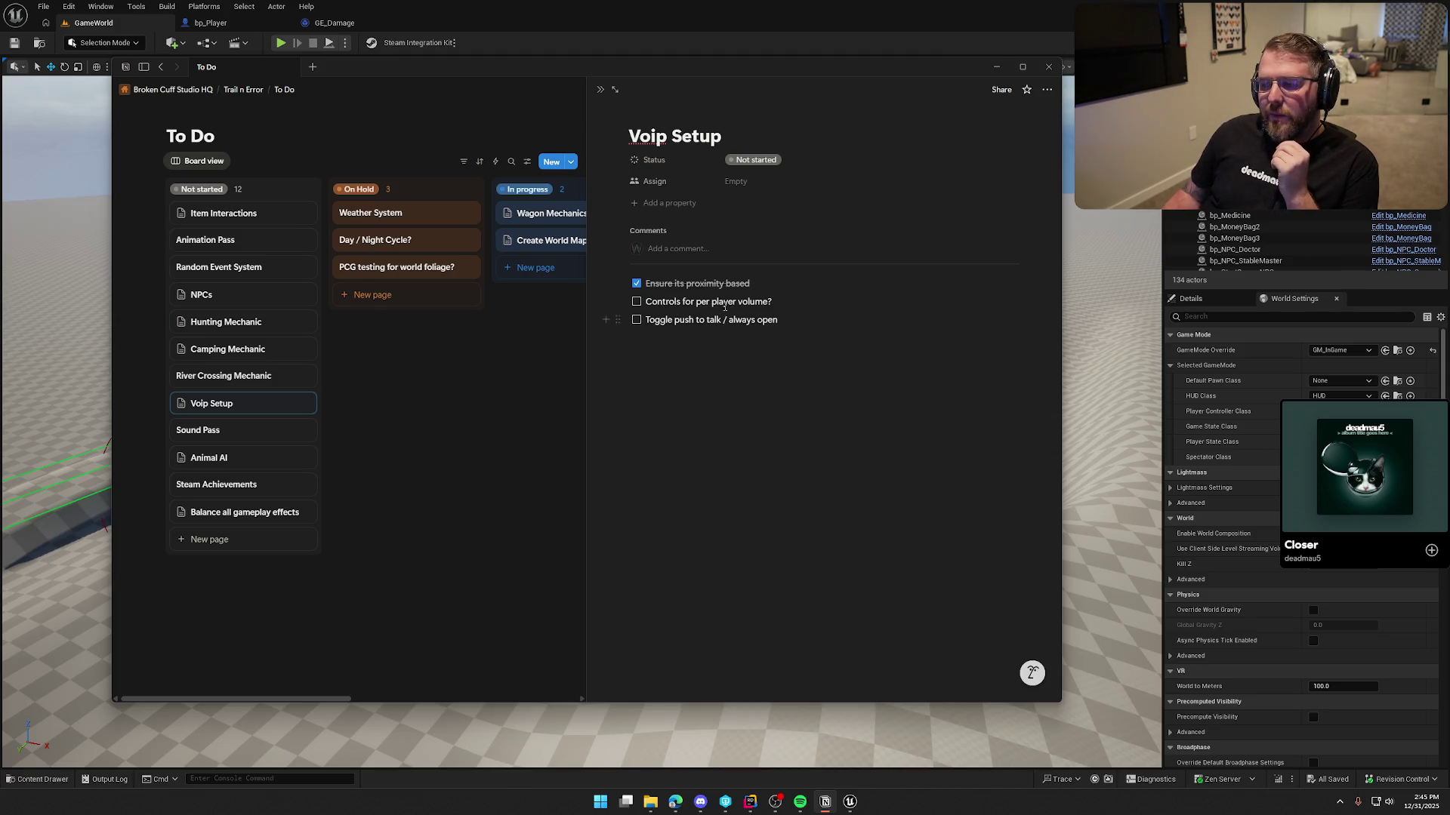
click(524, 401)
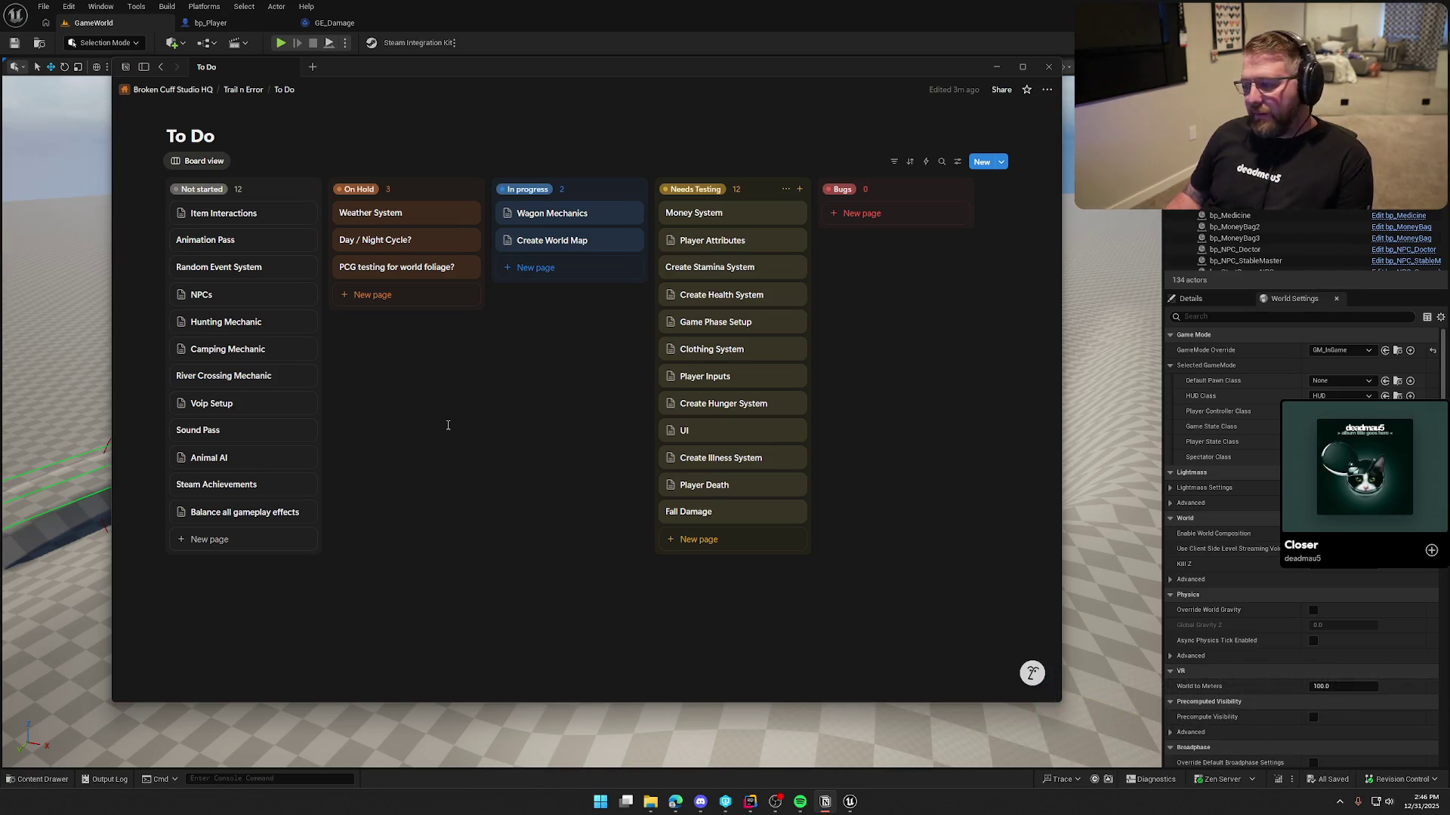
Move the Notion window slightly lower and bring up the VLC western country track
mouse_move(487, 71)
mouse_down()
mouse_move(509, 69)
mouse_move(474, 73)
mouse_move(489, 84)
mouse_up()
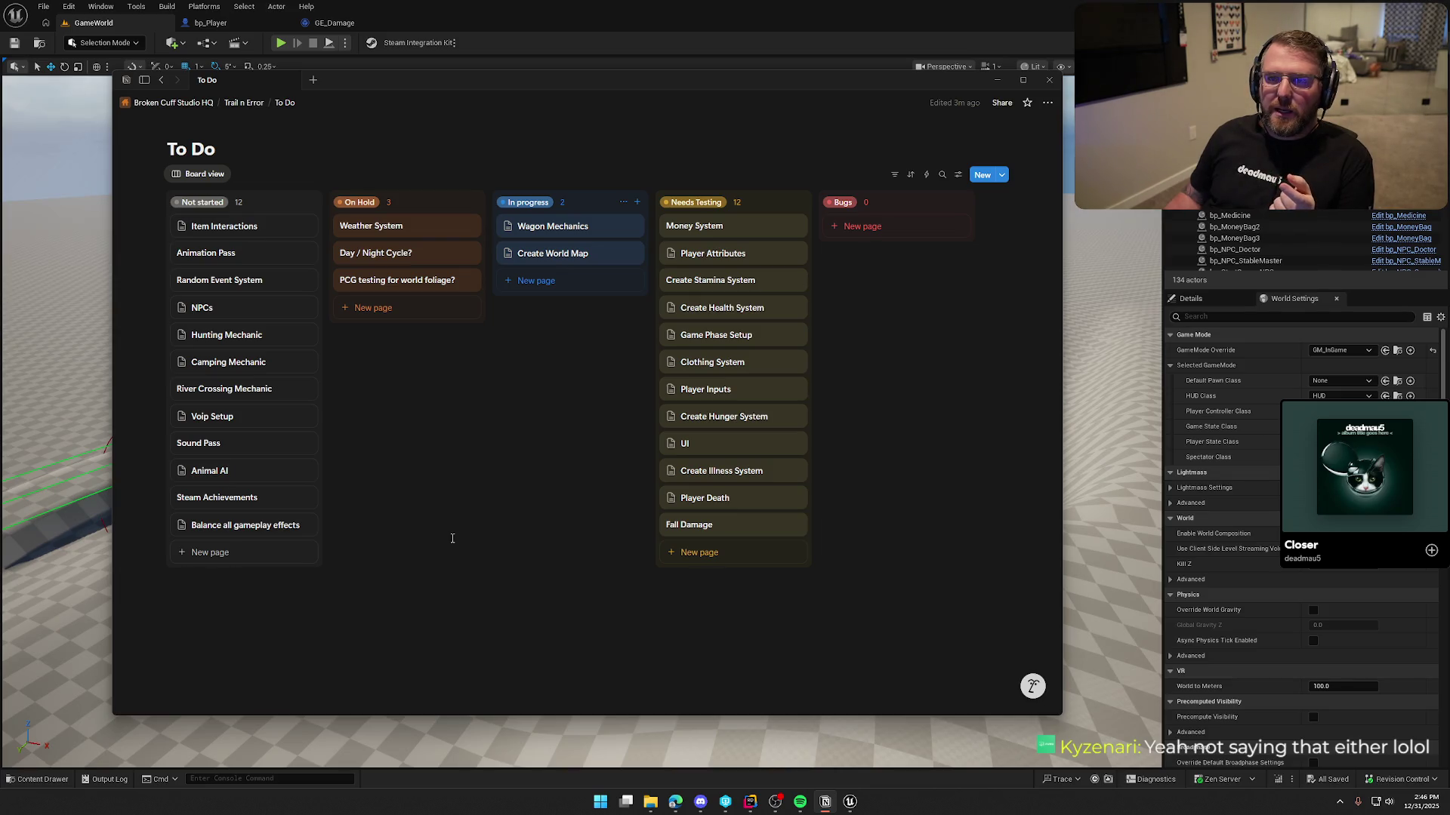
mouse_move(1359, 491)
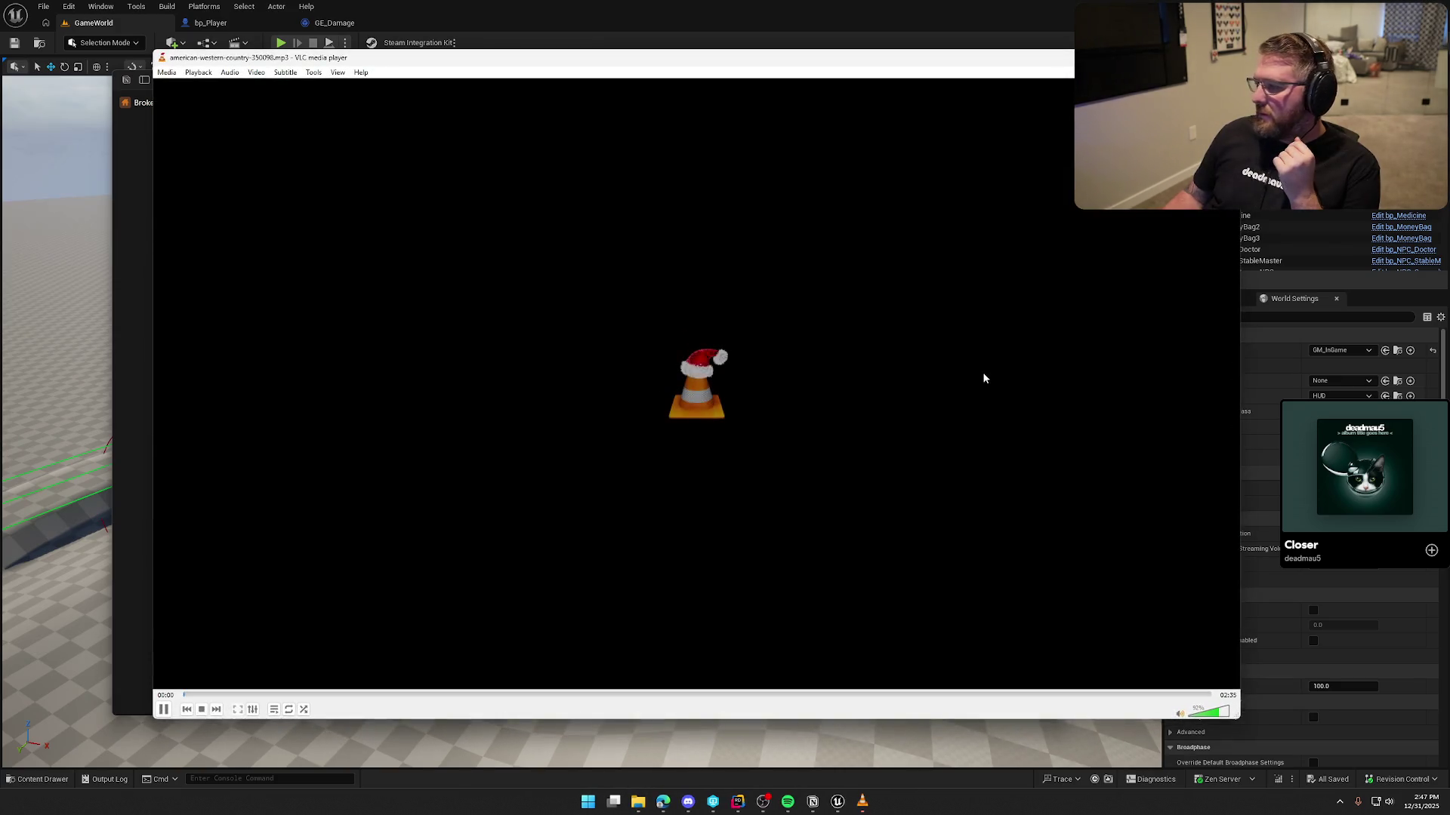
Lower VLC volume to about 51%, shift the player left, and skip to the western cowboy Texas track
click(1208, 716)
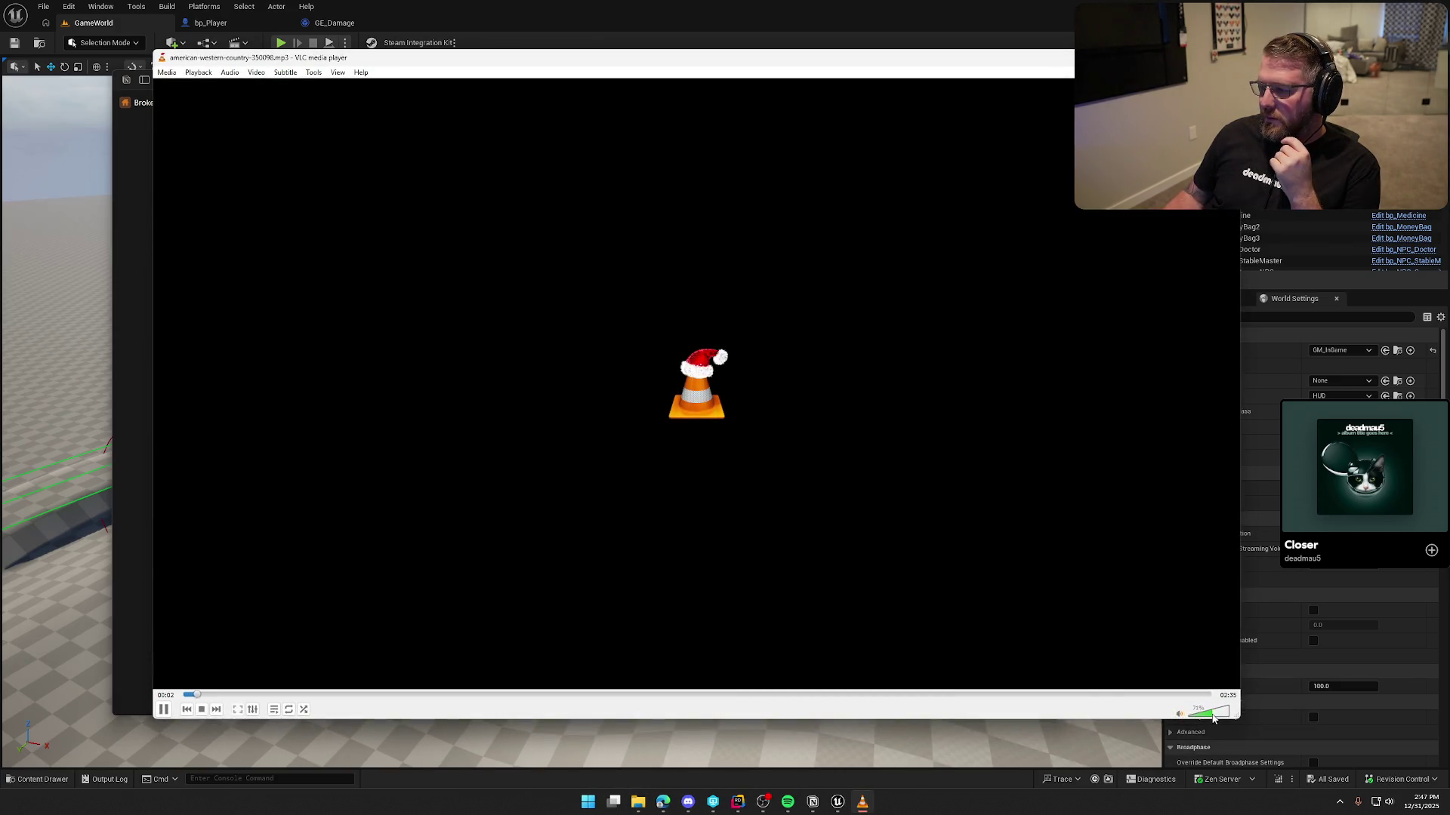
click(1205, 717)
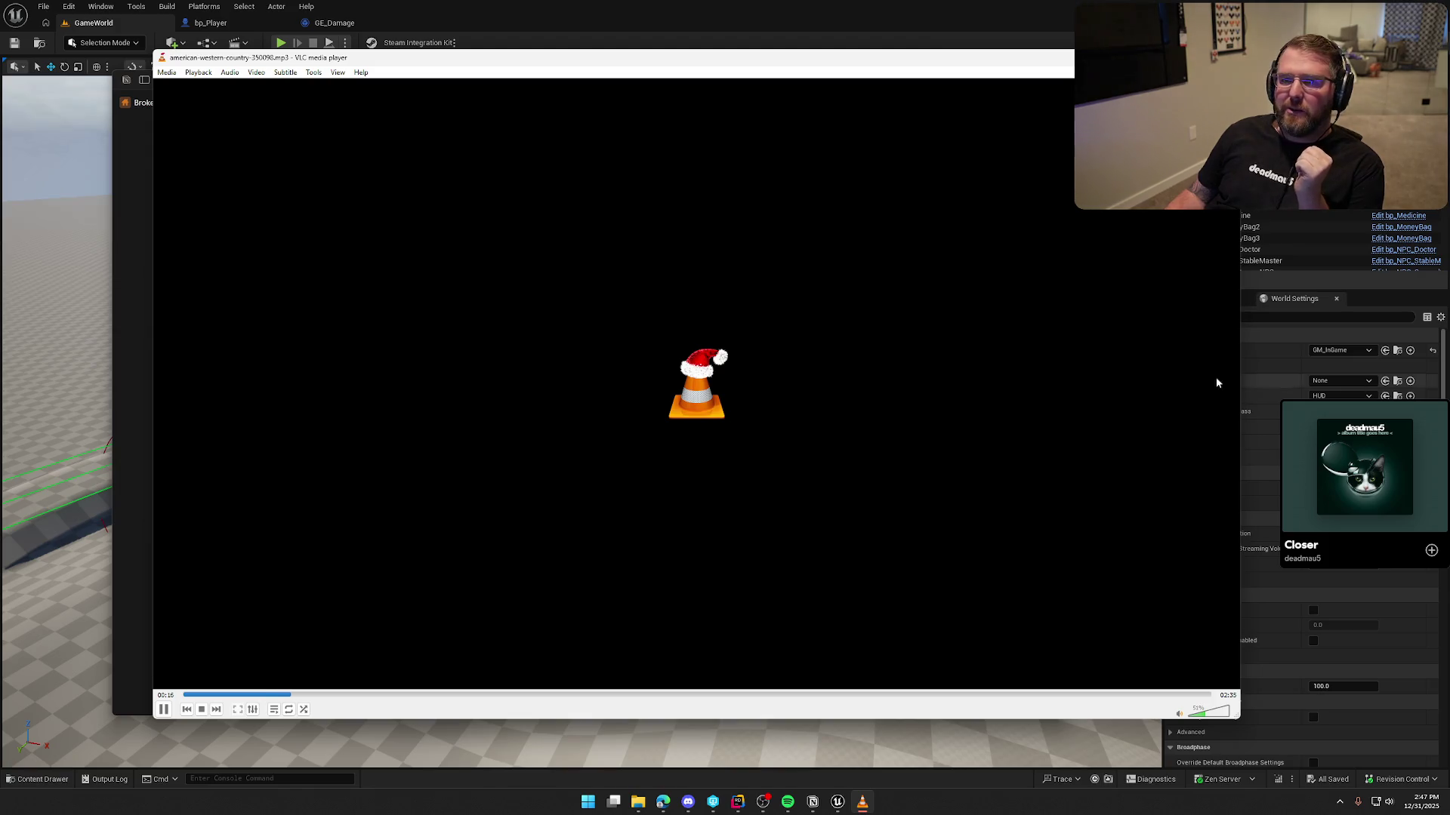
drag(744, 64, 641, 61)
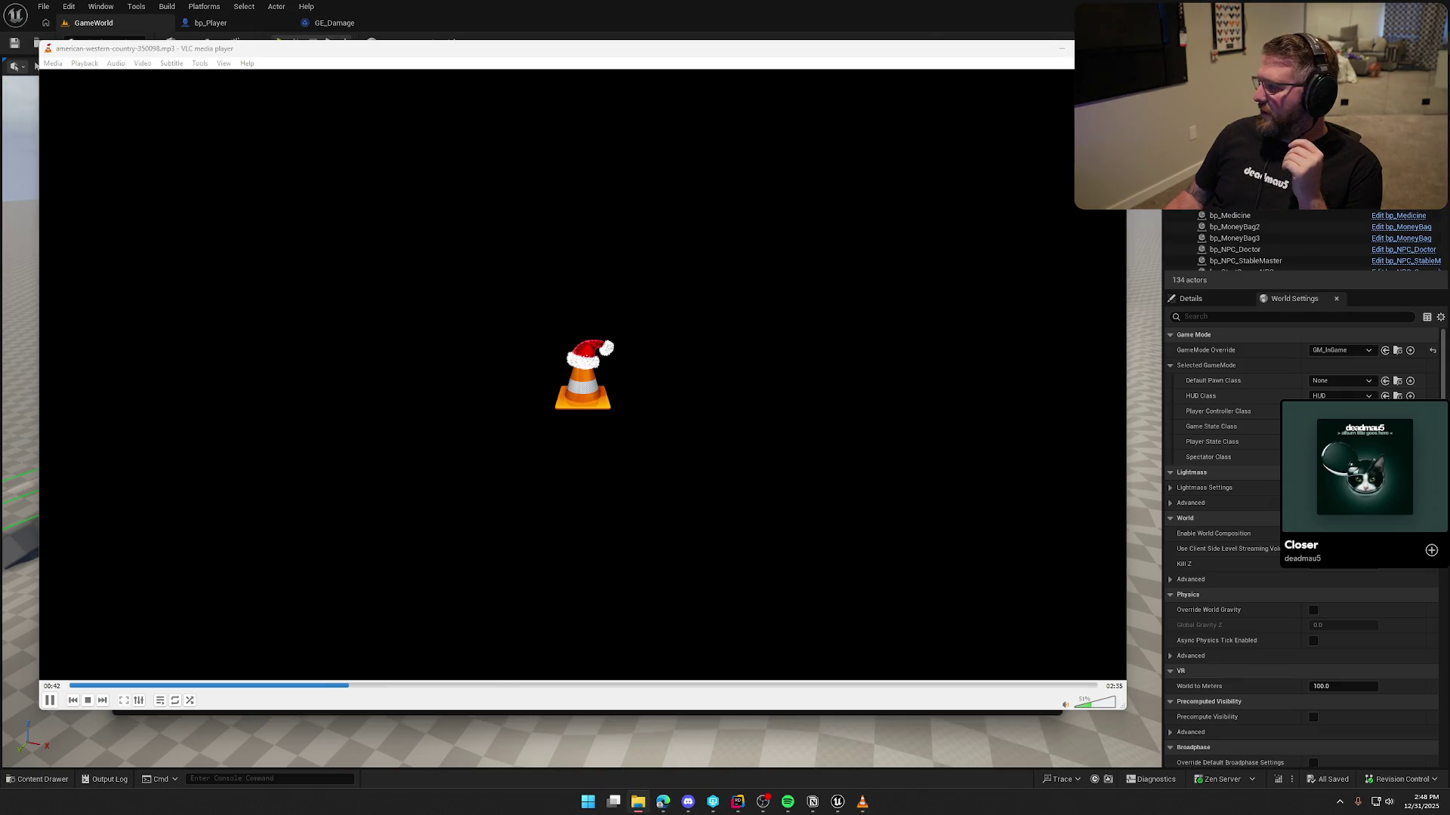
key(Return)
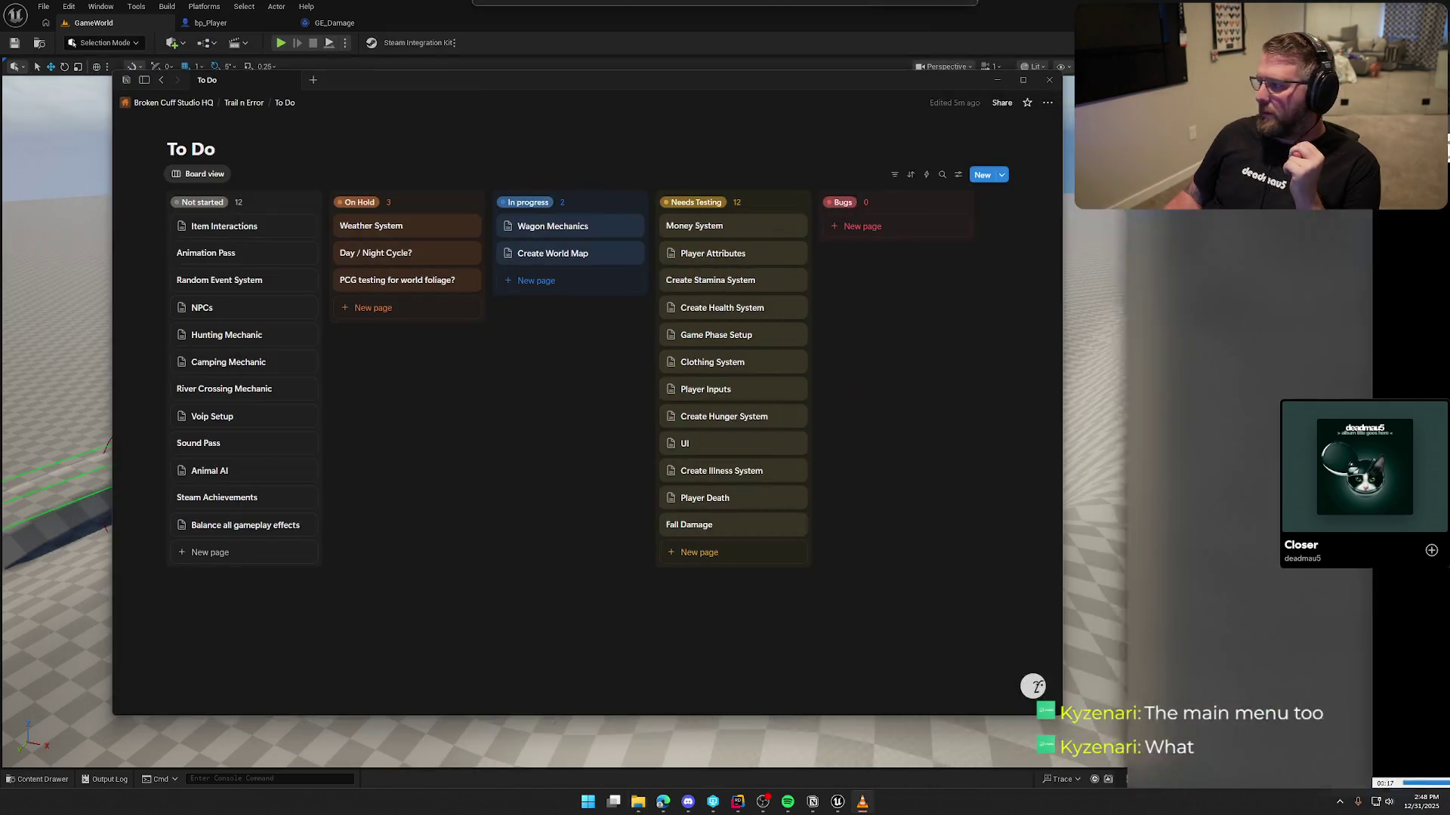
click(687, 5)
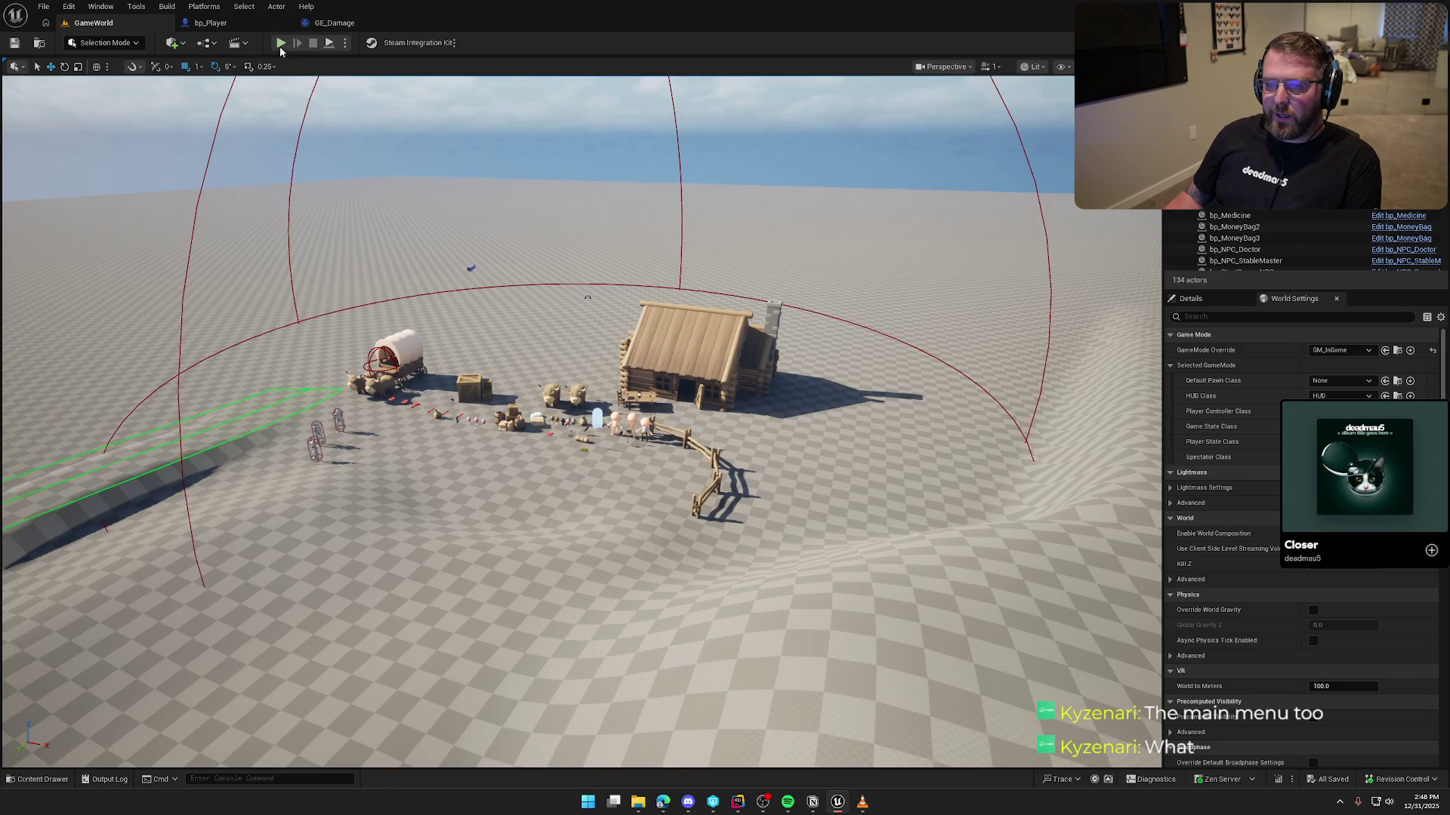
Playtest the cowboy character, check the pause menu's Settings and reset option without restarting, then resume
click(280, 42)
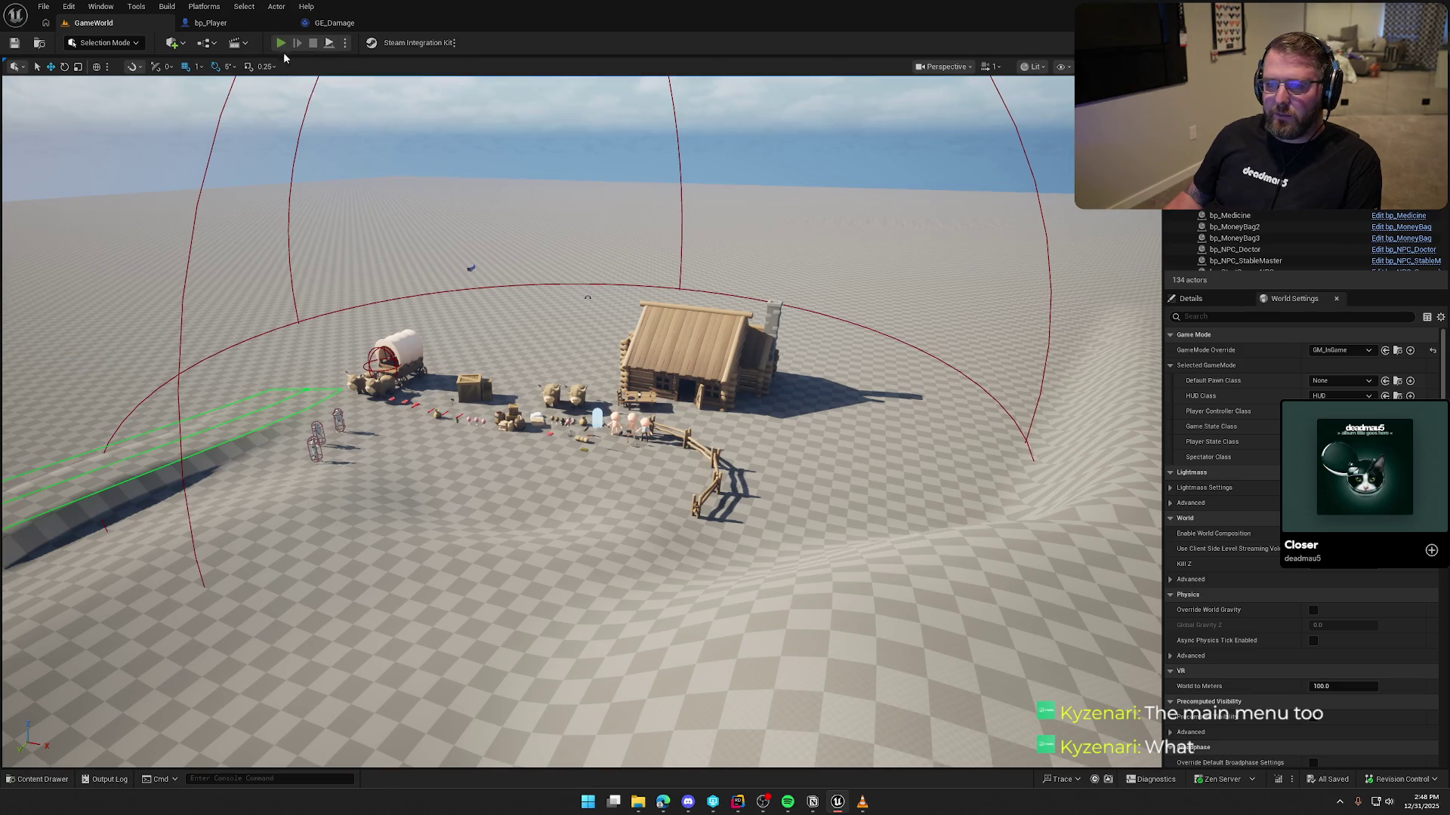
key(w)
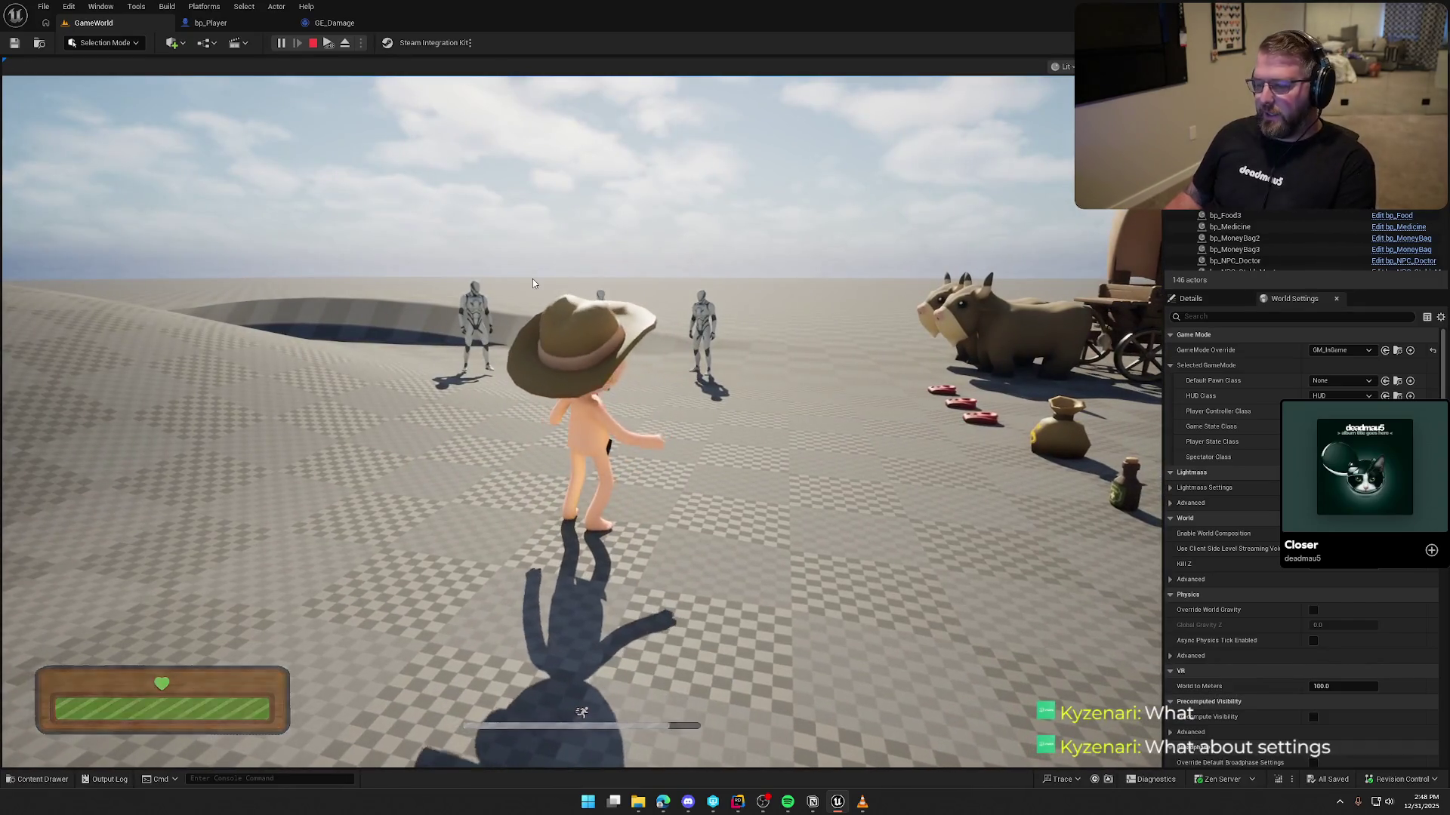
key(Escape)
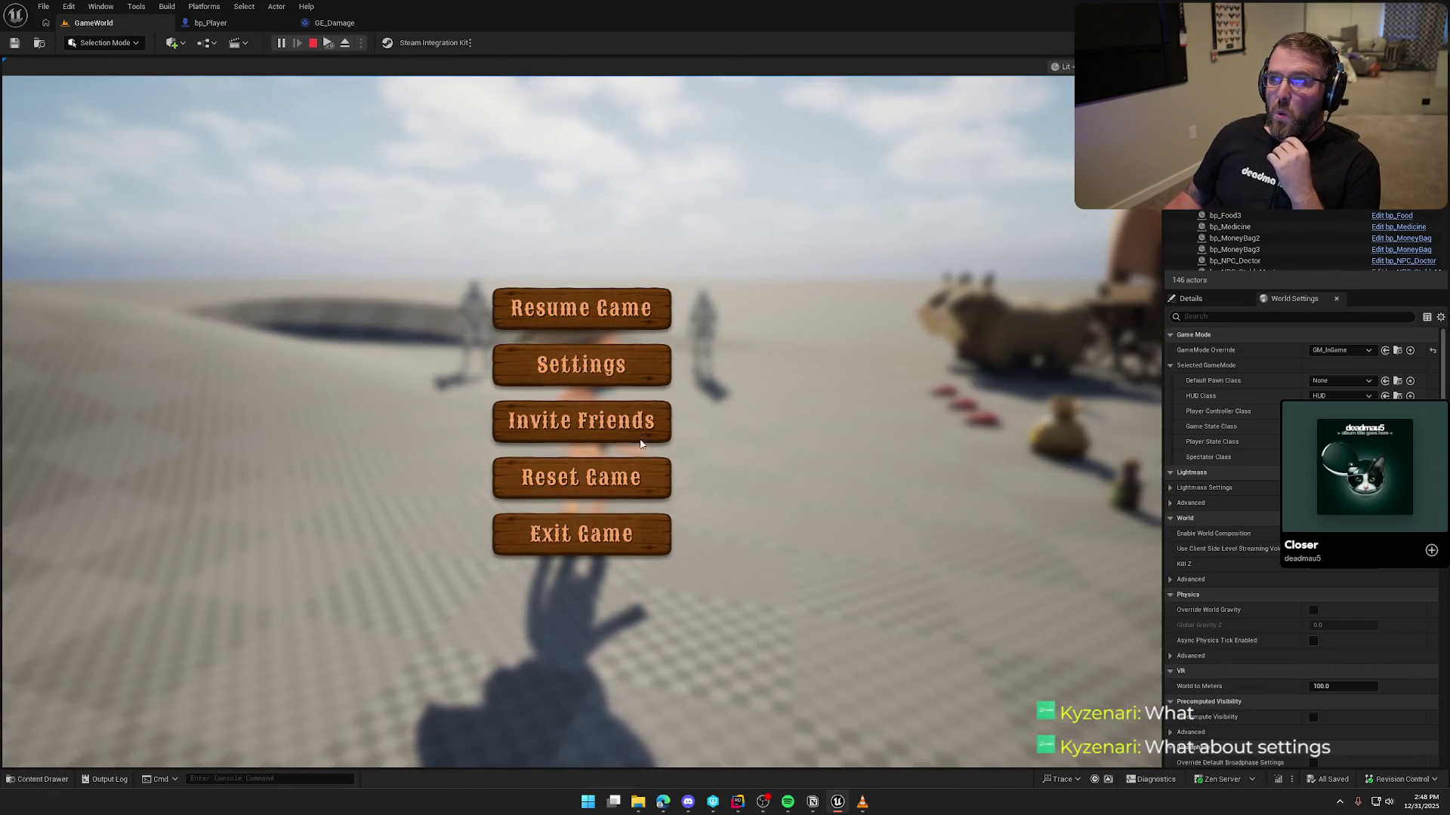
click(601, 355)
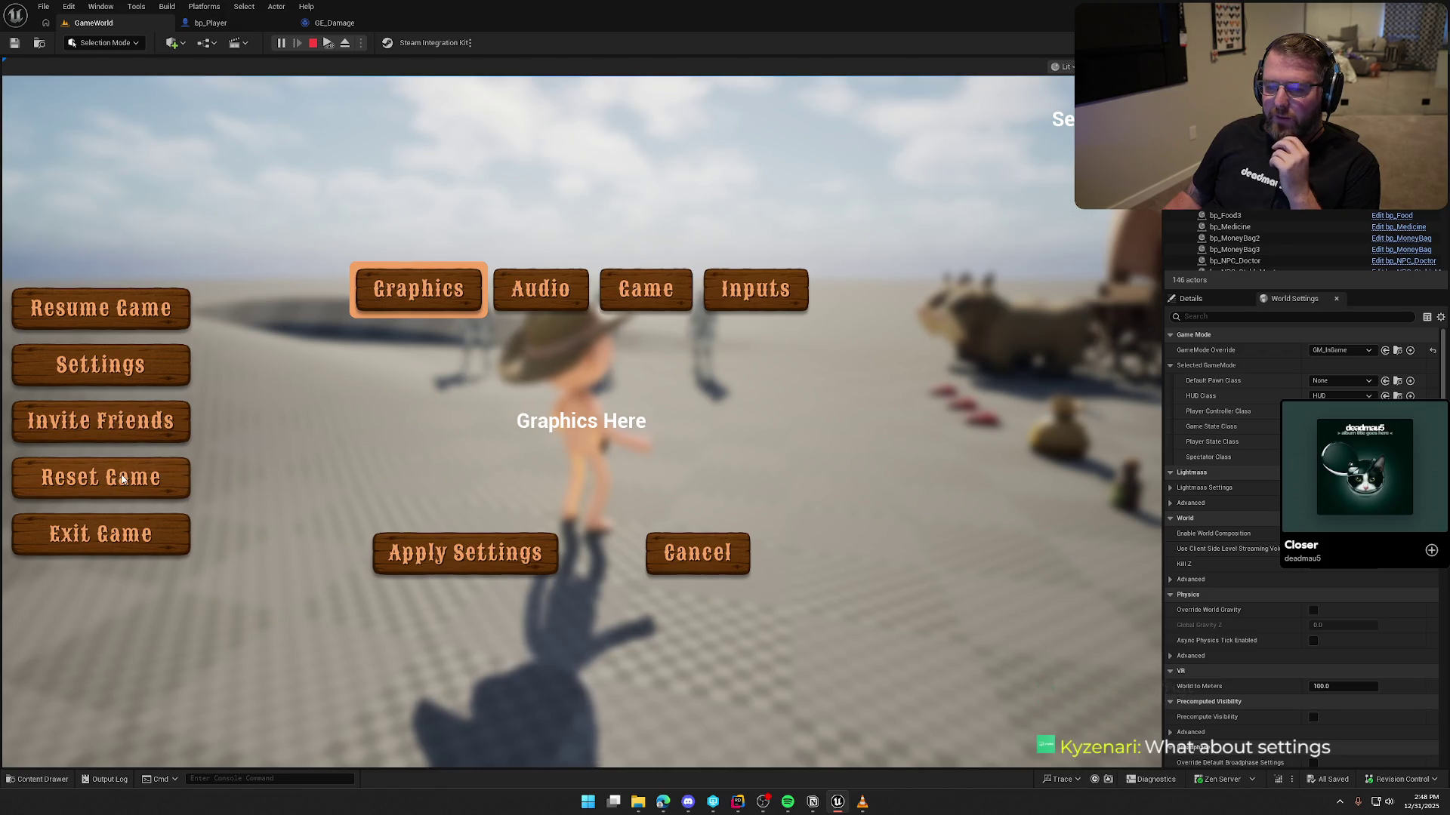
click(127, 477)
click(744, 456)
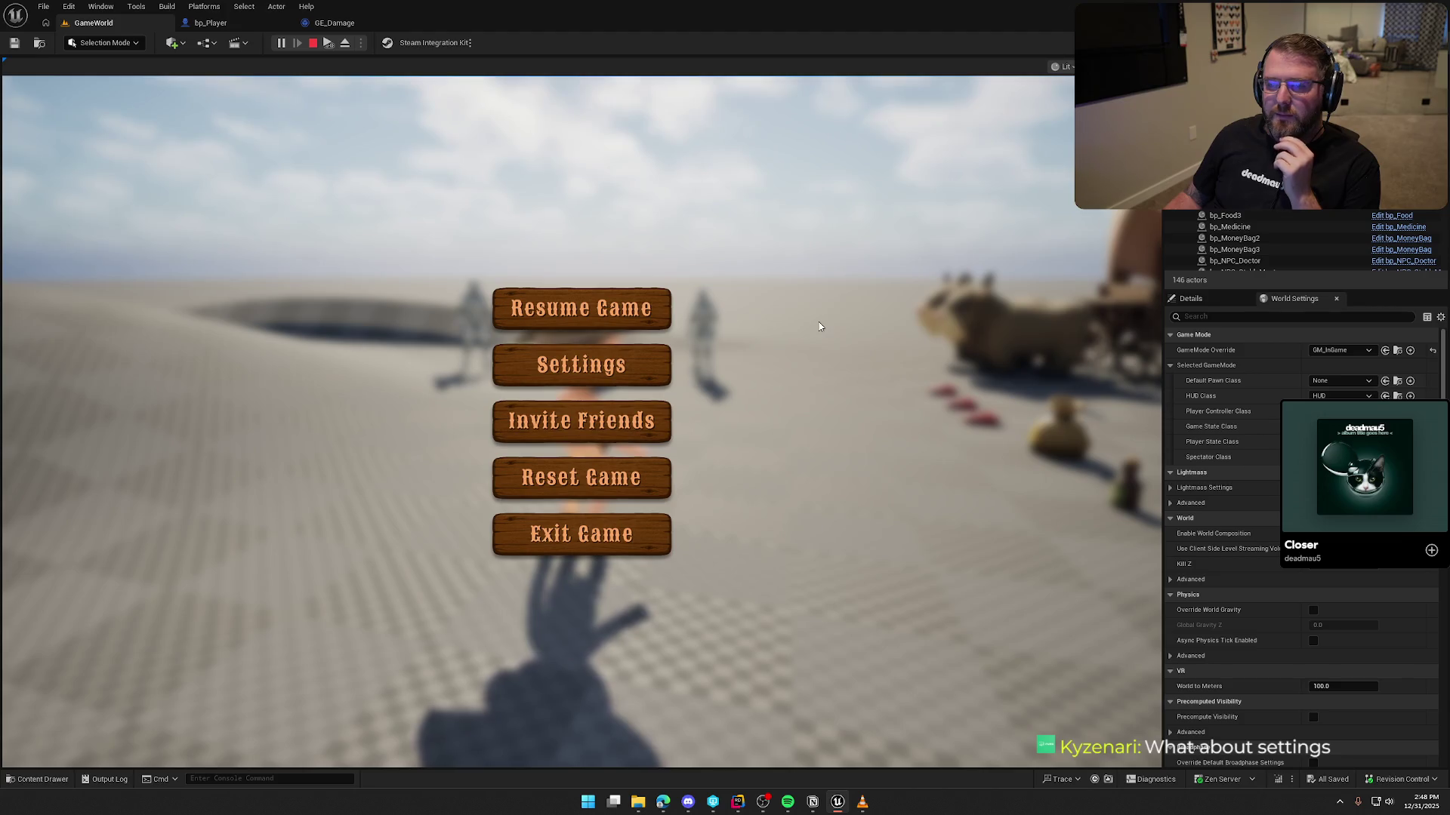
click(542, 301)
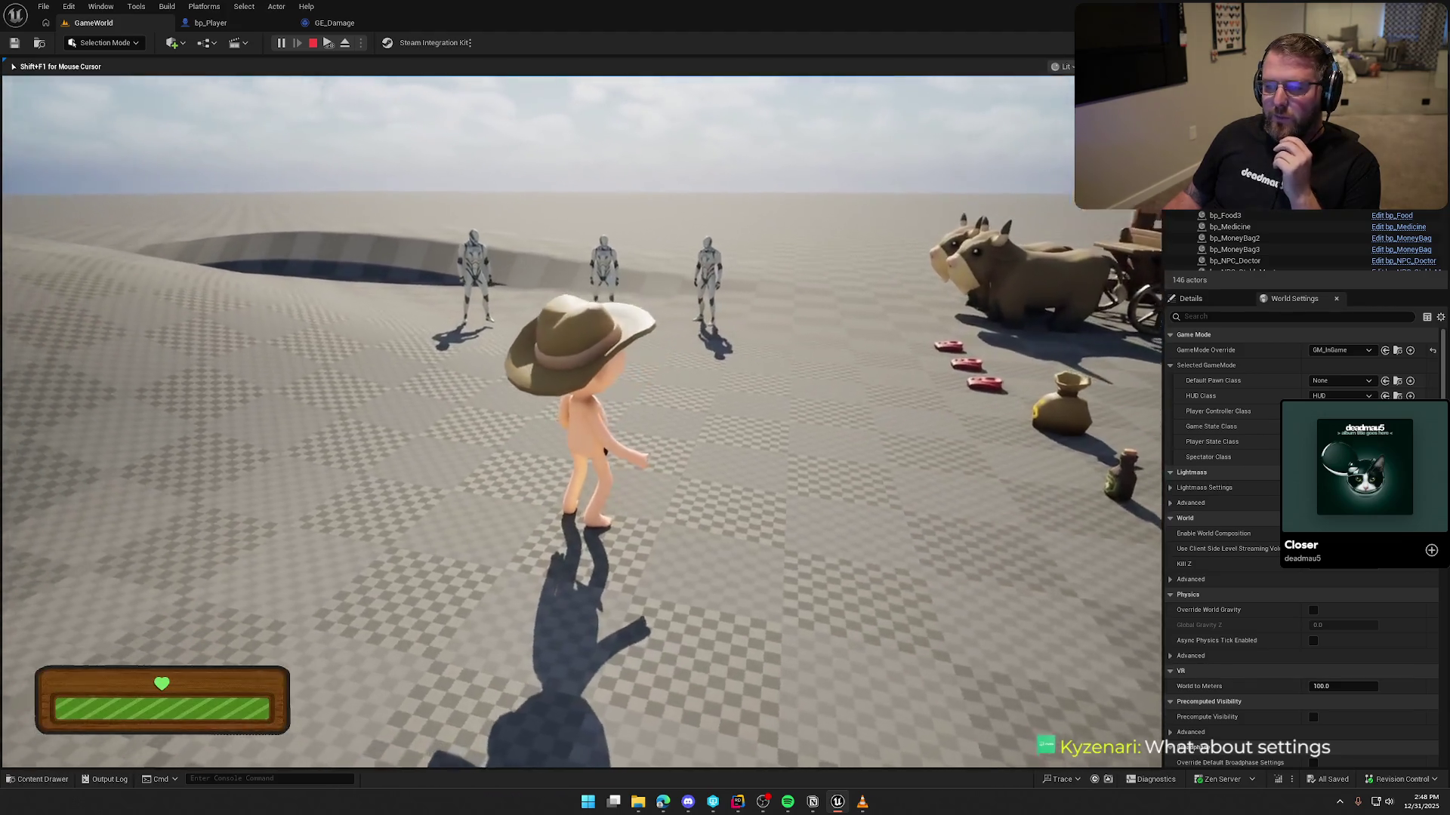
Stop the playtest, run it once more, then switch to the bp_Player event graph
key(Escape)
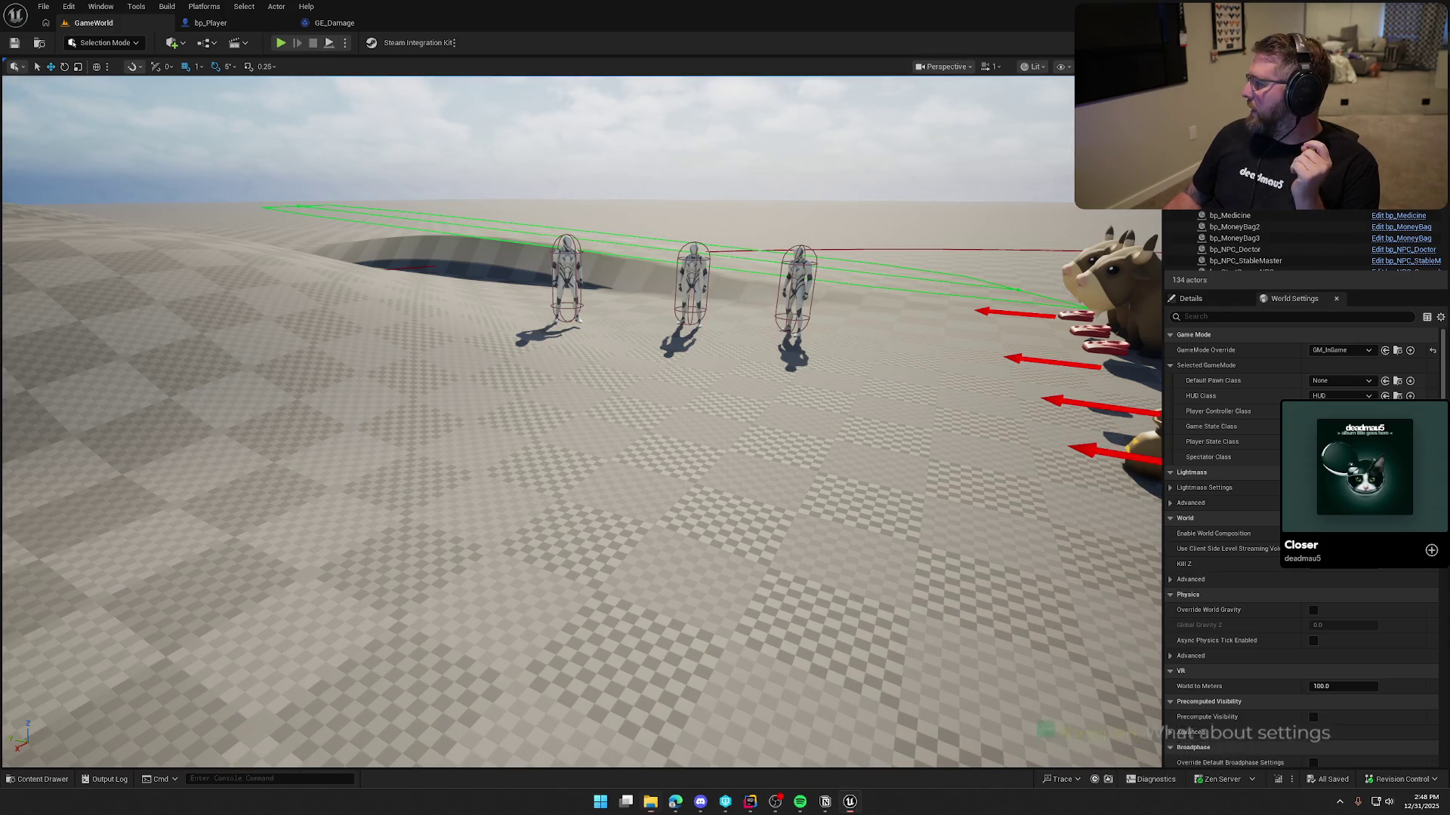
mouse_move(1365, 467)
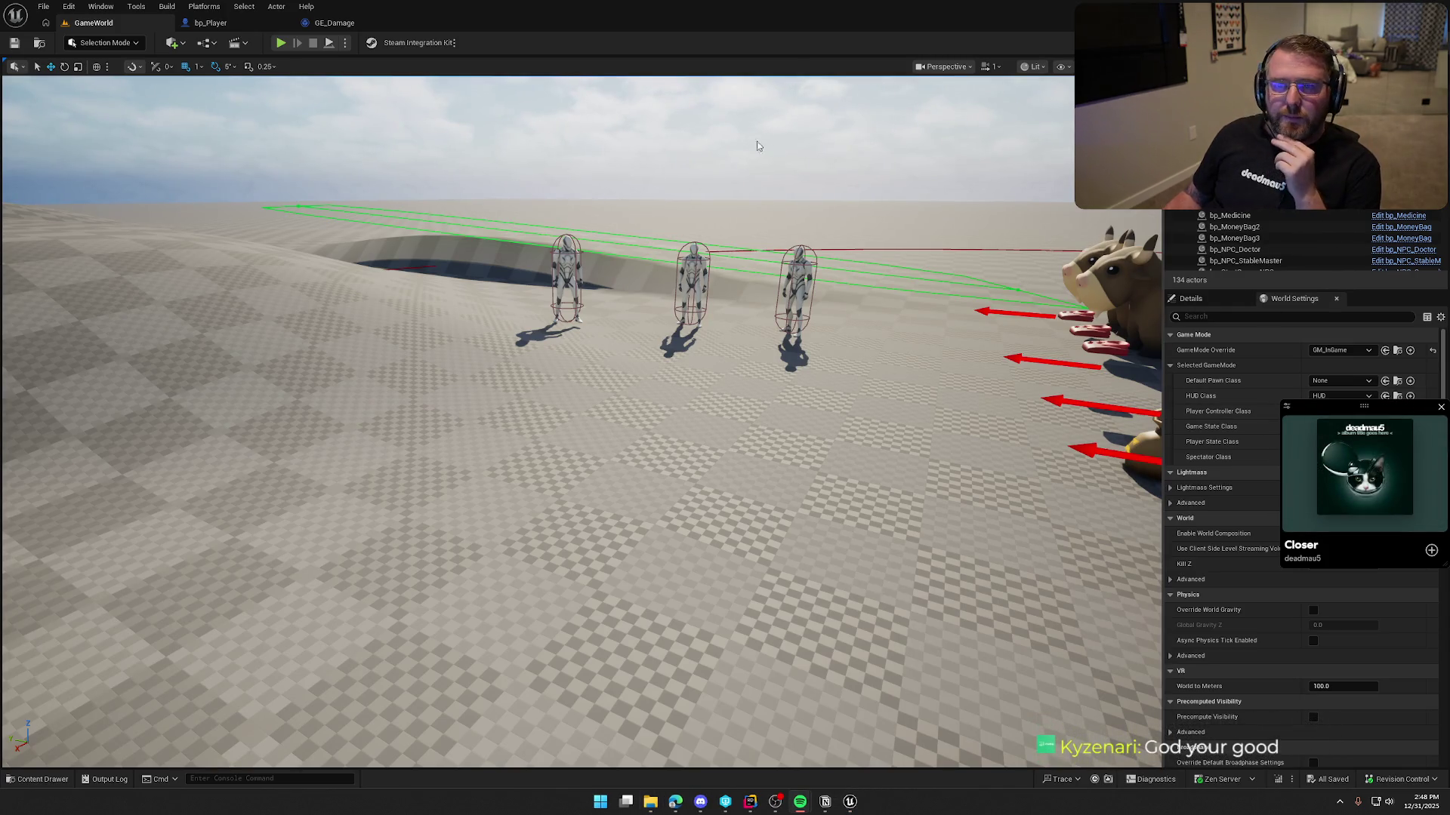
click(281, 42)
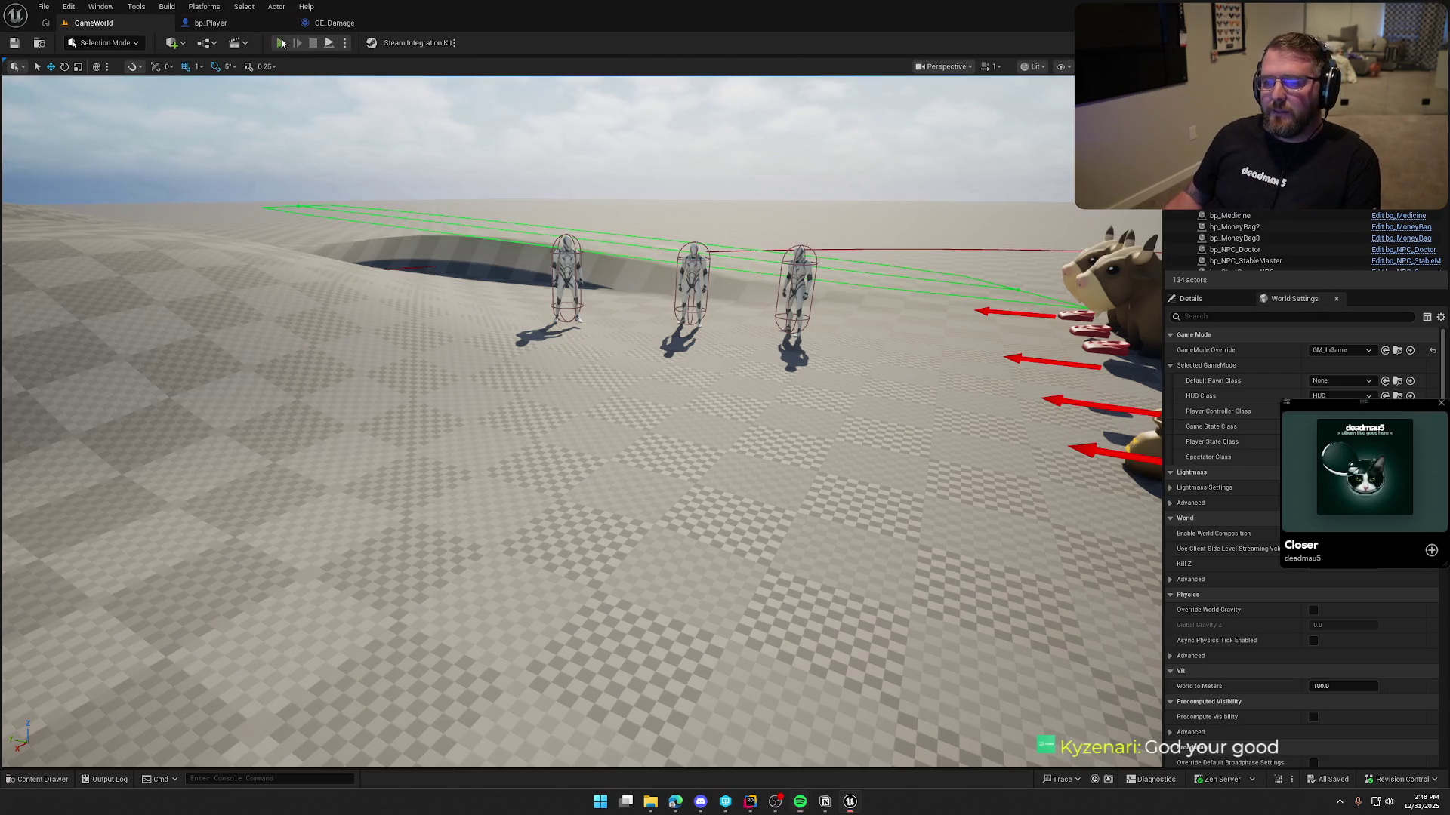
key(w)
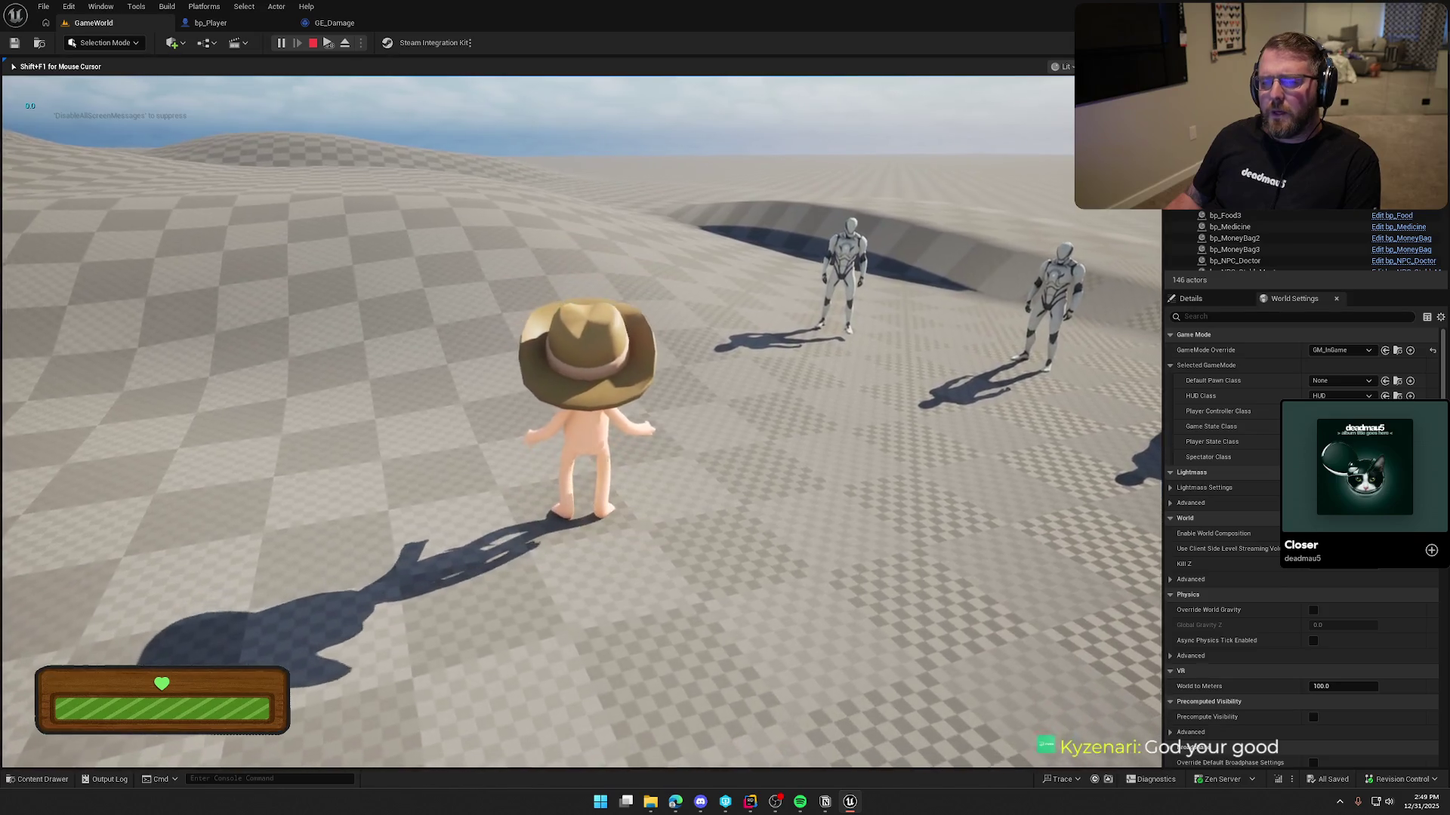
key(shift+F1)
click(210, 22)
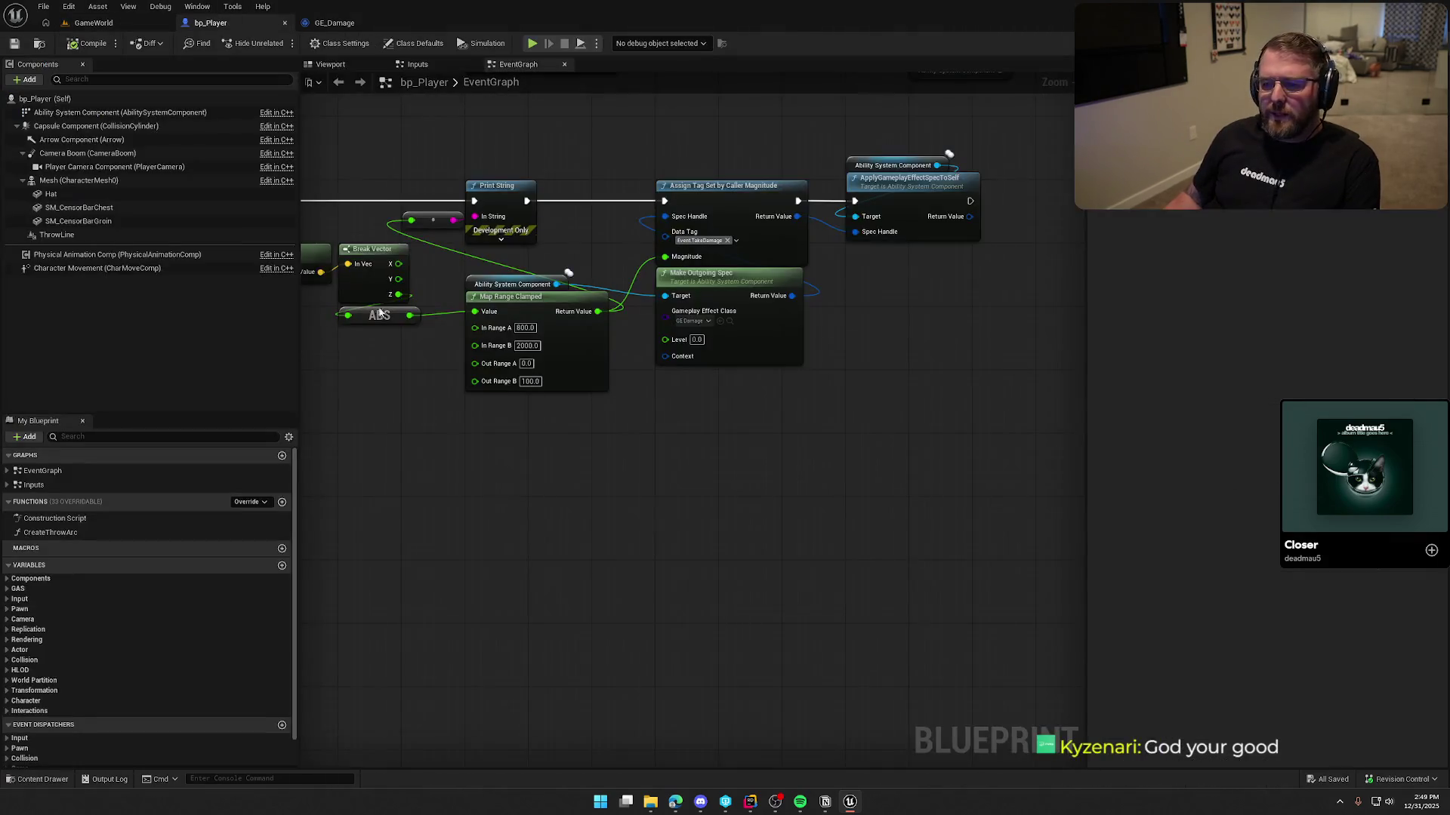
Wire Event On Landed straight to Assign Tag and delete the Print String and reroute nodes
drag(394, 232, 773, 232)
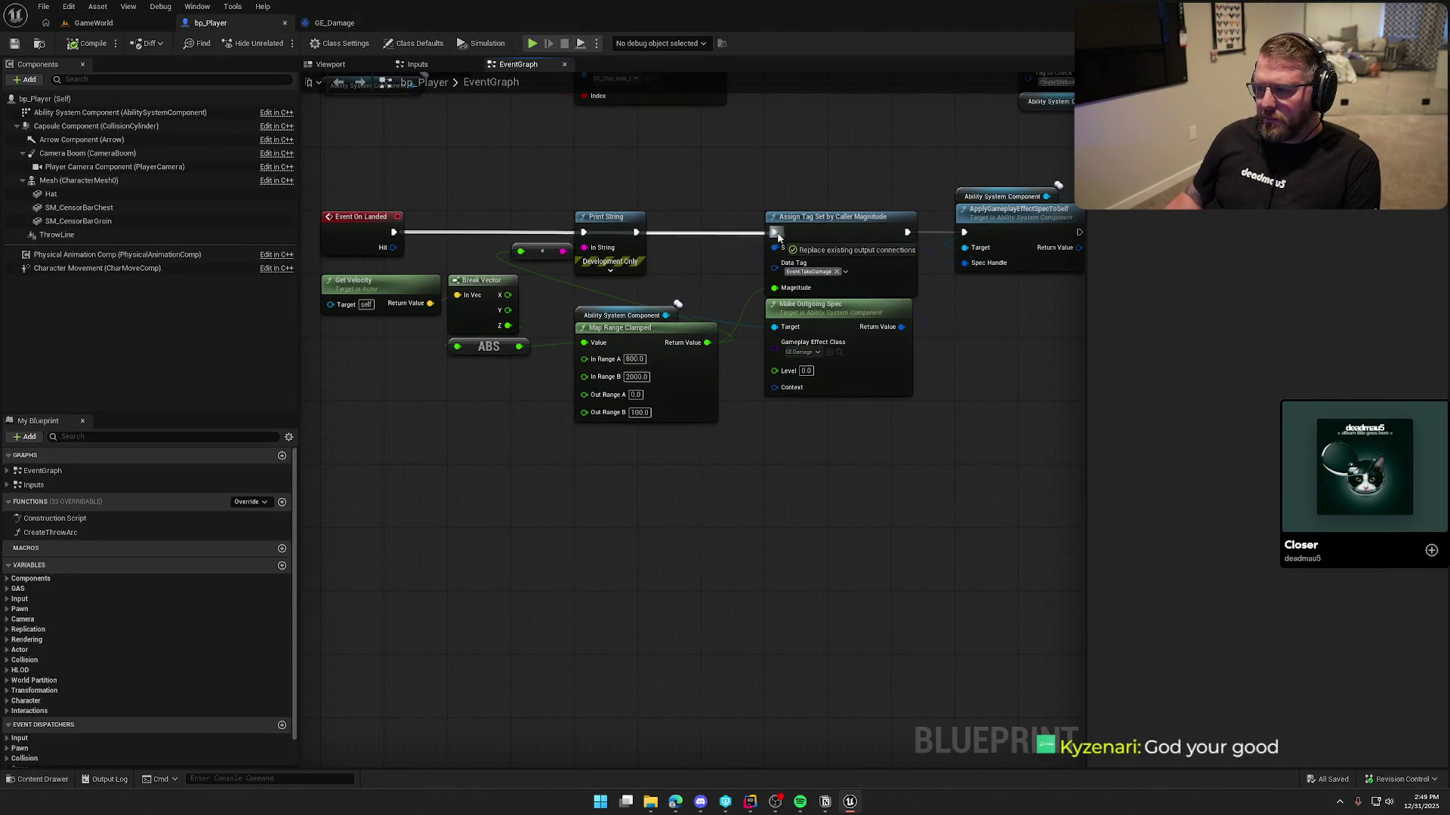
drag(650, 284, 510, 193)
key(Delete)
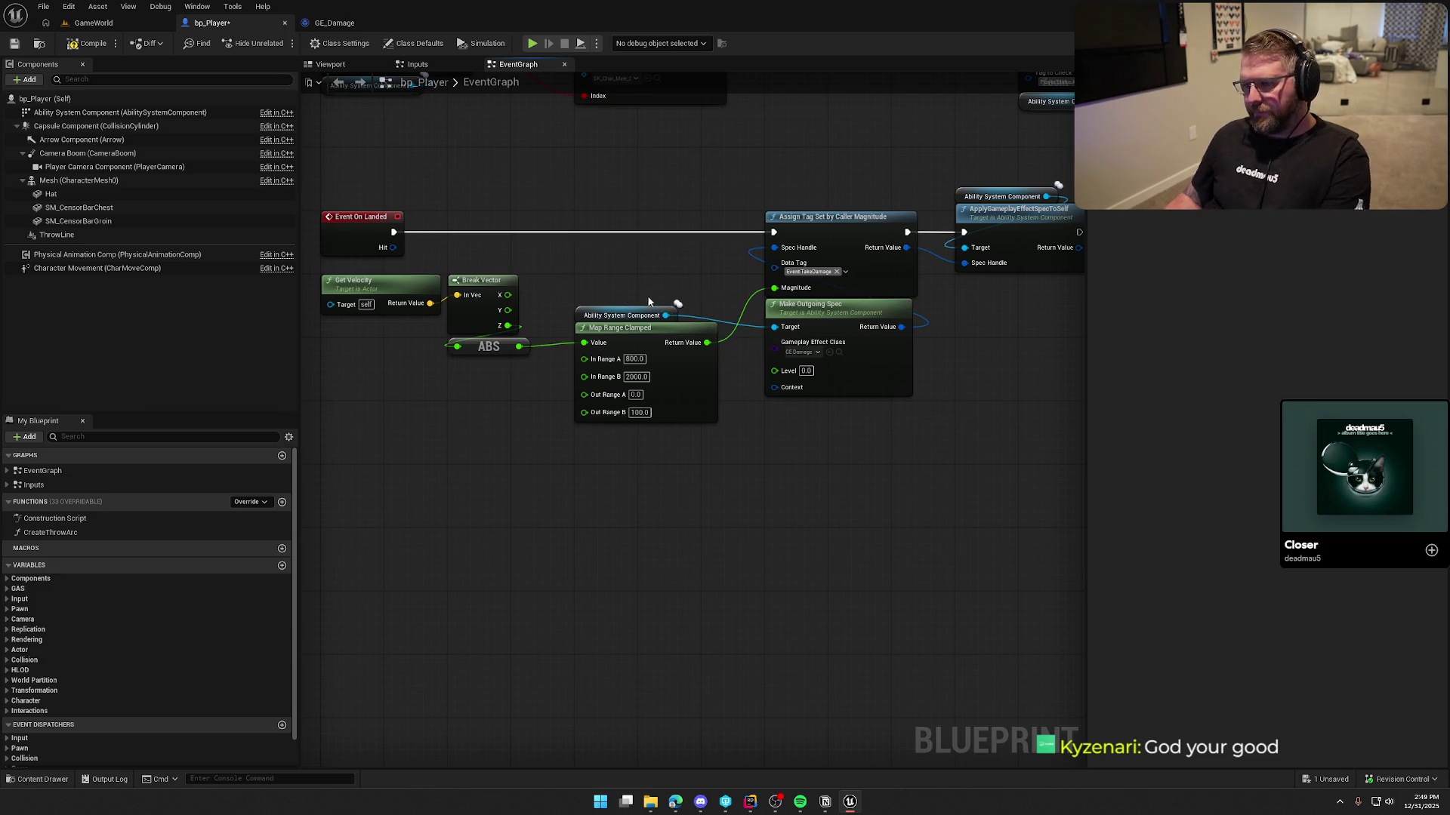
Line up the Ability System Component getter, Map Range Clamped and ABS nodes, then save bp_Player
mouse_move(587, 323)
mouse_down()
mouse_move(729, 427)
mouse_move(777, 419)
mouse_up()
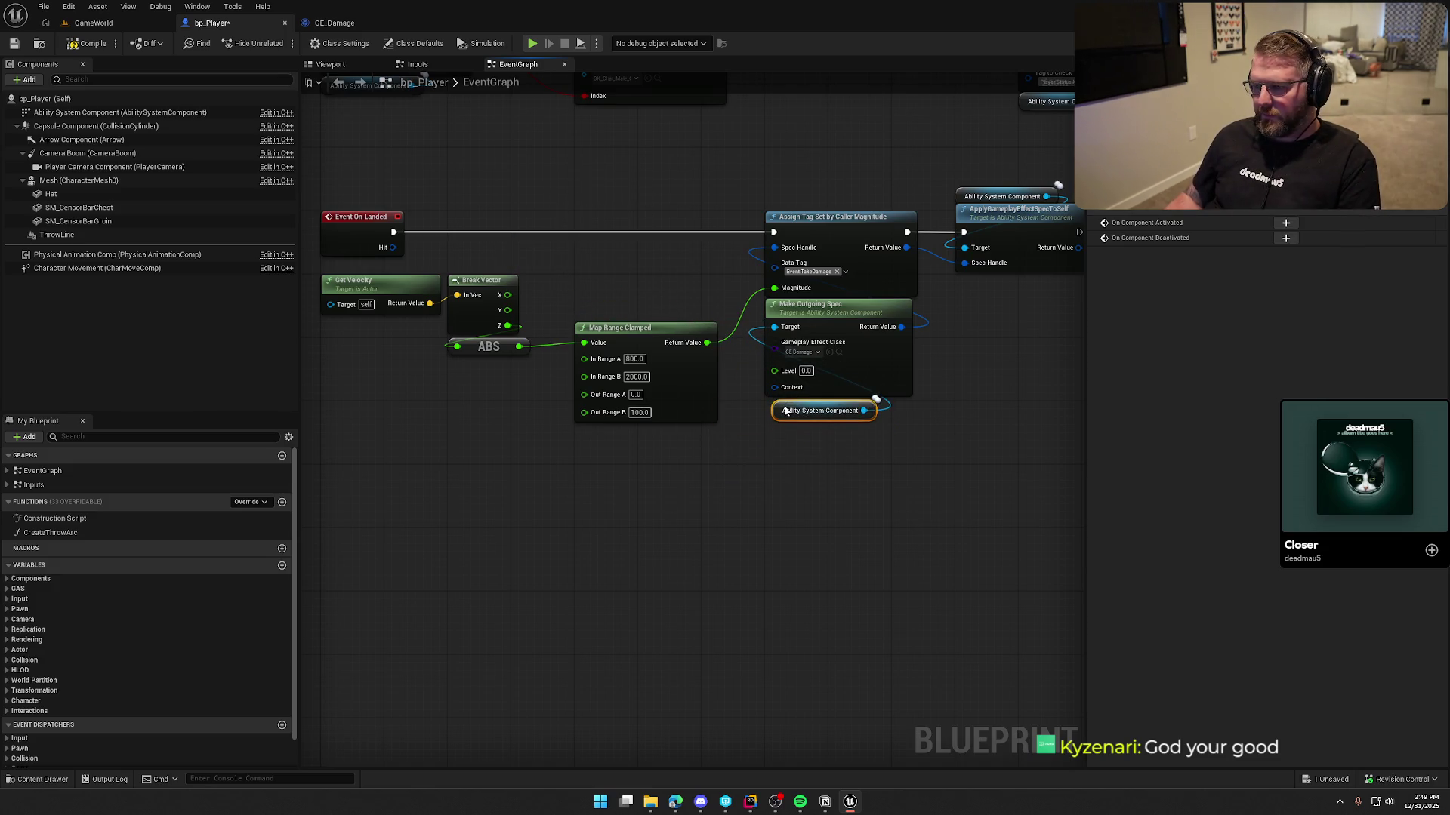
drag(632, 332, 632, 284)
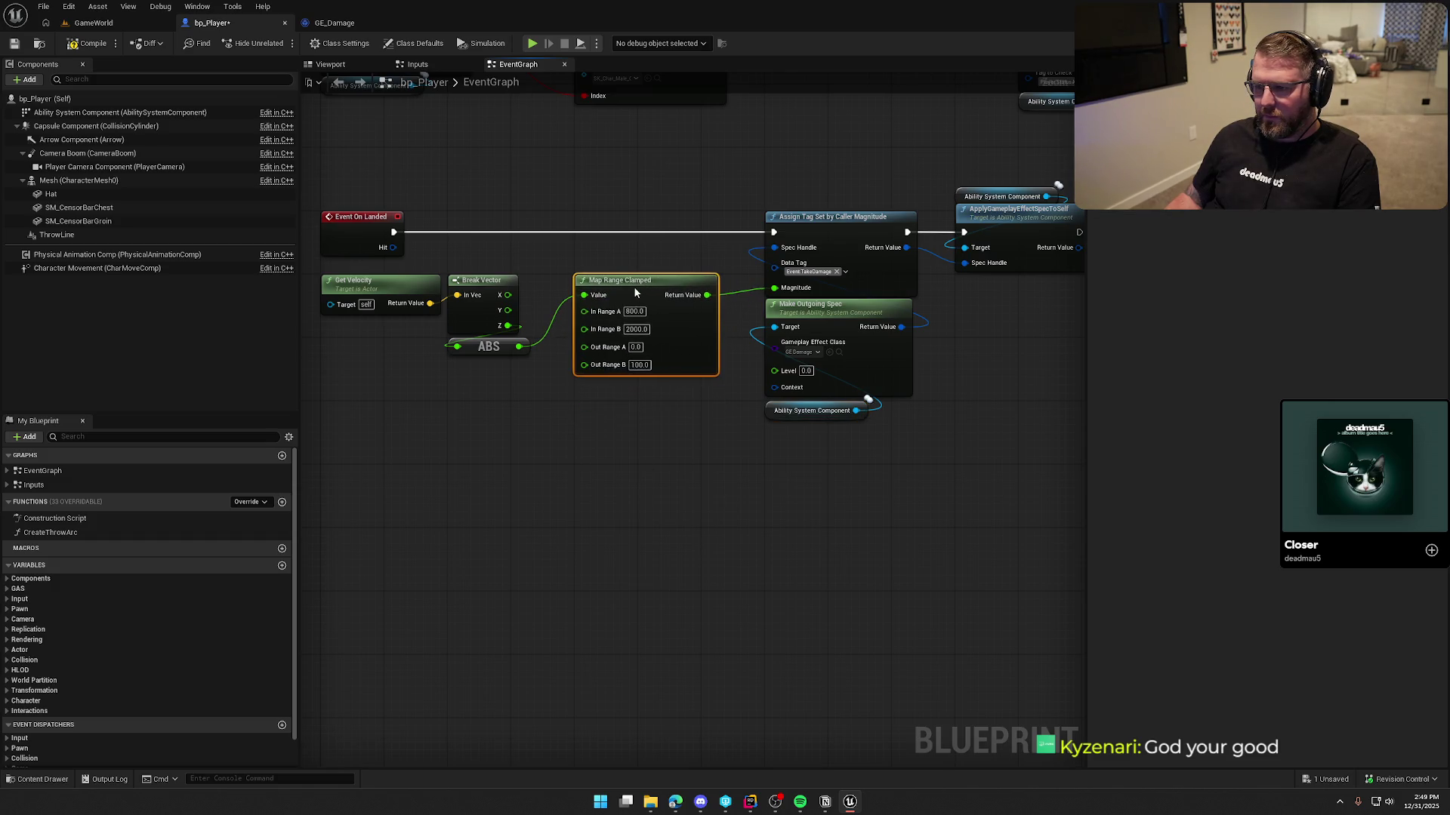
mouse_move(483, 348)
mouse_down()
mouse_move(469, 242)
mouse_move(488, 268)
mouse_up()
click(530, 208)
mouse_move(681, 178)
mouse_down()
mouse_move(681, 193)
mouse_move(803, 203)
mouse_up()
key(ctrl+s)
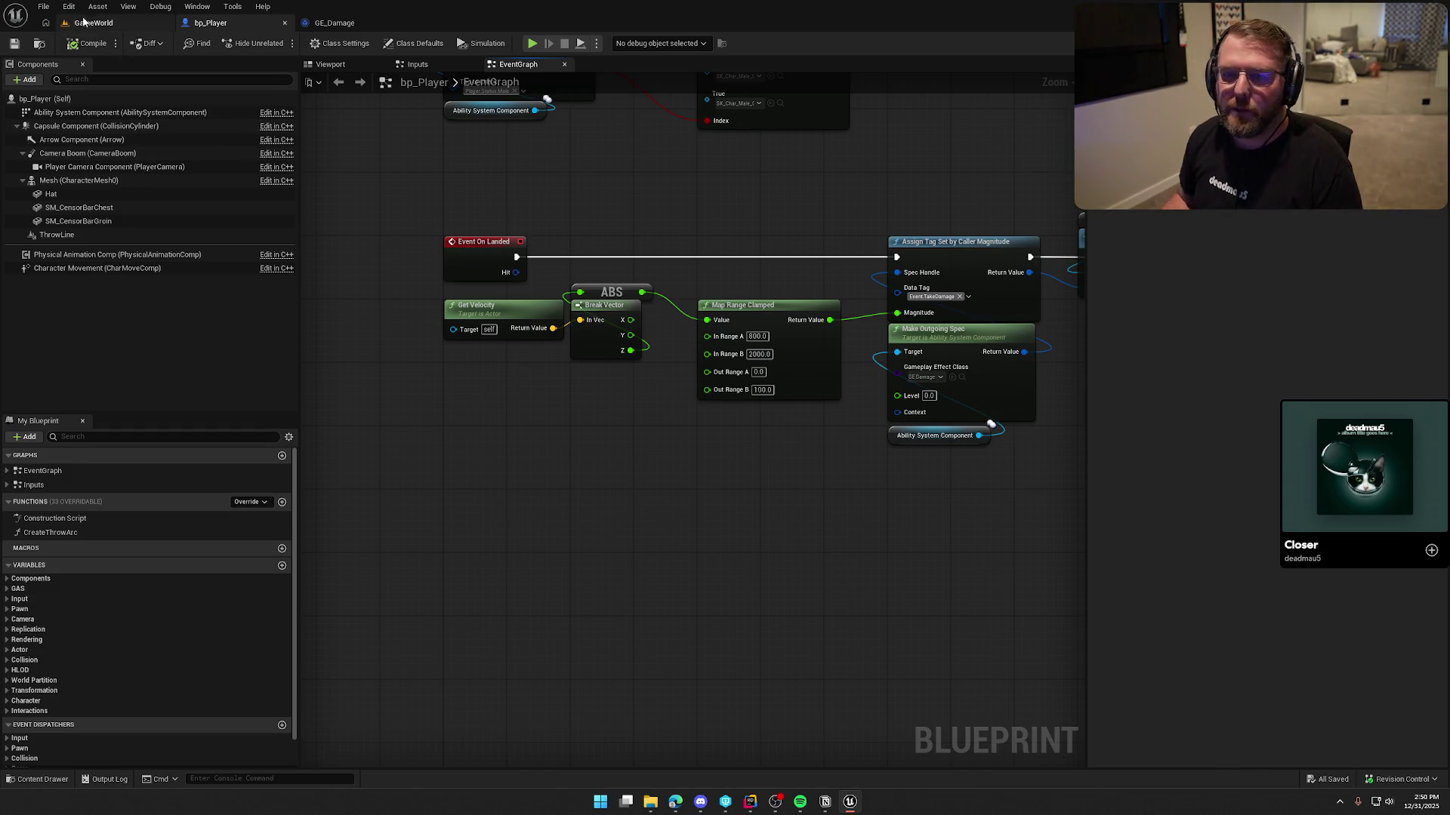
mouse_move(721, 206)
mouse_down()
mouse_move(504, 235)
mouse_move(624, 216)
mouse_move(591, 278)
mouse_up()
Wrap the Event On Landed fall-damage nodes in a comment titled 'Fall Damage'
scroll(622, 212, down, 1)
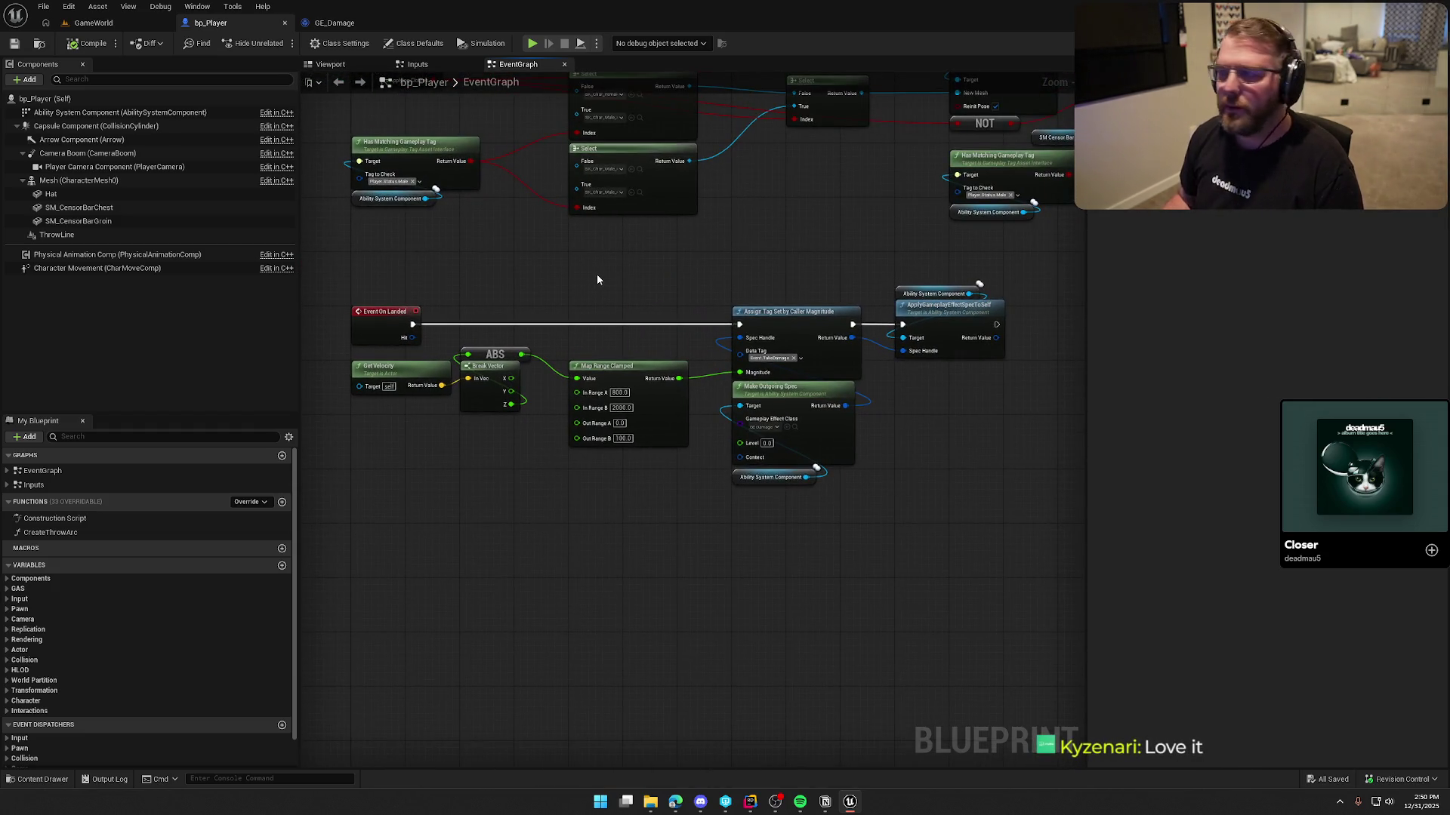
drag(360, 278, 1081, 575)
text(cFall Damage)
key(Return)
drag(679, 675, 708, 688)
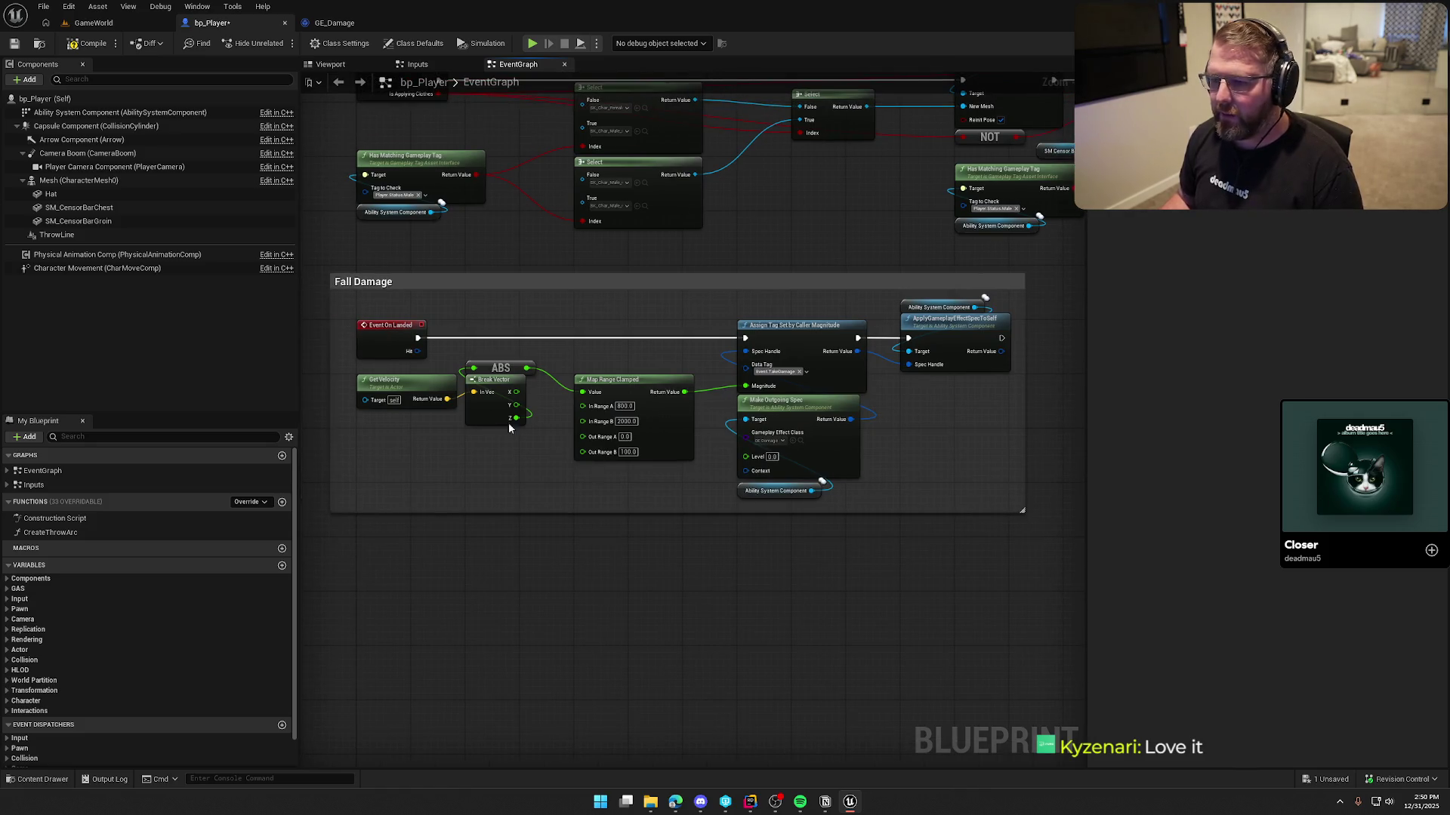
Compile the player blueprint and switch over to the Notion To Do board
click(86, 43)
drag(534, 272, 524, 453)
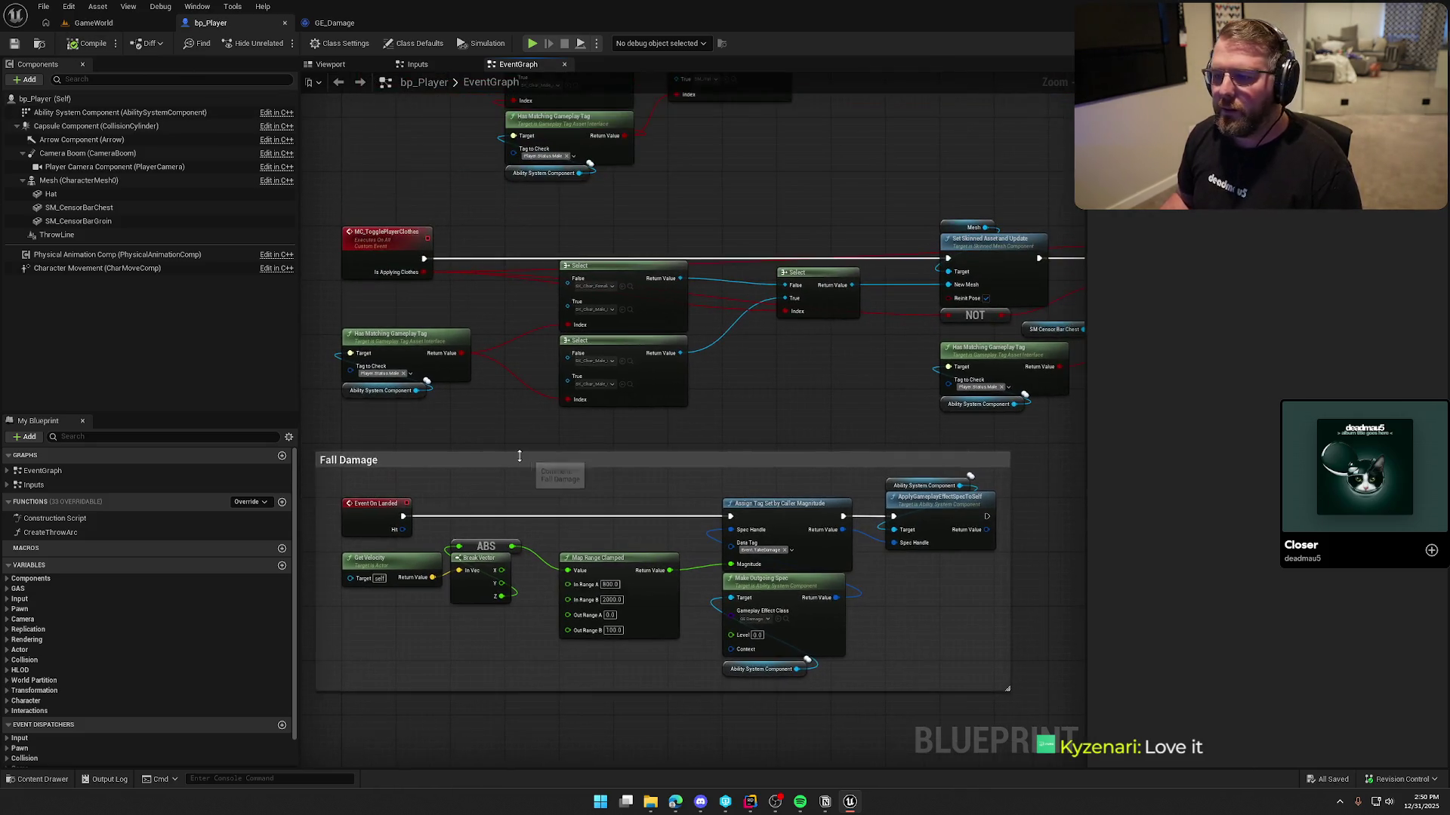
scroll(524, 456, down, 4)
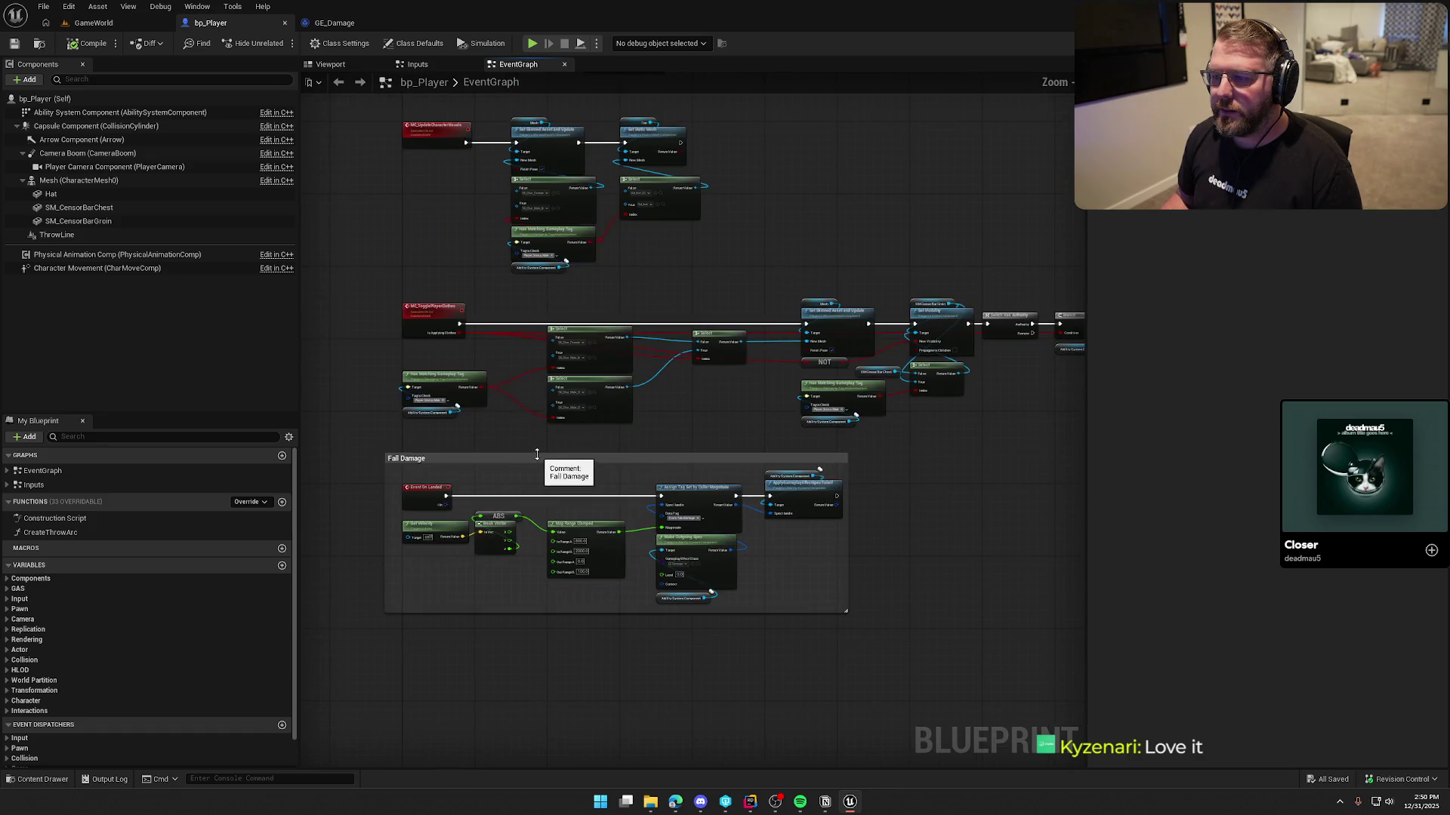
scroll(665, 438, up, 2)
mouse_move(664, 438)
mouse_down()
mouse_move(714, 616)
mouse_move(710, 417)
mouse_up()
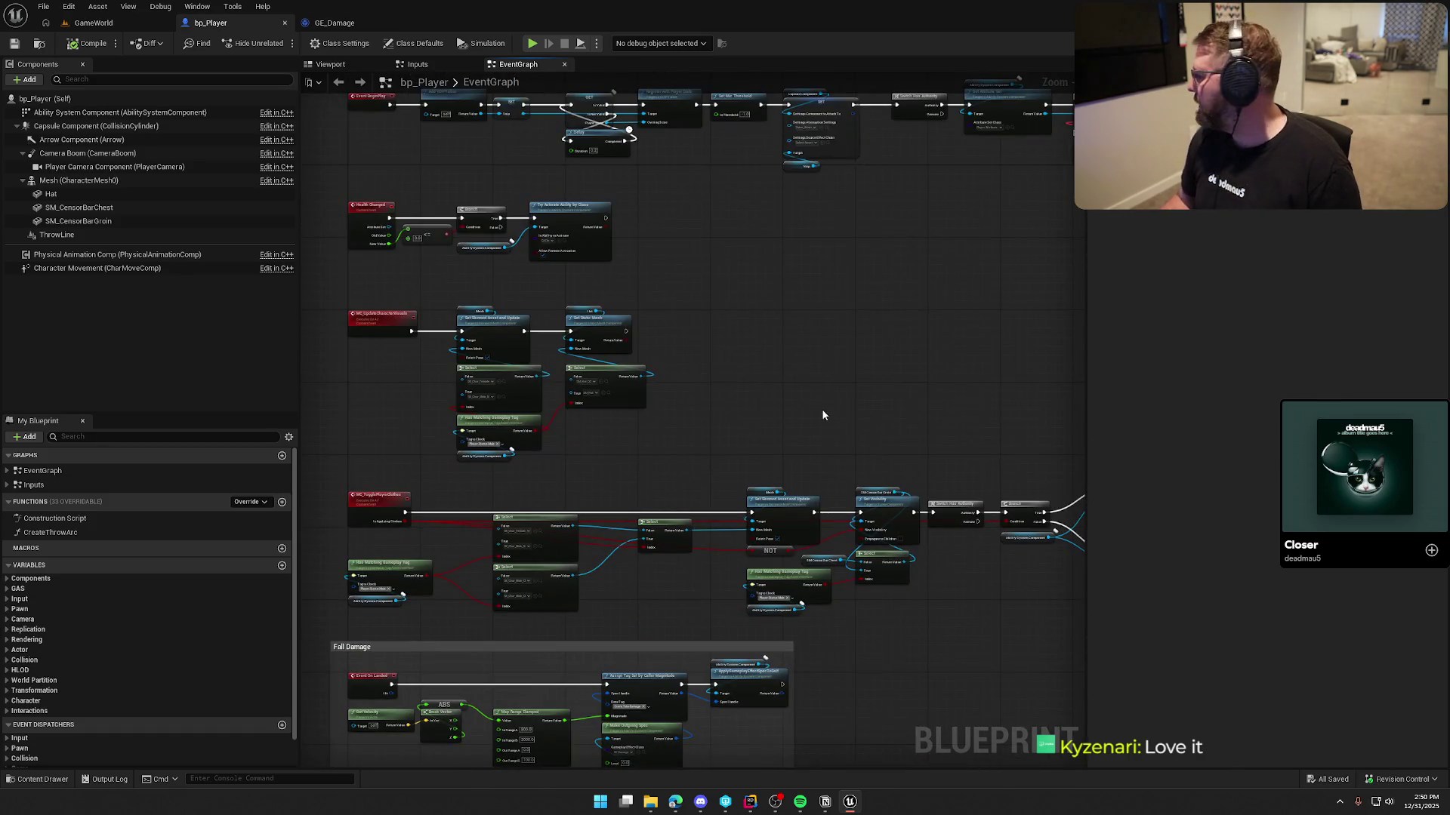
click(825, 802)
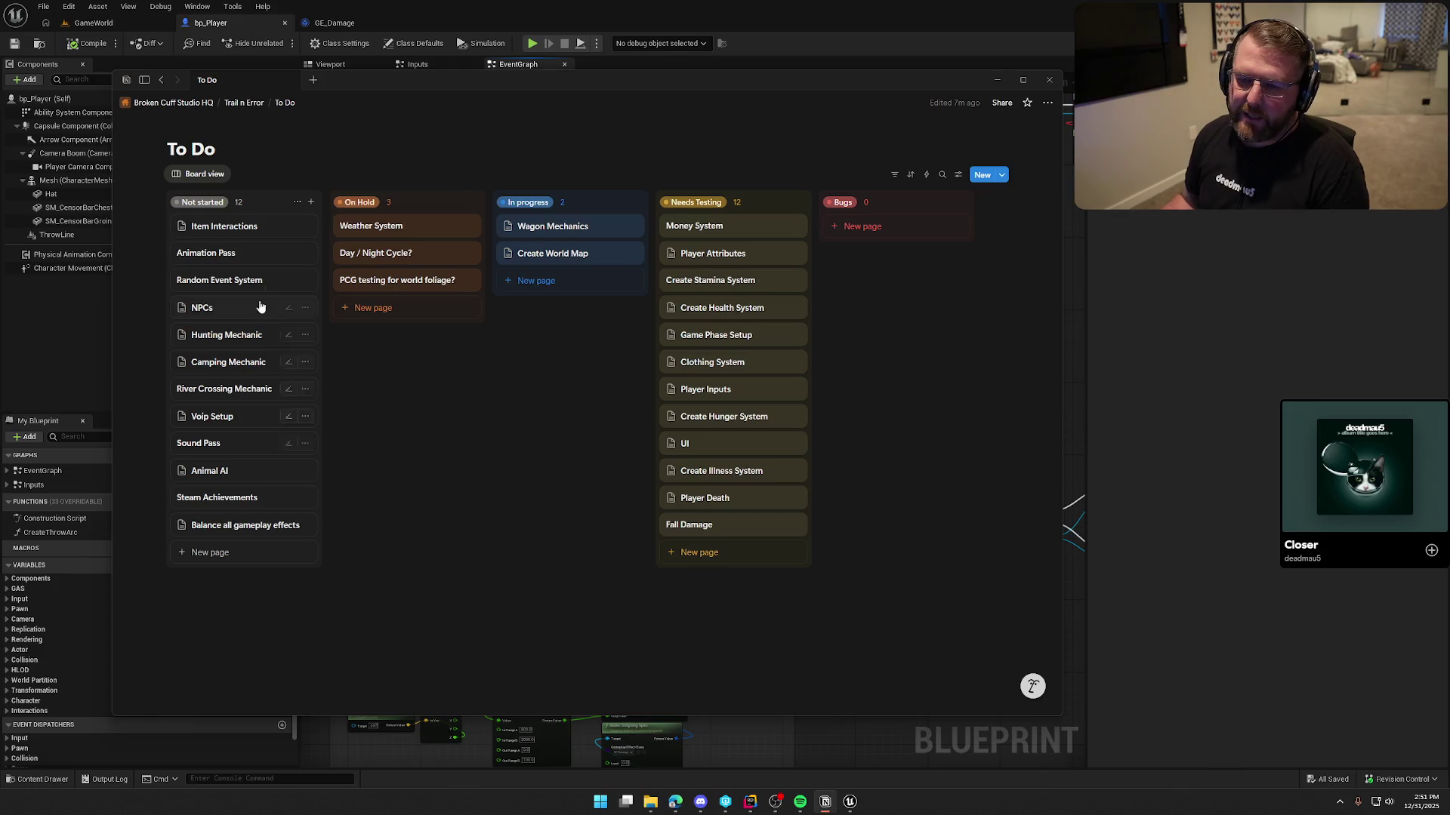
click(209, 228)
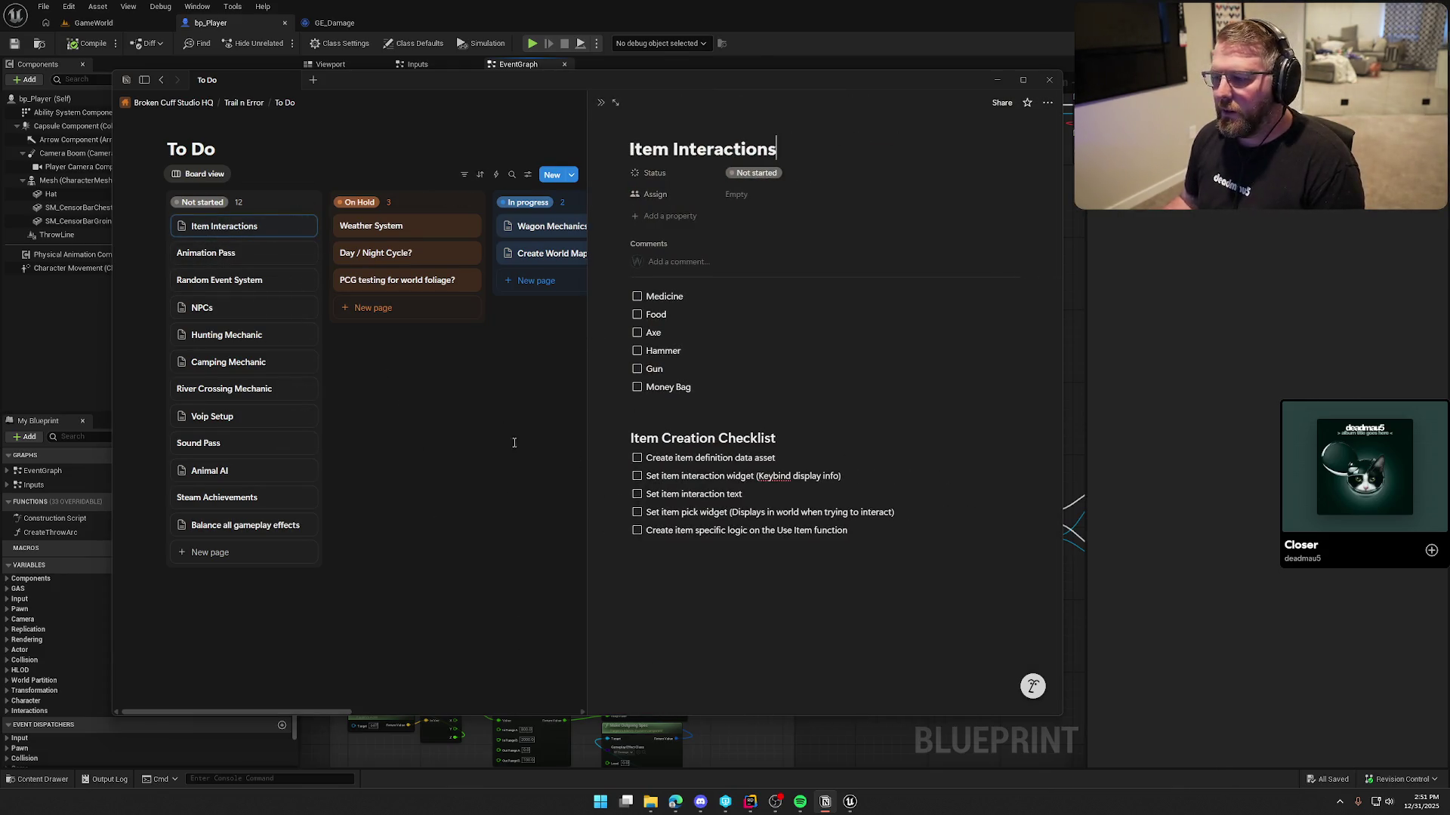
click(516, 440)
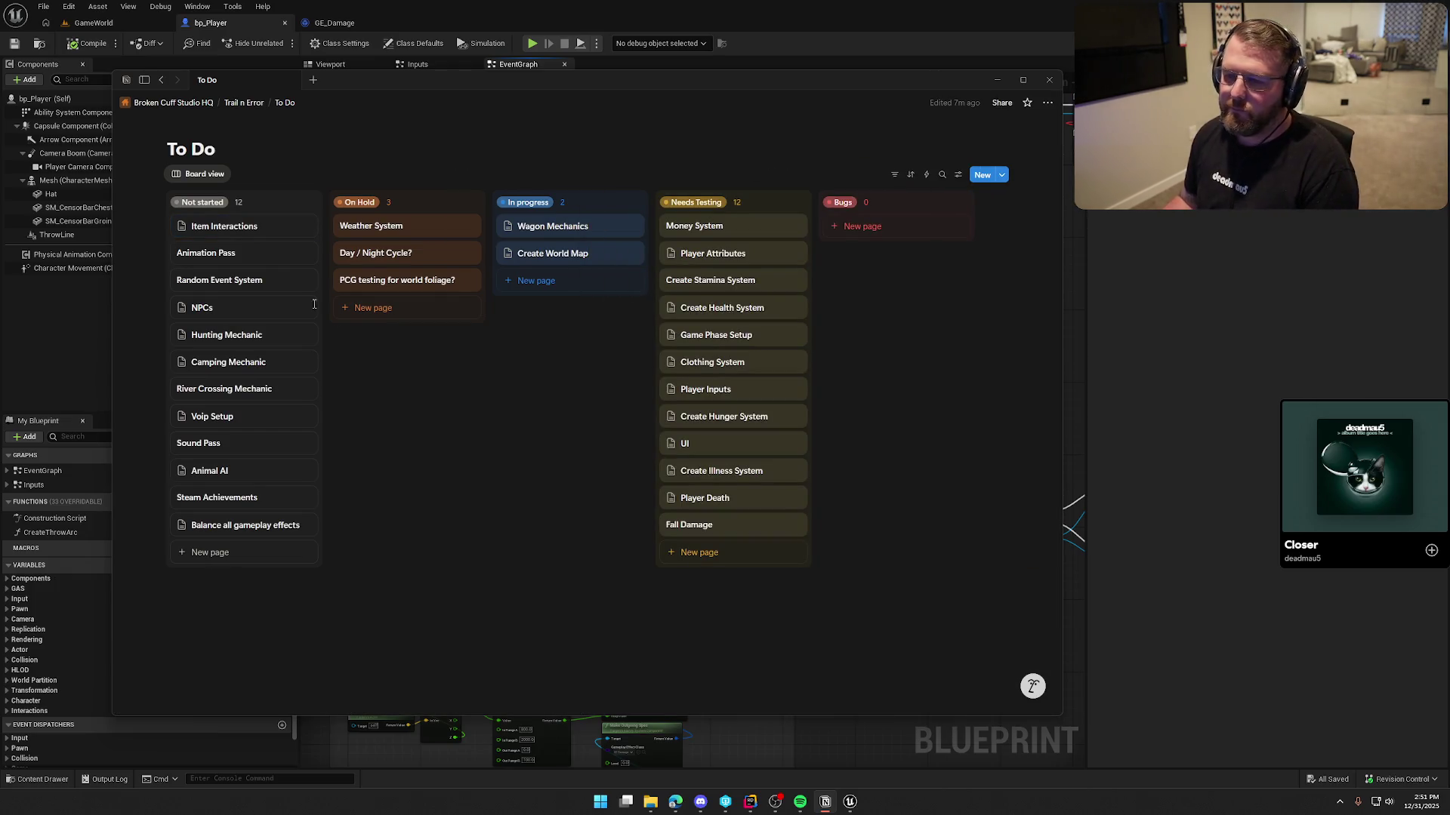
click(234, 226)
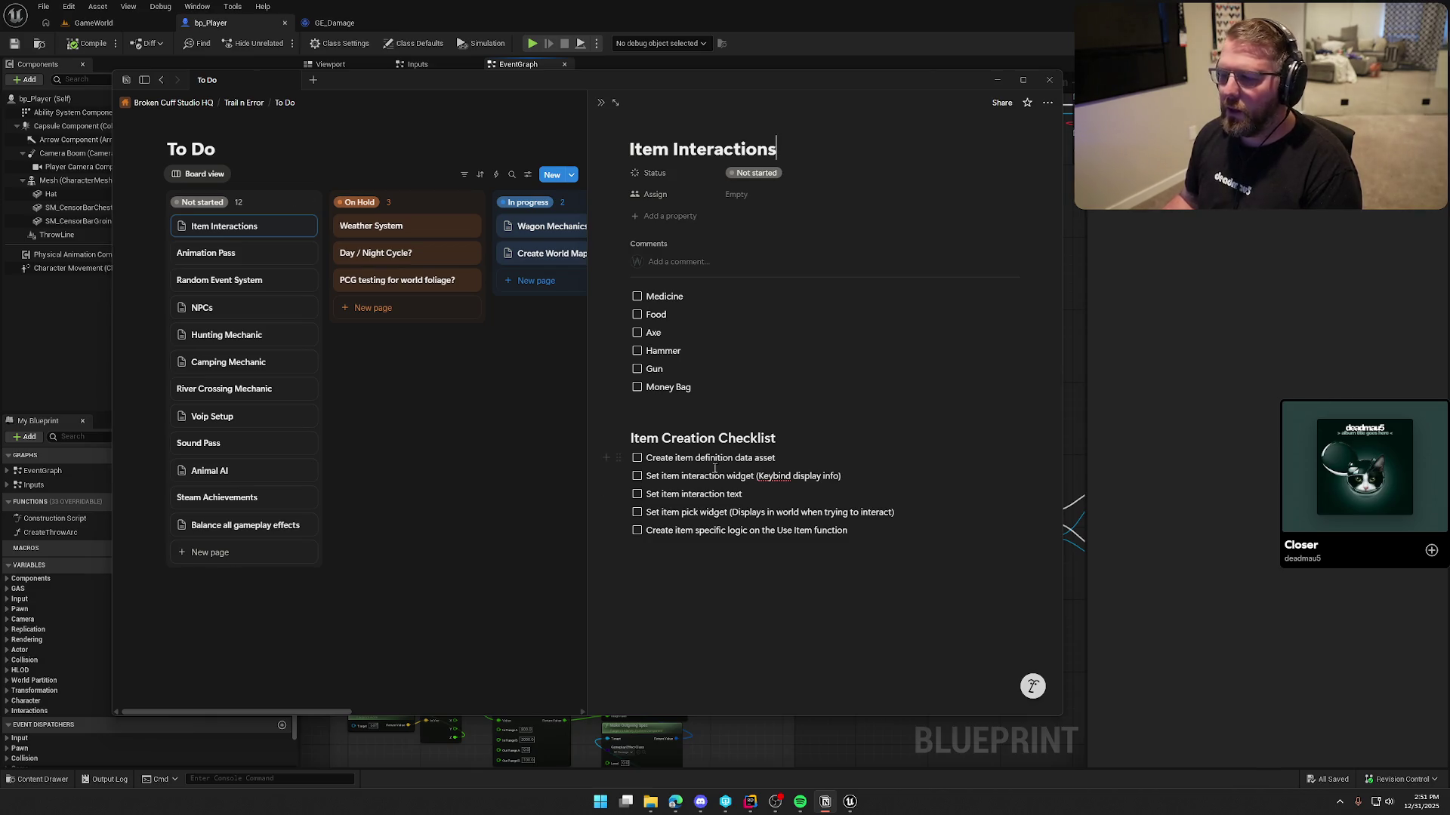
click(466, 368)
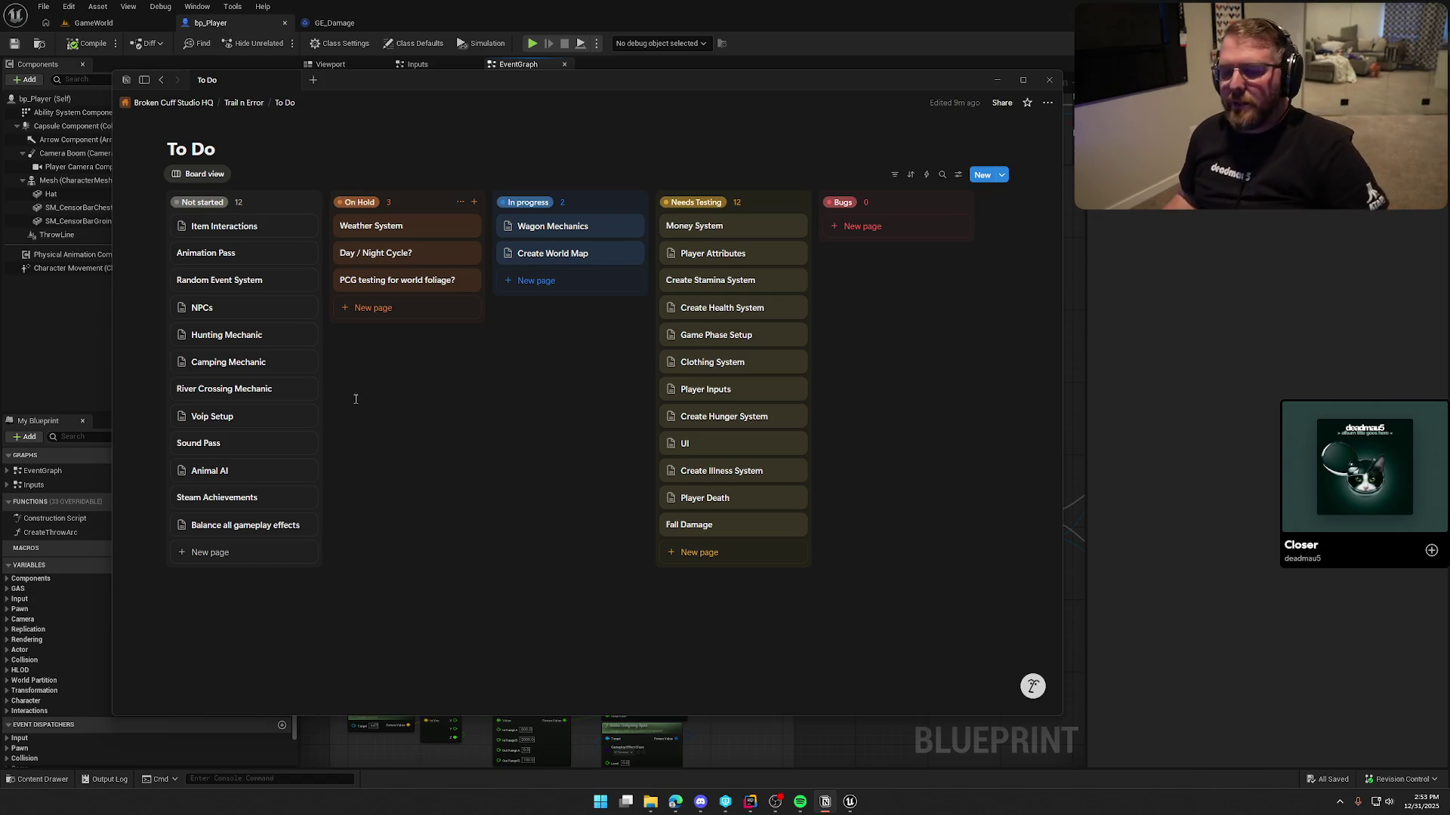
click(253, 553)
Title the new Not started card 'Stat Tracking', move it above Steam Achievements, and open its page
text(Stat G)
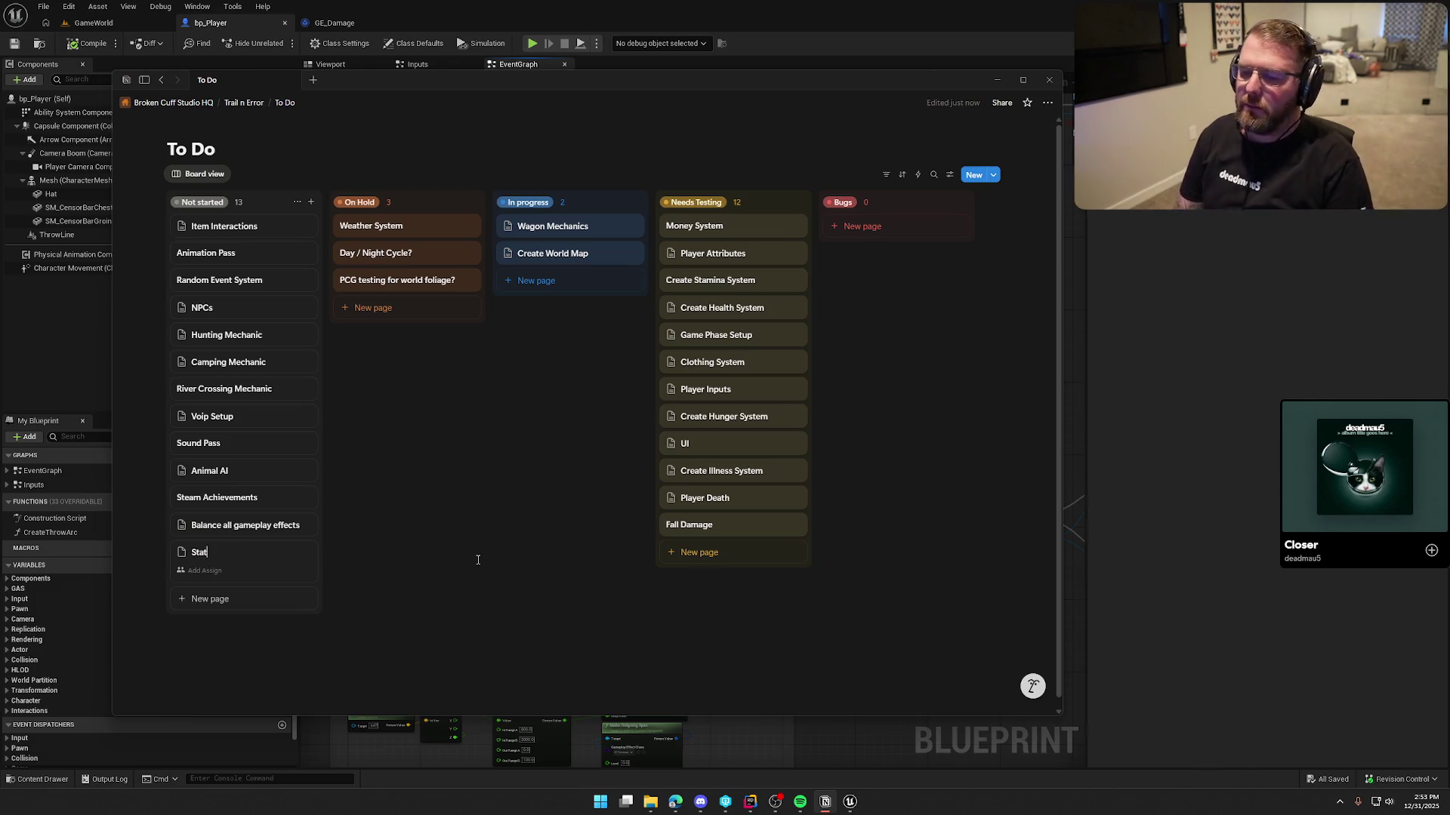
key(BackSpace)
text(Tracking)
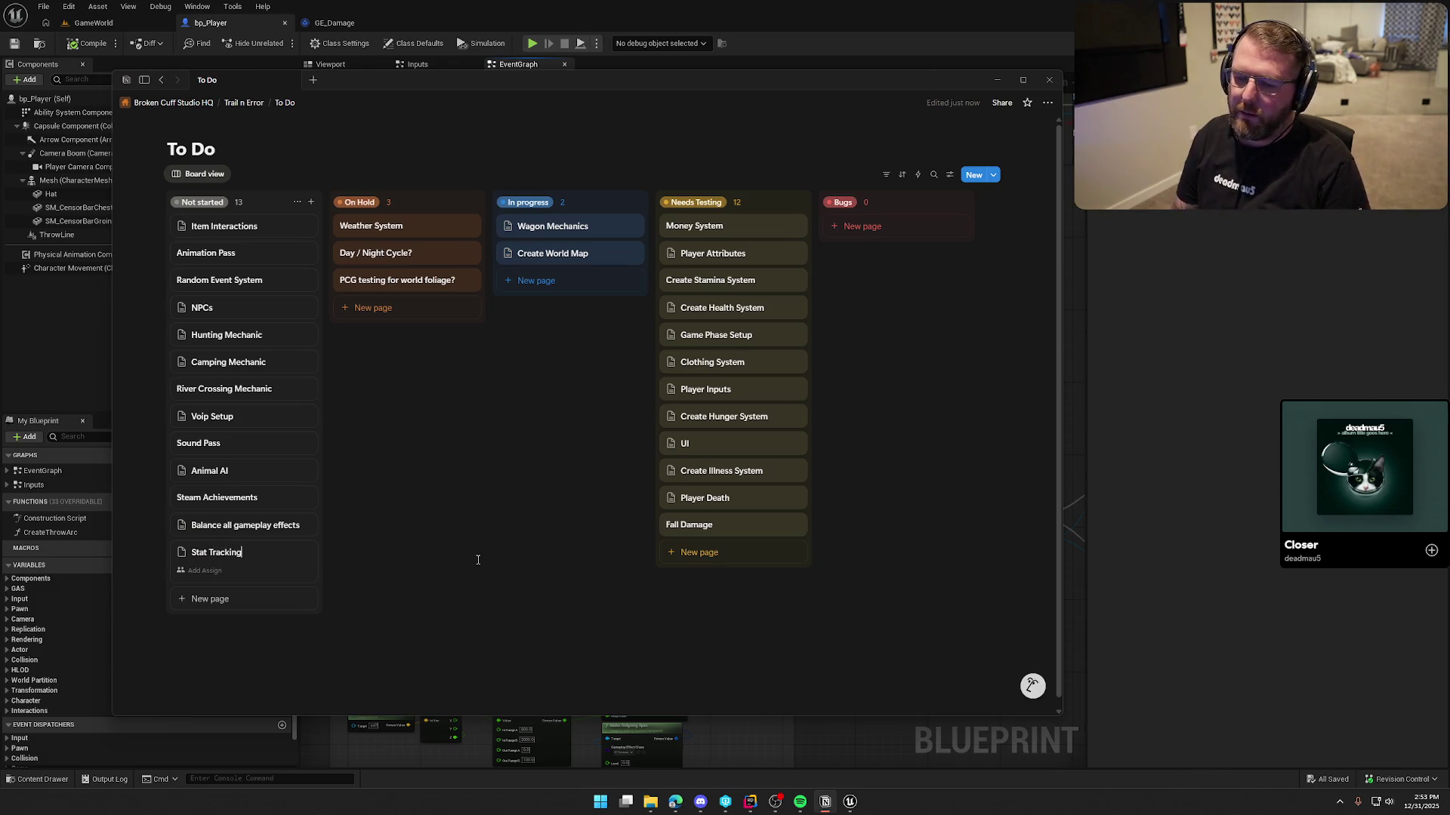
drag(212, 562, 212, 411)
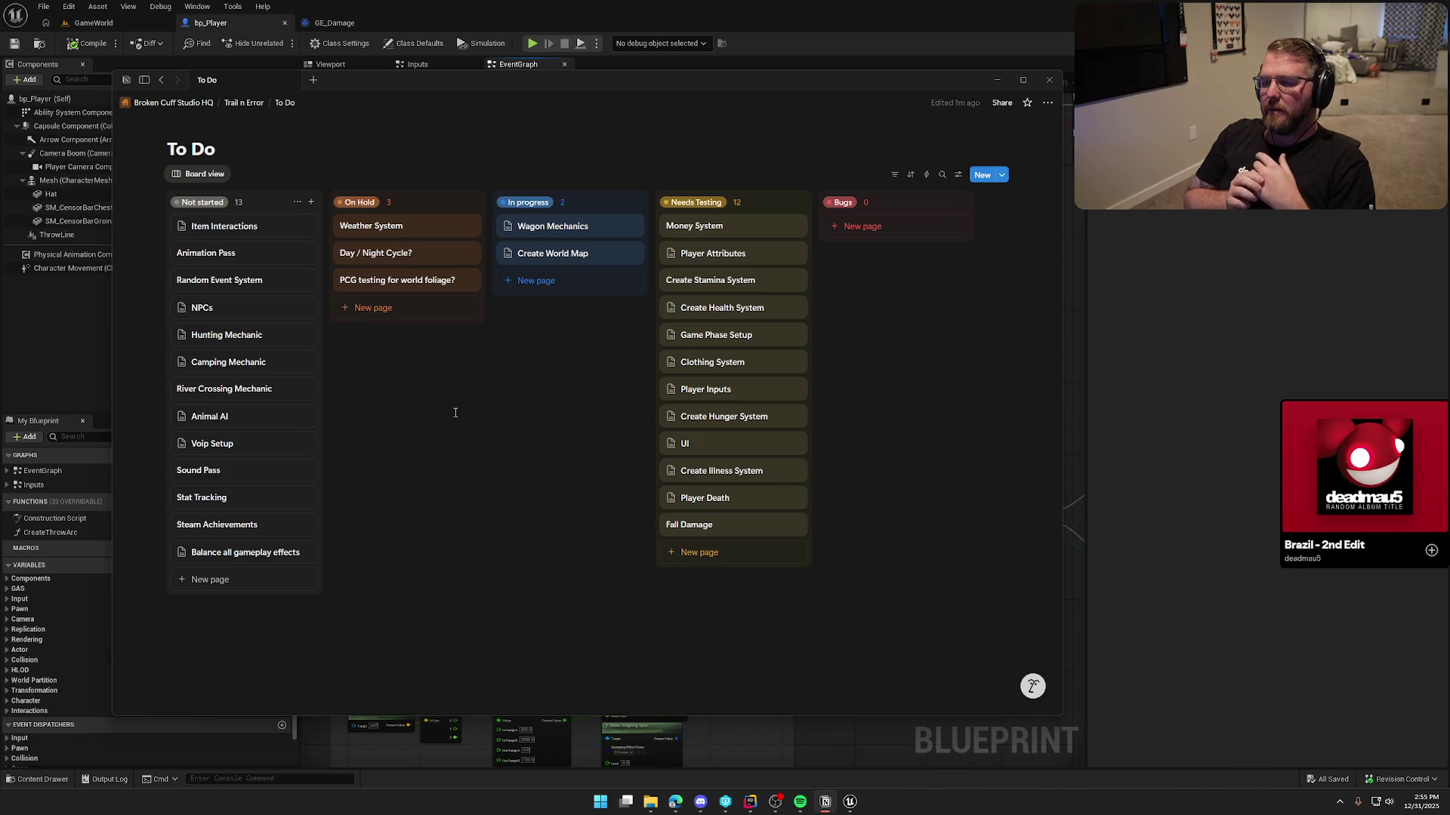
click(227, 500)
Start a to-do checklist on the page with Food Consumed and Medicine Consumed
text(/to)
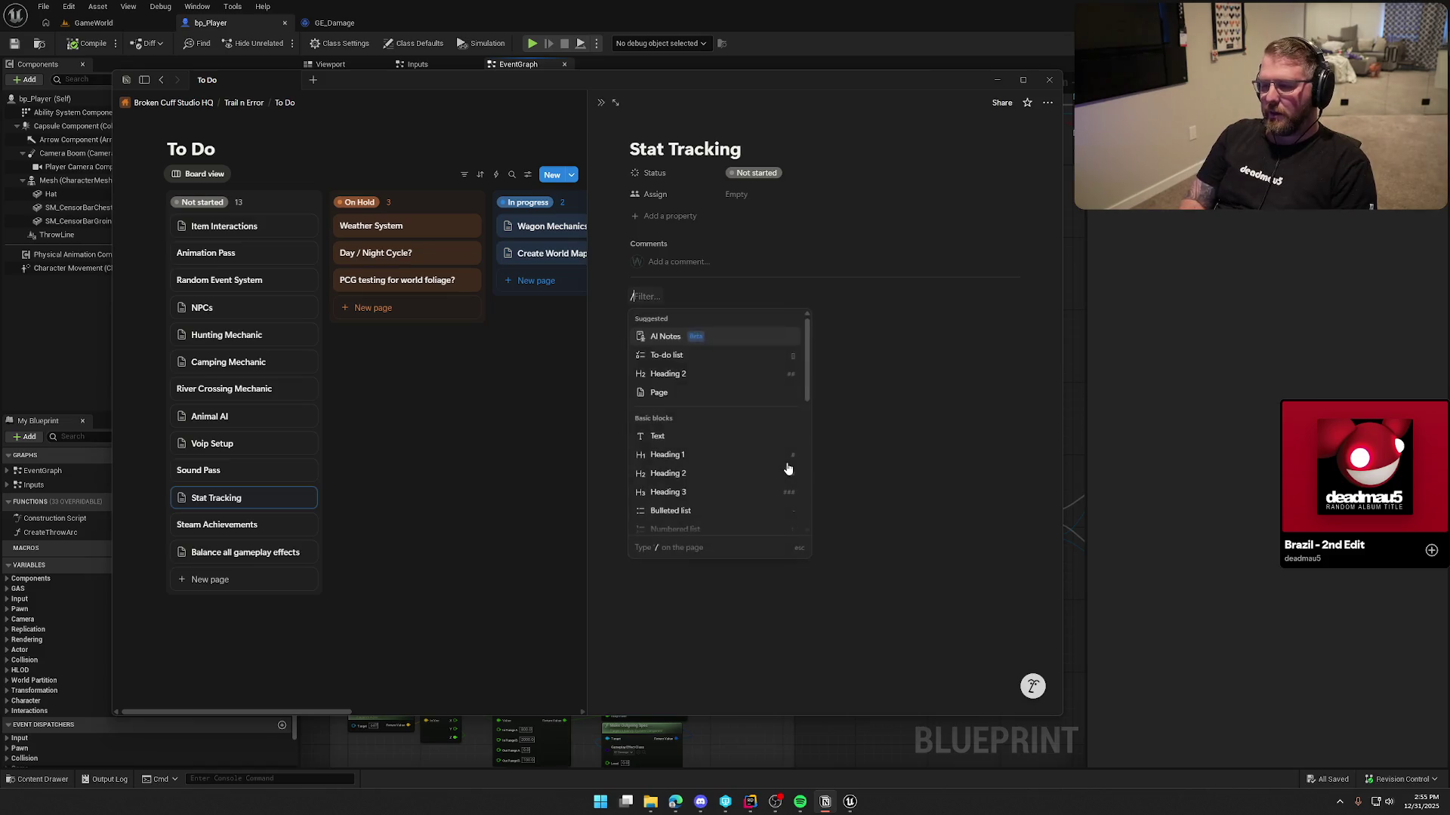
key(Return)
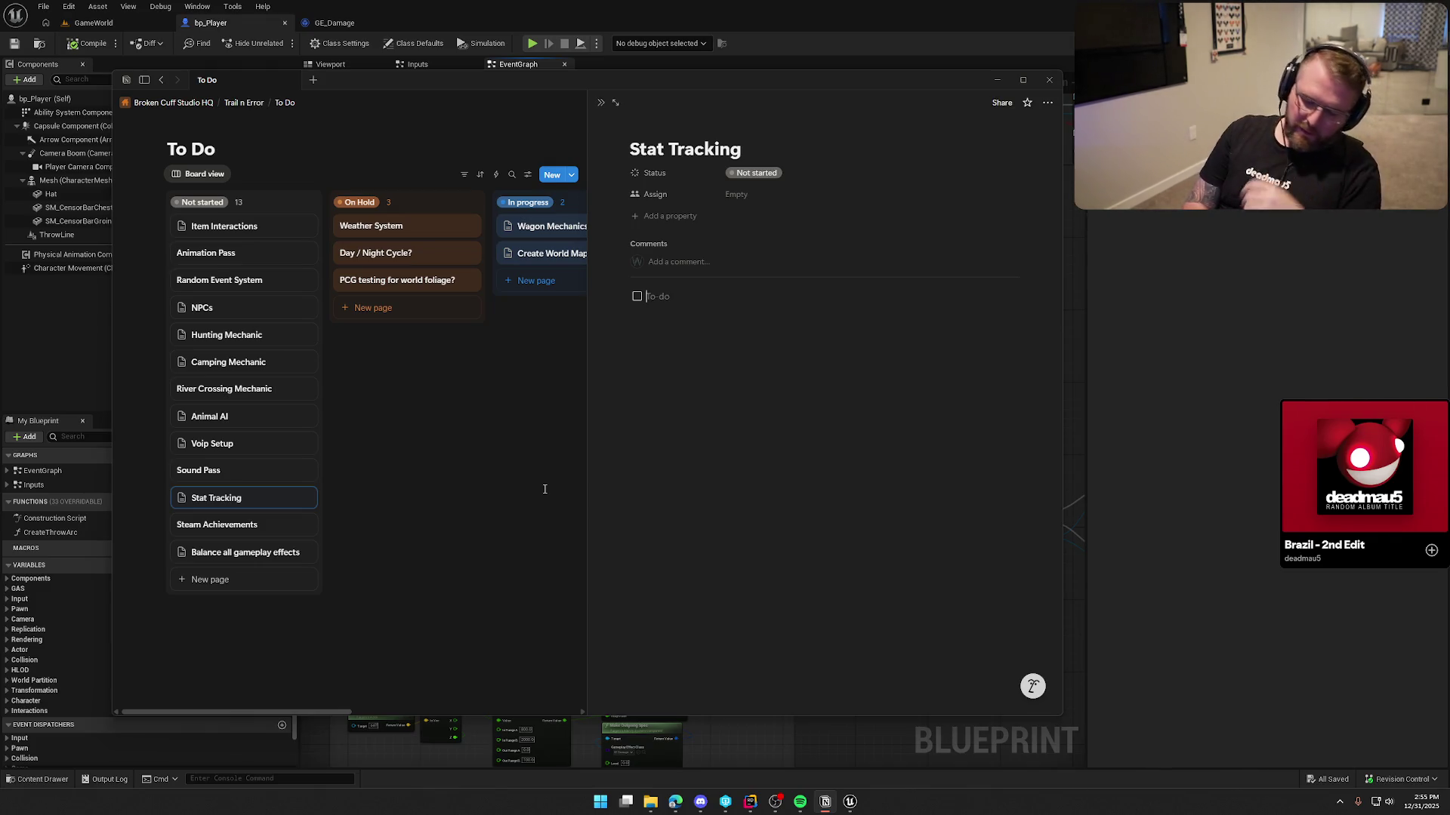
text(Fo)
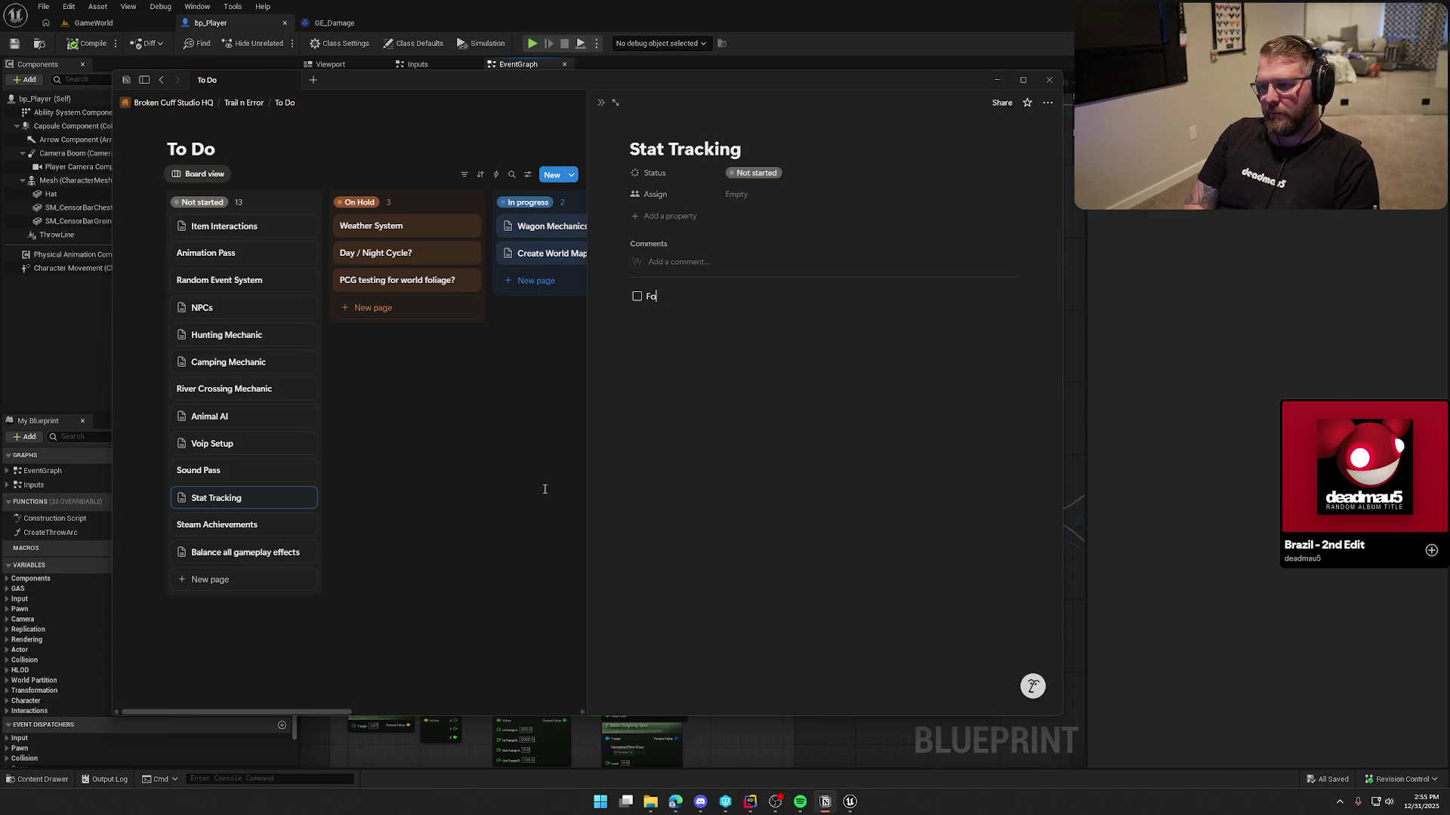
text(od Consumed)
key(Return)
text(M)
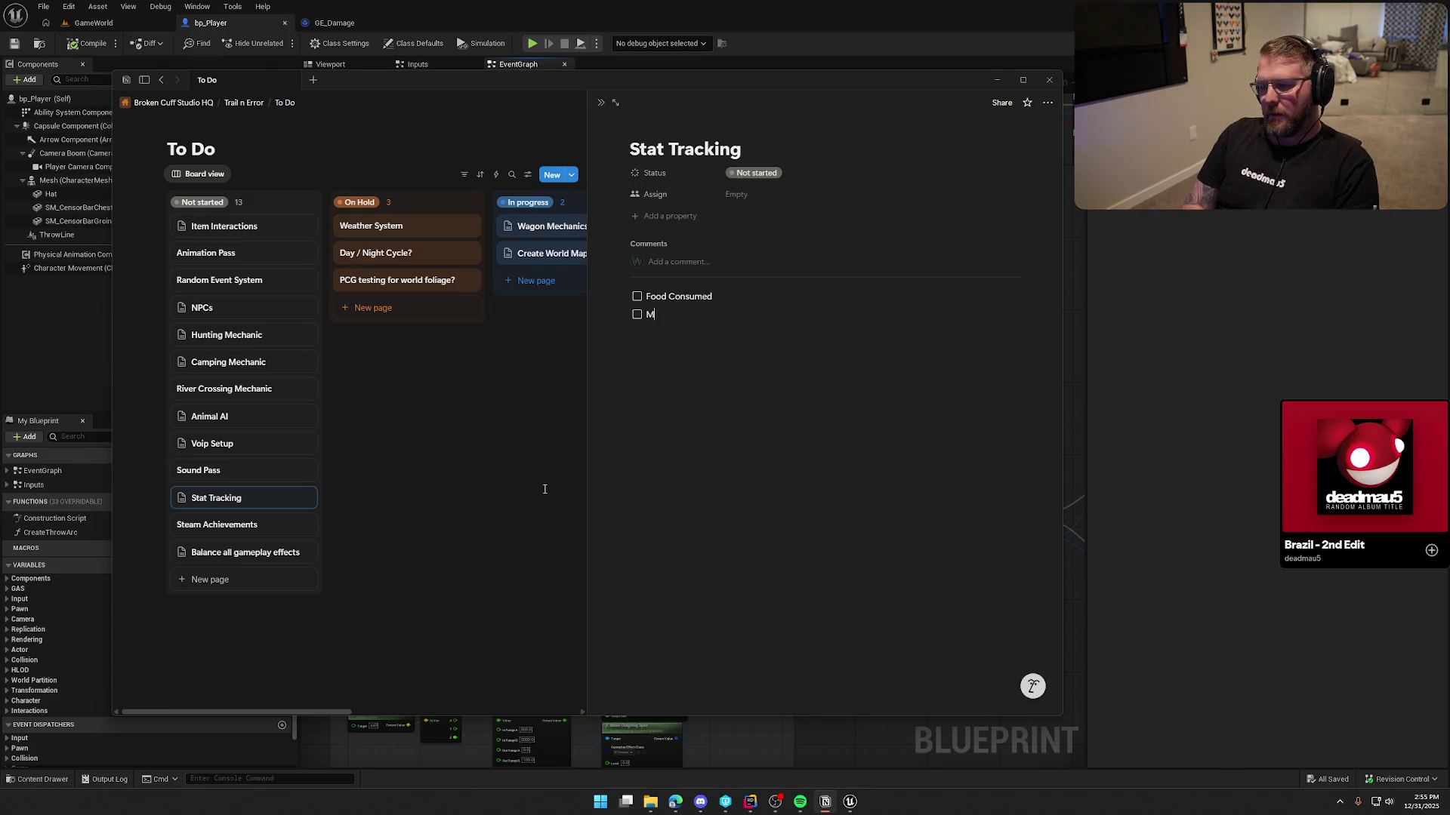
text(edicine Consumed)
key(shift+Return)
key(Return)
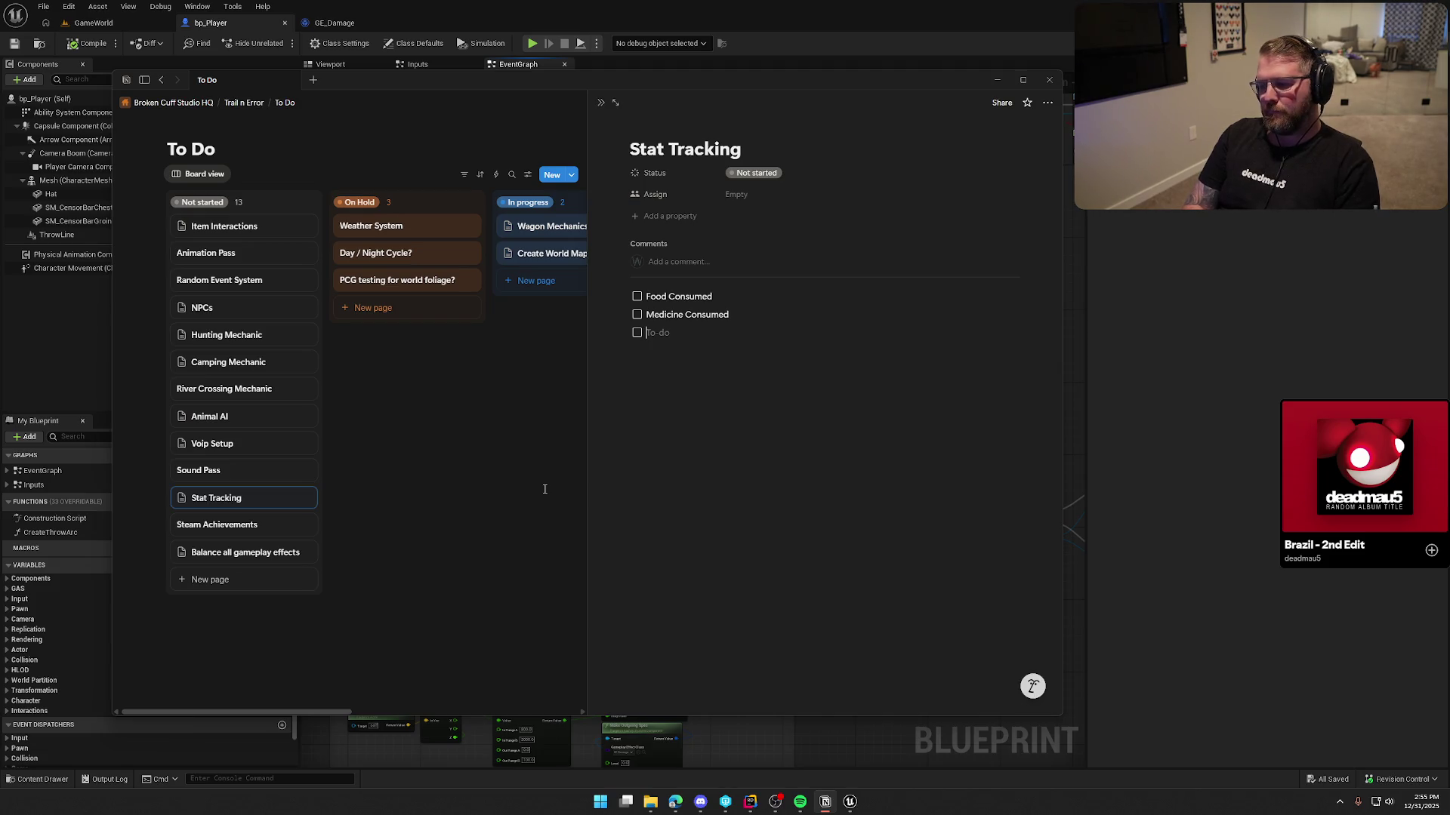
Add Time spent naked, Time as ghost, Number of deaths, Money remaining and Overall Score items
text(Time)
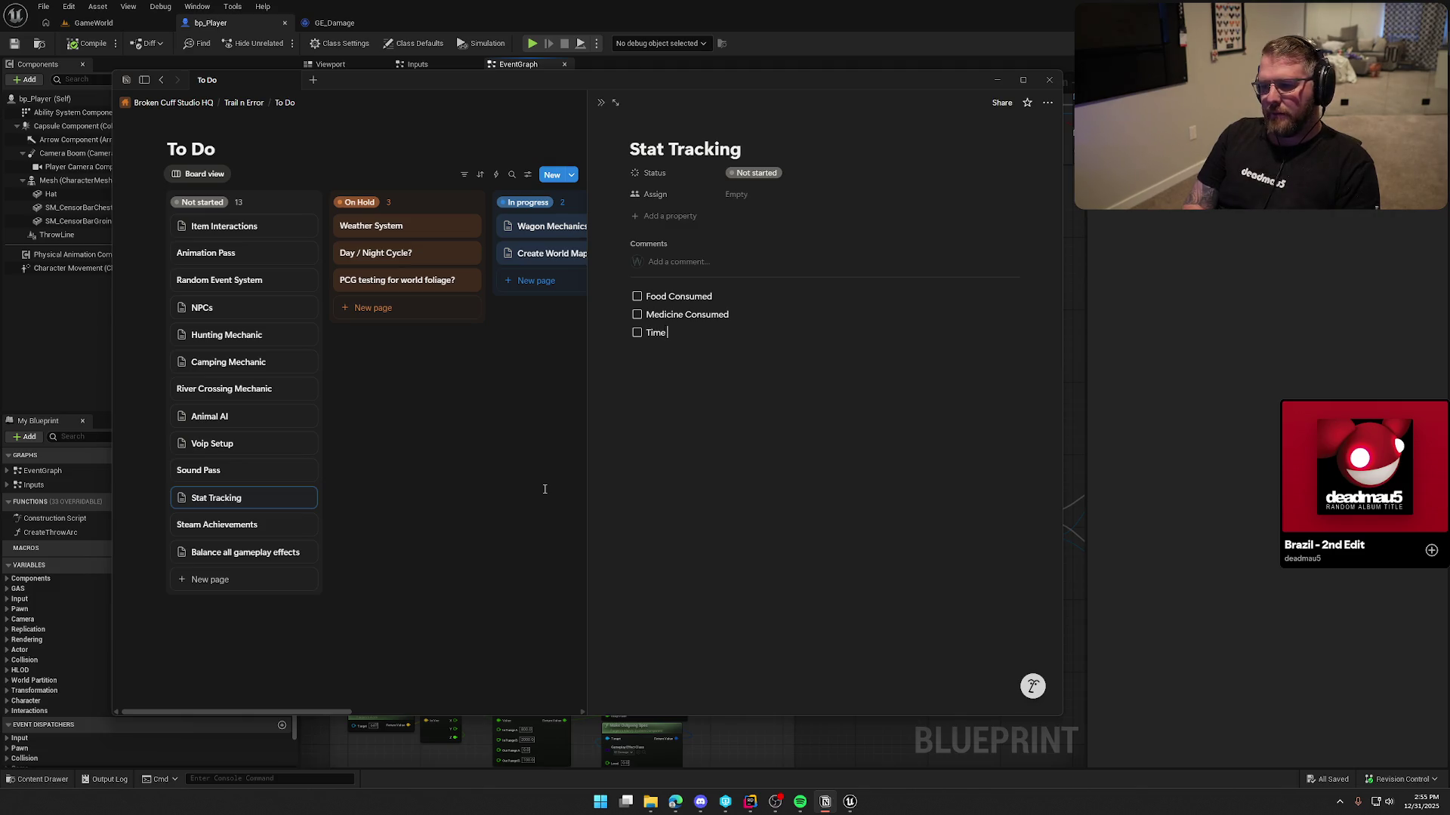
text( spent naked)
key(Return)
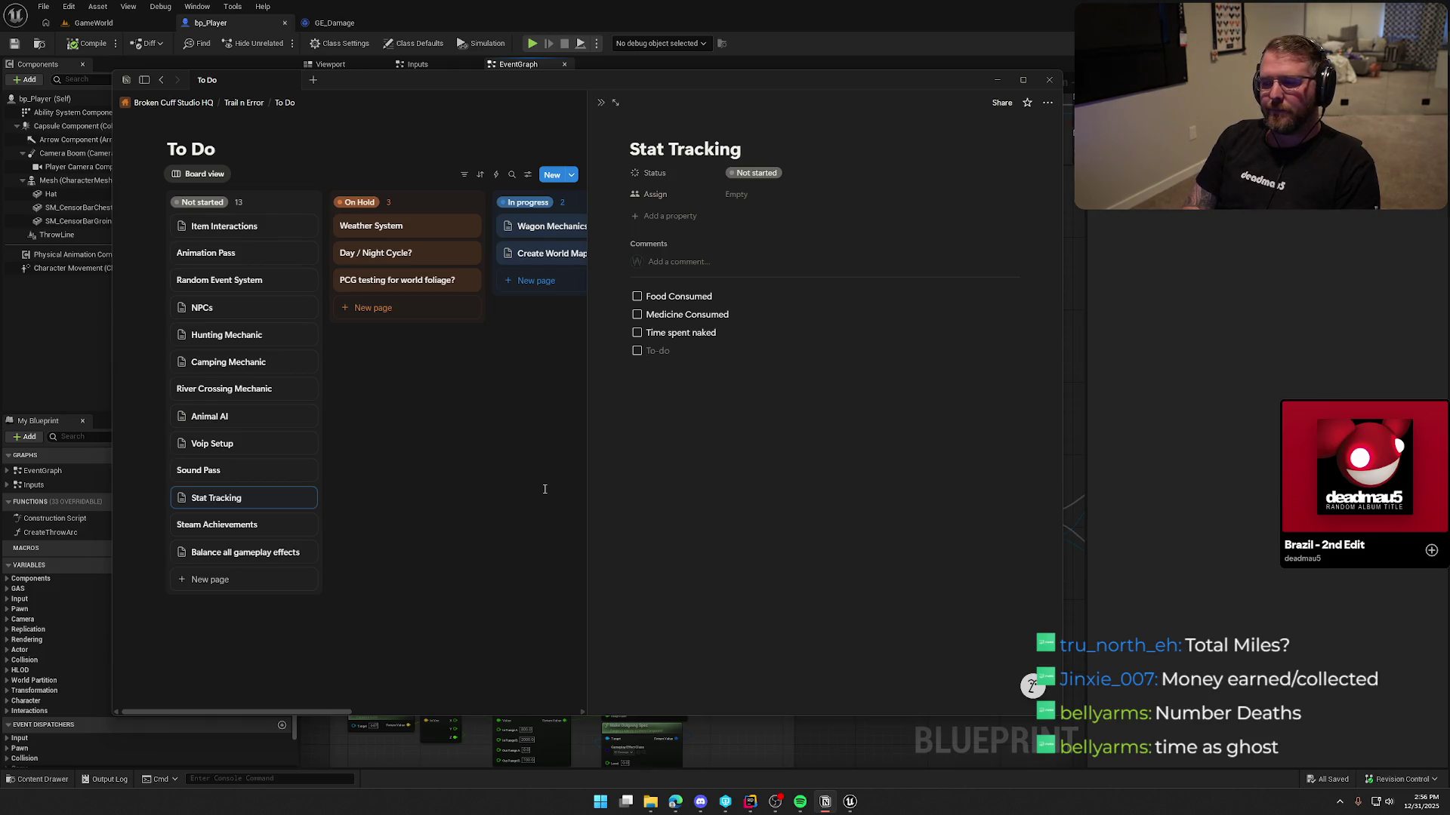
text(Time as ghost)
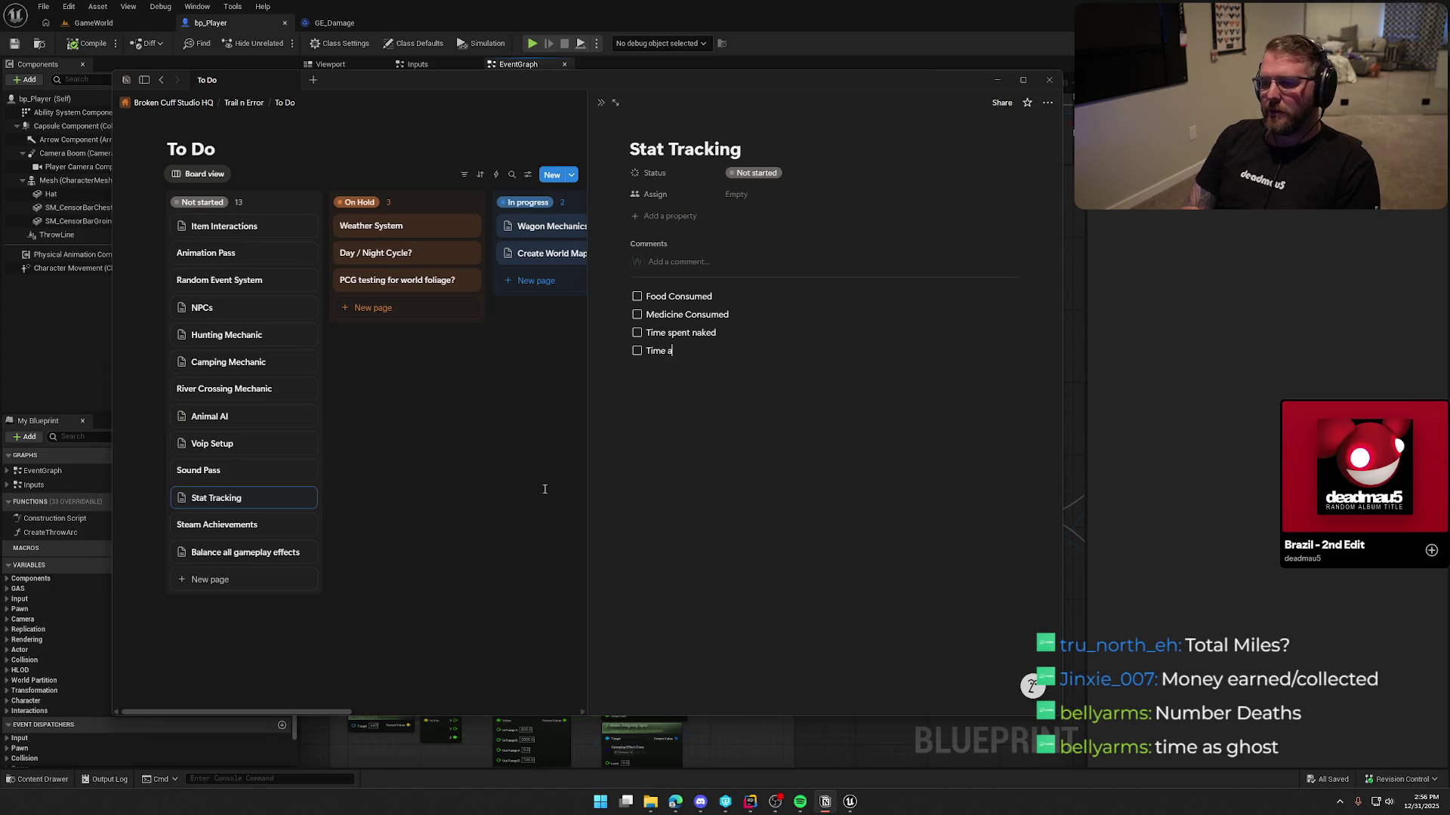
key(Return)
text(Number)
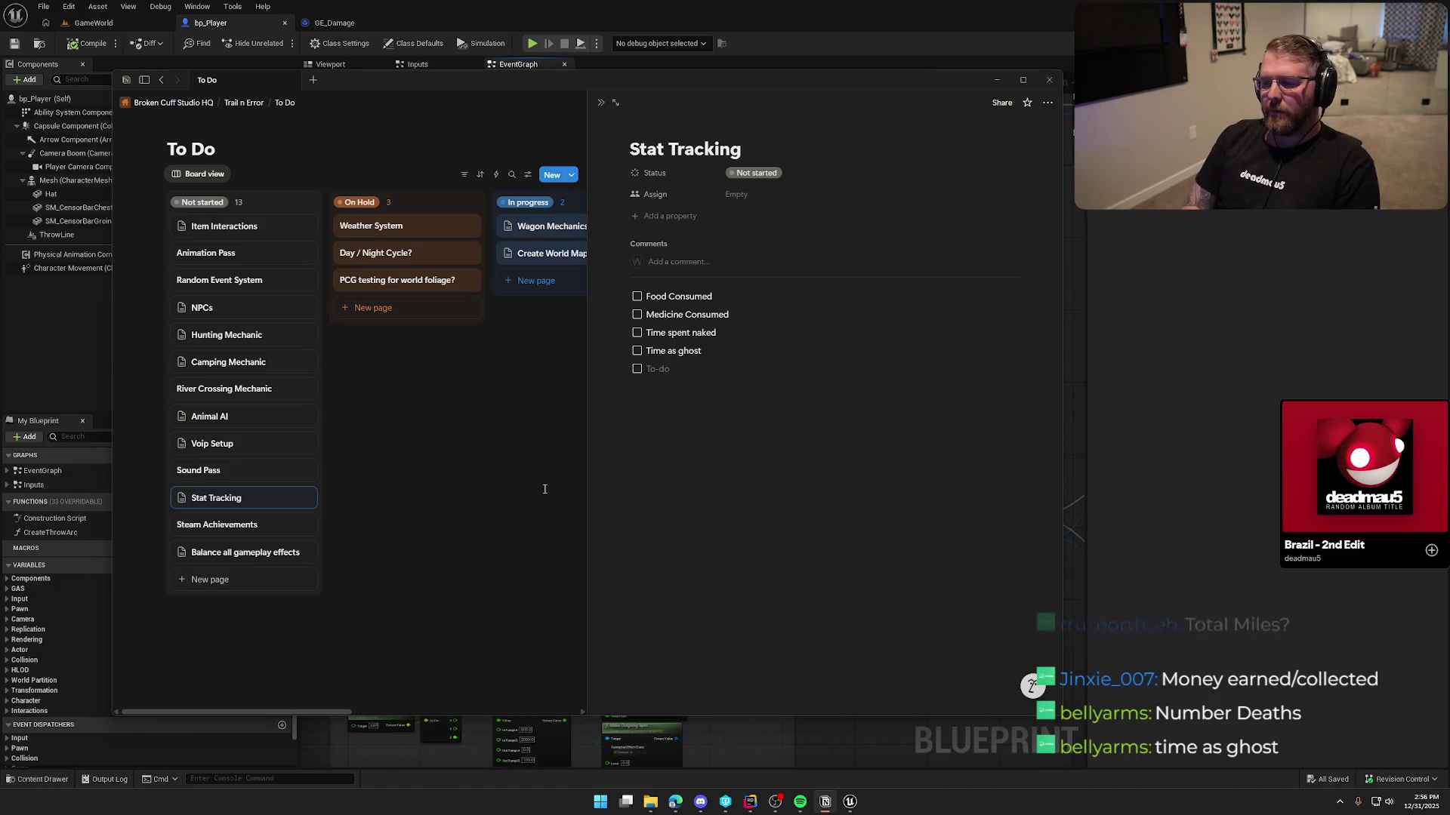
text( of deaths)
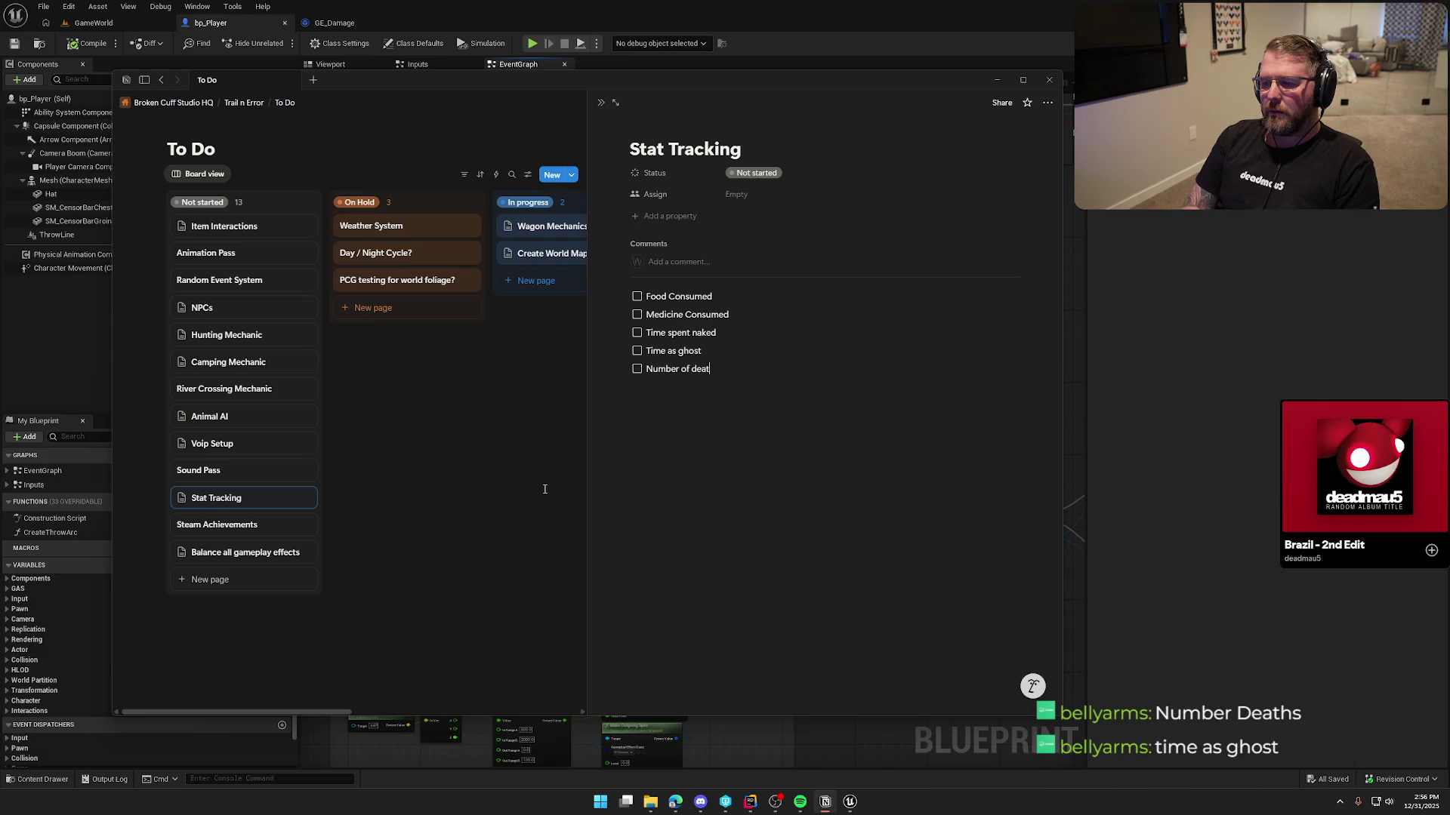
key(Return)
text(M)
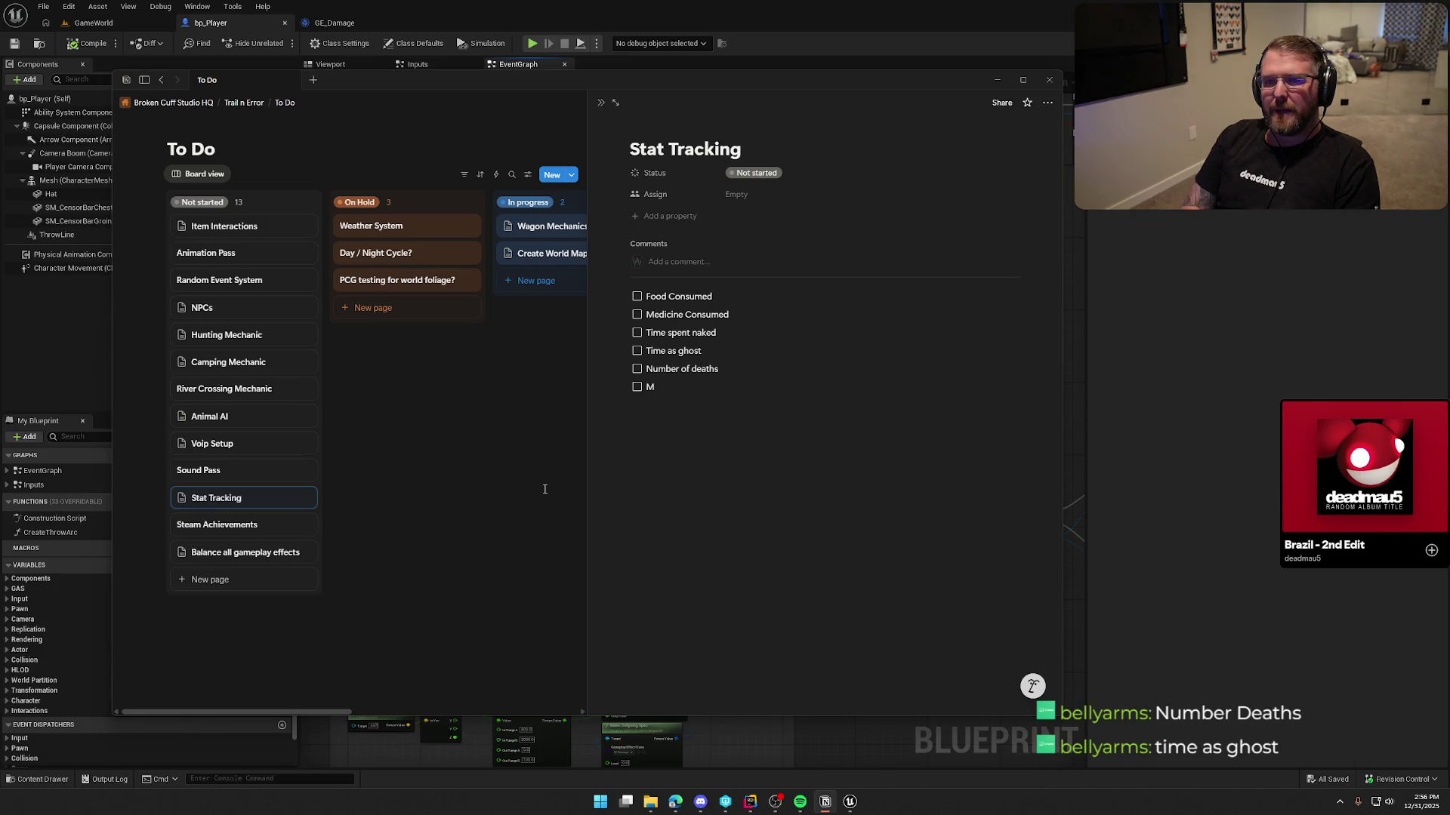
text(oney rem)
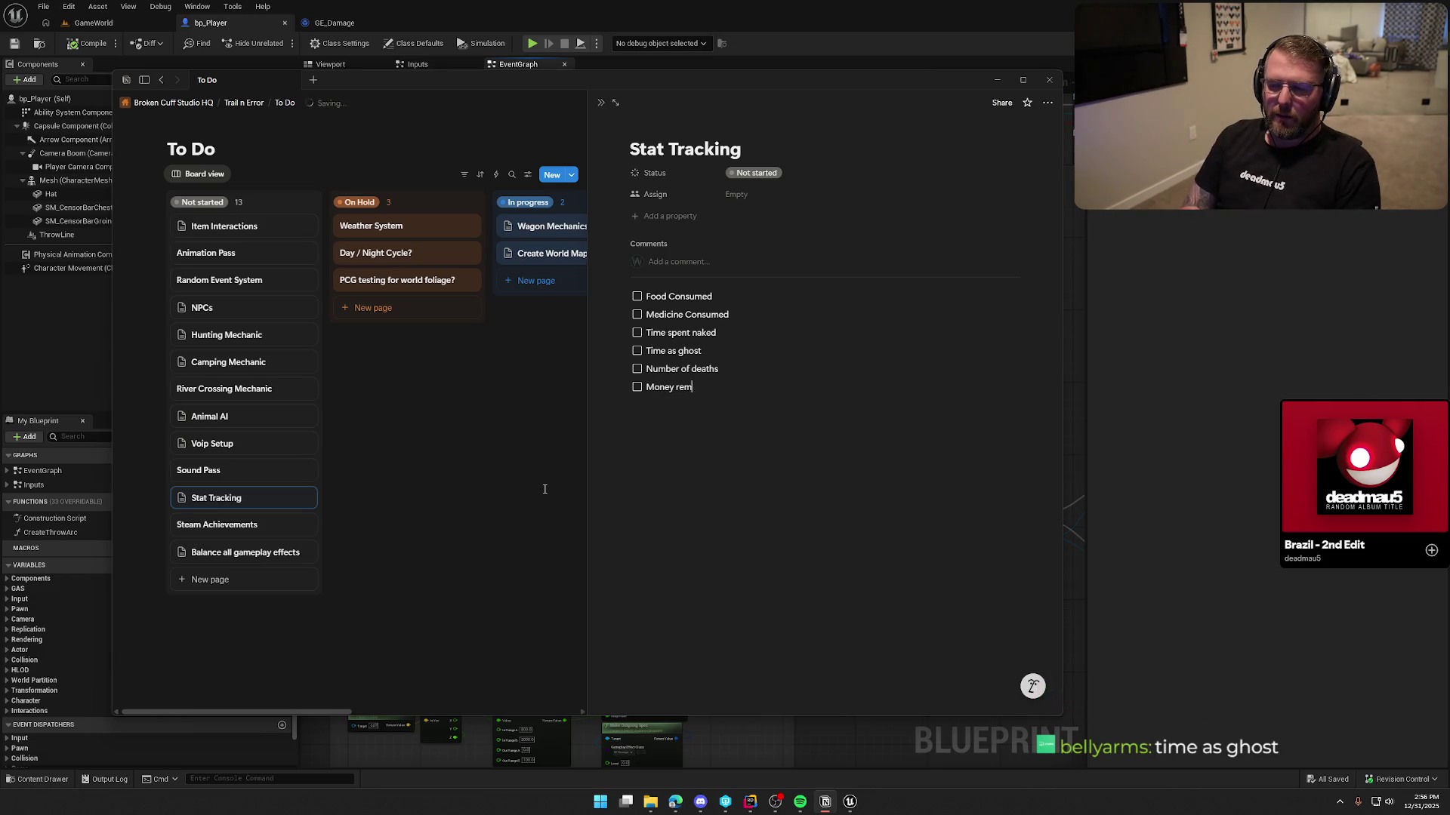
text(aining)
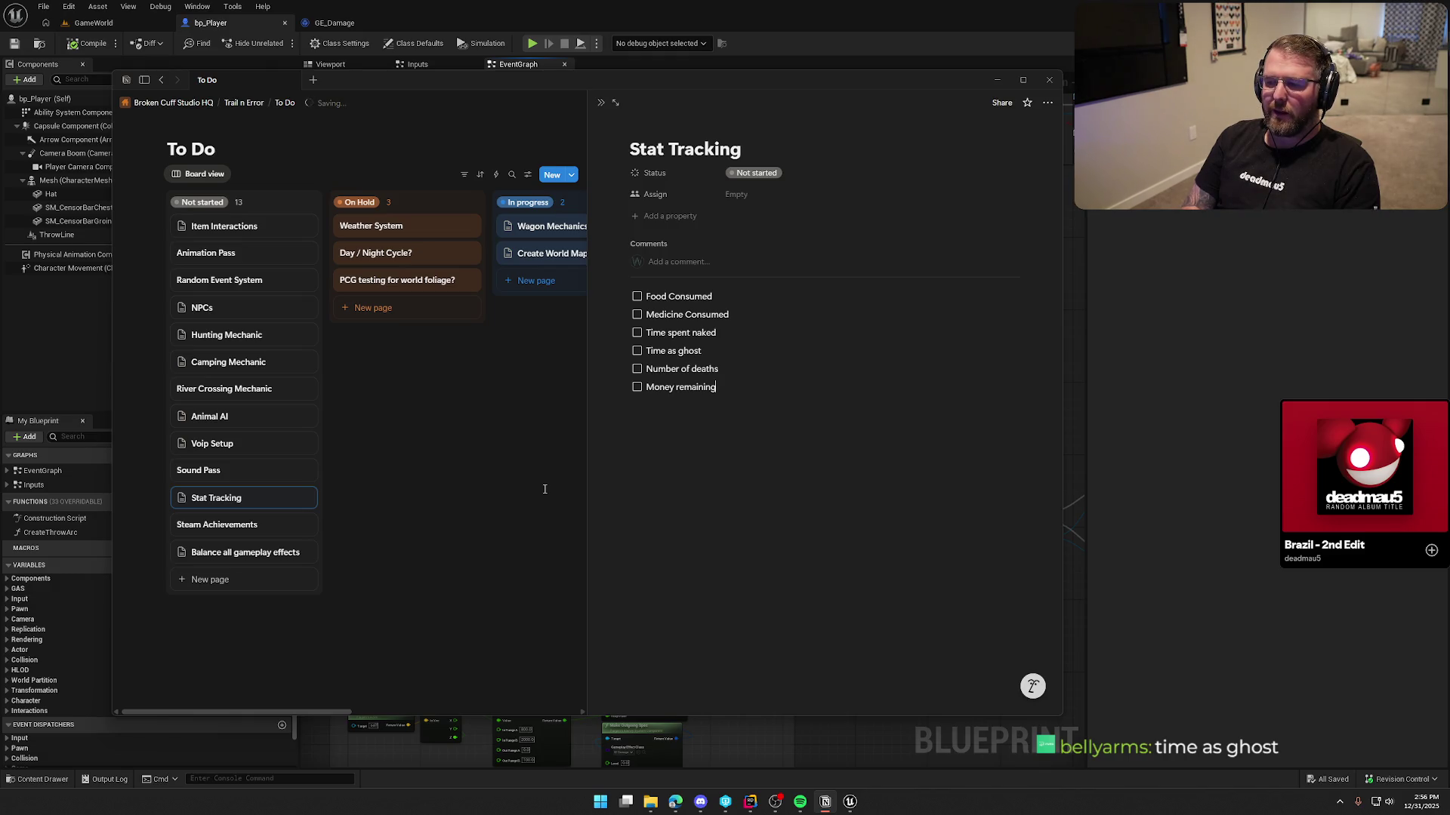
key(Return)
text(Ov)
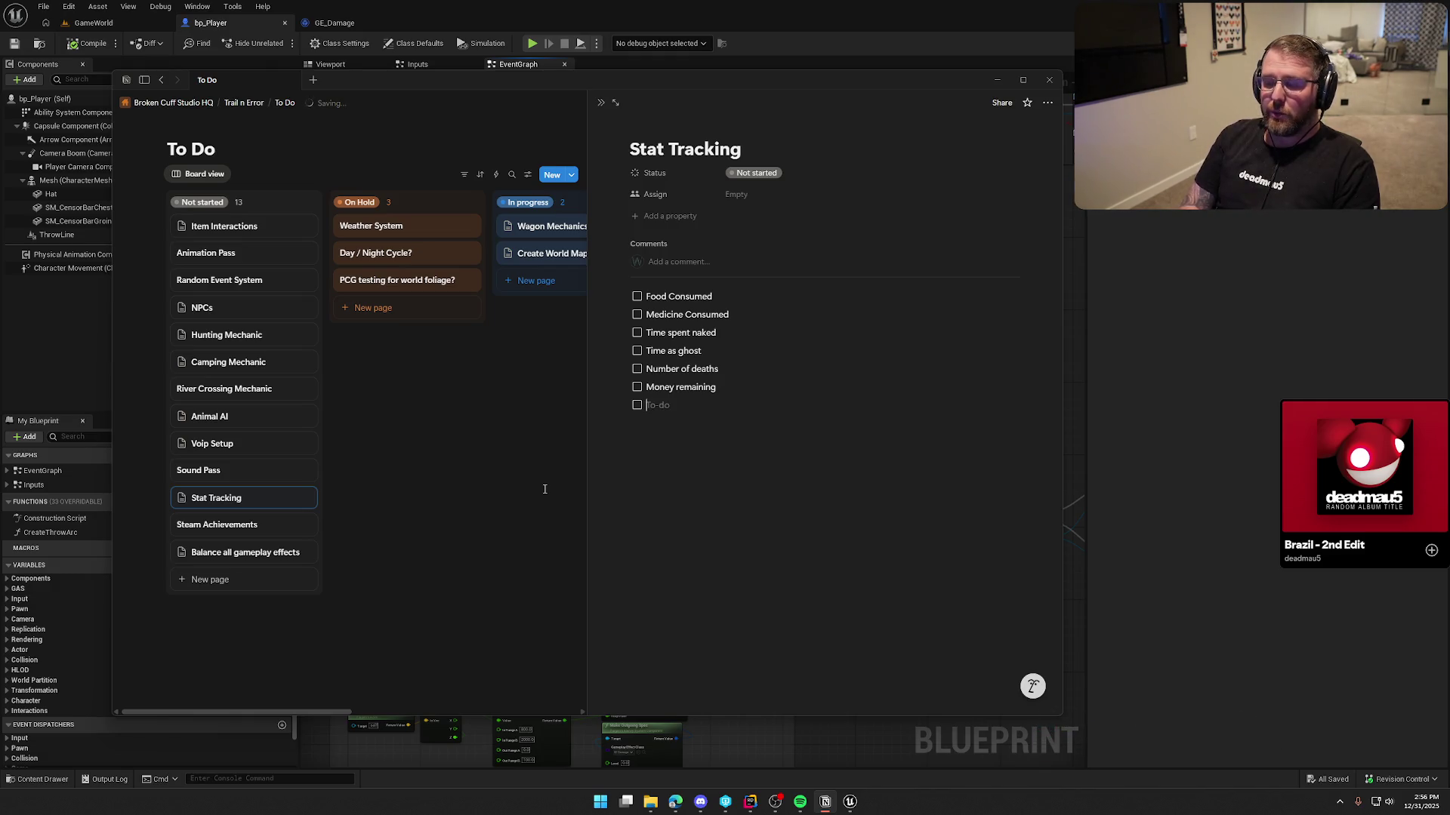
text(erall)
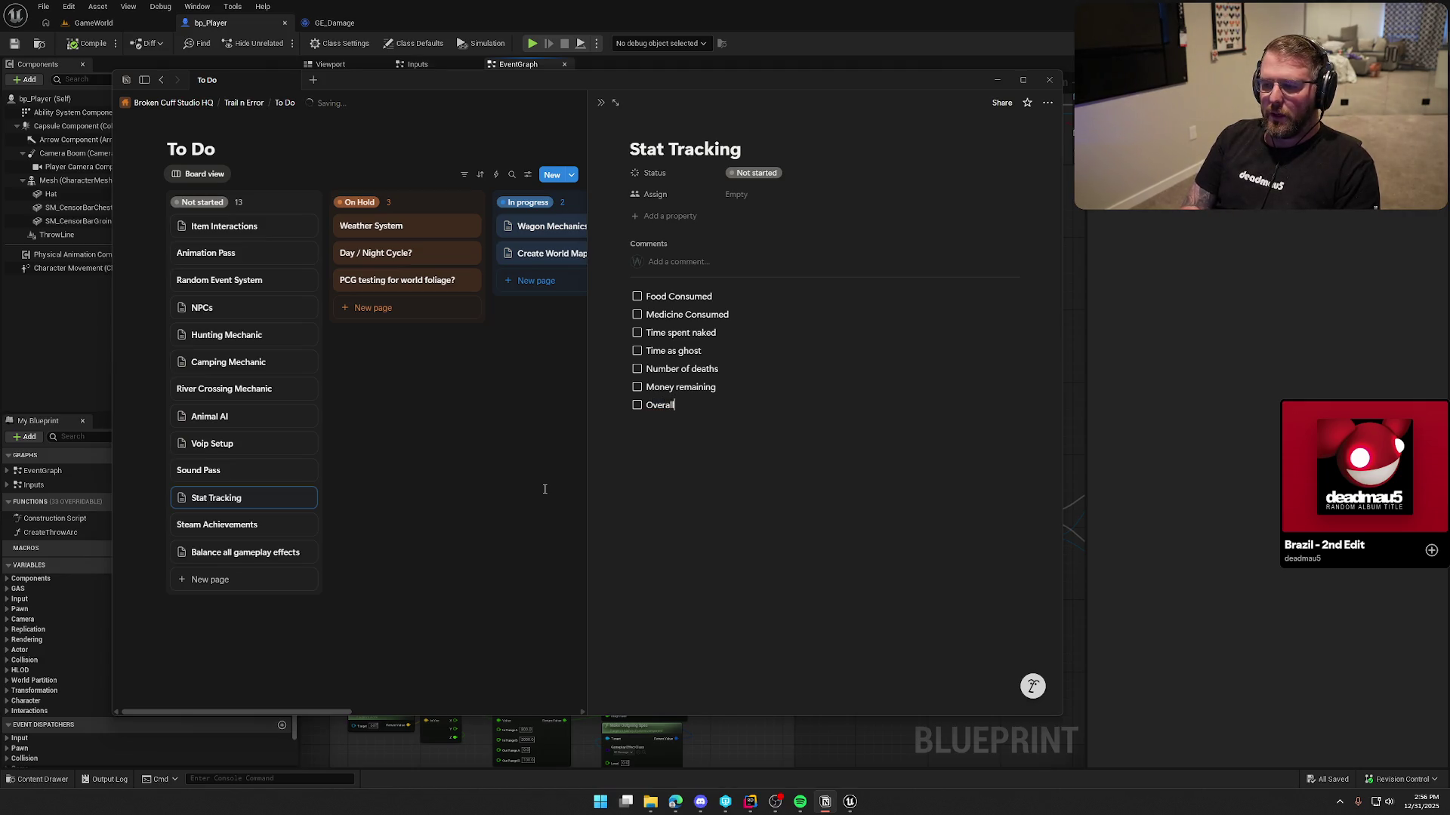
text( Score)
Nest Money left, Food left, Supplies left and Wagon State as sub-items under Overall Score
key(Return)
key(Tab)
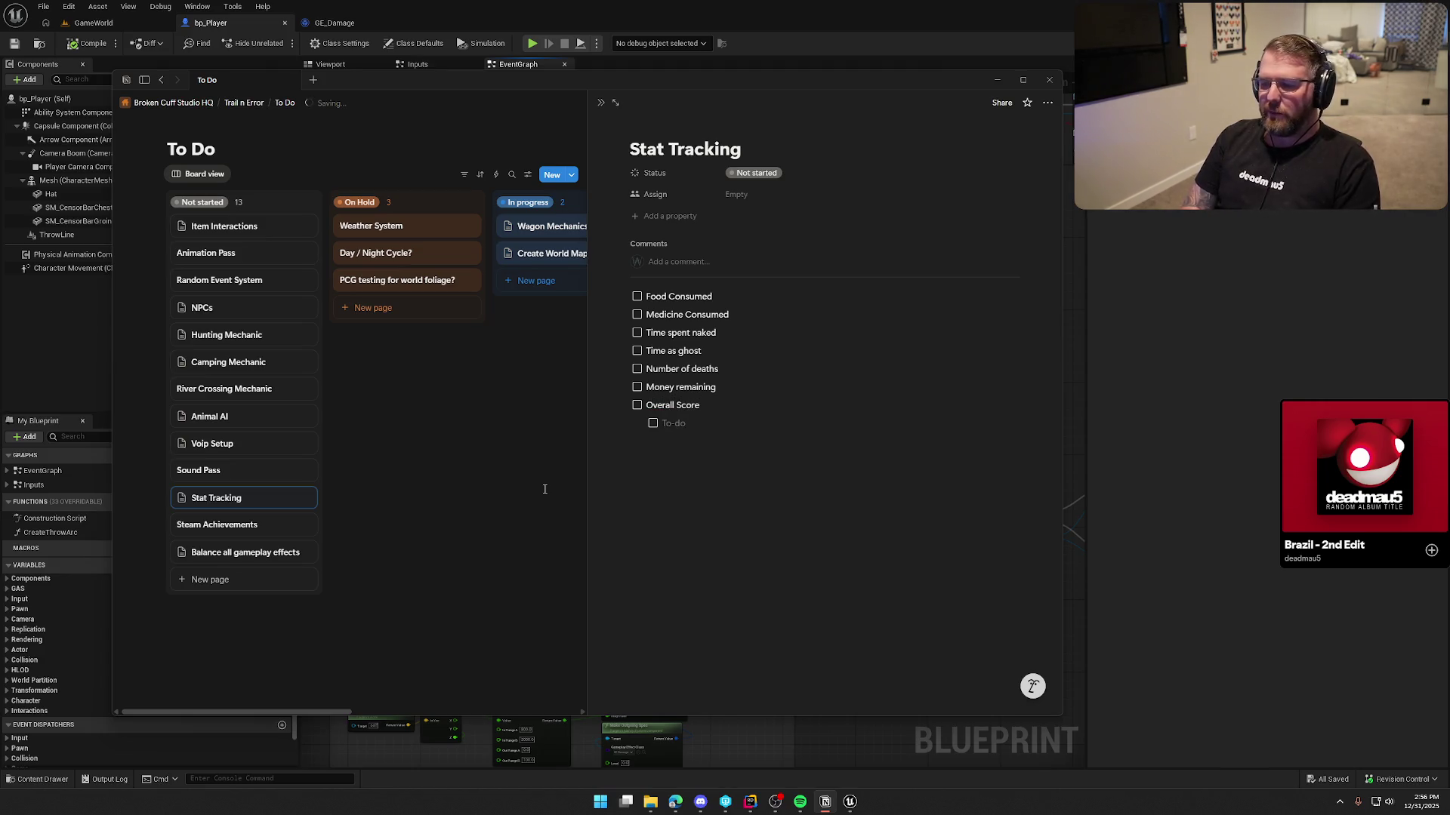
text(Money)
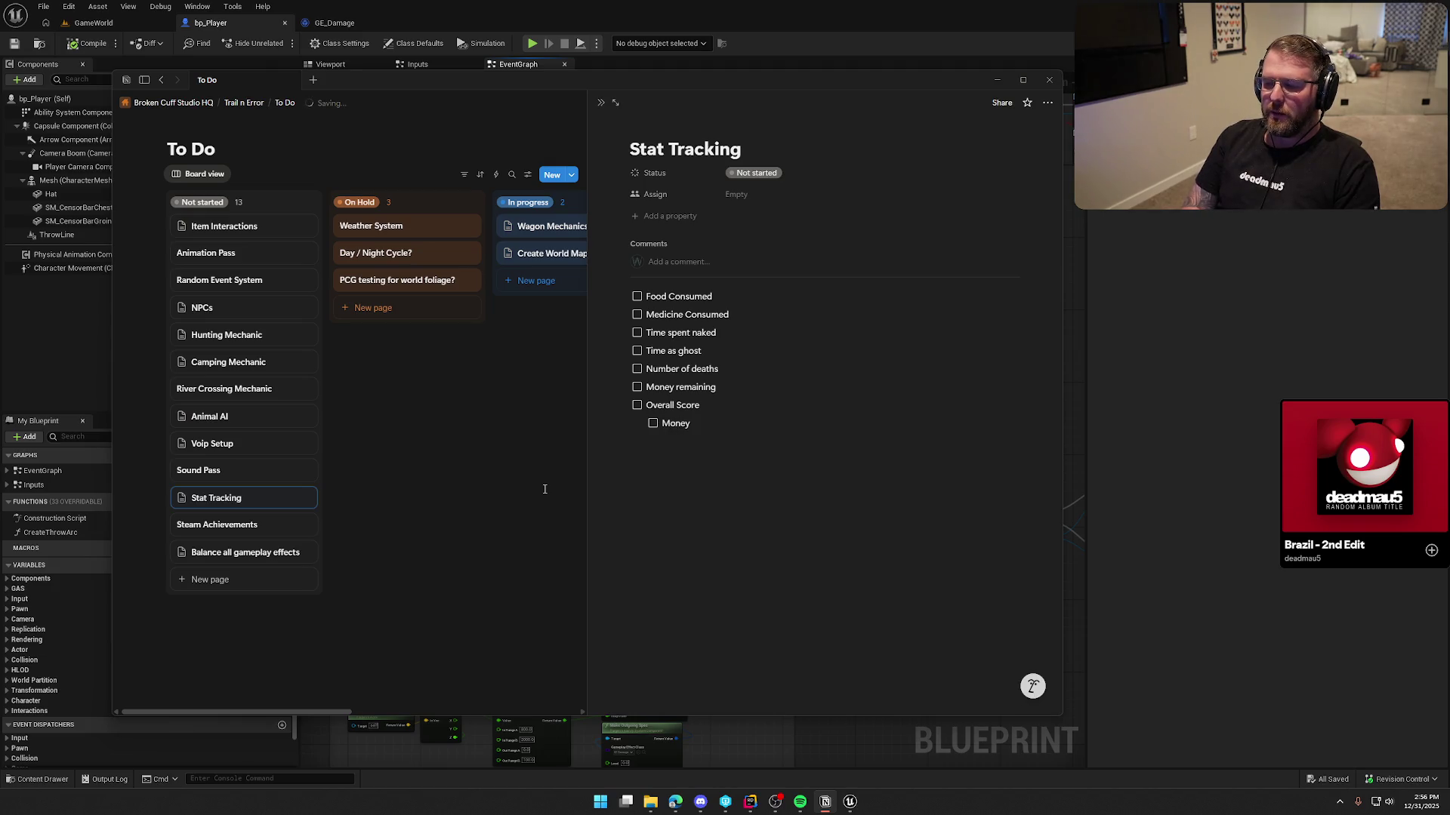
text( left)
key(Return)
text(Food left)
key(Return)
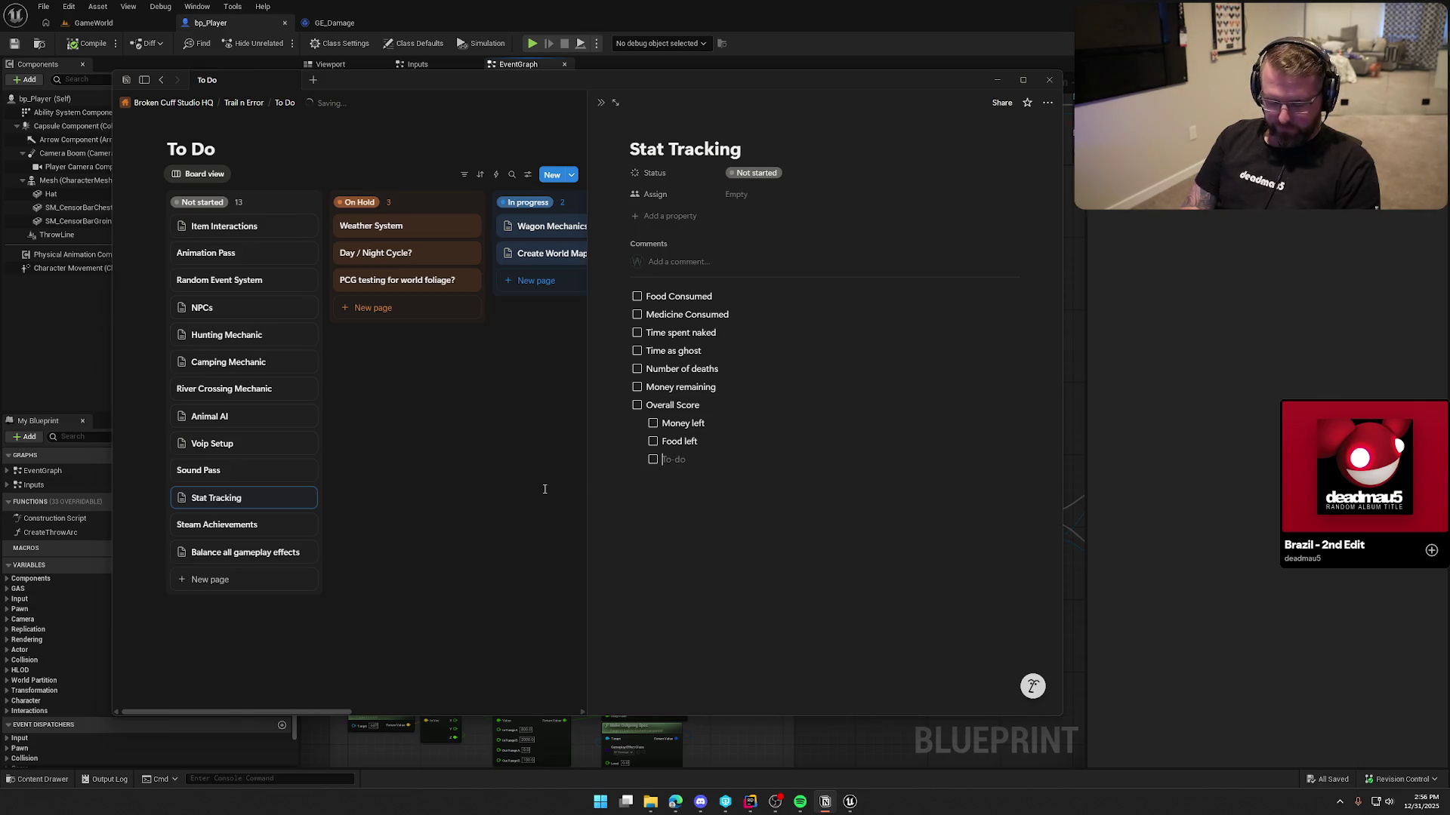
text(Medicin)
key(BackSpace)
key(BackSpace)
key(BackSpace)
key(BackSpace)
key(BackSpace)
key(BackSpace)
text(Supplies left)
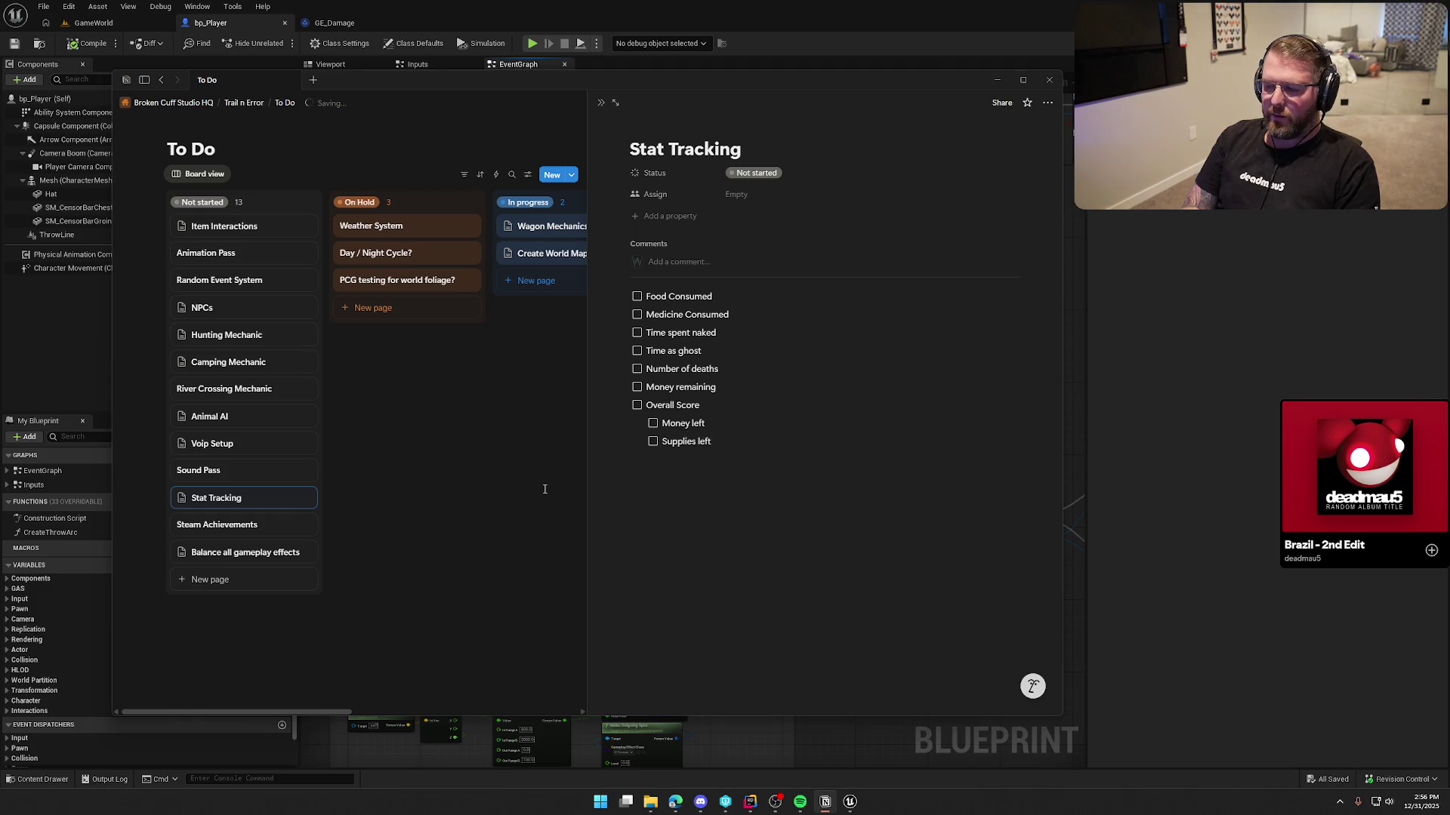
key(Return)
text(Wagon State)
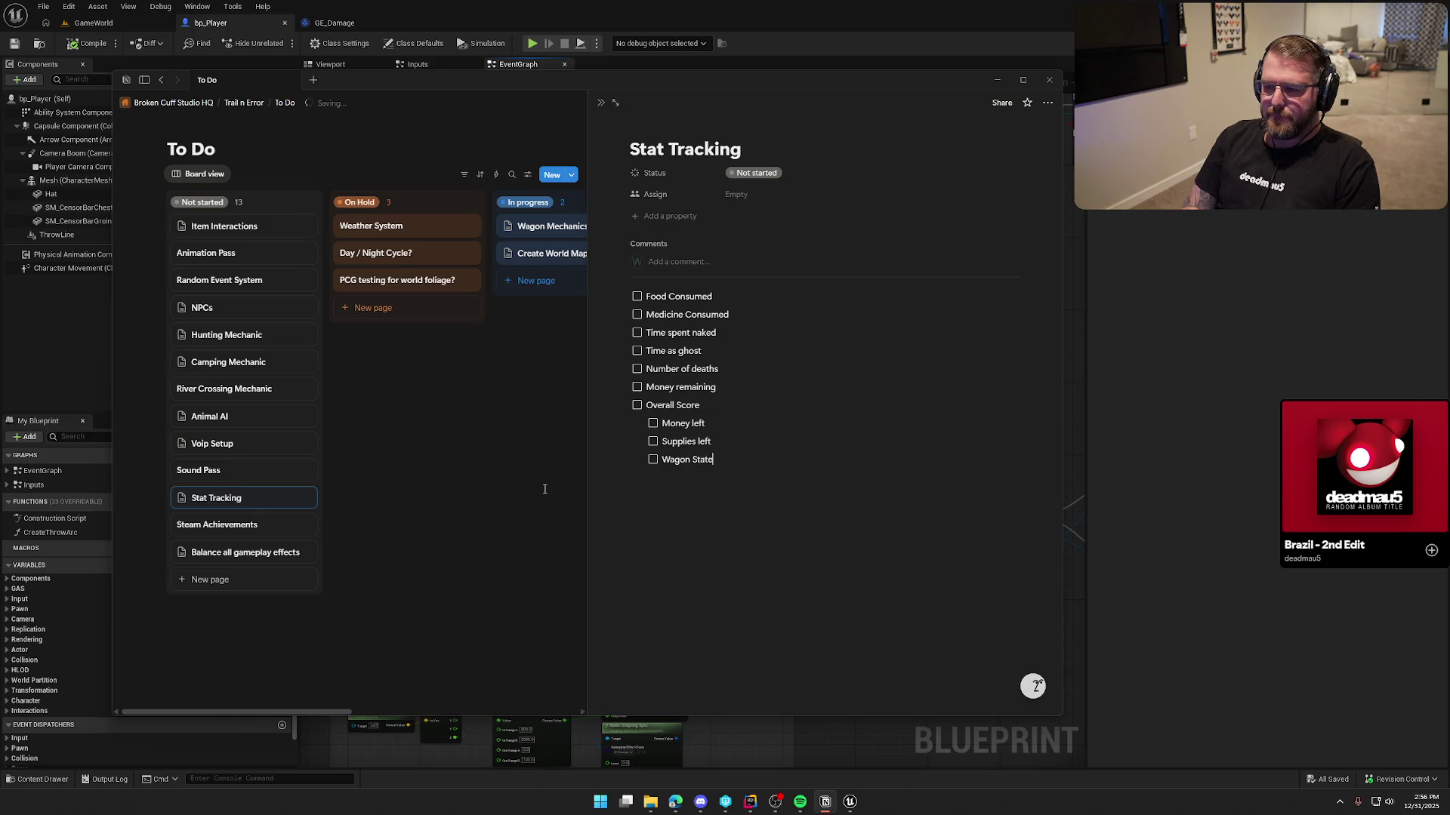
Add Number of times flipped wagon, Number of wagon repairs and Number of players alive items
key(Up)
key(Up)
key(Return)
key(Up)
text(Number of times flipped wagon)
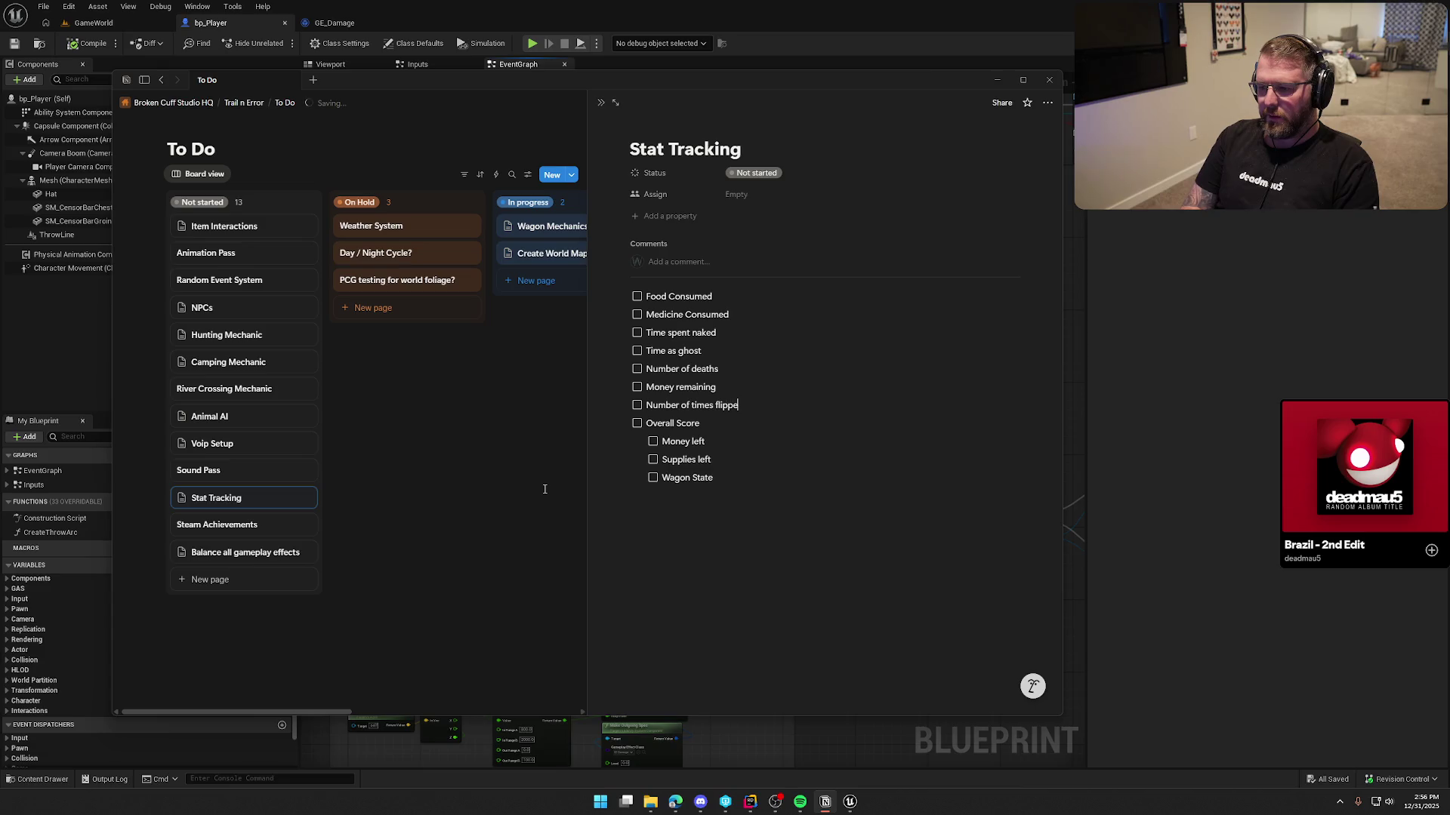
key(Return)
text(Nu)
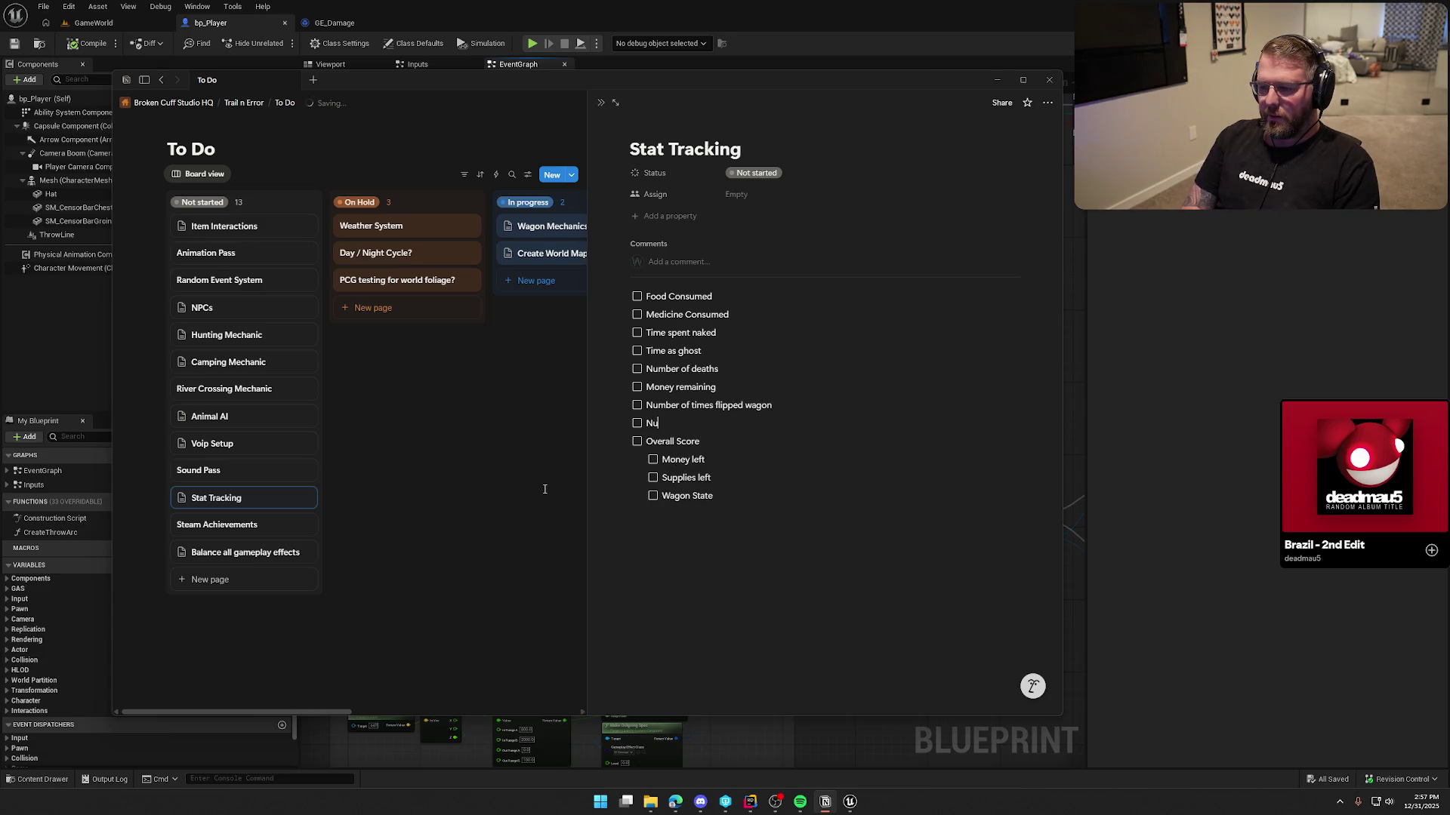
text(mbe)
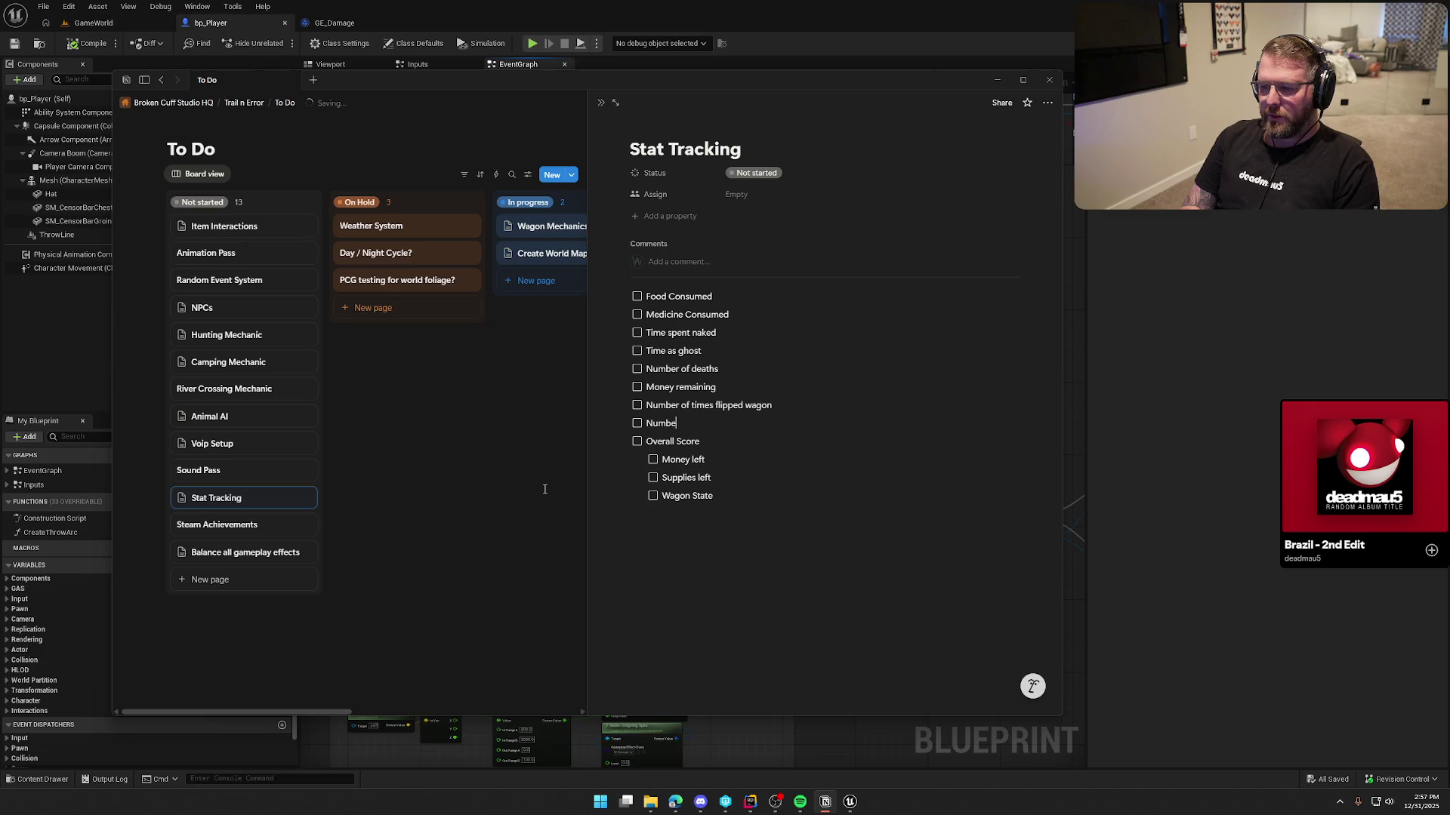
text(r of wagon repairs)
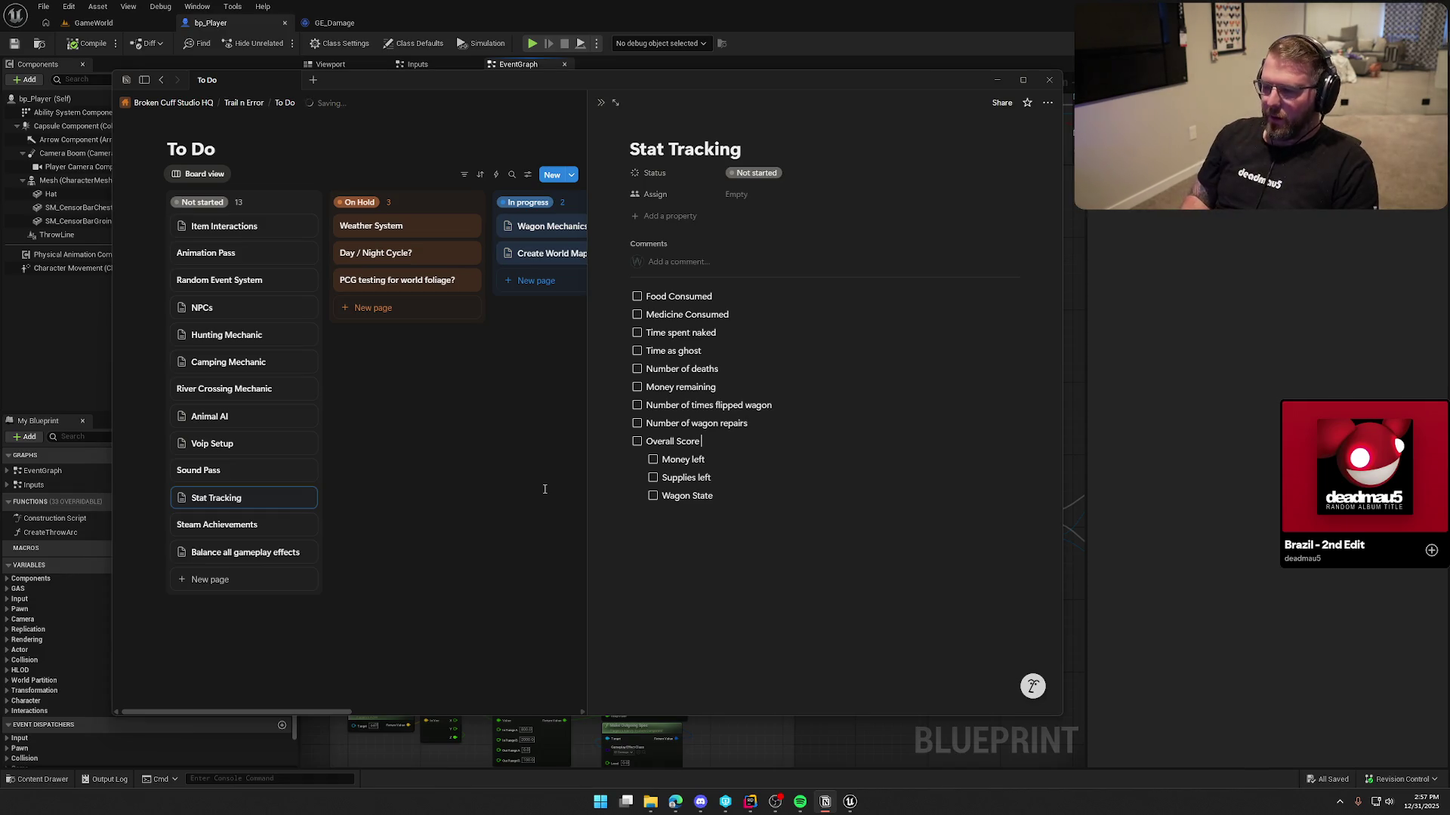
key(Return)
text(Nu)
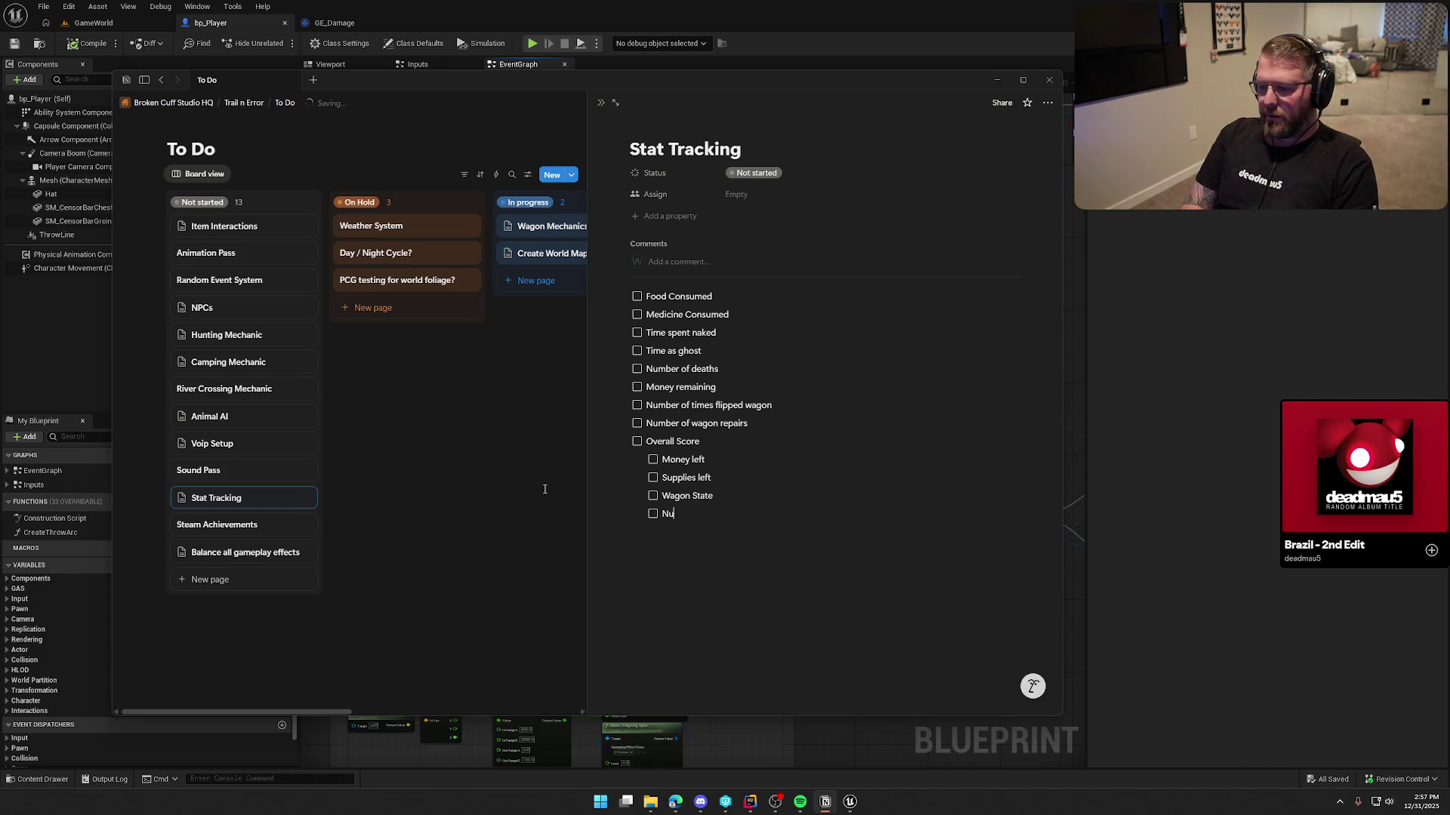
text(mber of players alive)
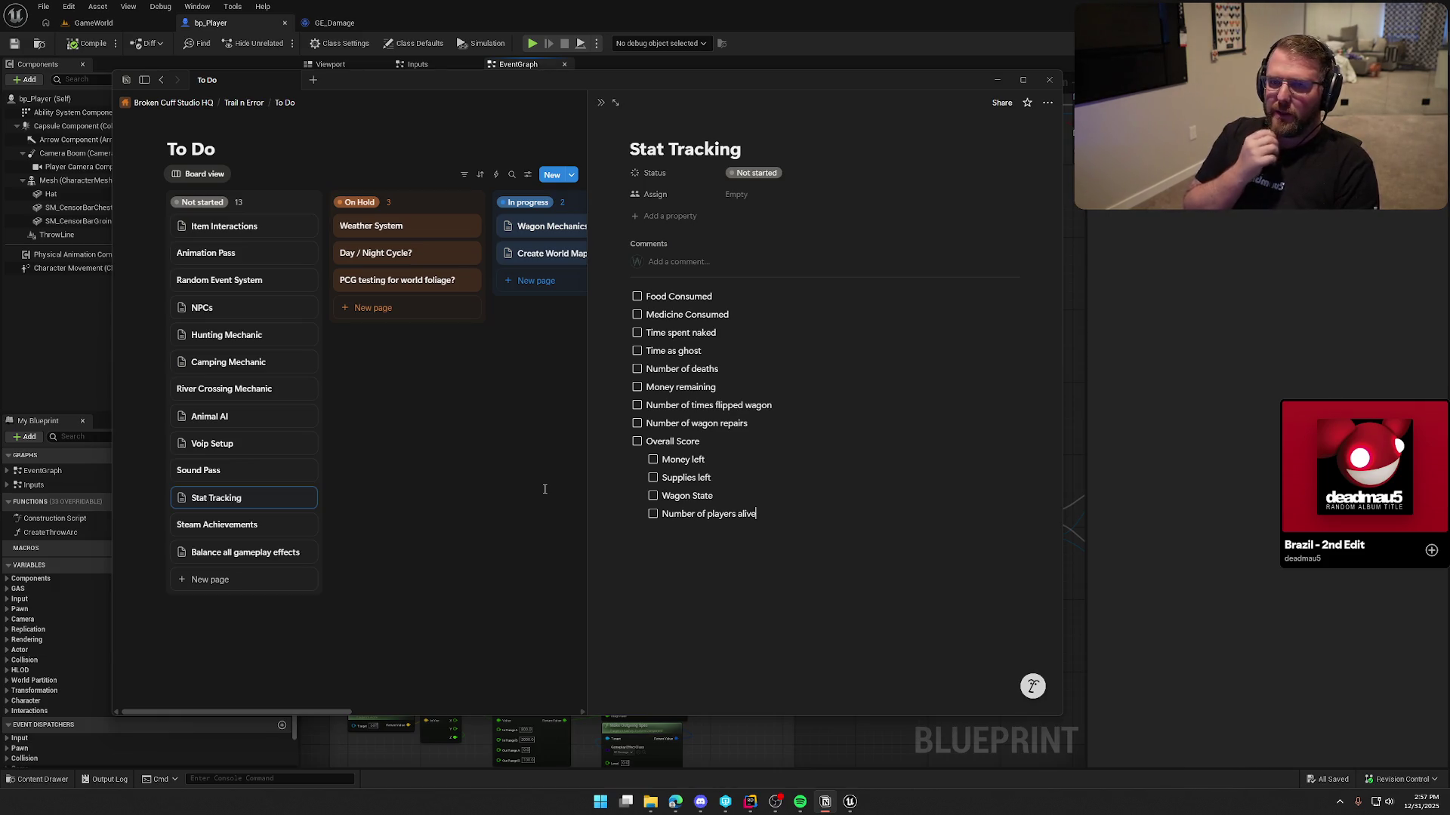
Add Shots taken and Animals killed stats to the main list
key(Up)
key(Up)
key(Up)
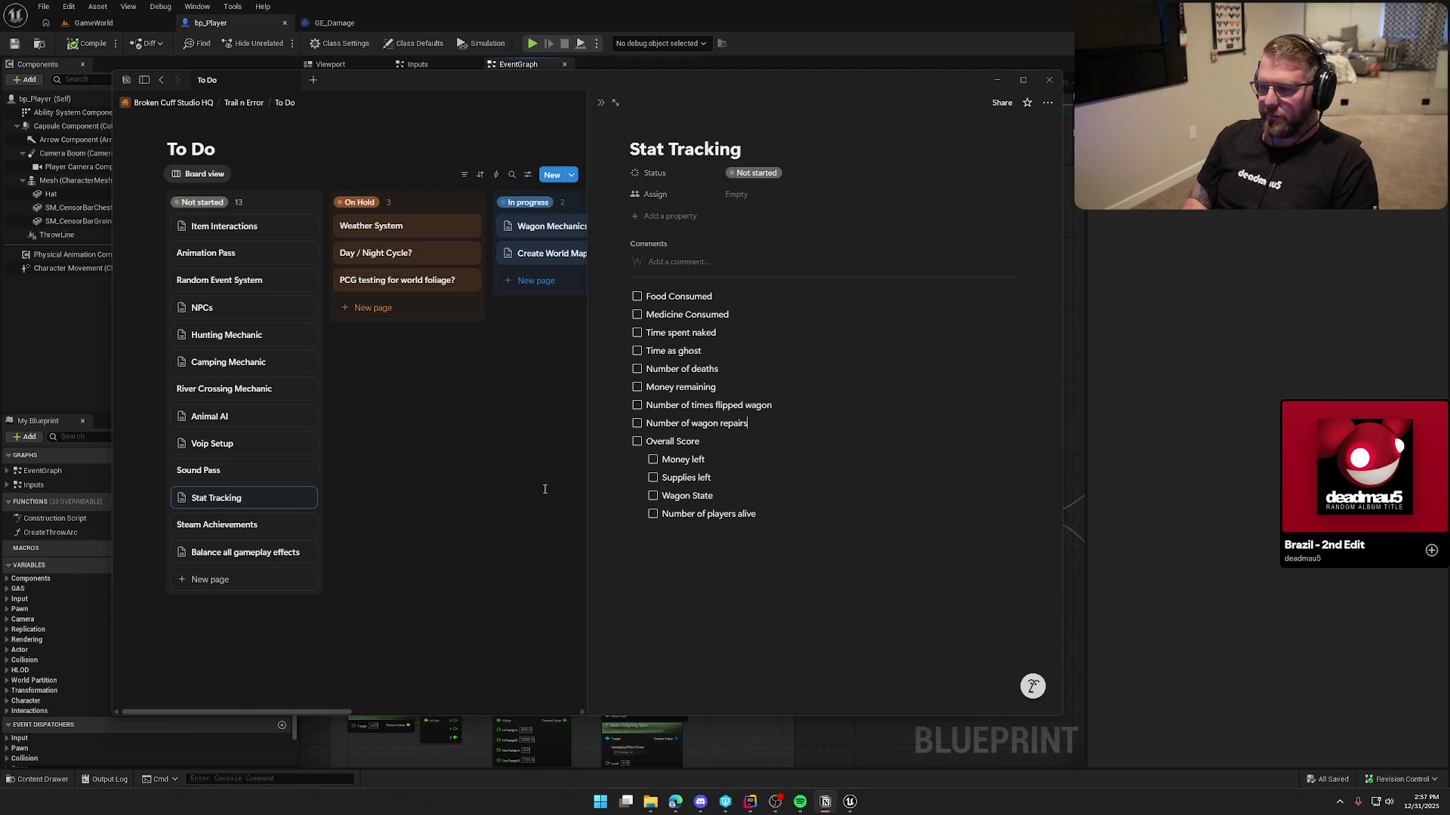
key(Return)
text(Shots taken)
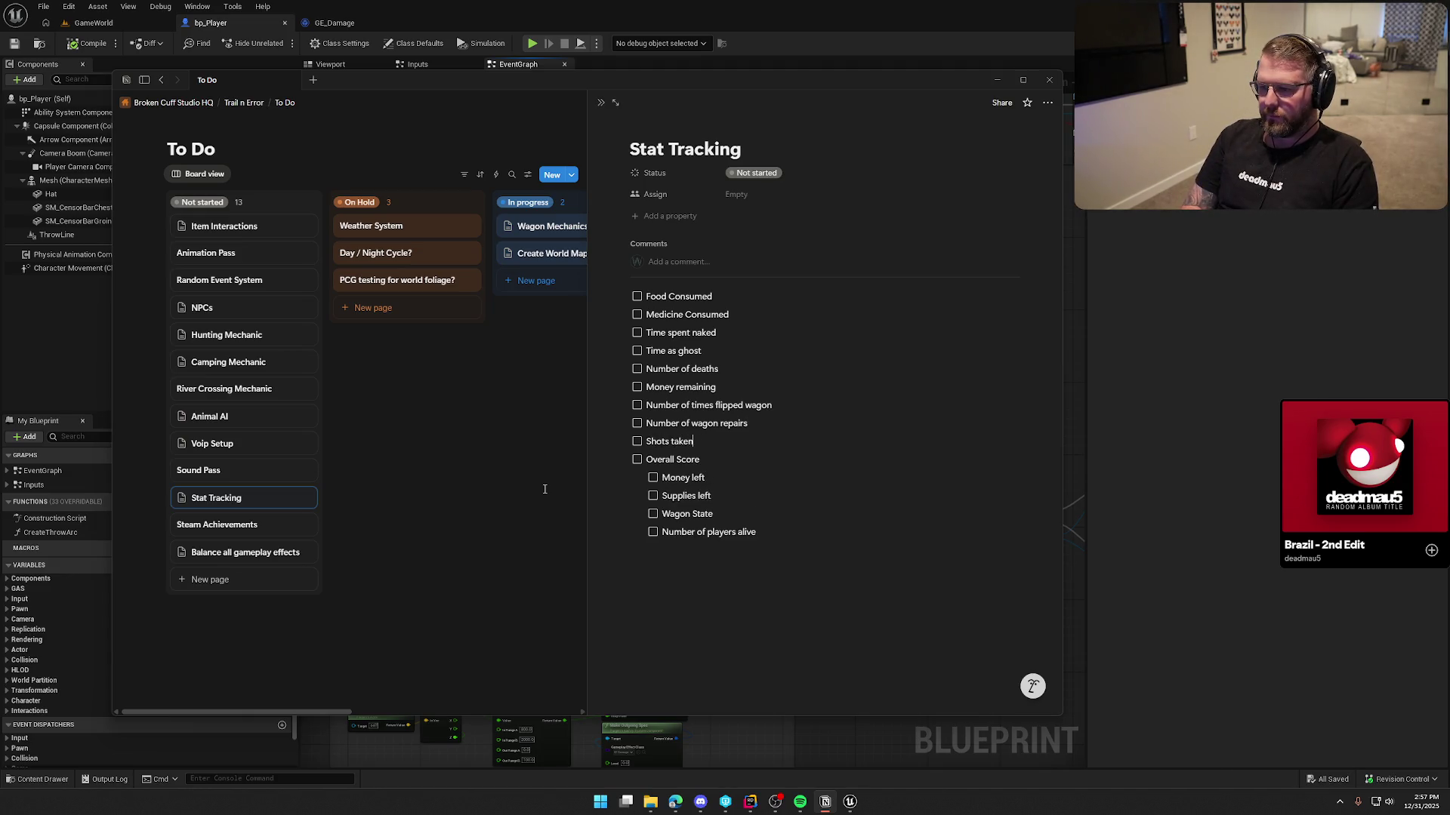
key(Return)
text(Animals killed)
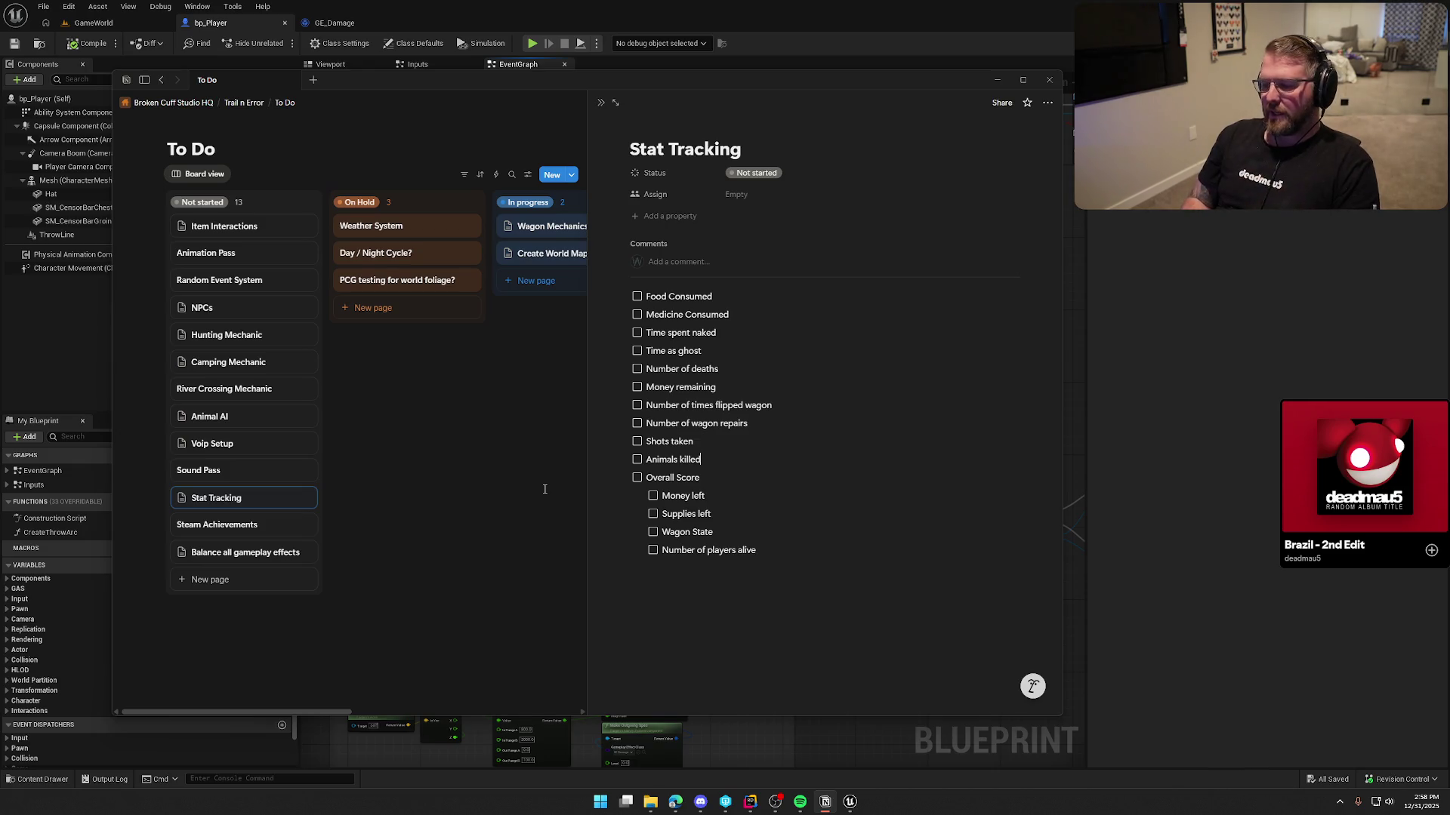
Prefix three stats, including Time spent naked and Number of deaths, with 'Collective'
text(Colllective)
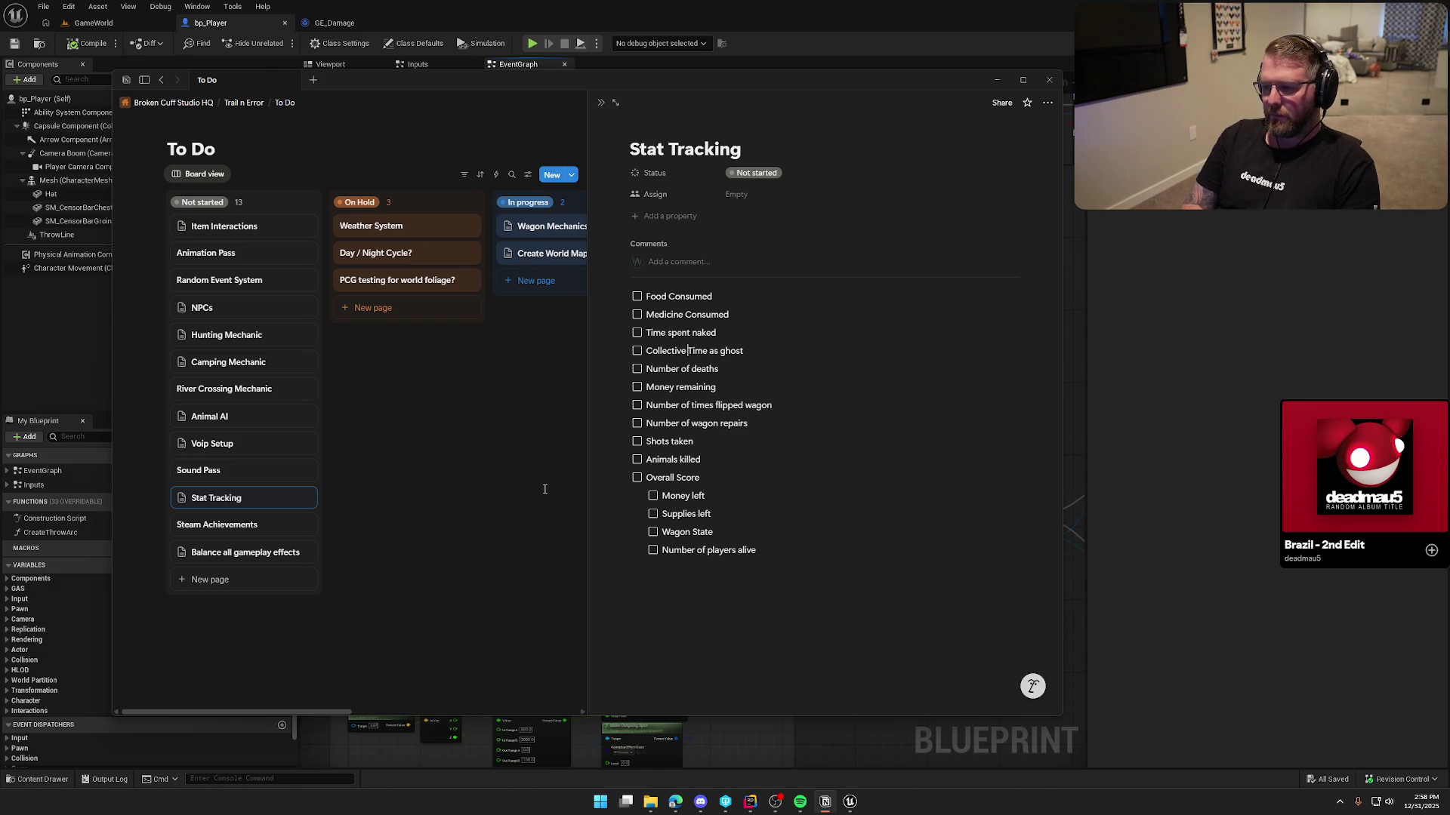
key(ctrl+shift+Left)
key(ctrl+c)
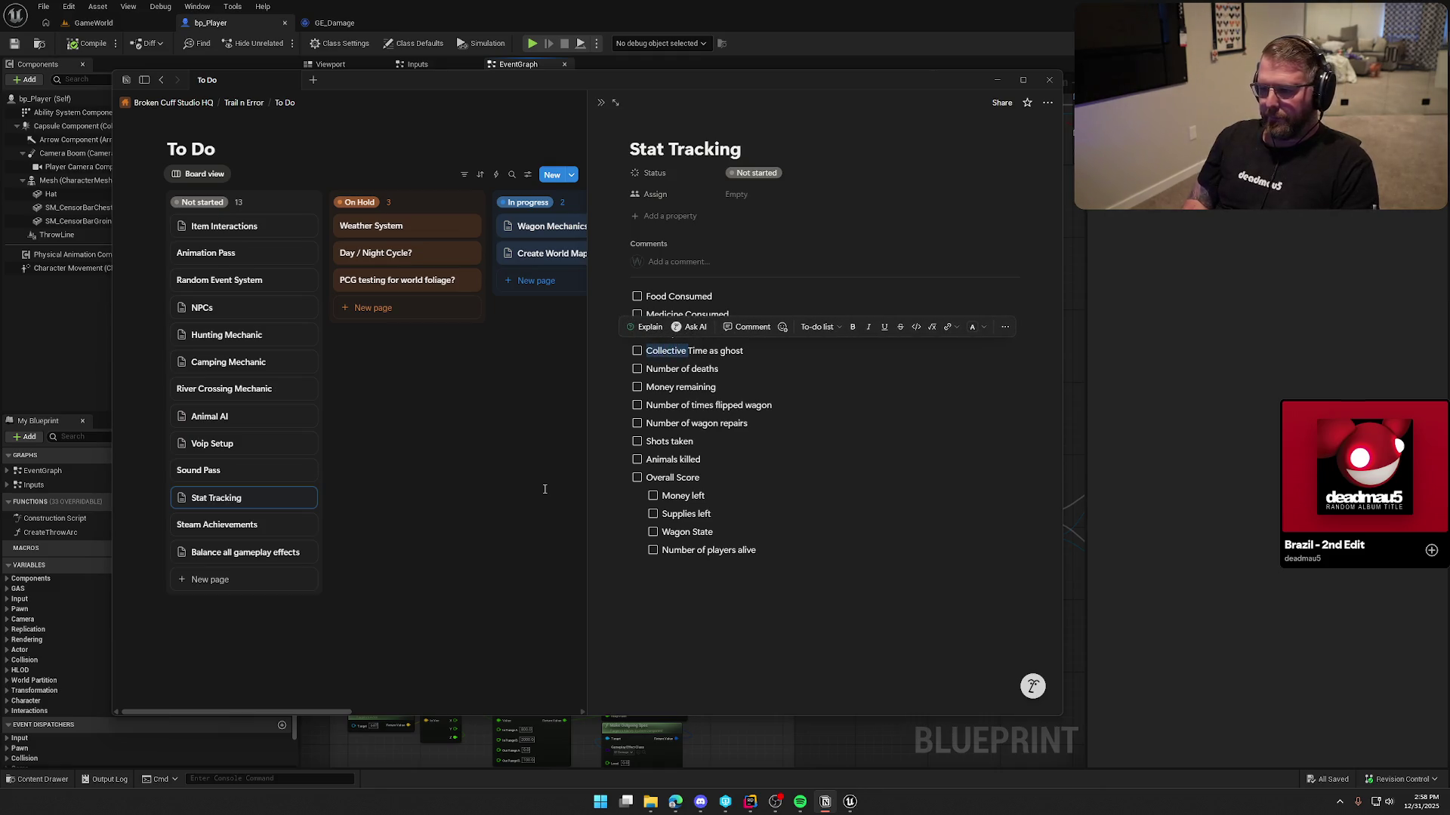
key(Up)
key(ctrl+v)
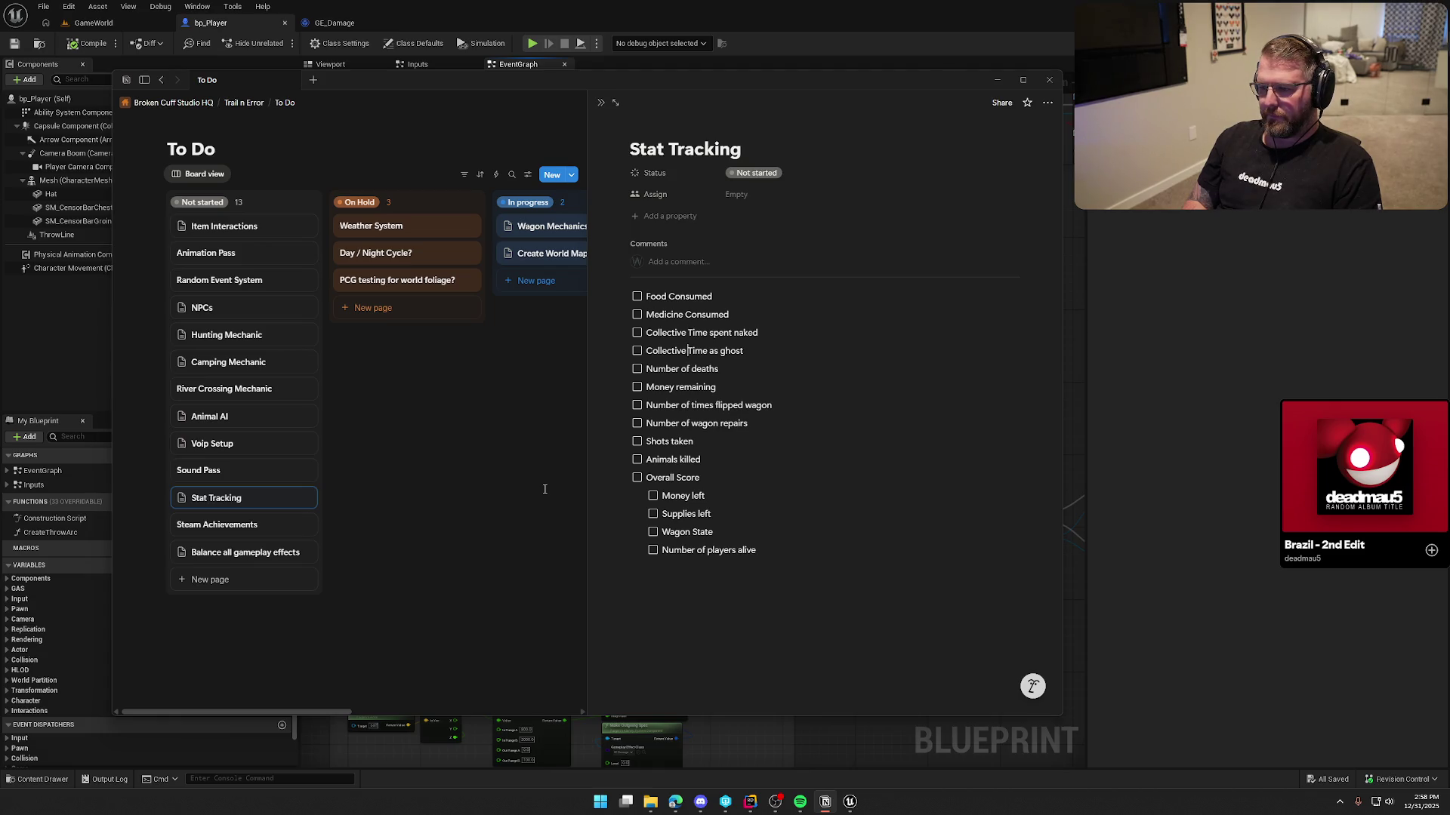
key(ctrl+v)
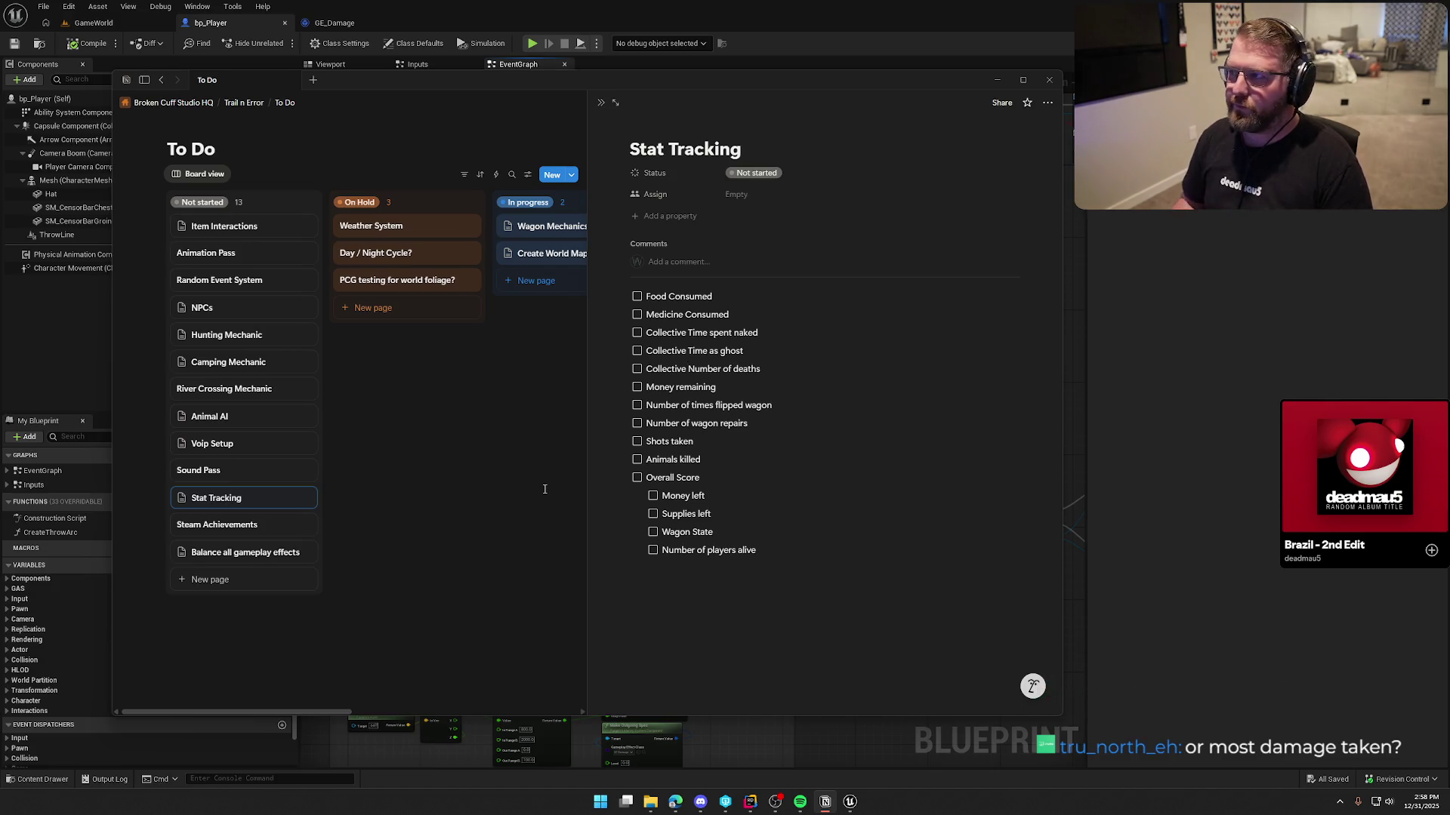
Close Stat Tracking, create an 'End Screen UI' card in Not started, and open its page
click(458, 499)
click(256, 579)
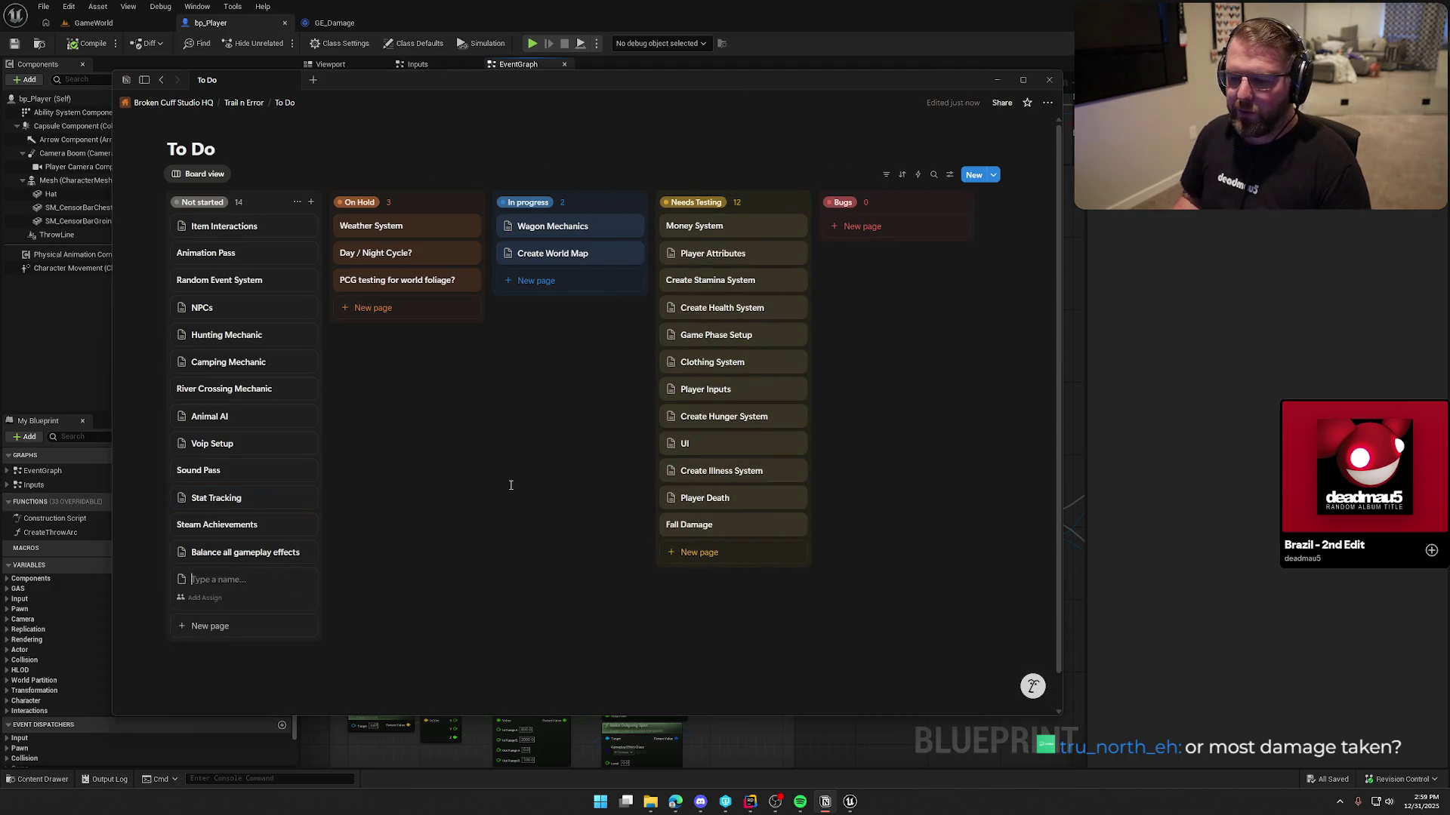
text(End Screen)
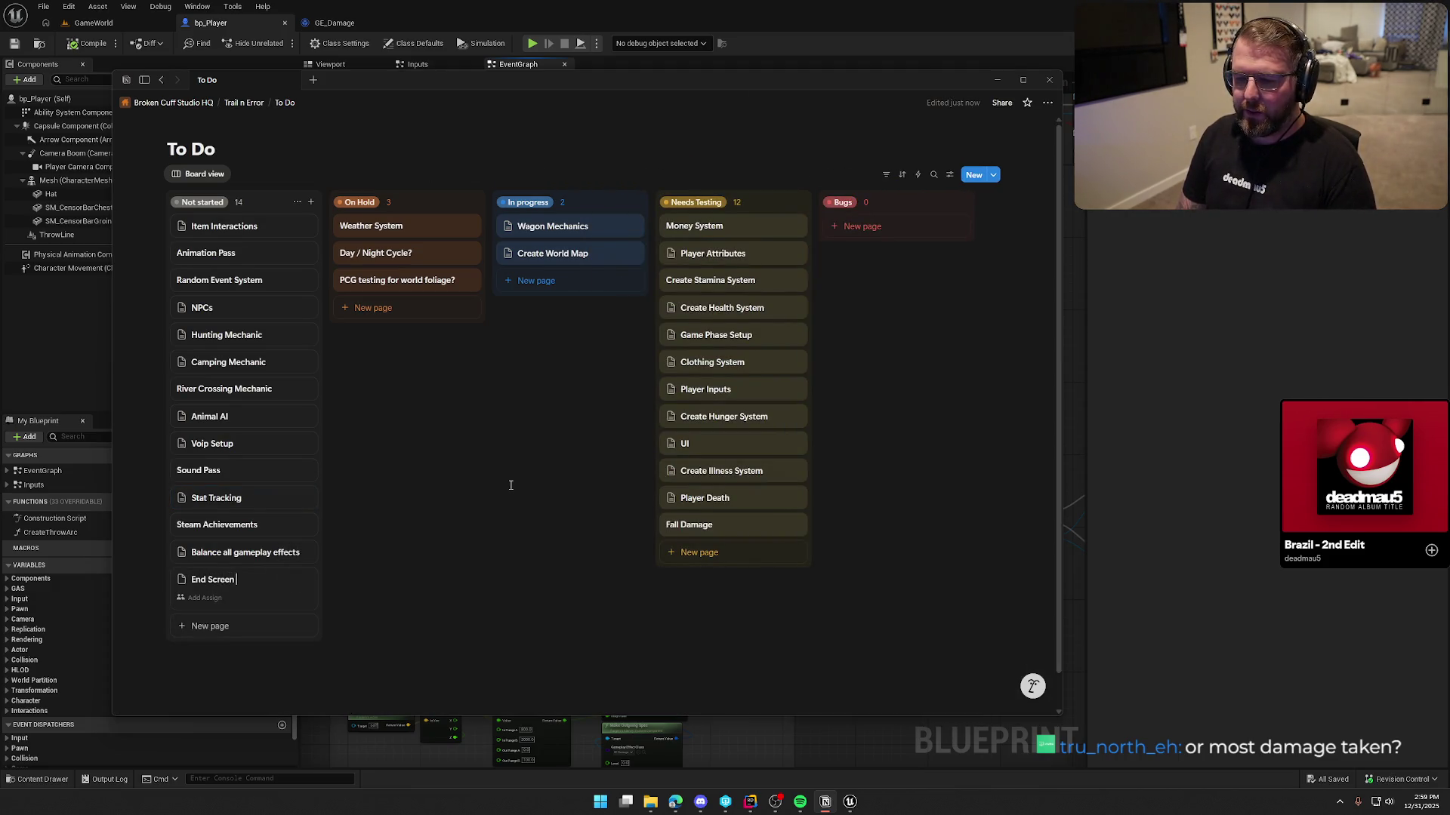
text( UI)
key(Return)
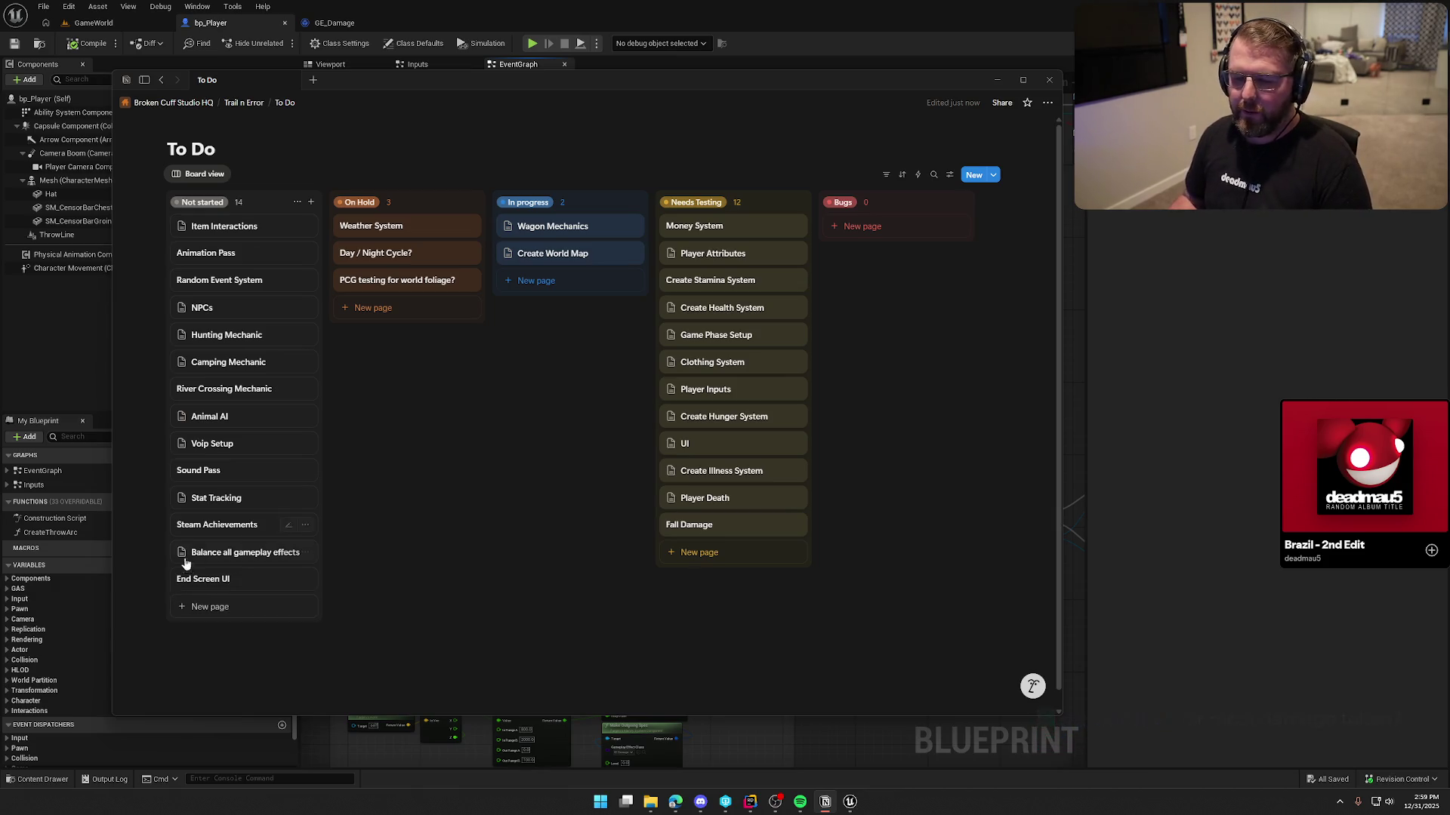
click(236, 587)
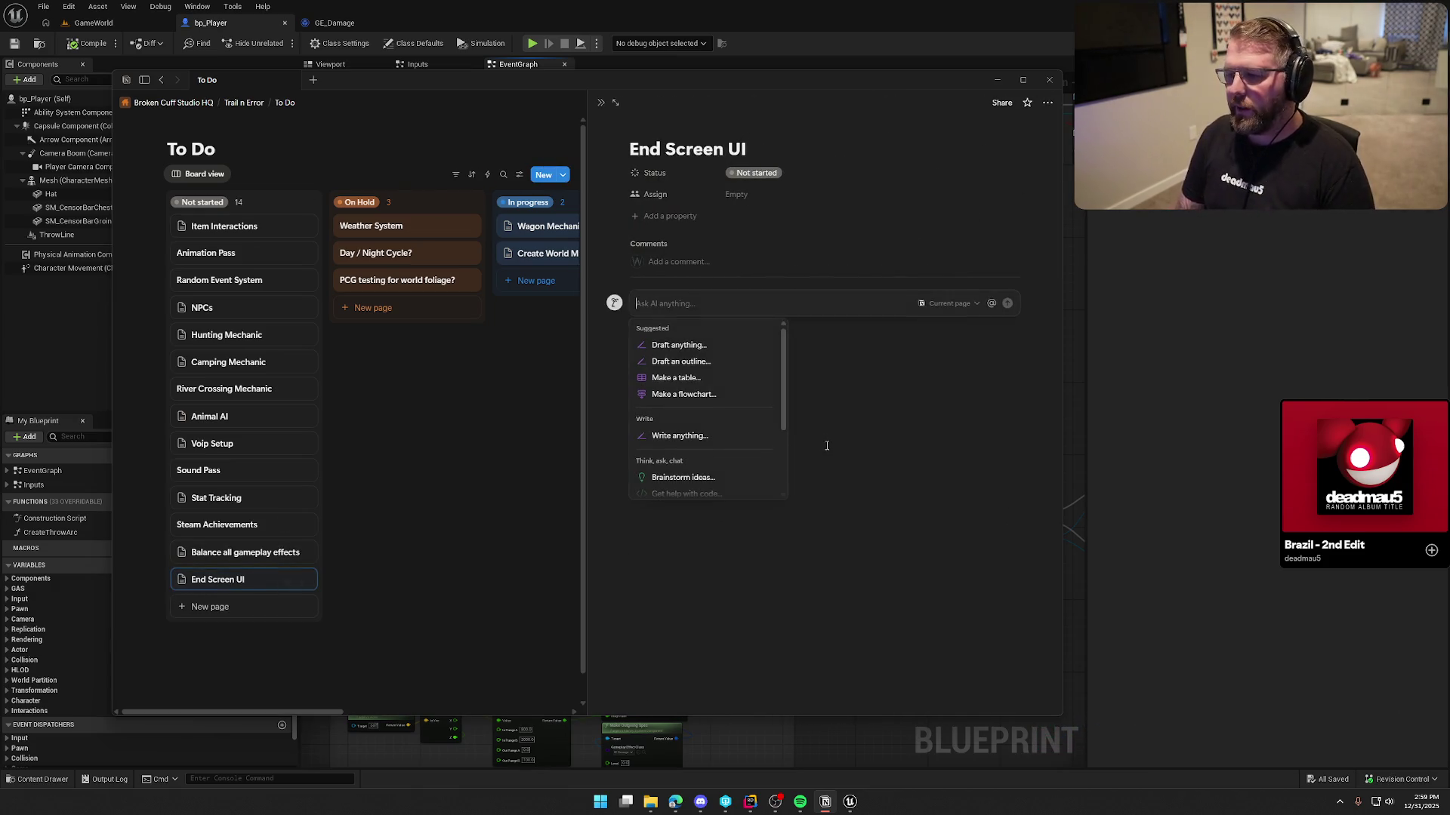
Add top-level to-dos 'Display Collective Stats' and 'Display Individual Awards'
key(Return)
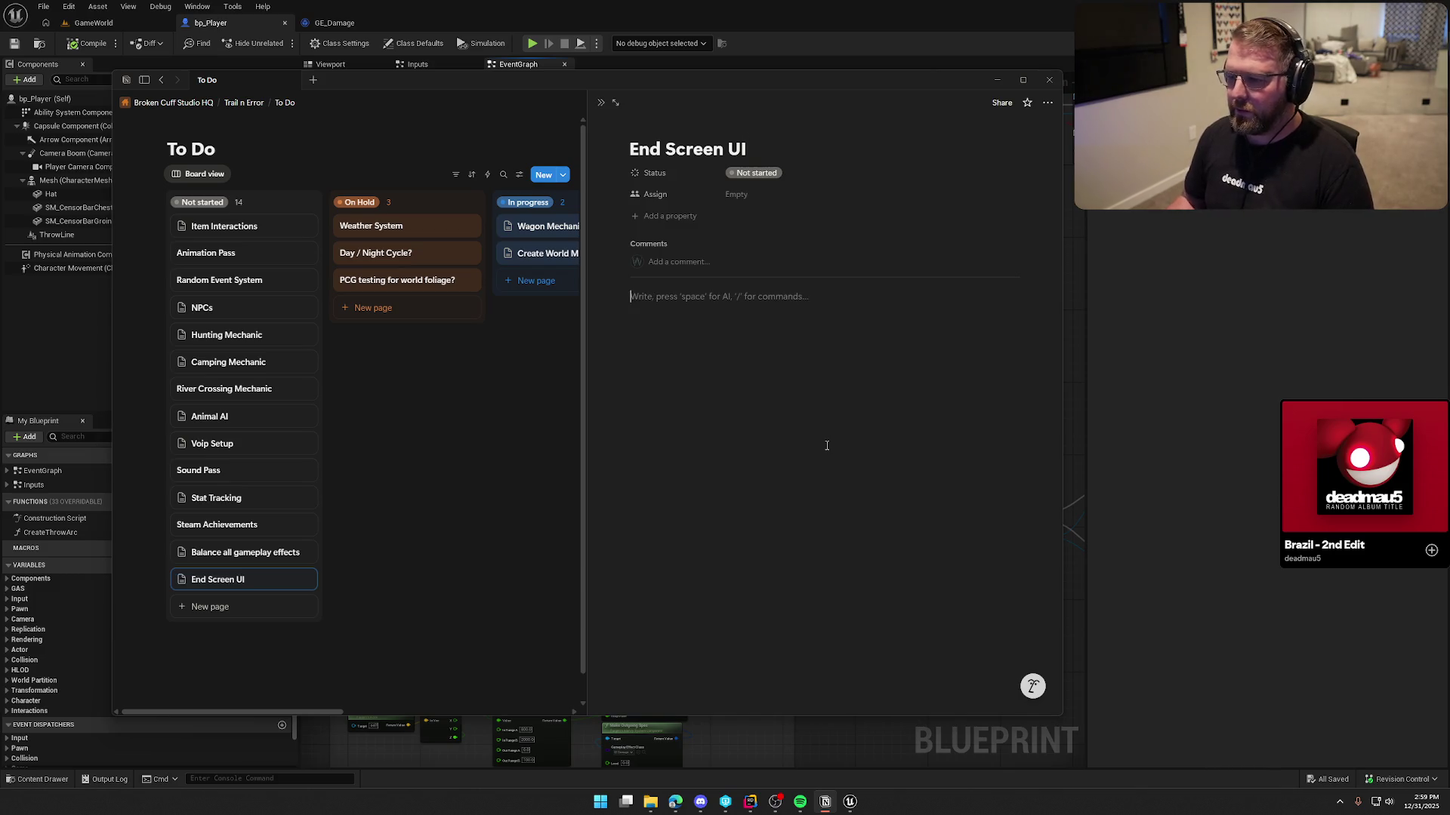
text(/to)
key(Return)
text(D)
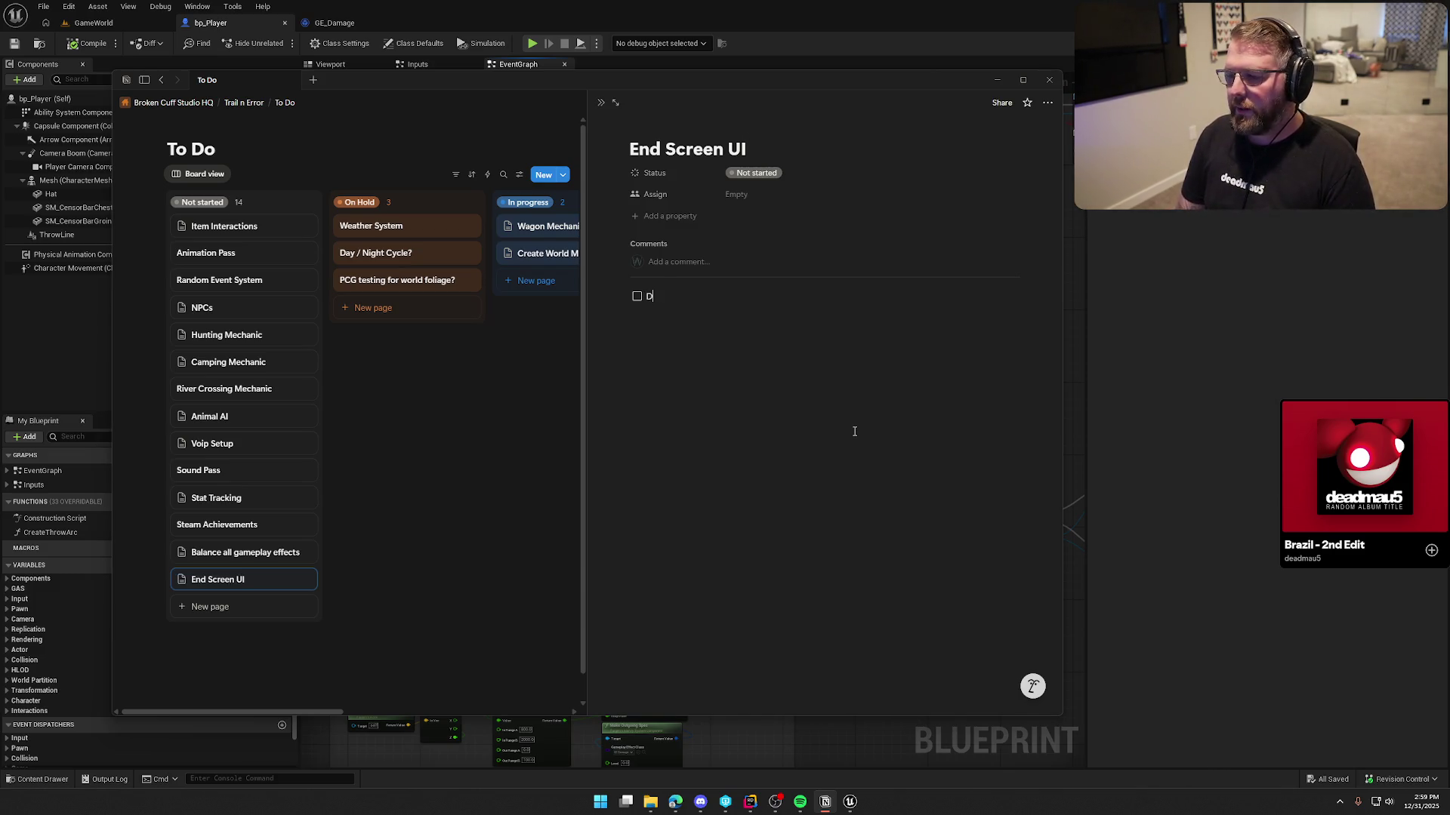
text(isplay Colle)
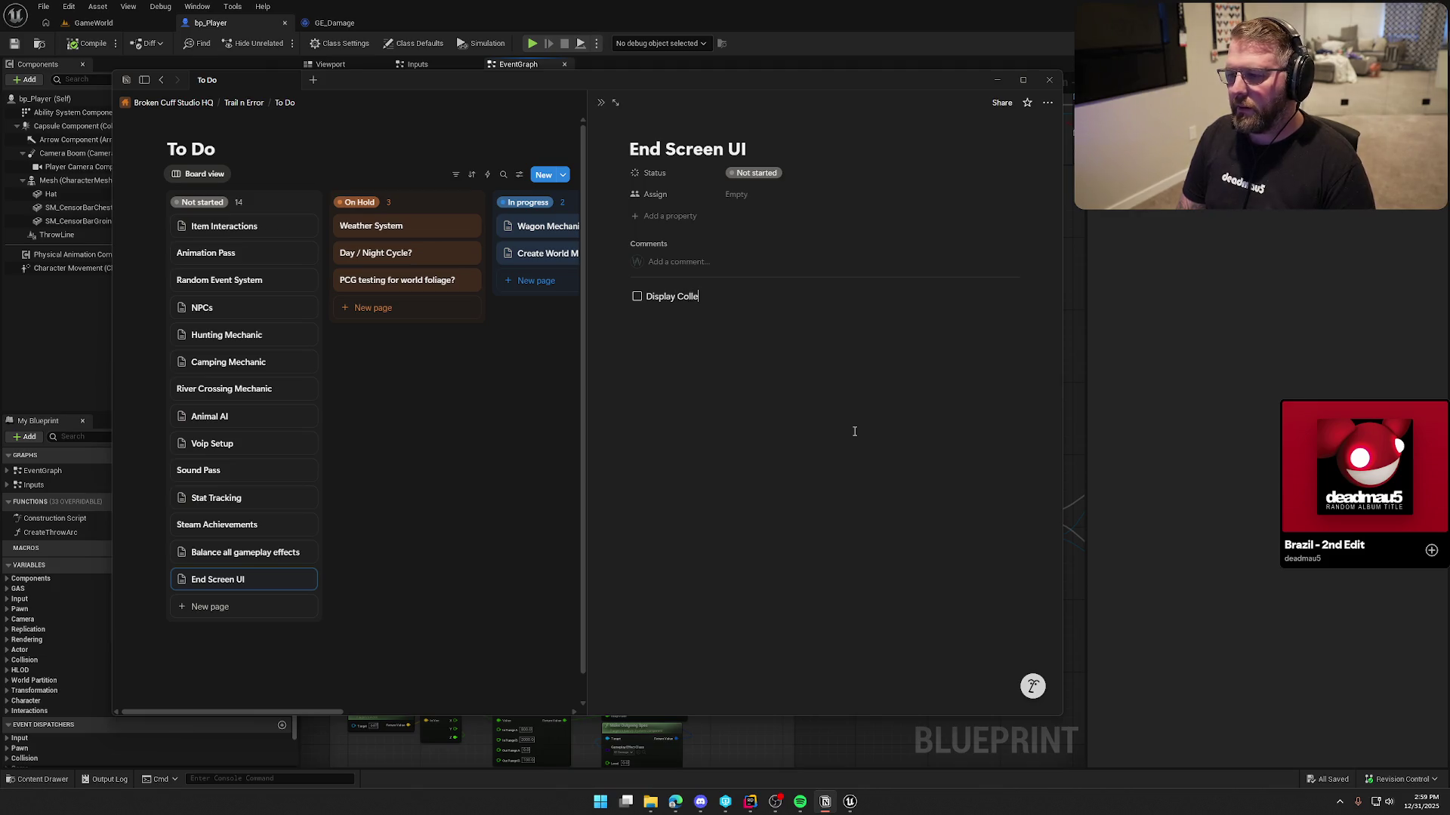
text(ctive Stats)
key(Return)
text(Disc)
key(BackSpace)
text(play Indivia)
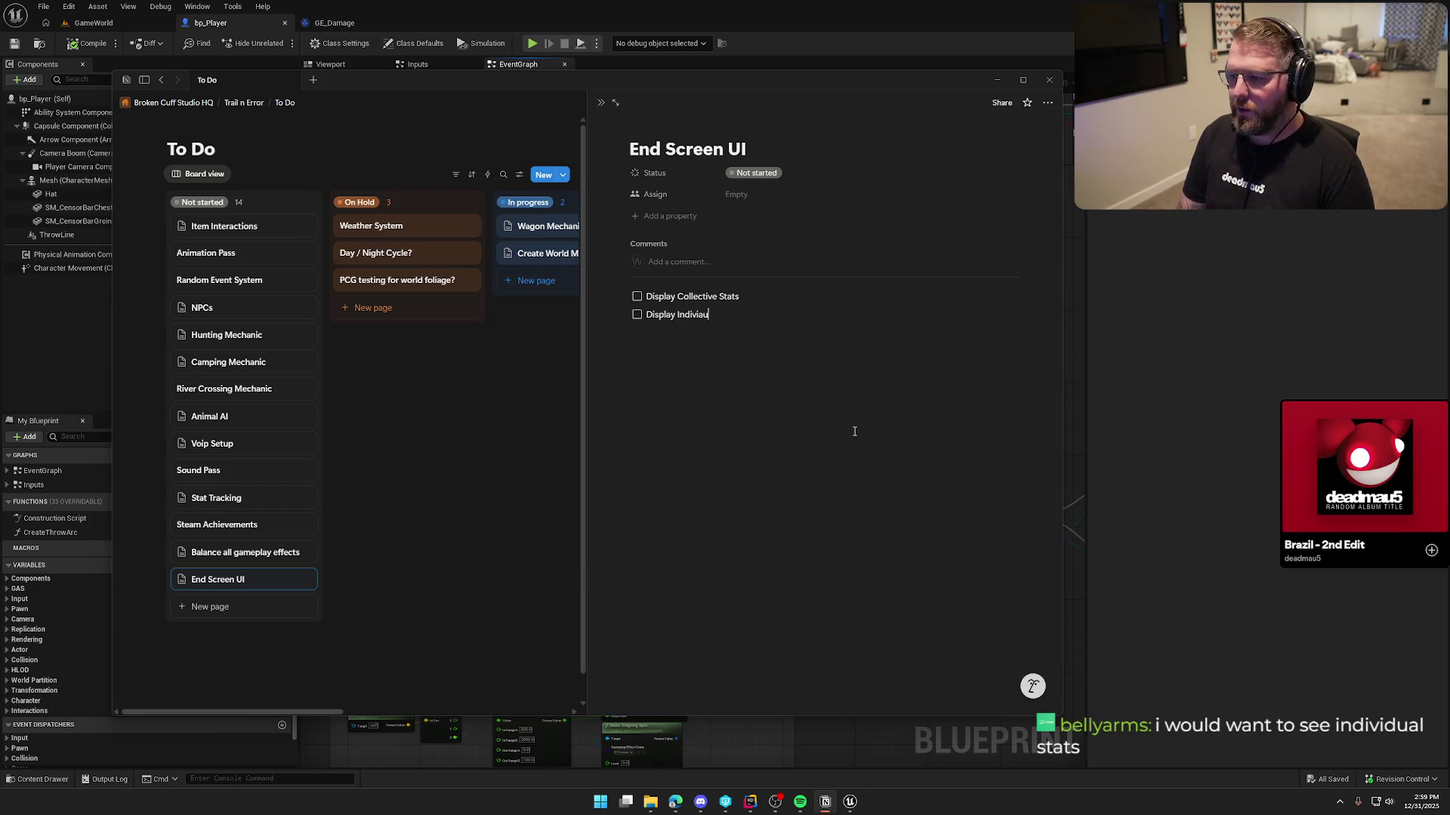
key(BackSpace)
text(du)
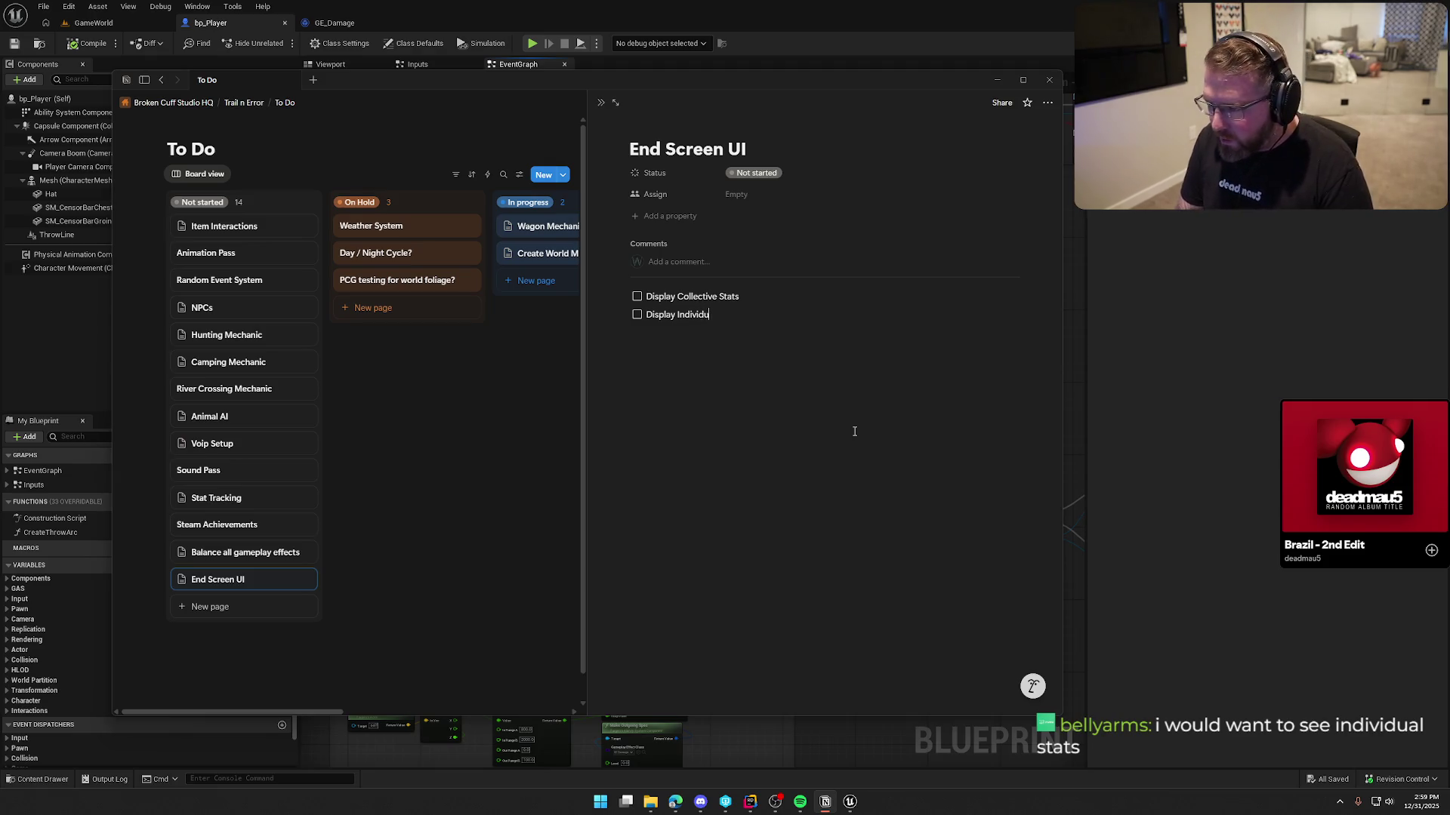
text(al Awards)
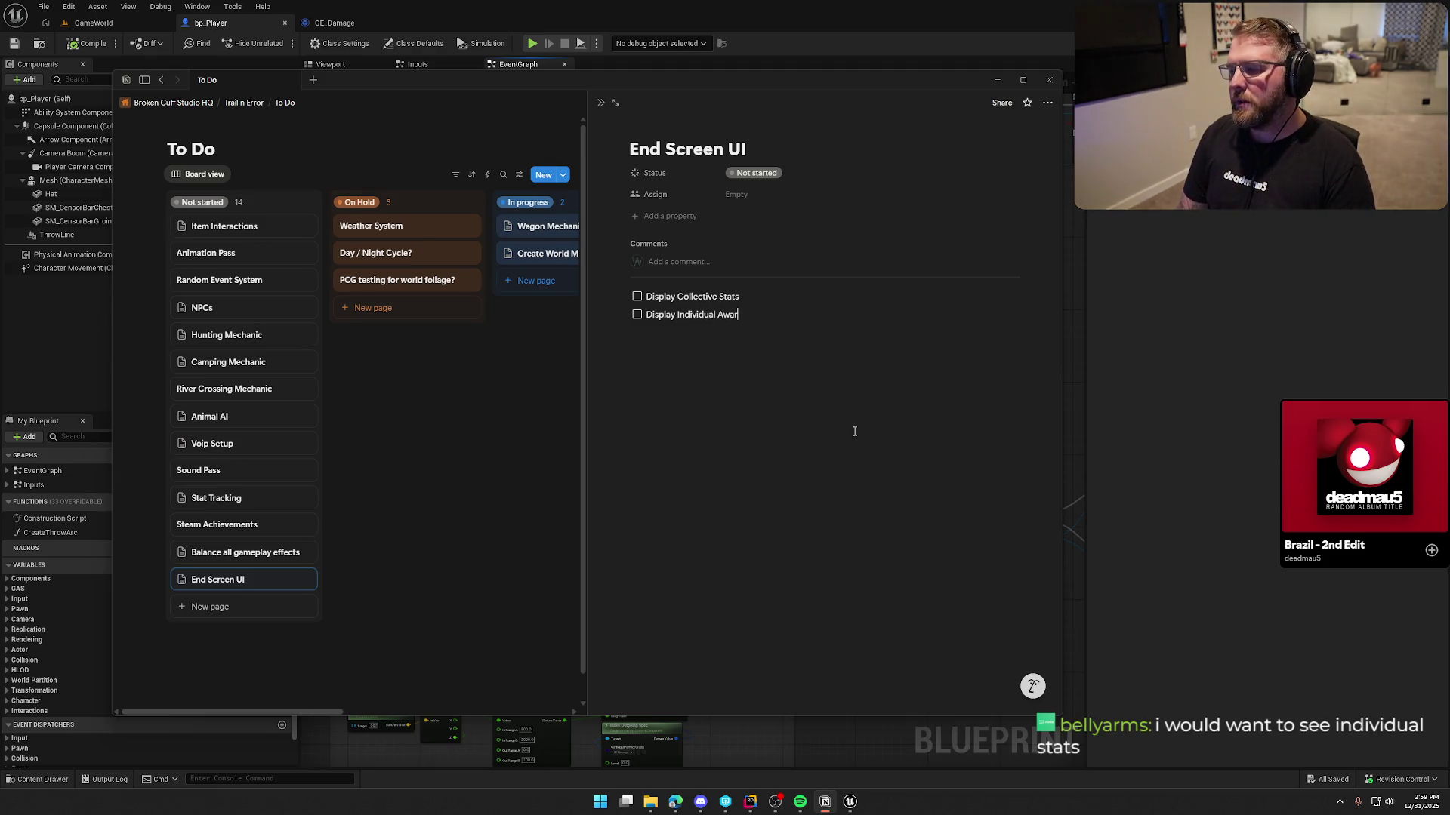
key(Tab)
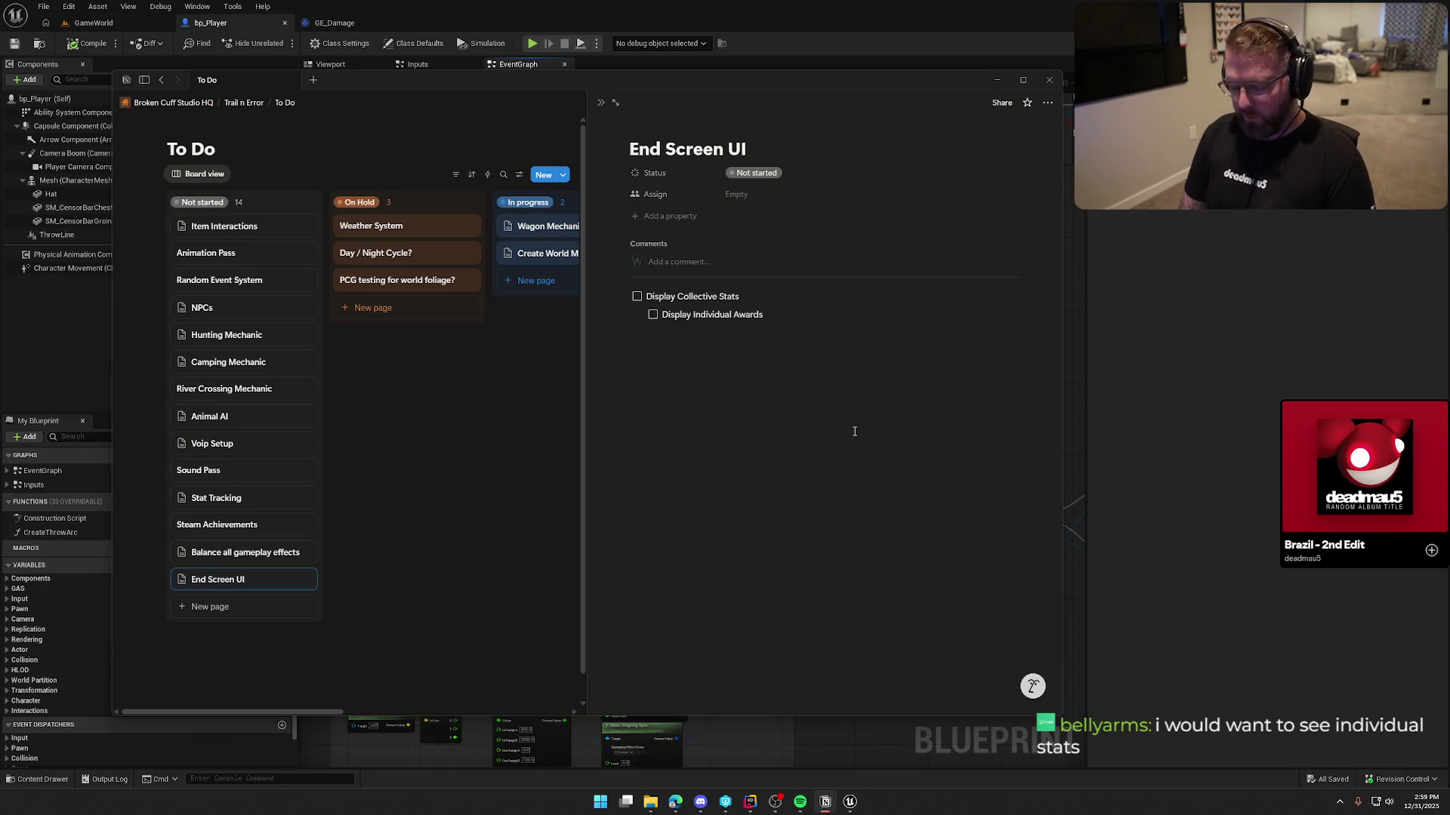
key(shift+Tab)
Nest award to-dos Most Damage Taken, Most Time Spent Alive and Most Deaths under Individual Awards
key(Return)
key(Tab)
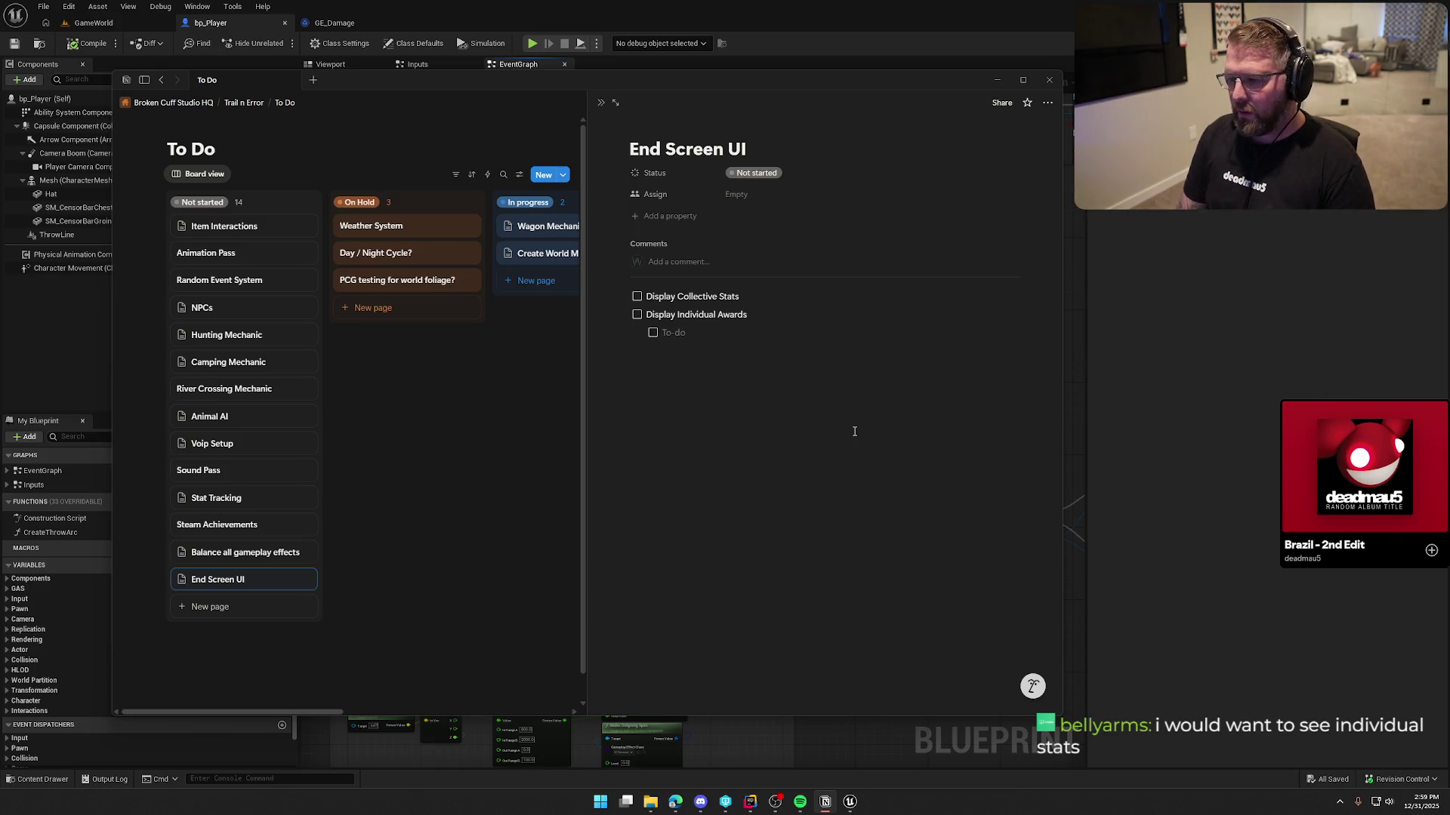
text(Most Damage Taken)
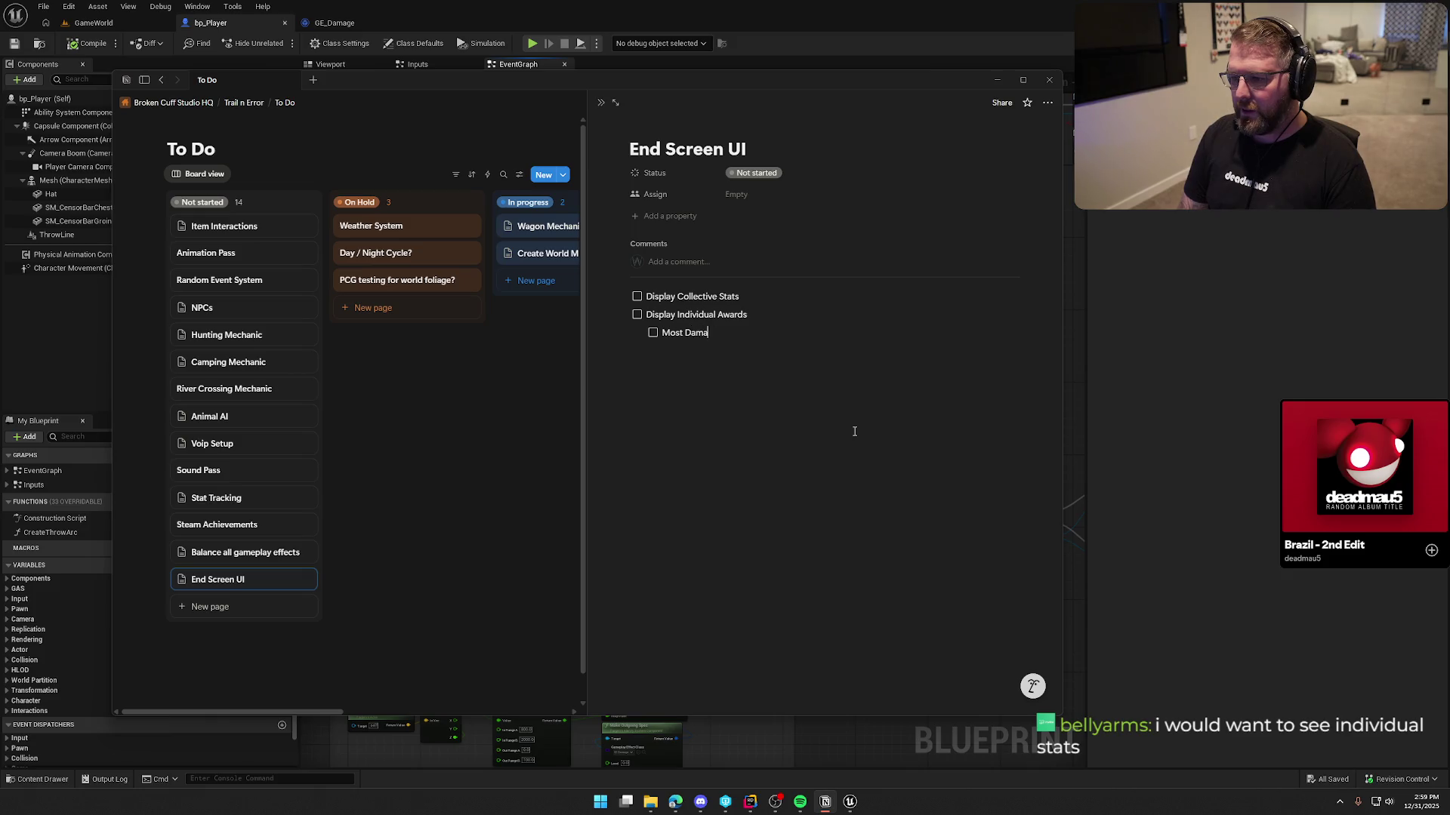
key(Return)
text(Most)
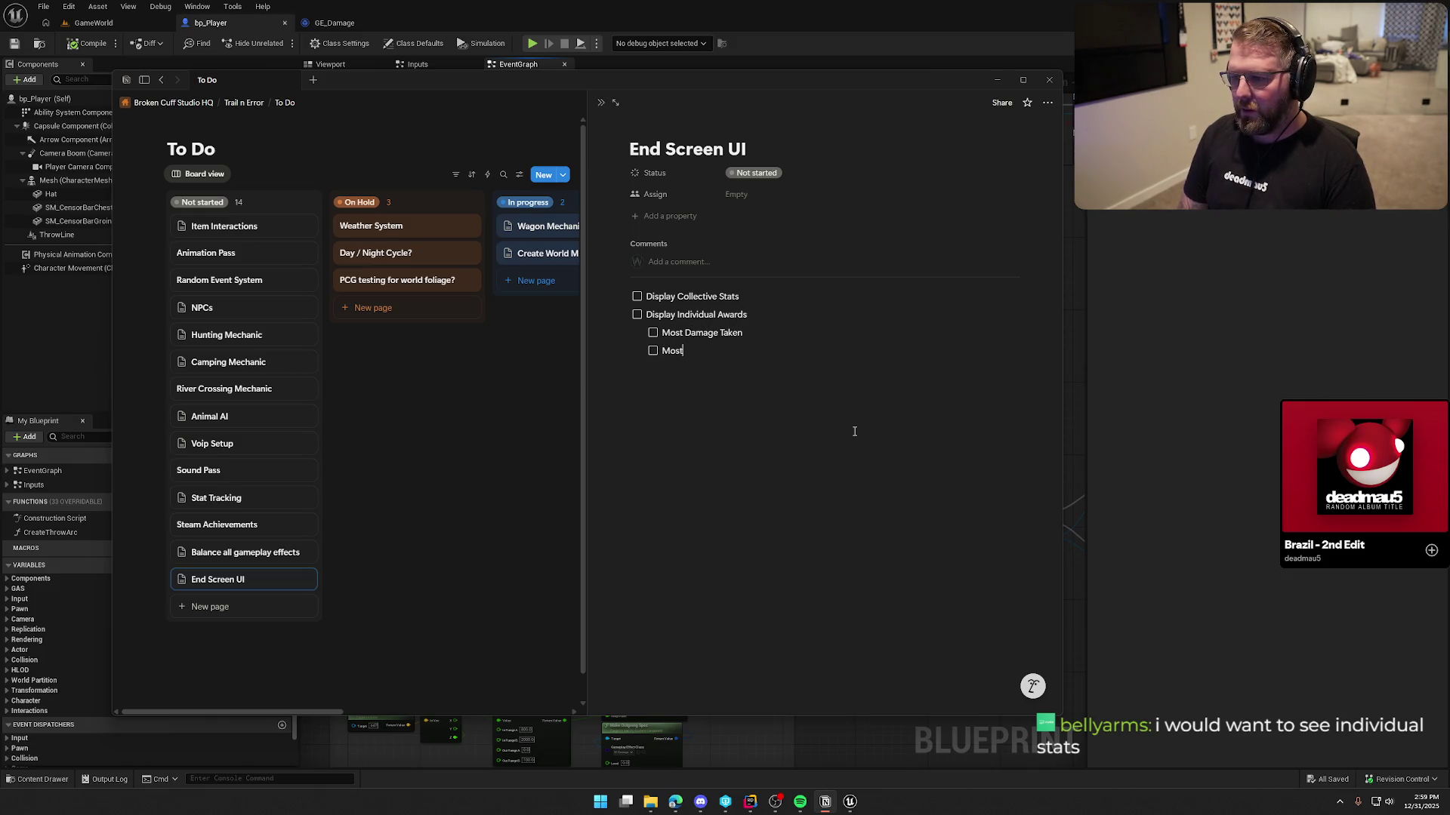
text( Time S)
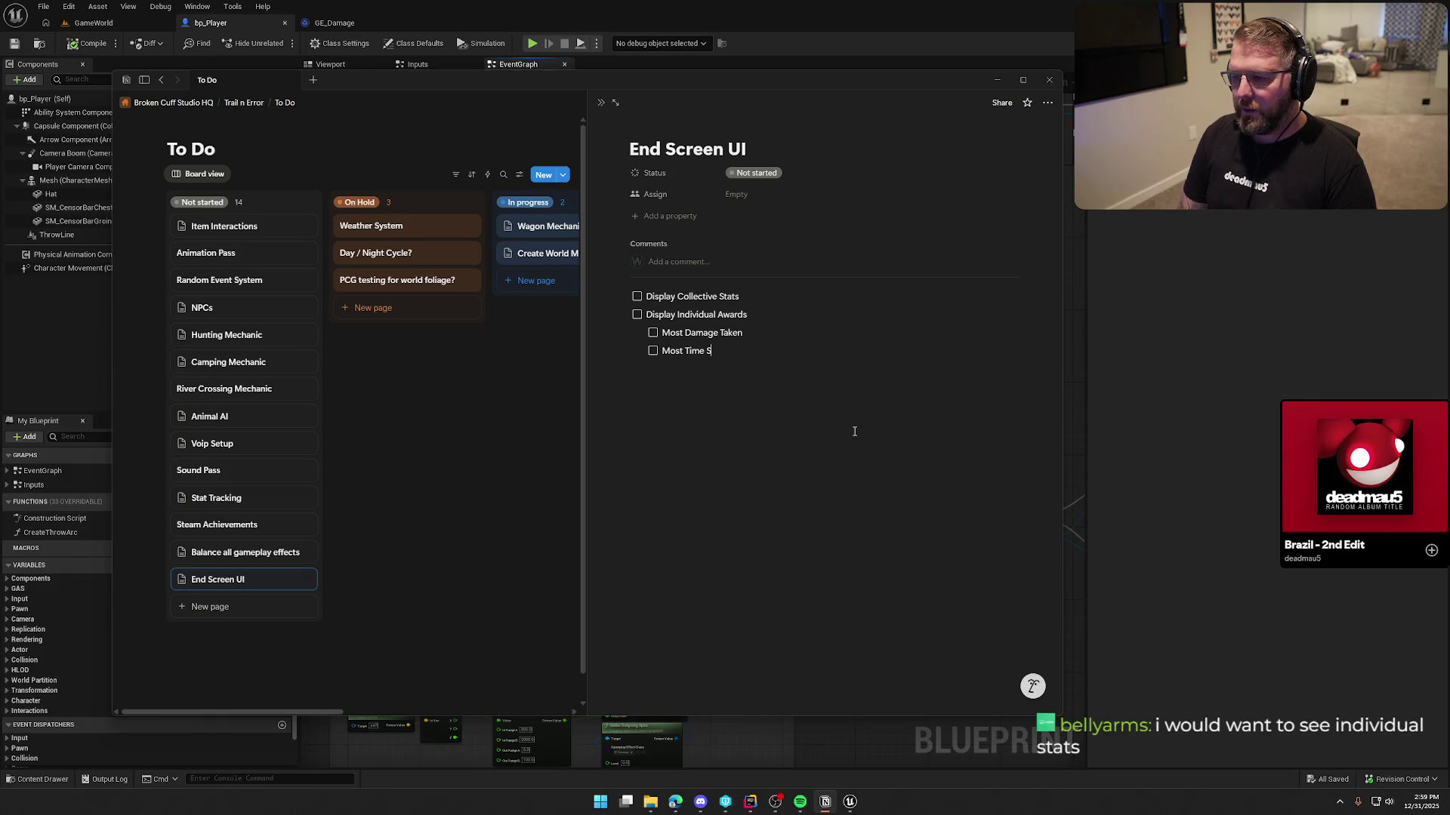
text(pent Alive)
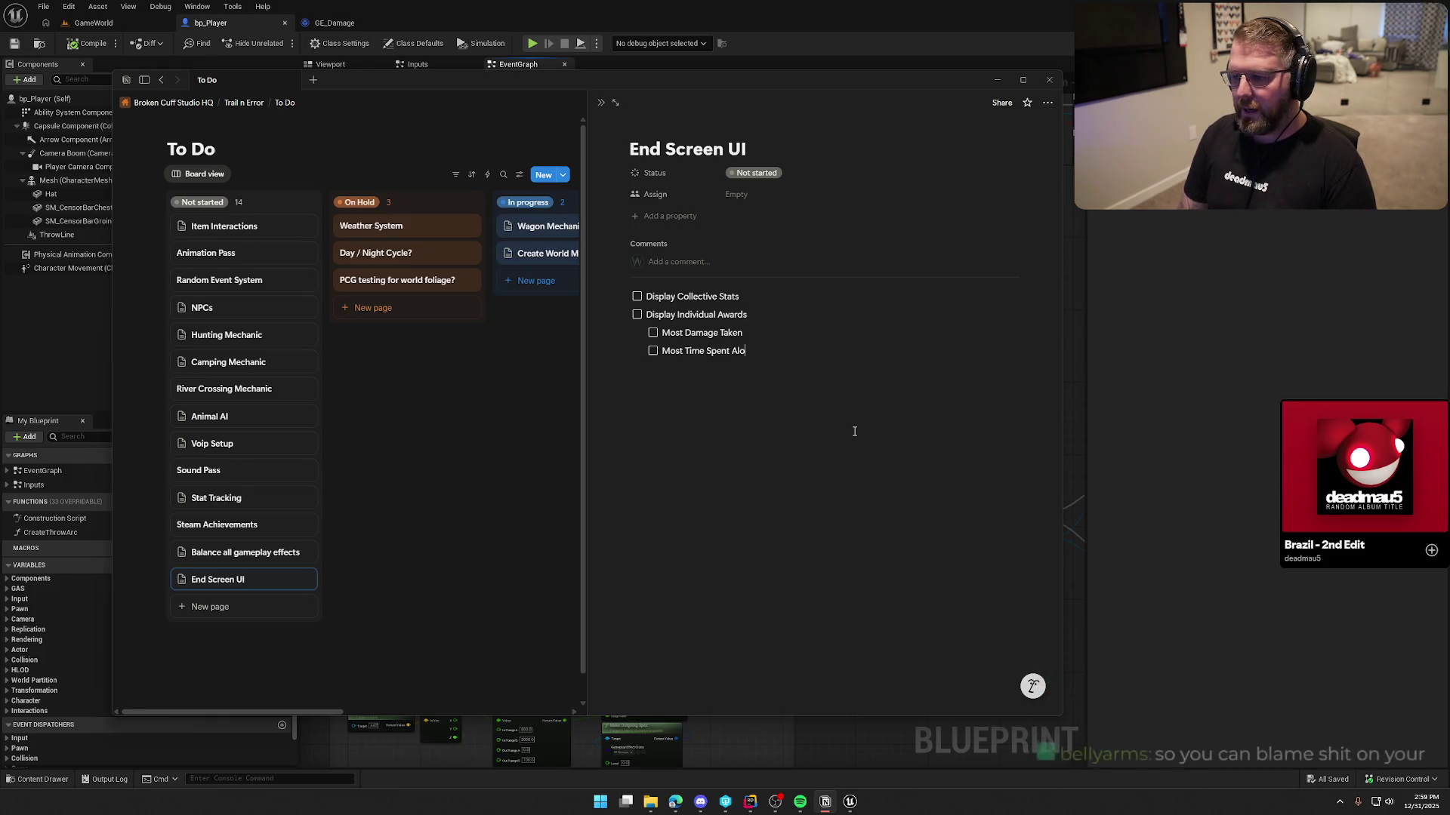
key(Return)
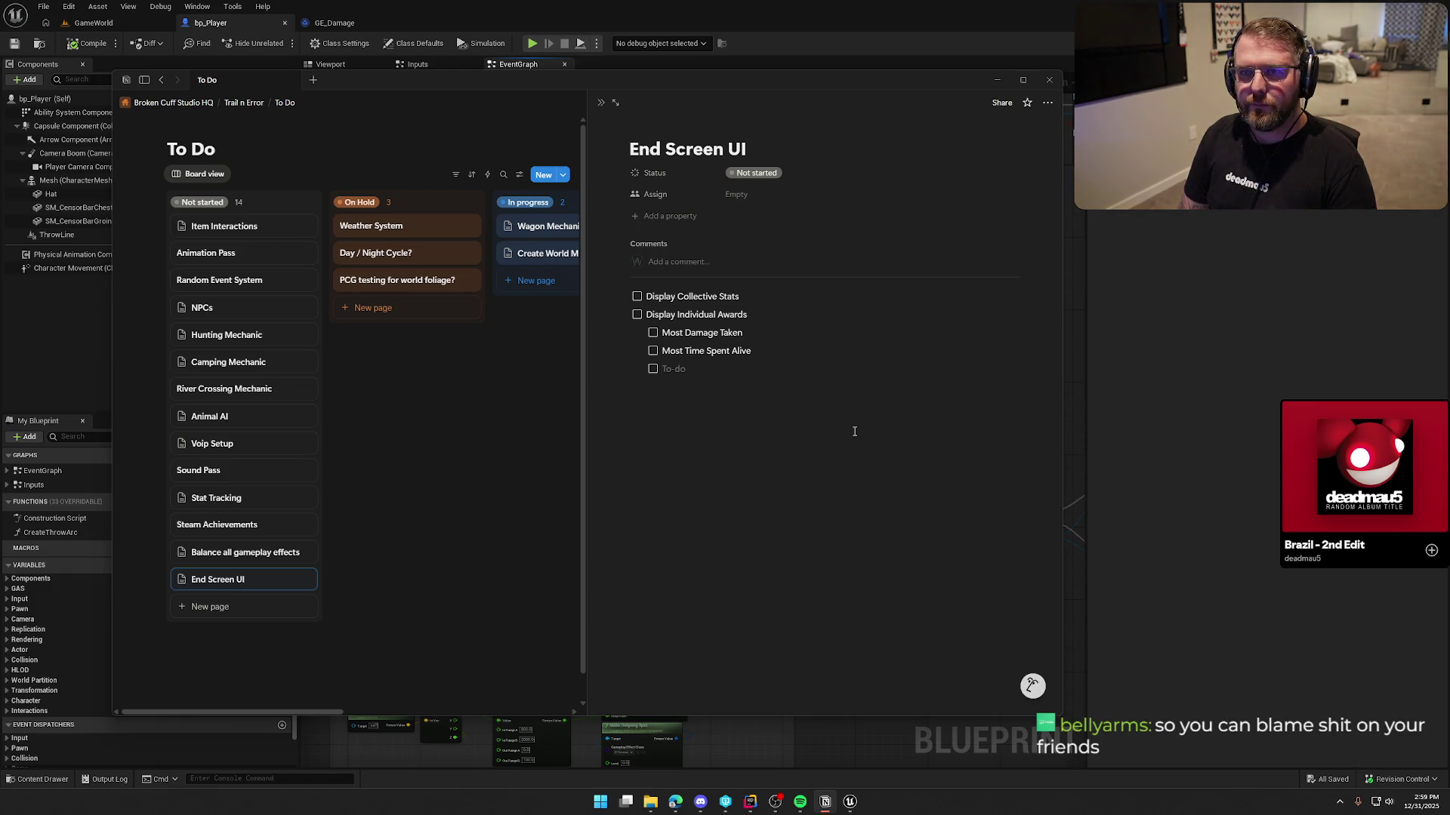
text(Most Deaths)
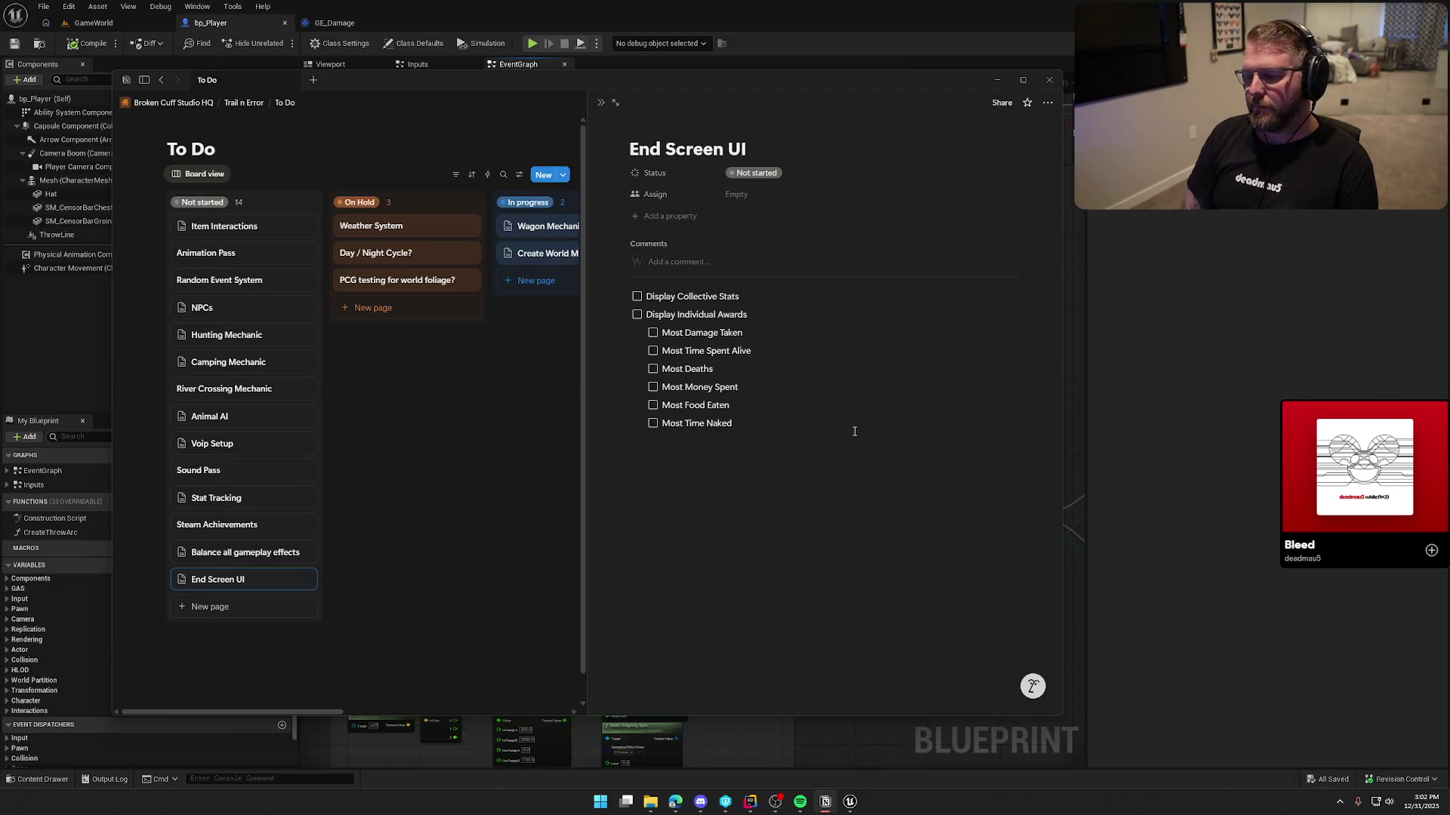
Clean up after 'Most Time Naked' and start a 'Most Diseased' award line below it
key(BackSpace)
key(BackSpace)
key(Return)
text(Most De)
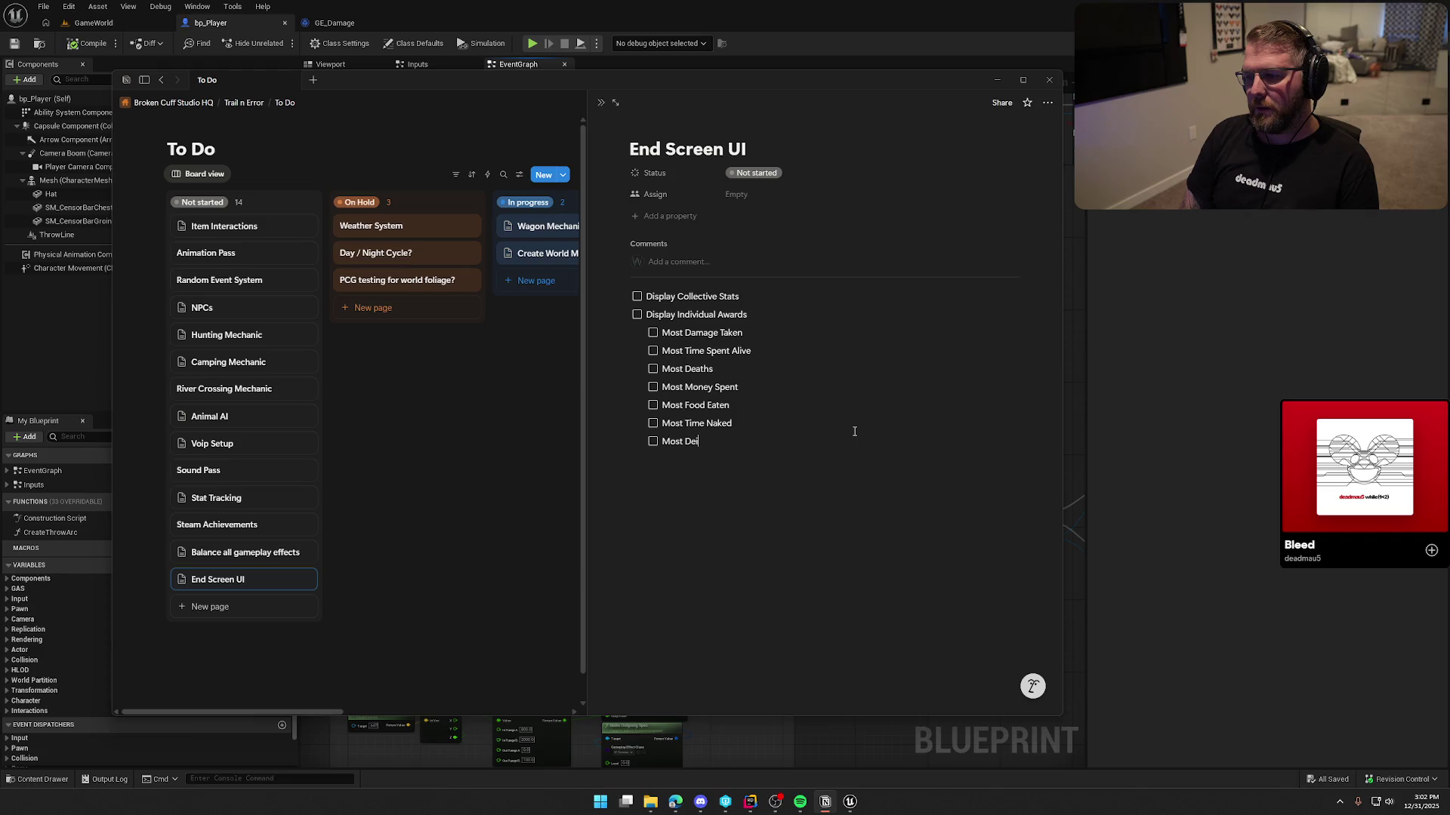
text(iseased)
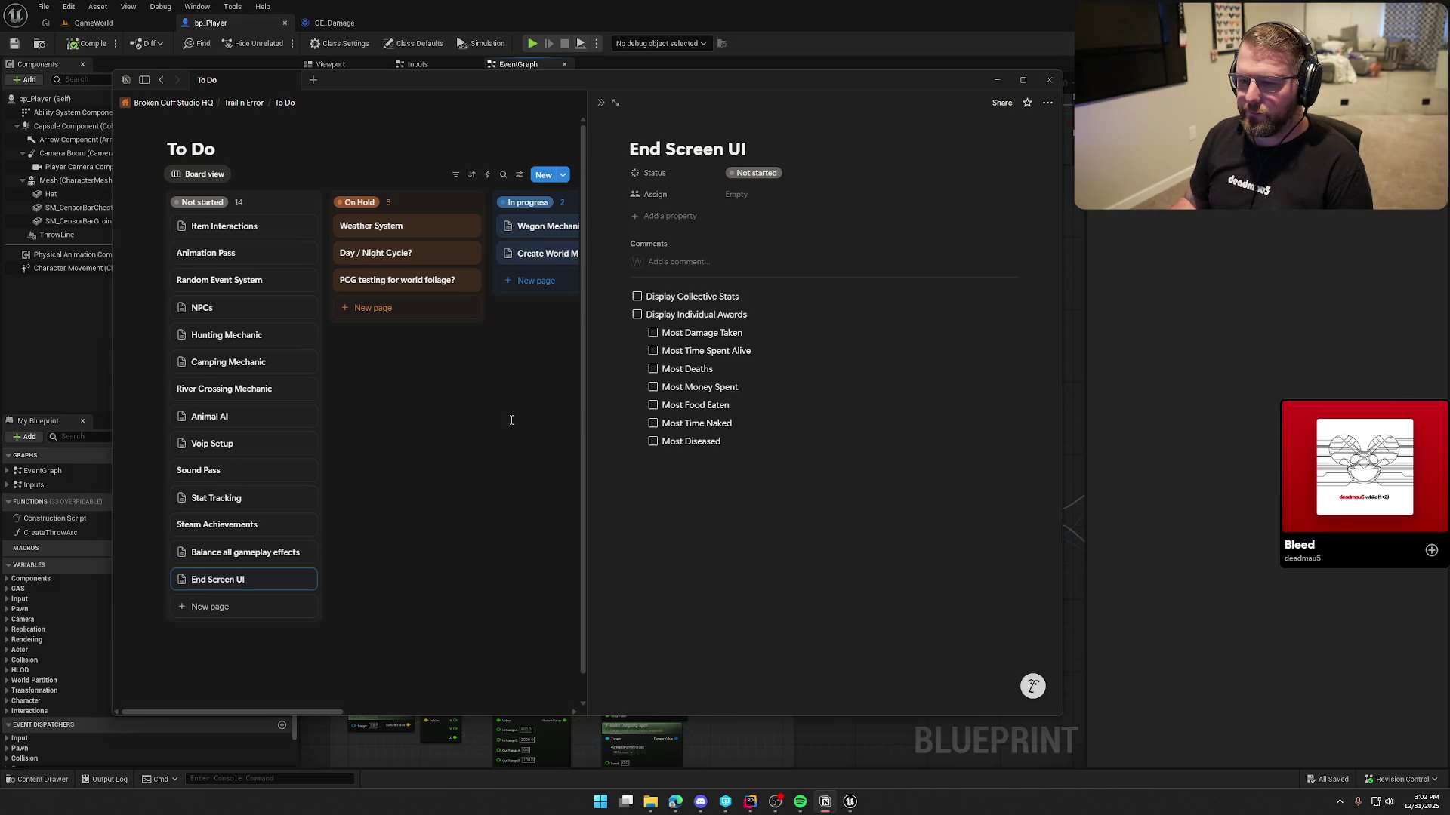
Create a 'Create Win Condition Actor' card and move it to the top of Not started
click(511, 420)
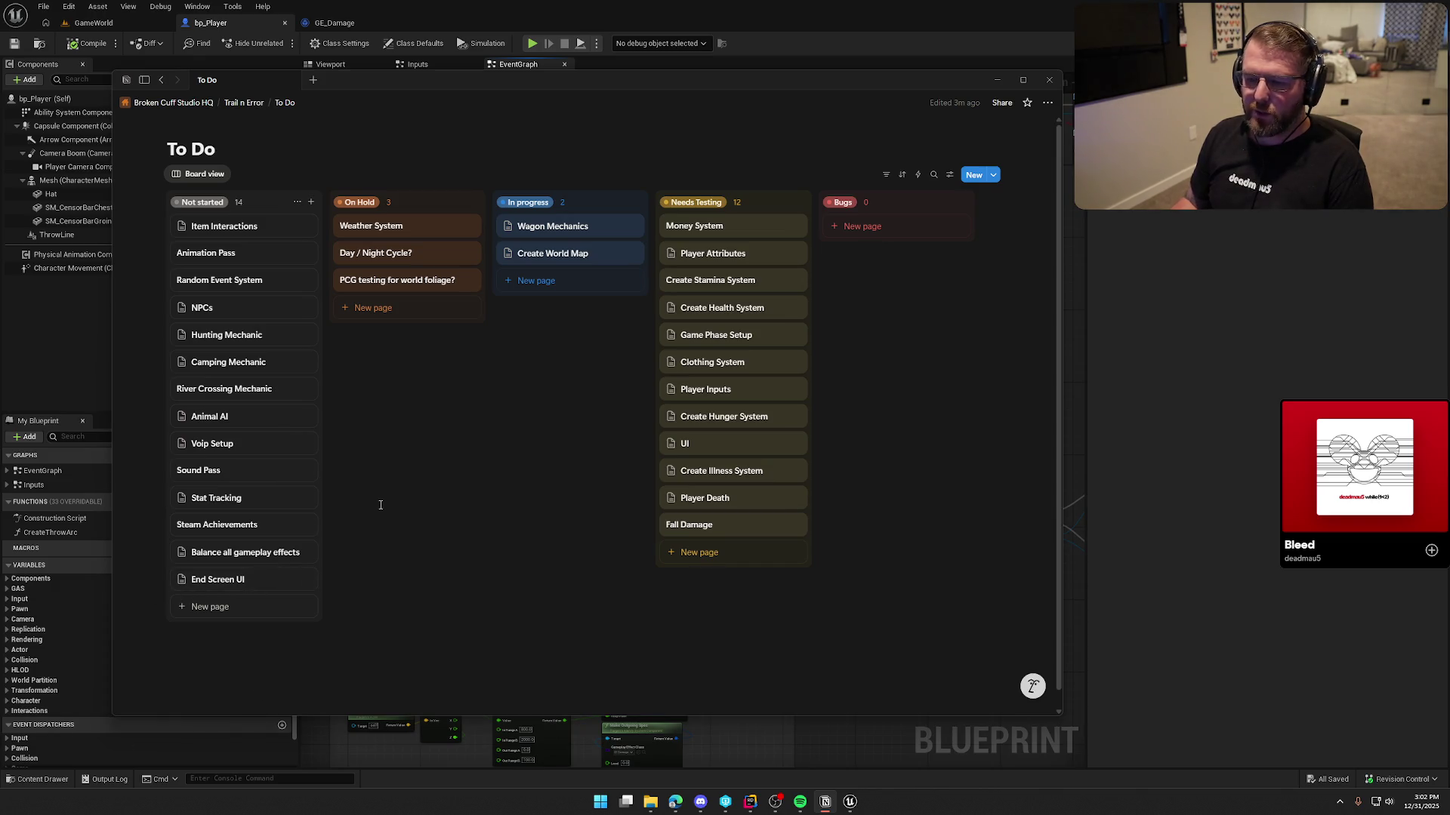
click(211, 610)
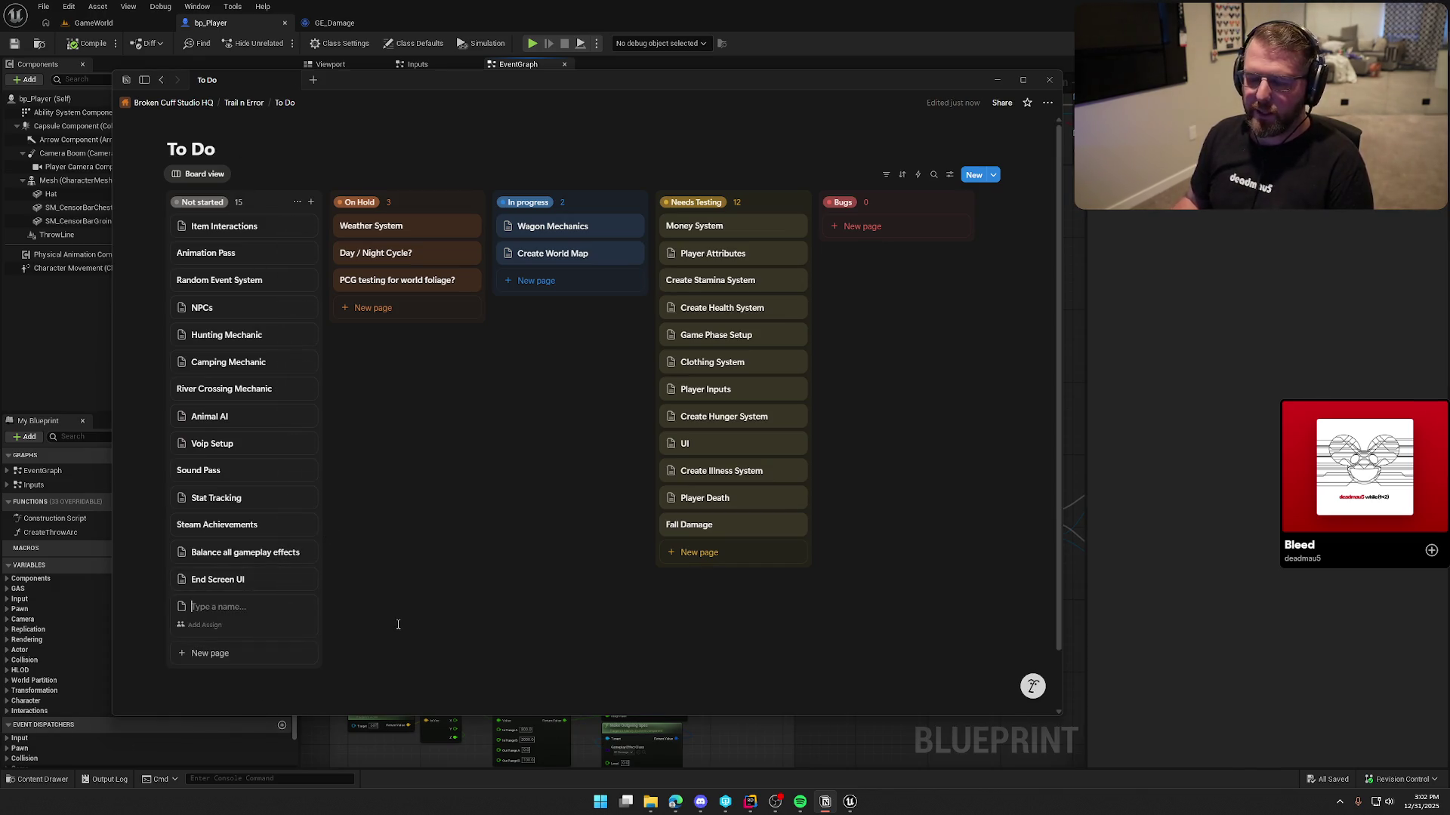
text(Create )
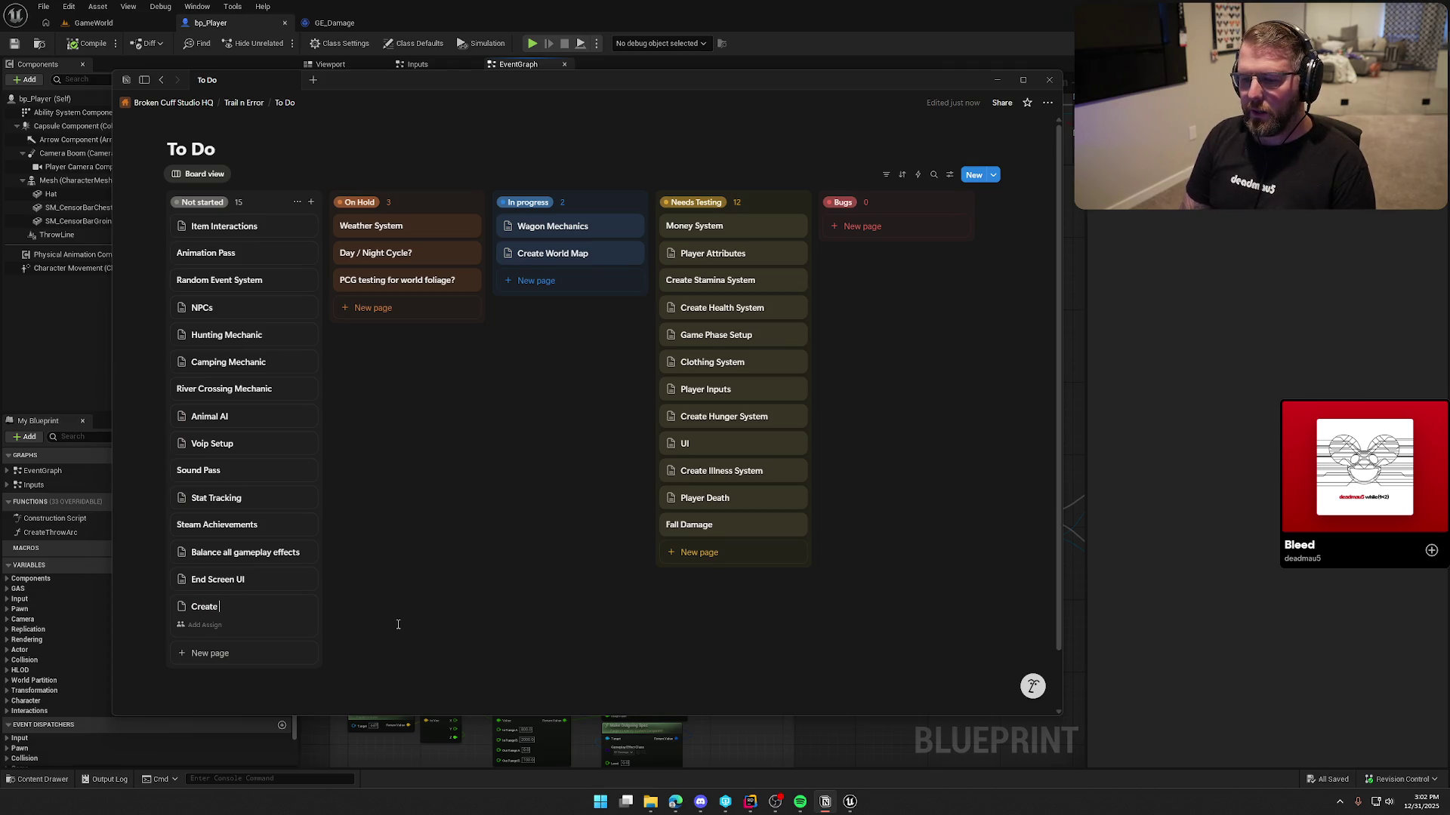
text(Win Condition Act)
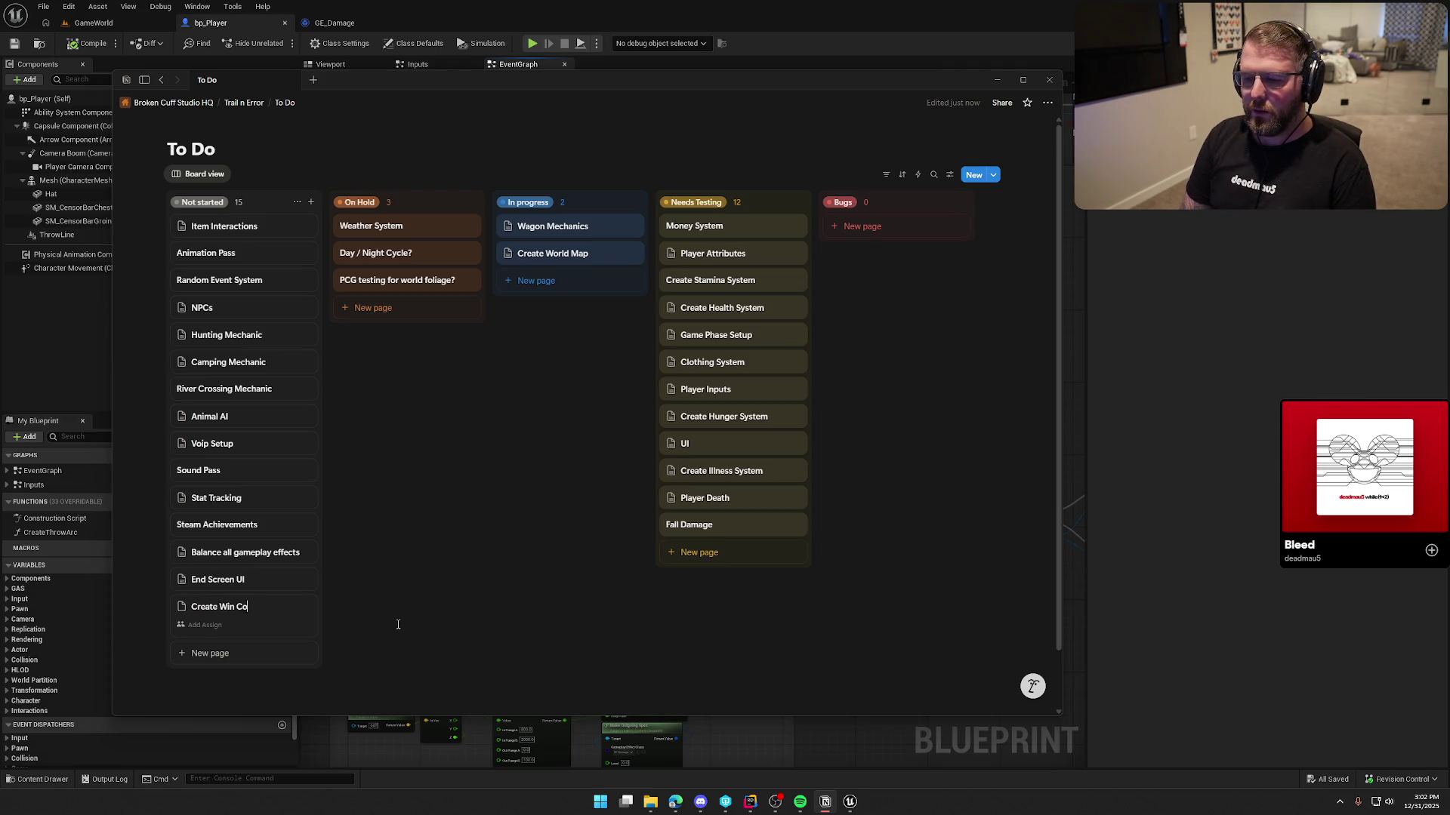
text(or)
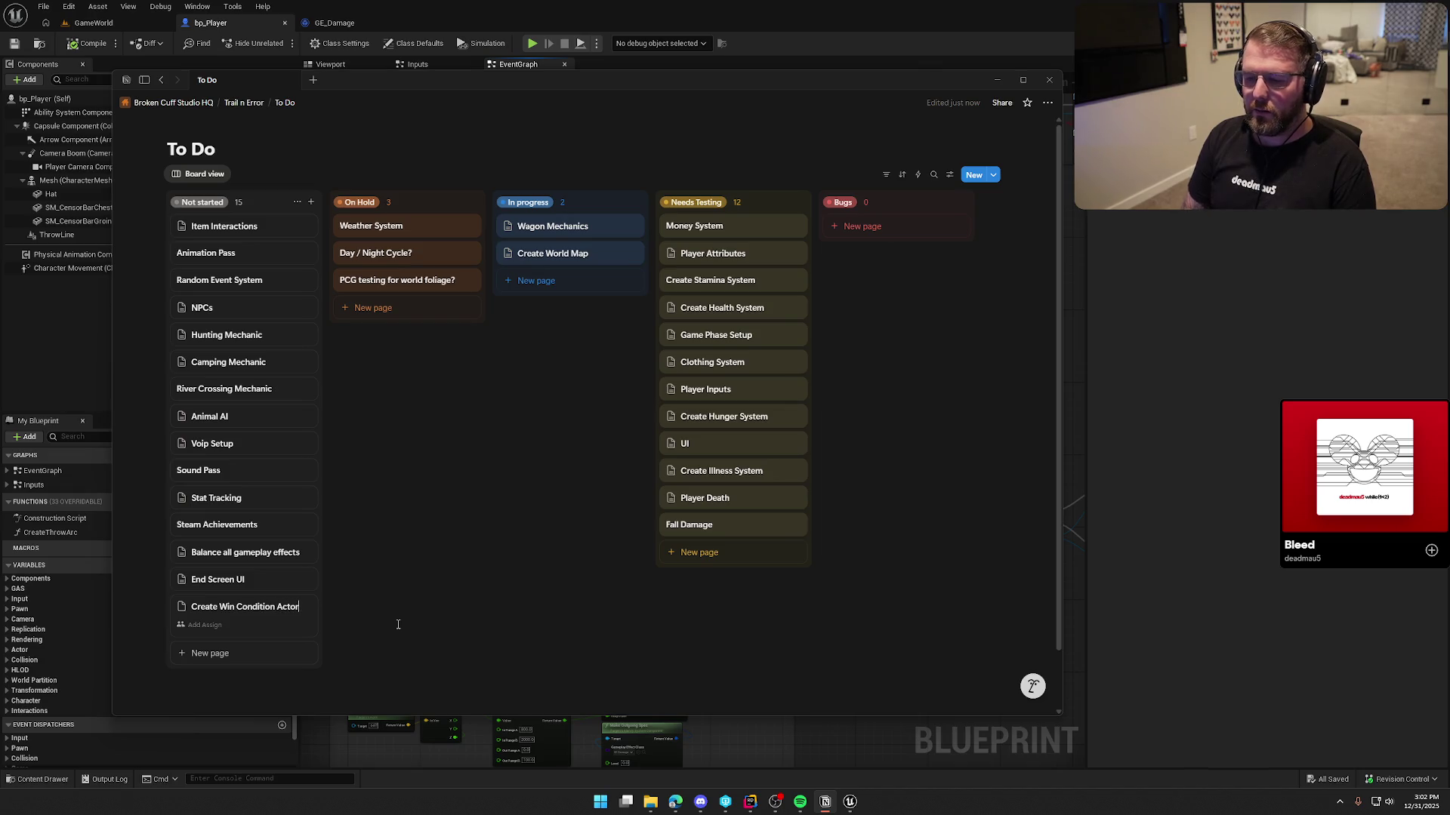
key(Return)
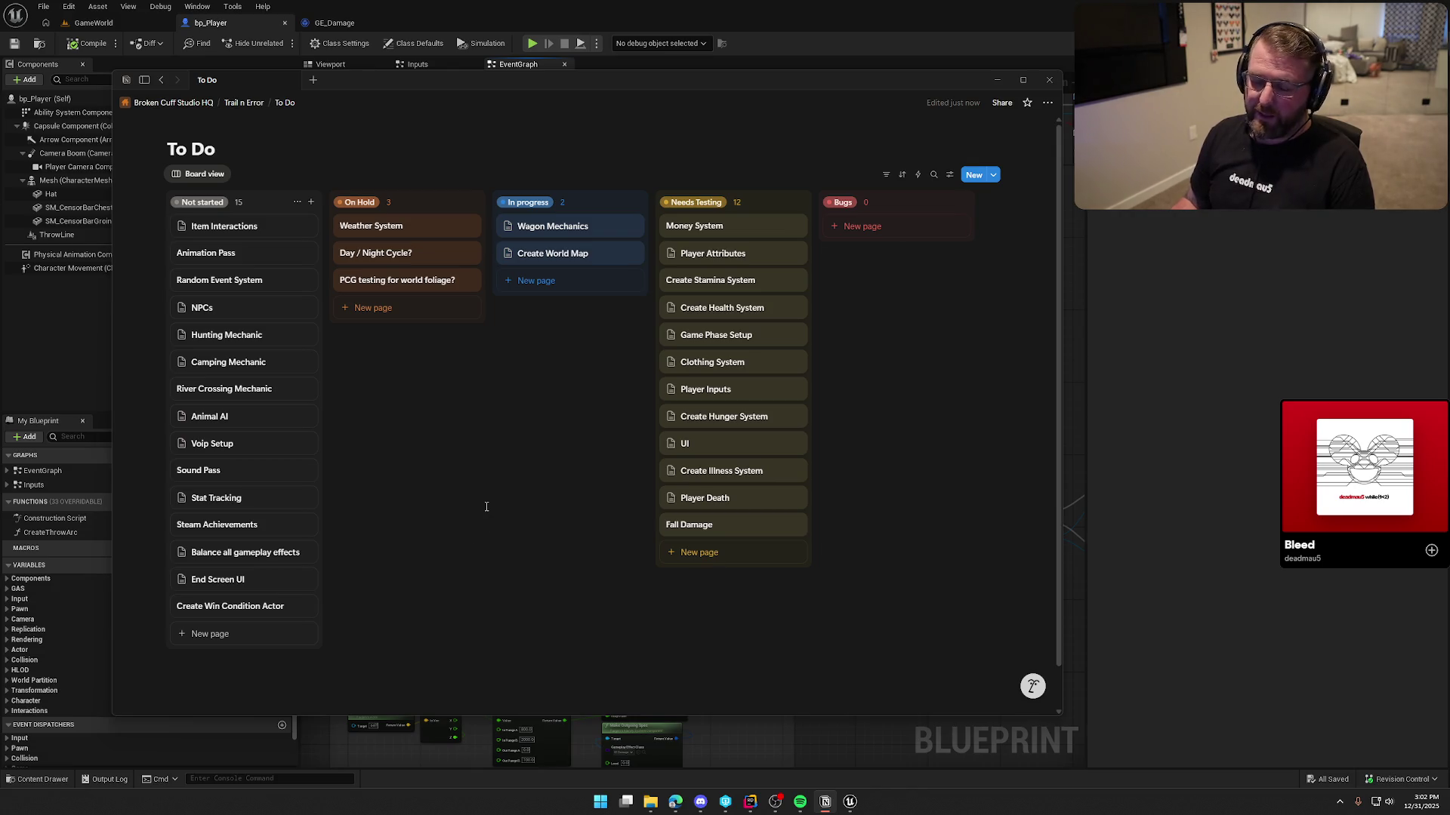
drag(221, 608, 221, 224)
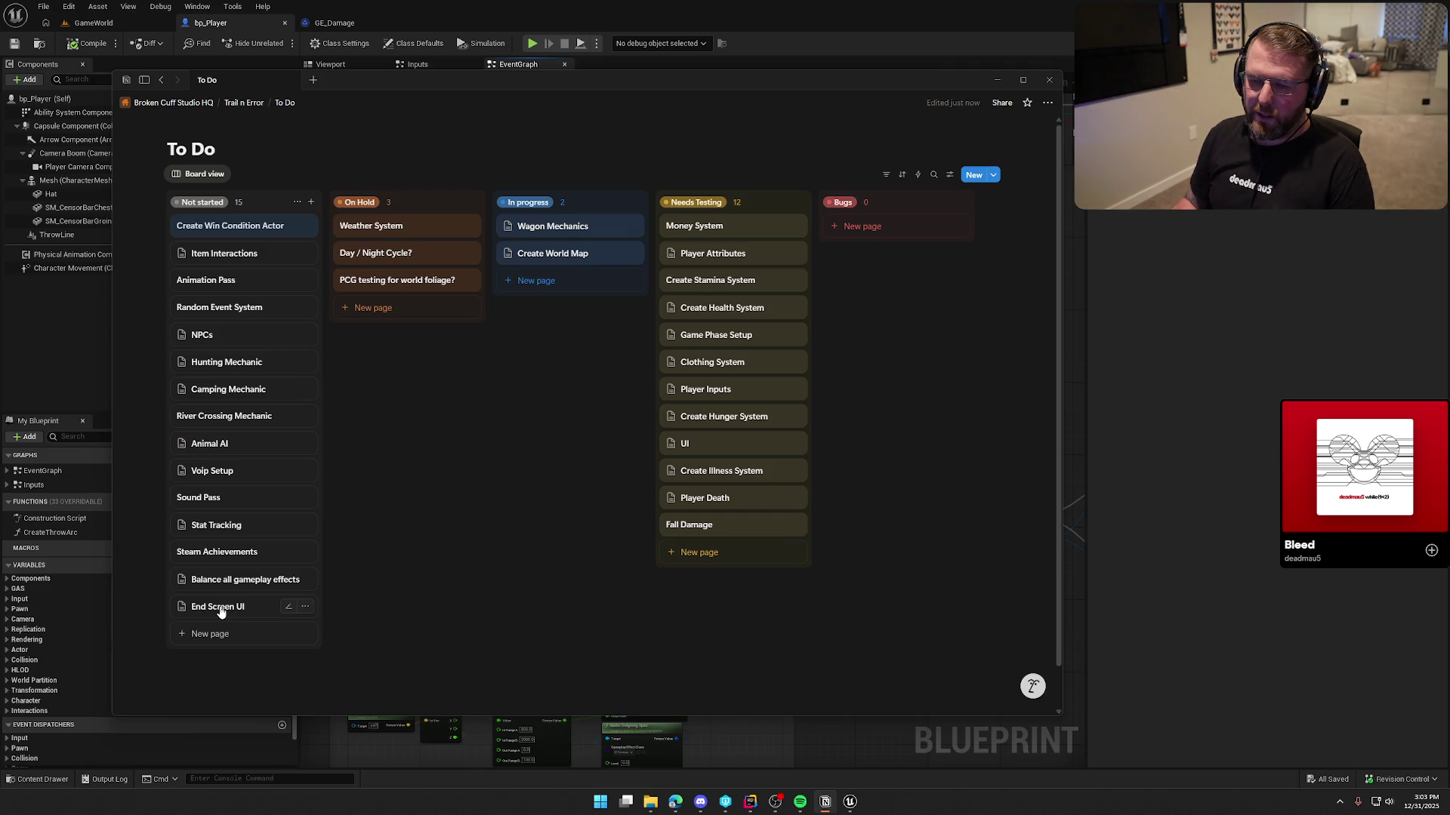
Reorder cards: End Screen UI after Voip Setup, Sound Pass after Animation Pass, Create Illness System to In progress
drag(221, 612, 219, 353)
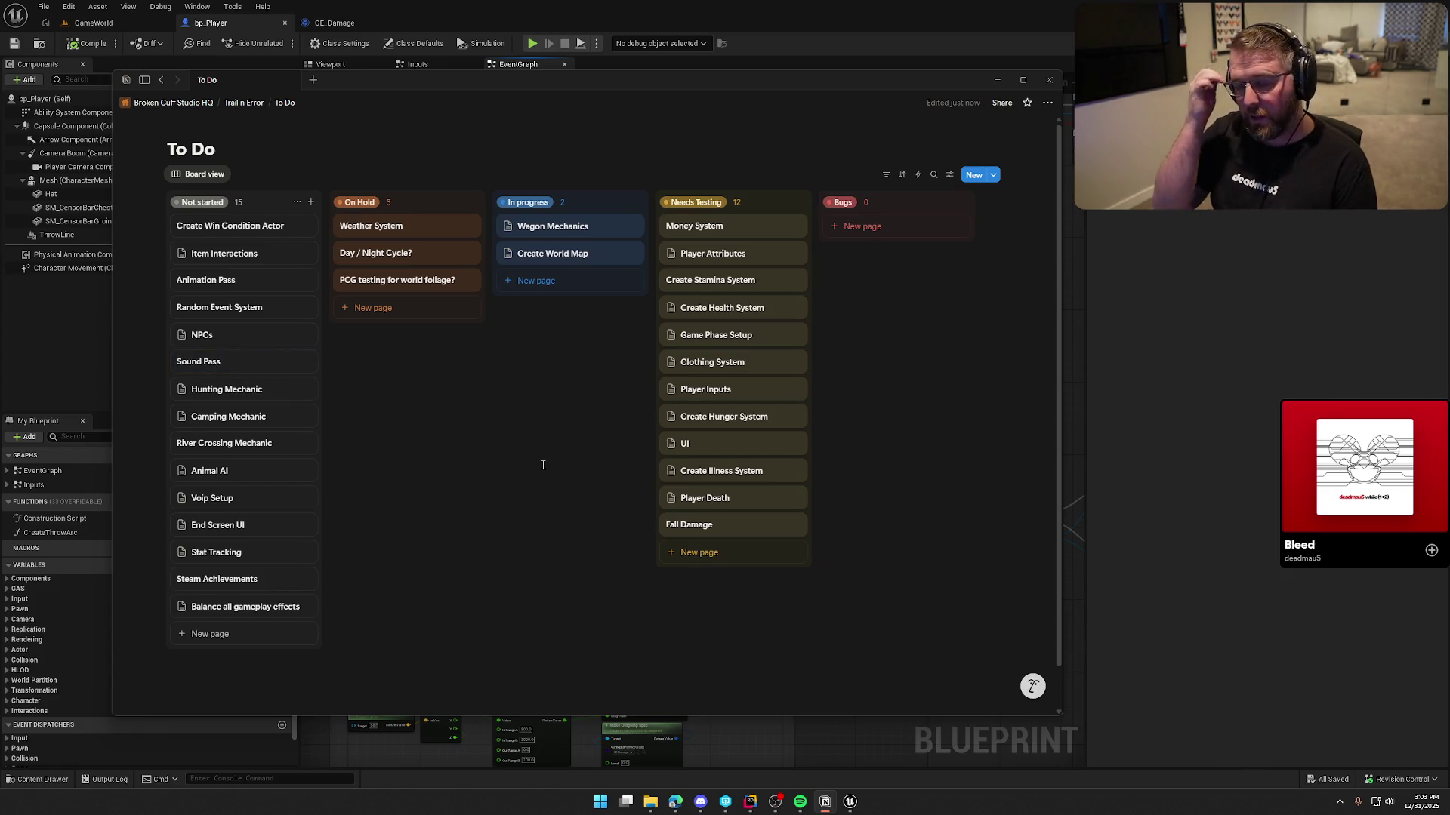
drag(217, 373, 217, 306)
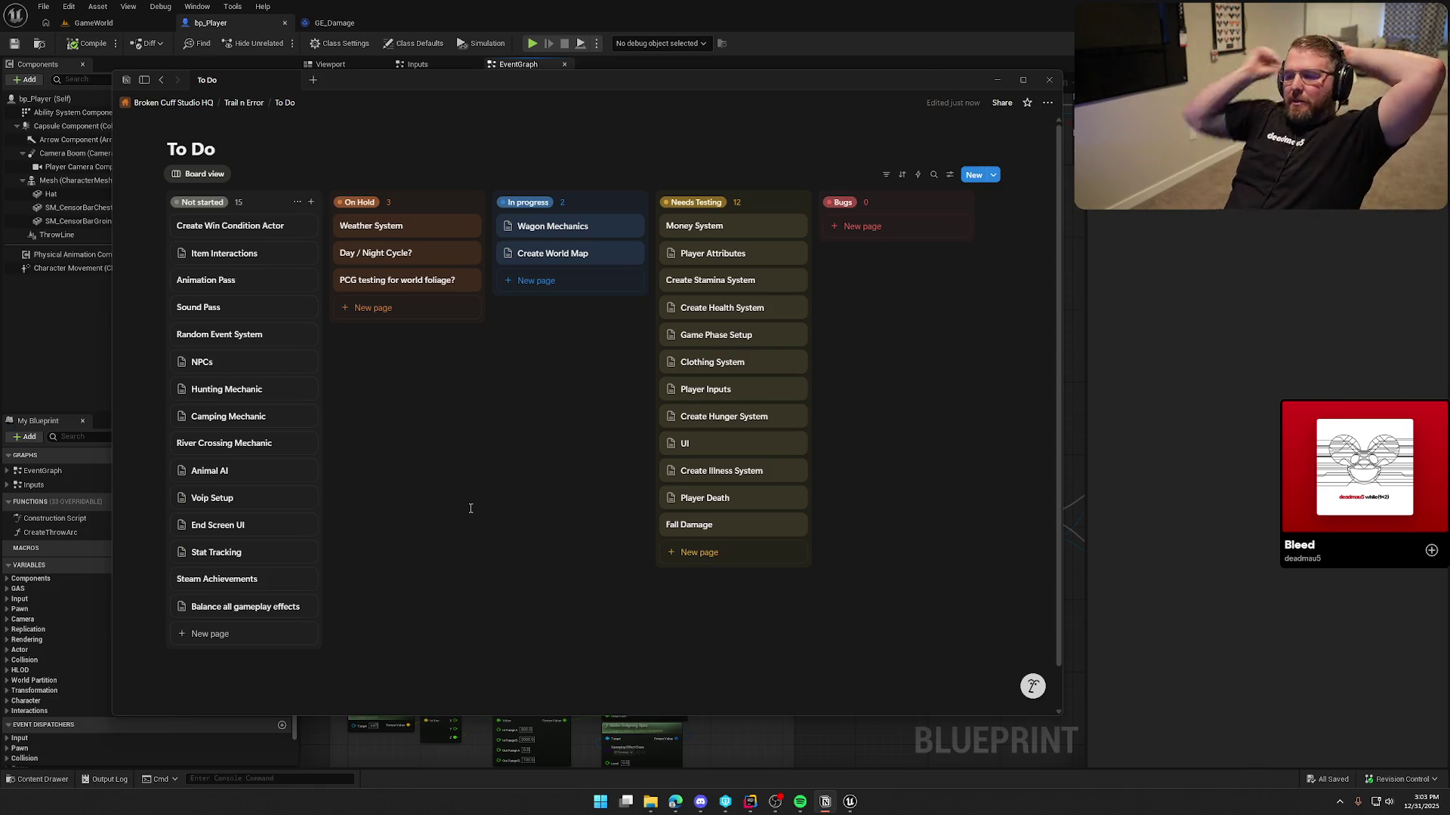
mouse_move(715, 472)
mouse_down()
mouse_move(568, 326)
mouse_move(570, 307)
mouse_up()
Add the to-do 'Can get inflicted with disease (must cleanse from doctor' to Create Illness System
click(558, 283)
click(813, 383)
text([])
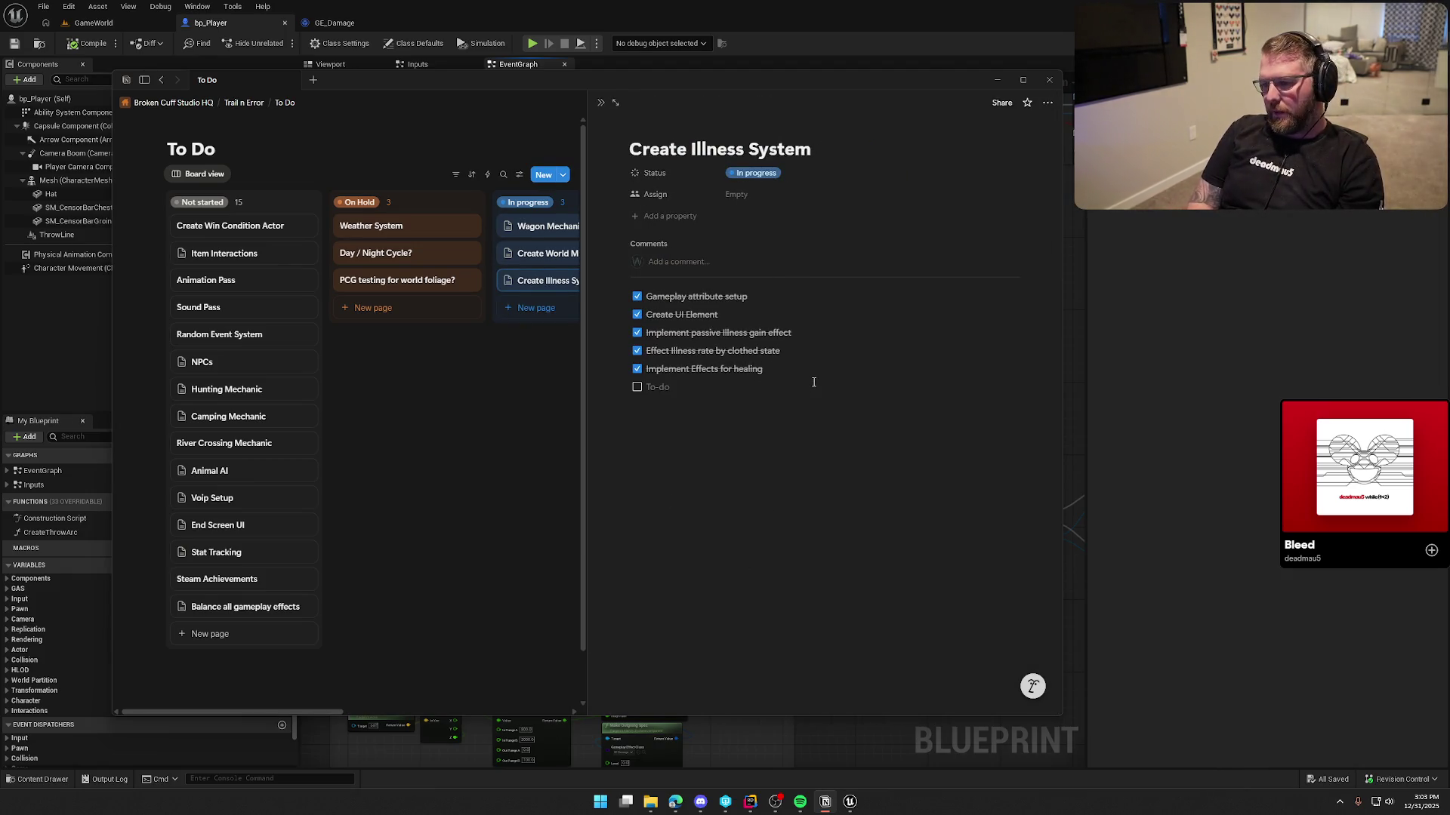
text(Co)
key(BackSpace)
text(an )
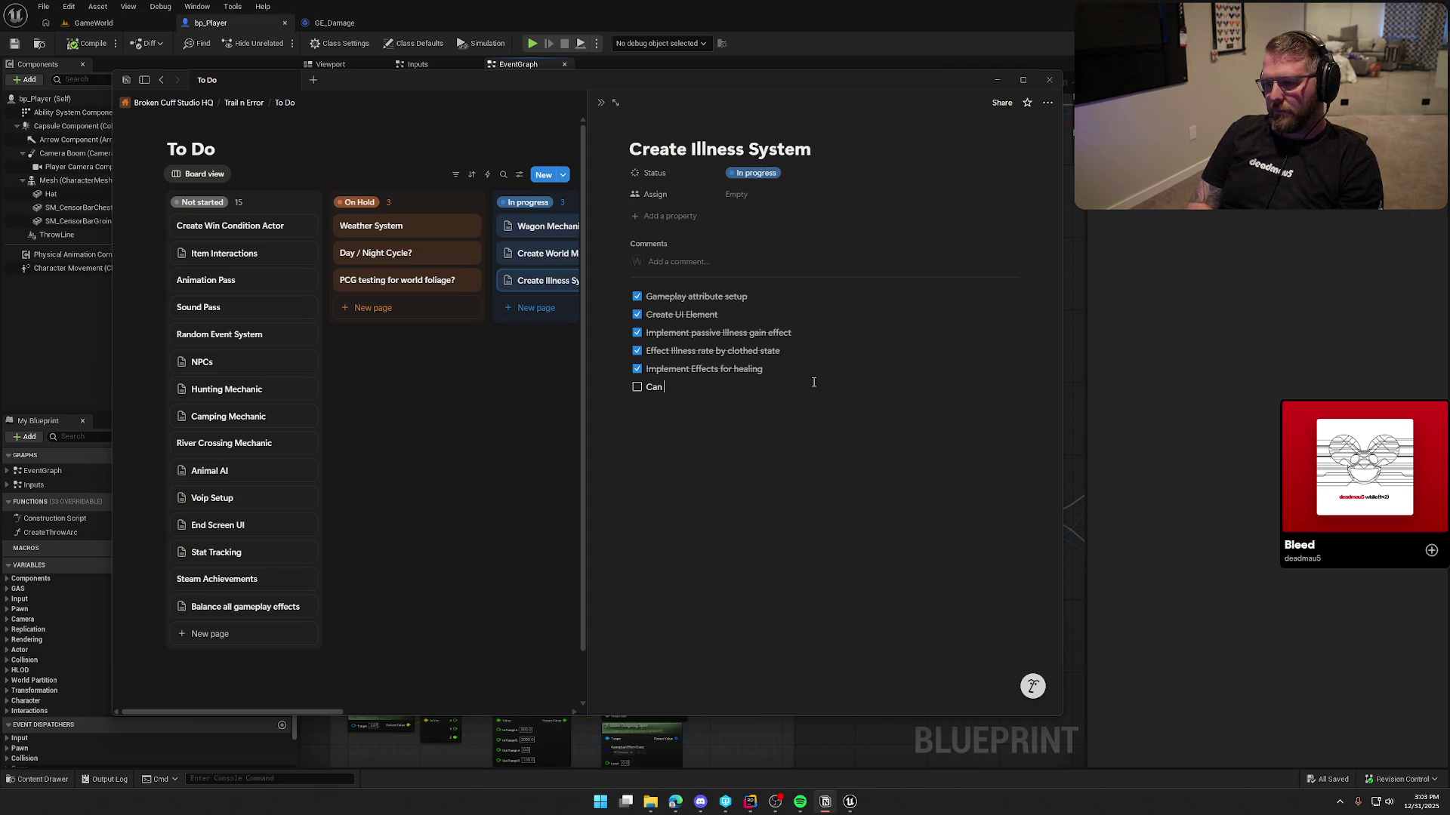
text(get )
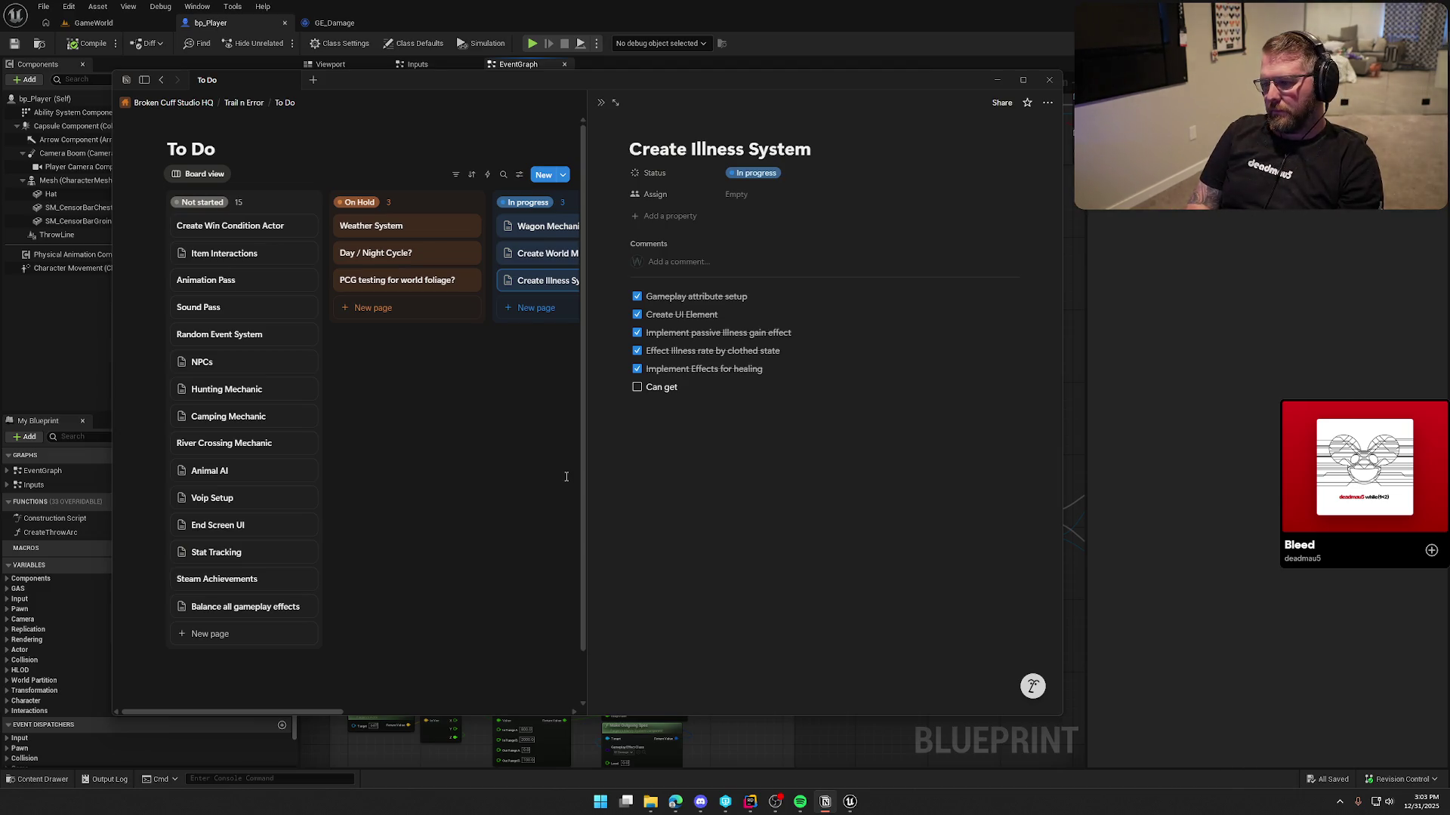
text(inflice)
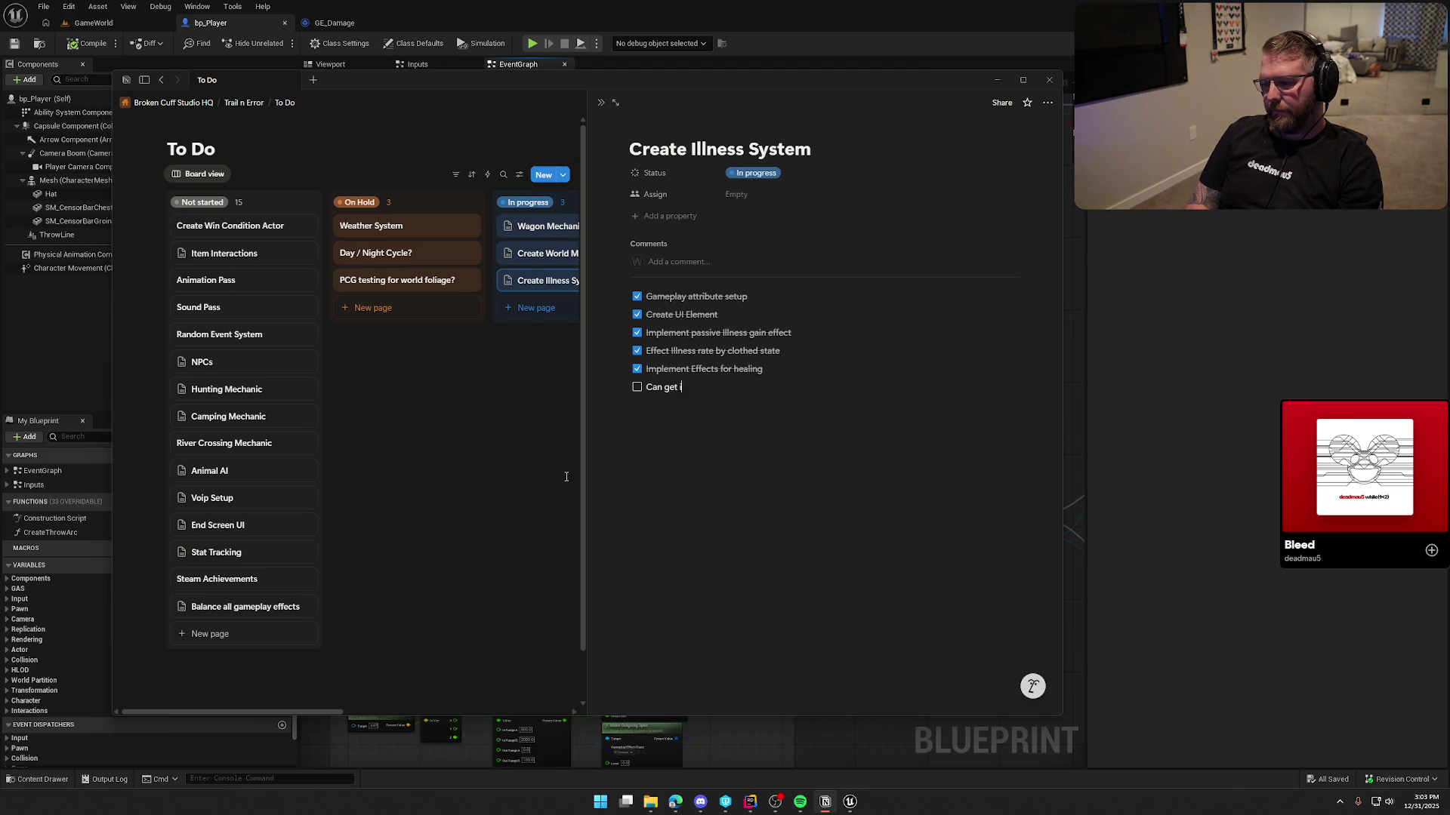
key(BackSpace)
text(tded)
key(BackSpace)
key(BackSpace)
key(BackSpace)
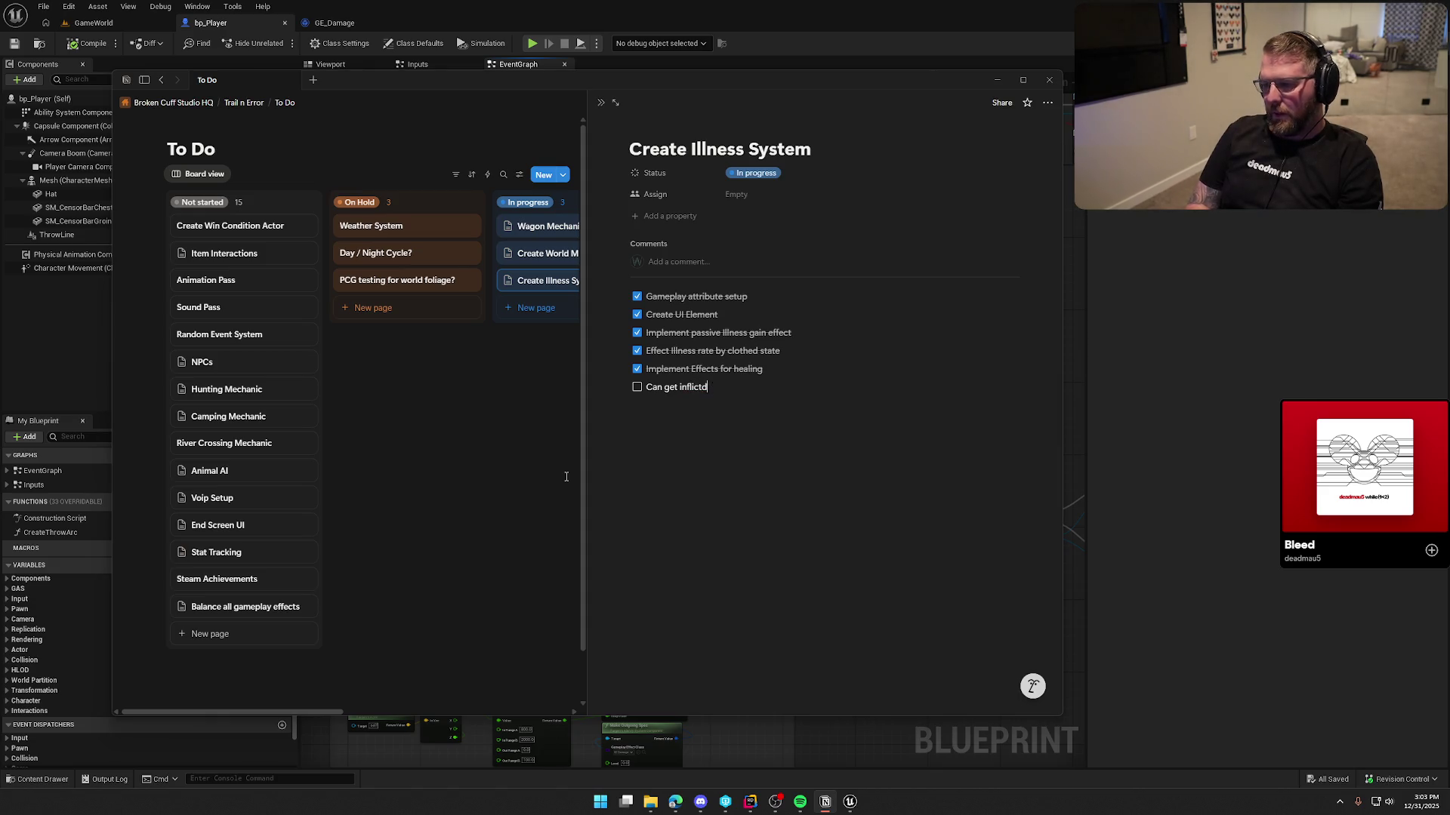
text(icted )
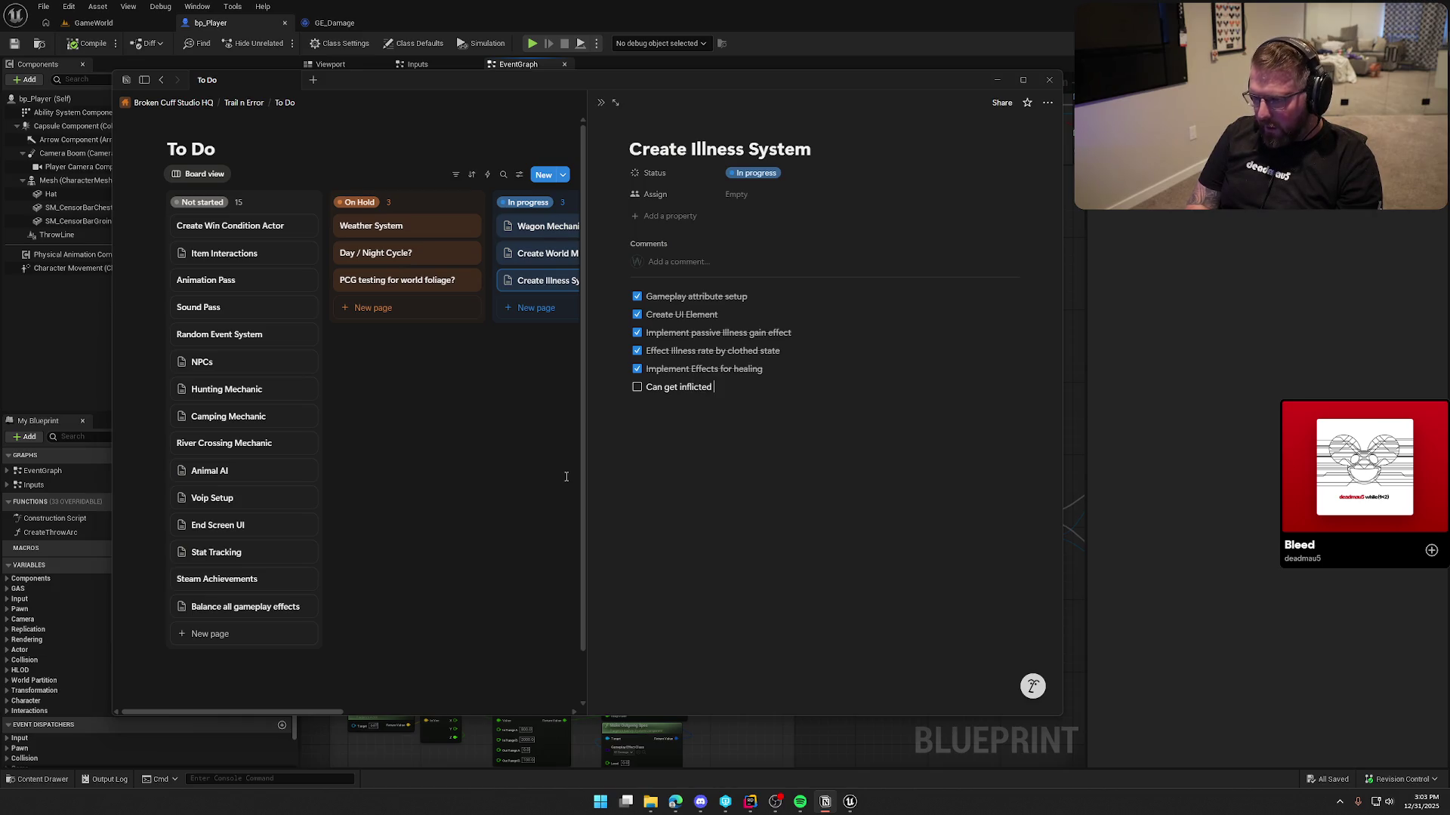
text(with )
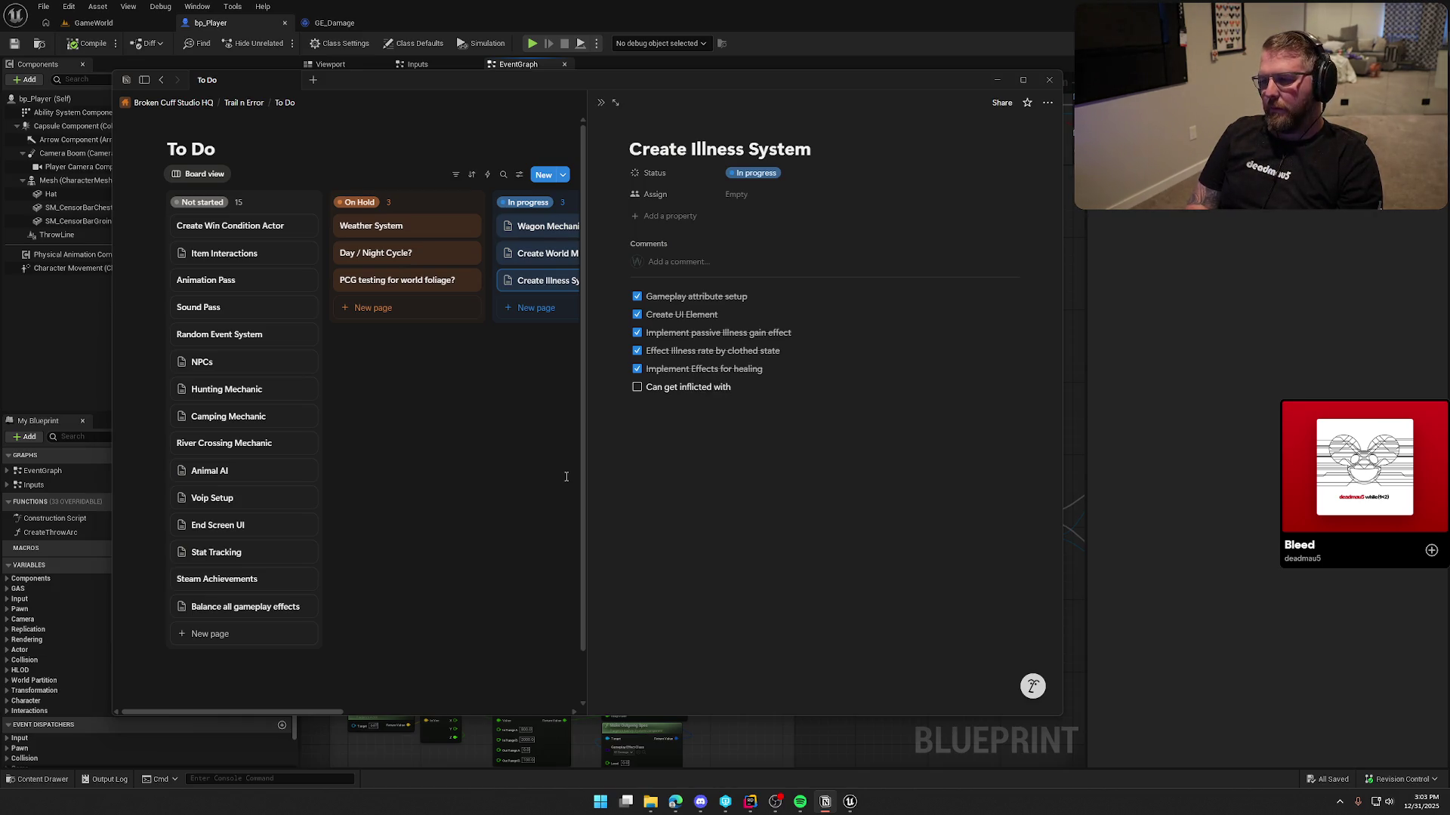
text(disease )
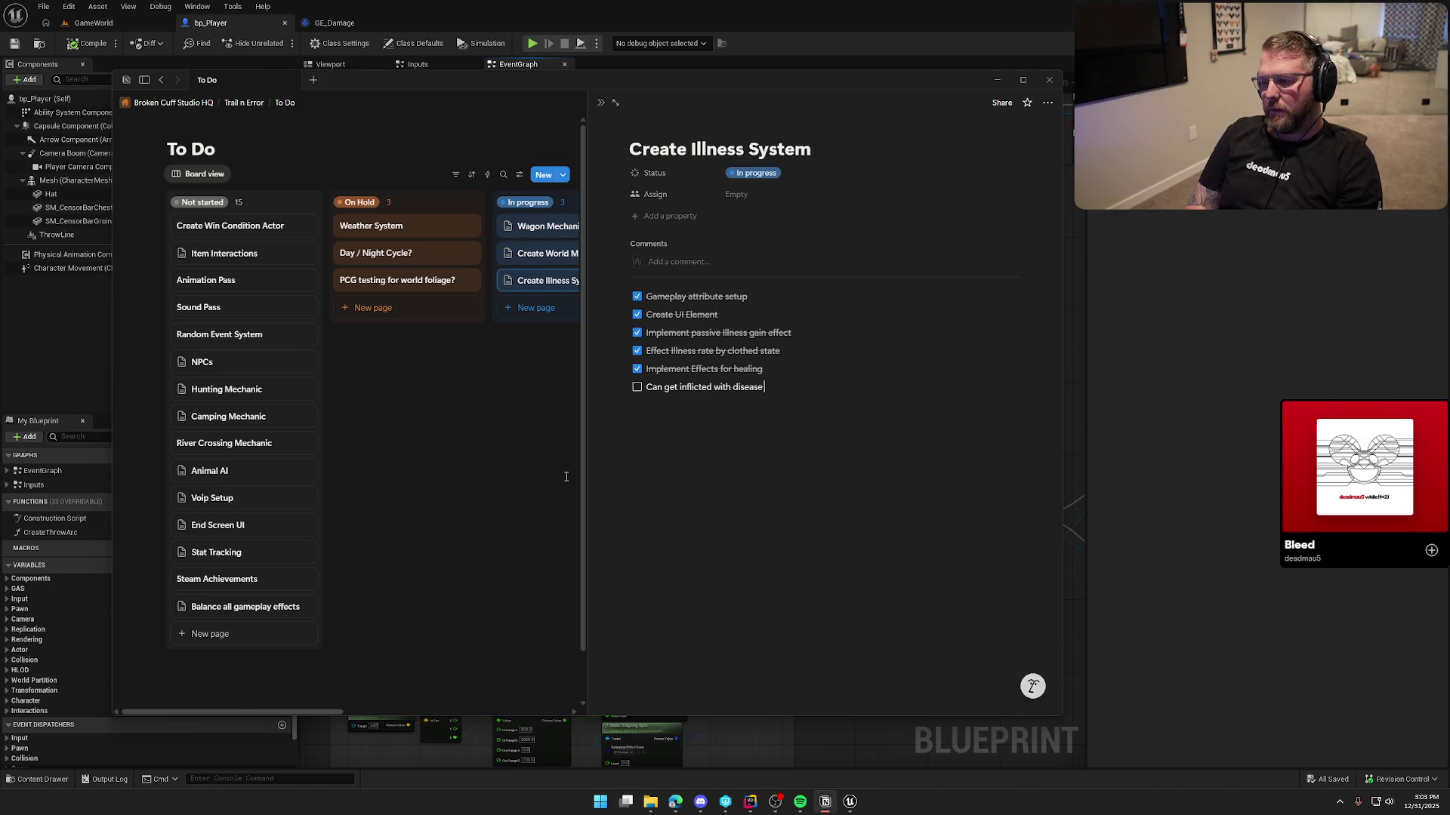
text((must )
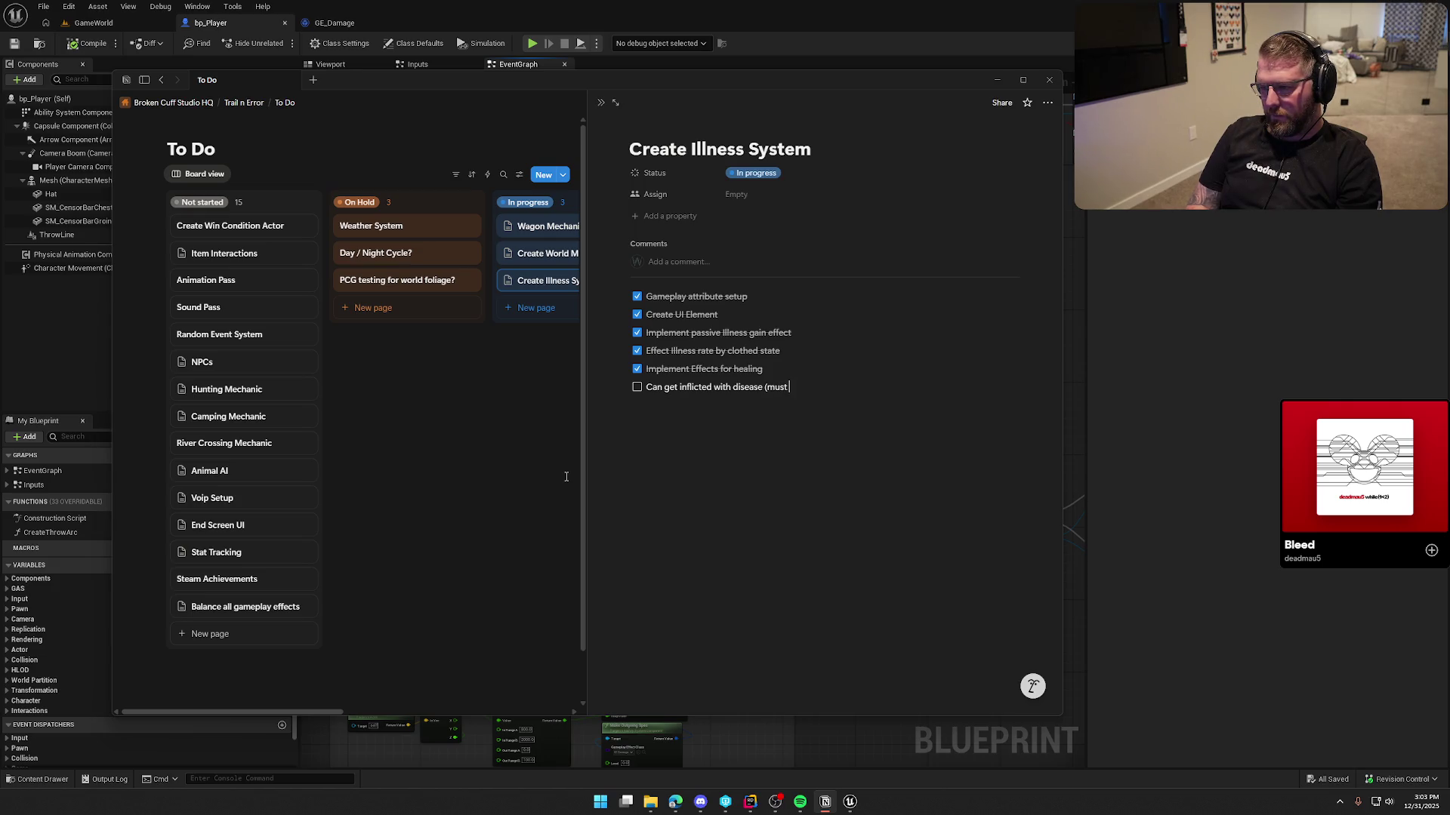
text(cleanse from doctor)
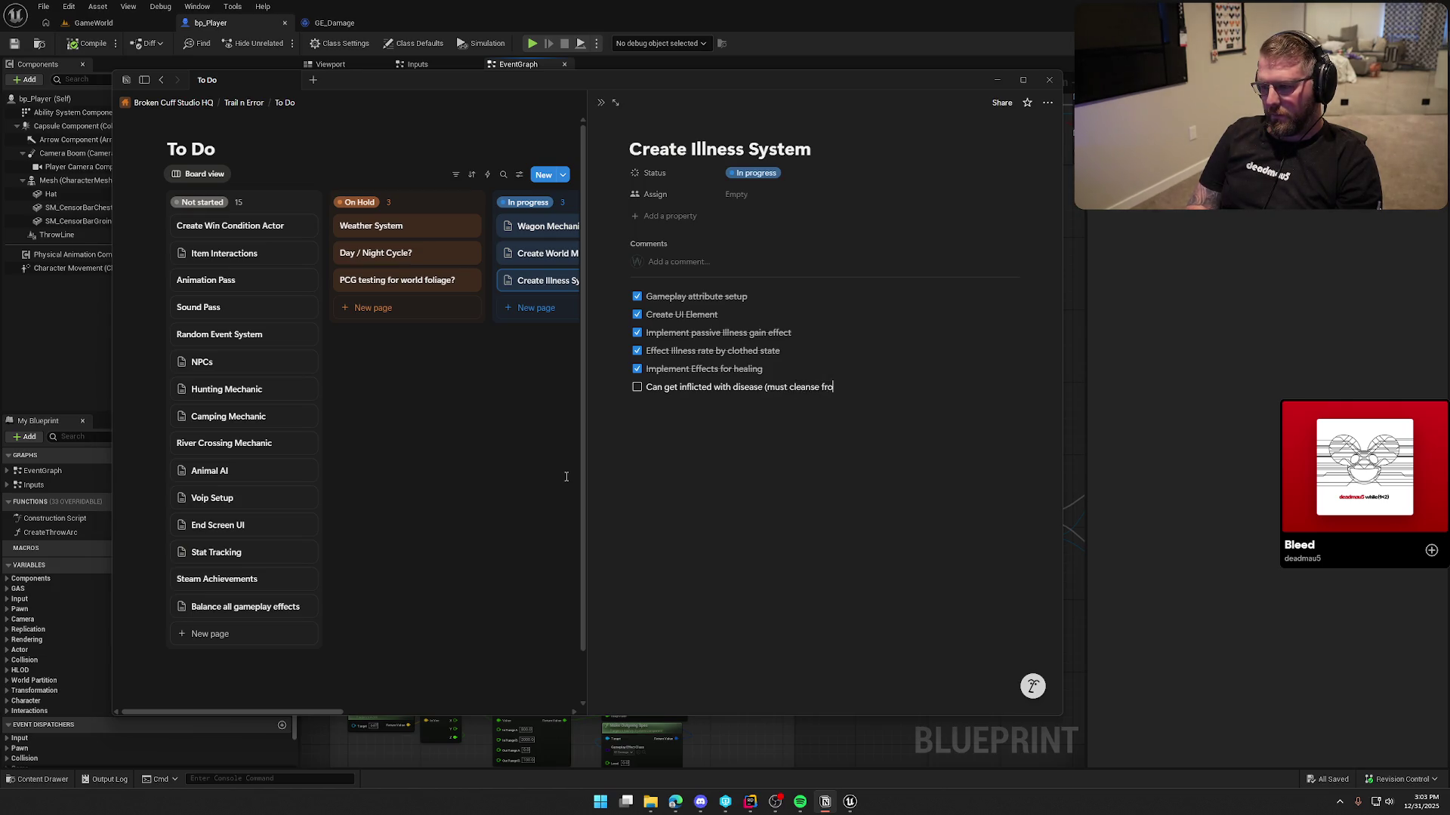
Add indented sub-to-dos 'Permanent illness amount' and 'Dysentary' under the disease to-do
key(Return)
key(Tab)
text(Perm)
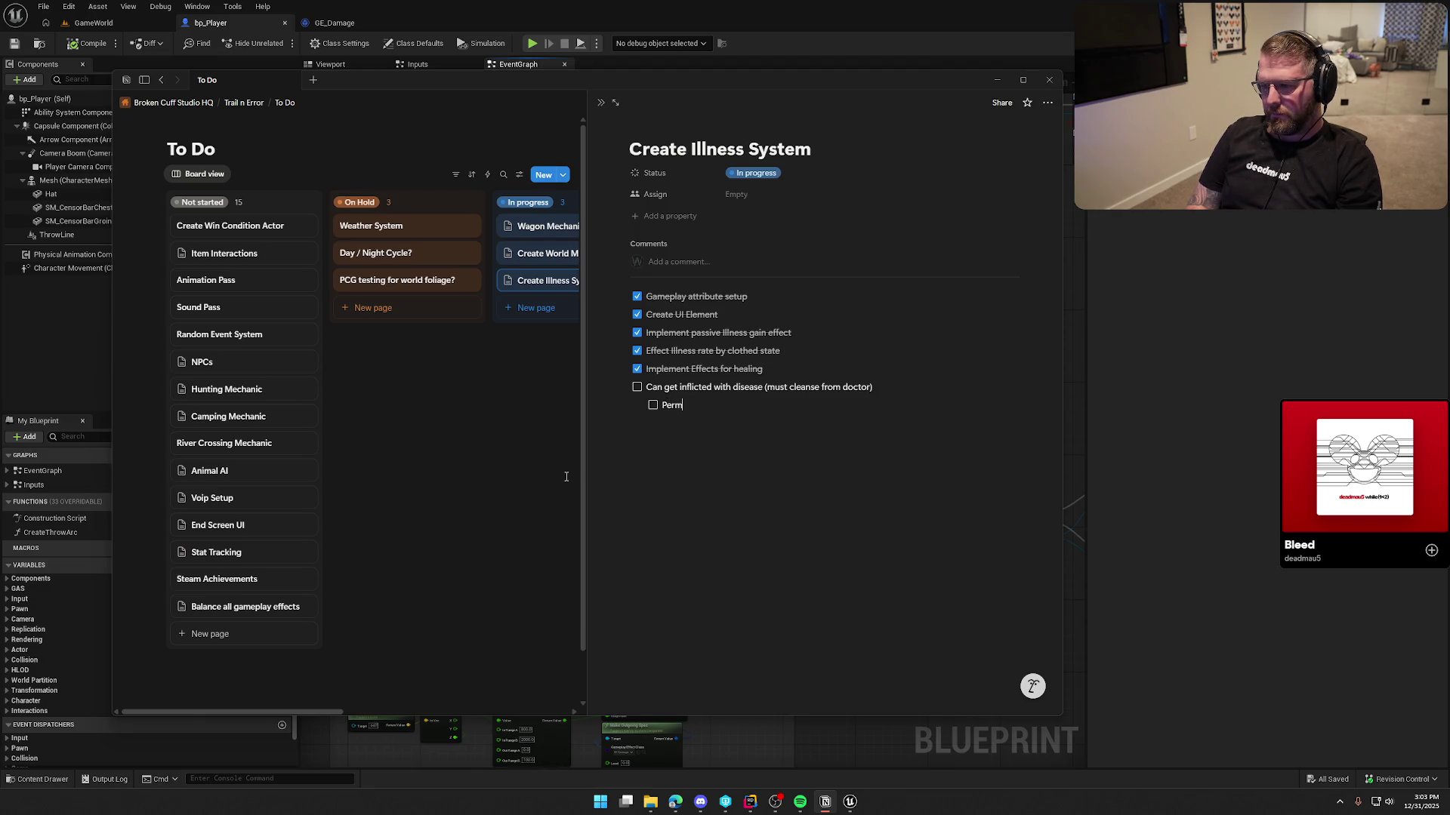
text(anant)
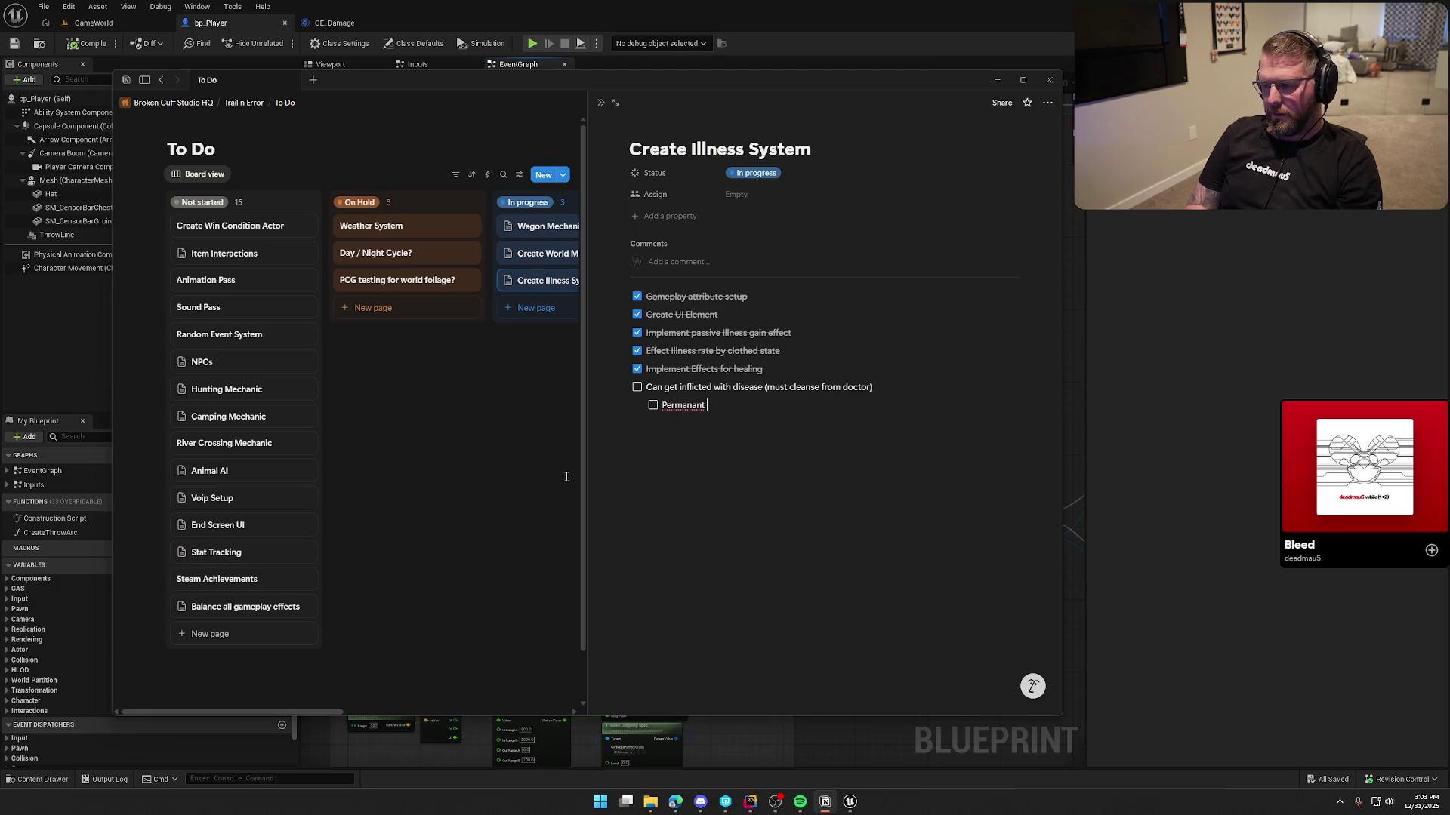
right_click(683, 406)
click(698, 514)
text(illn)
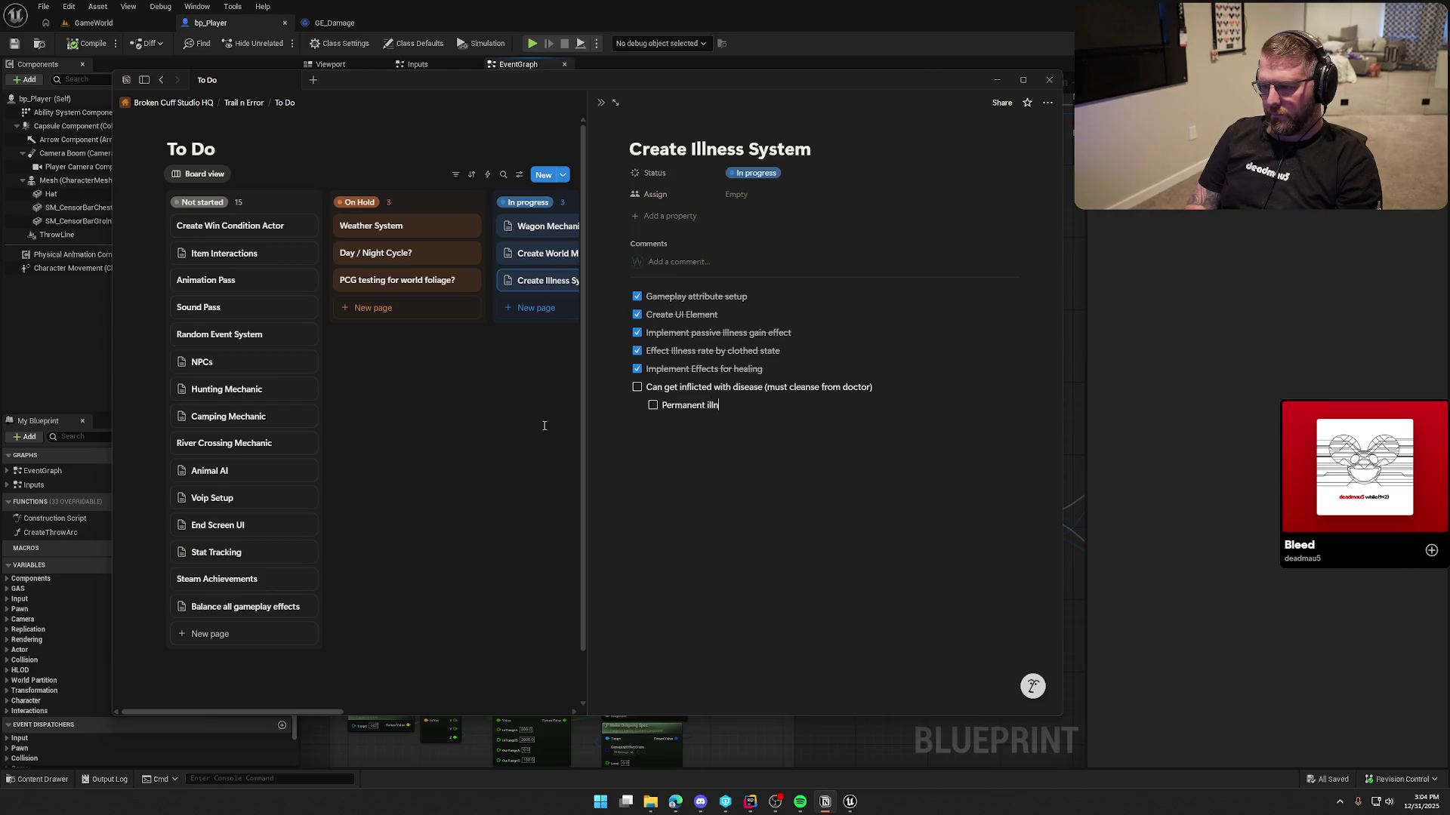
text(ess amount)
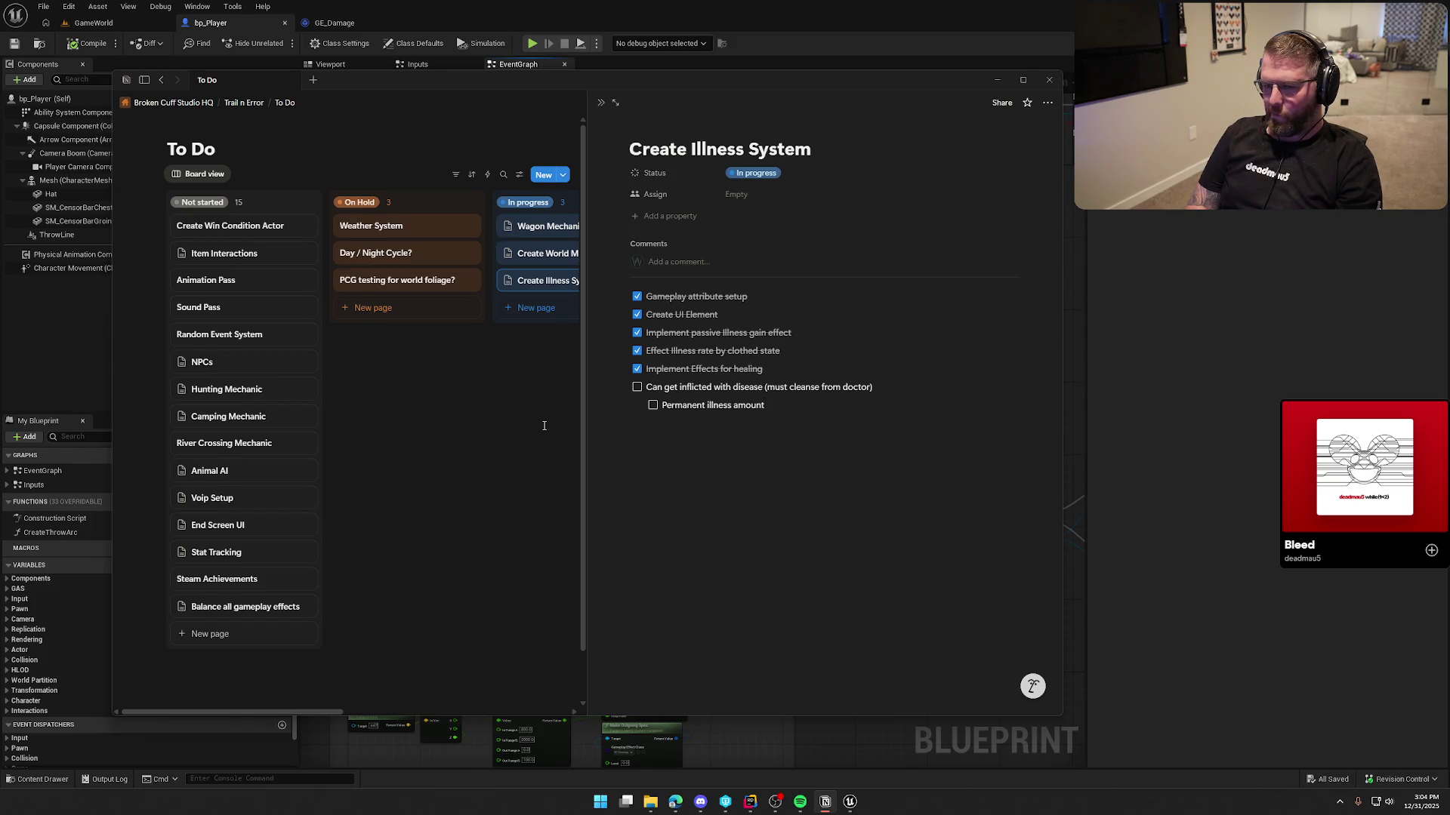
key(Return)
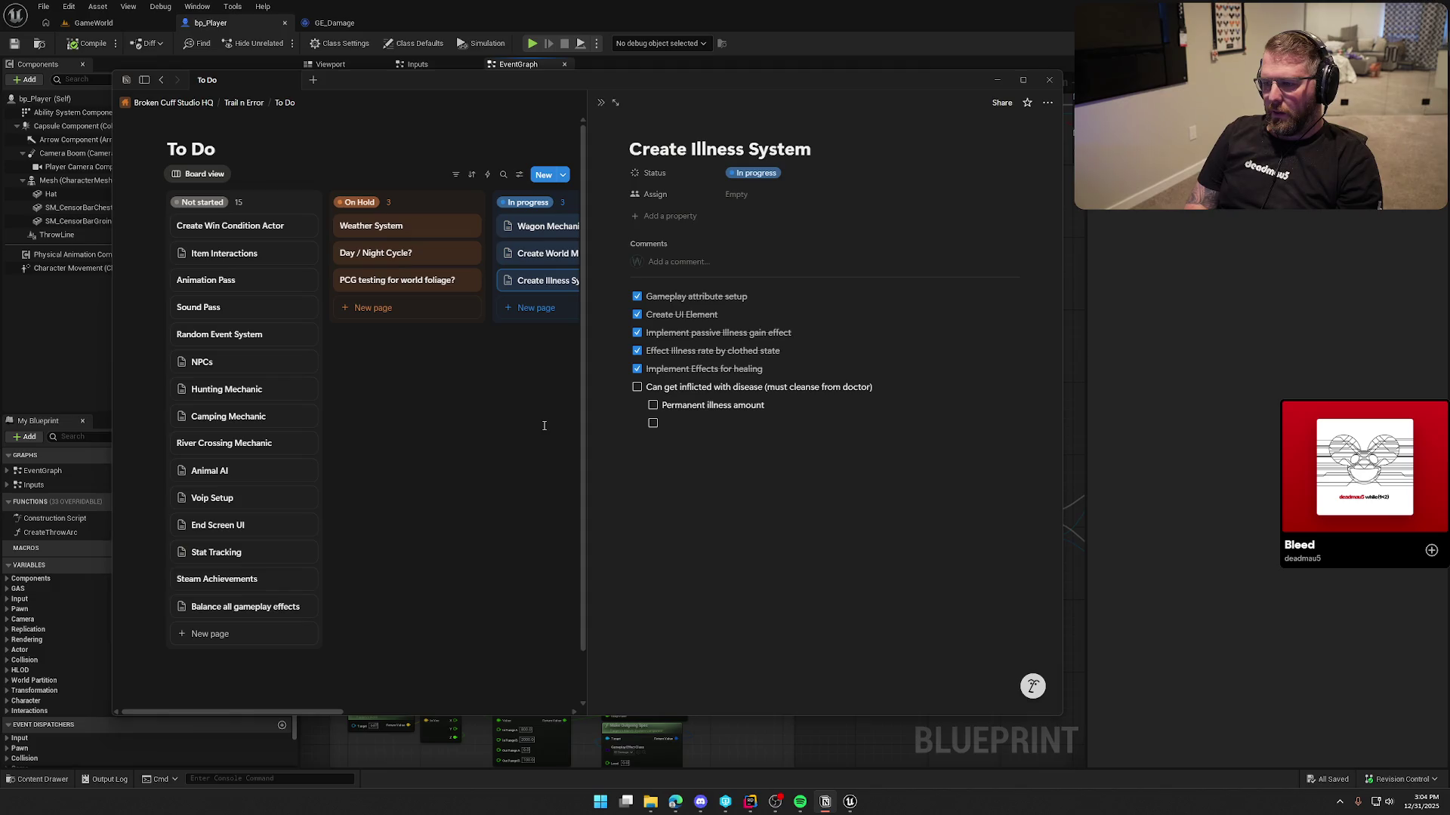
text(Dysentary)
key(Return)
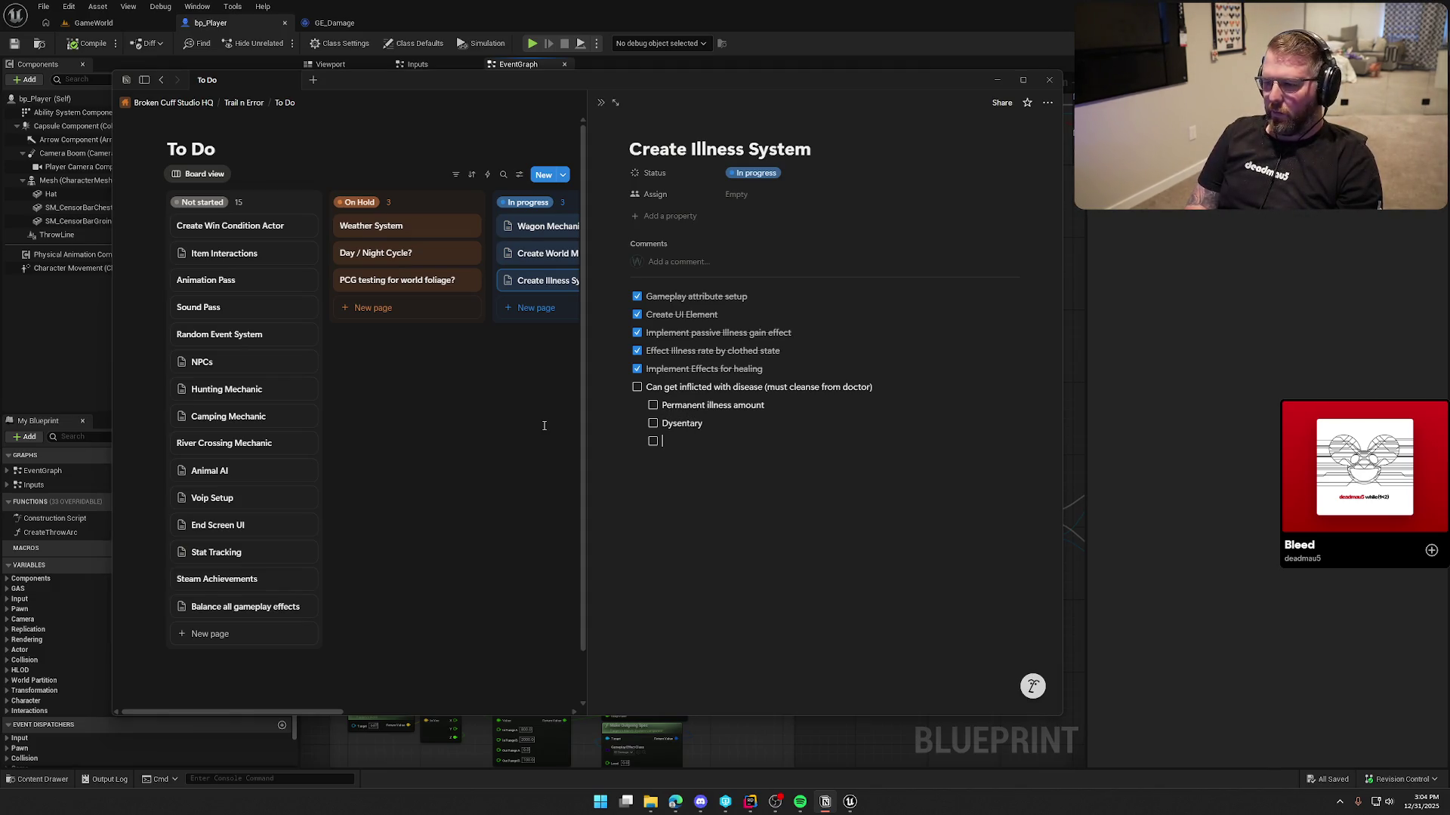
right_click(680, 424)
Replace 'Dysentary' with the spellcheck suggestion 'Dysentery'
click(688, 447)
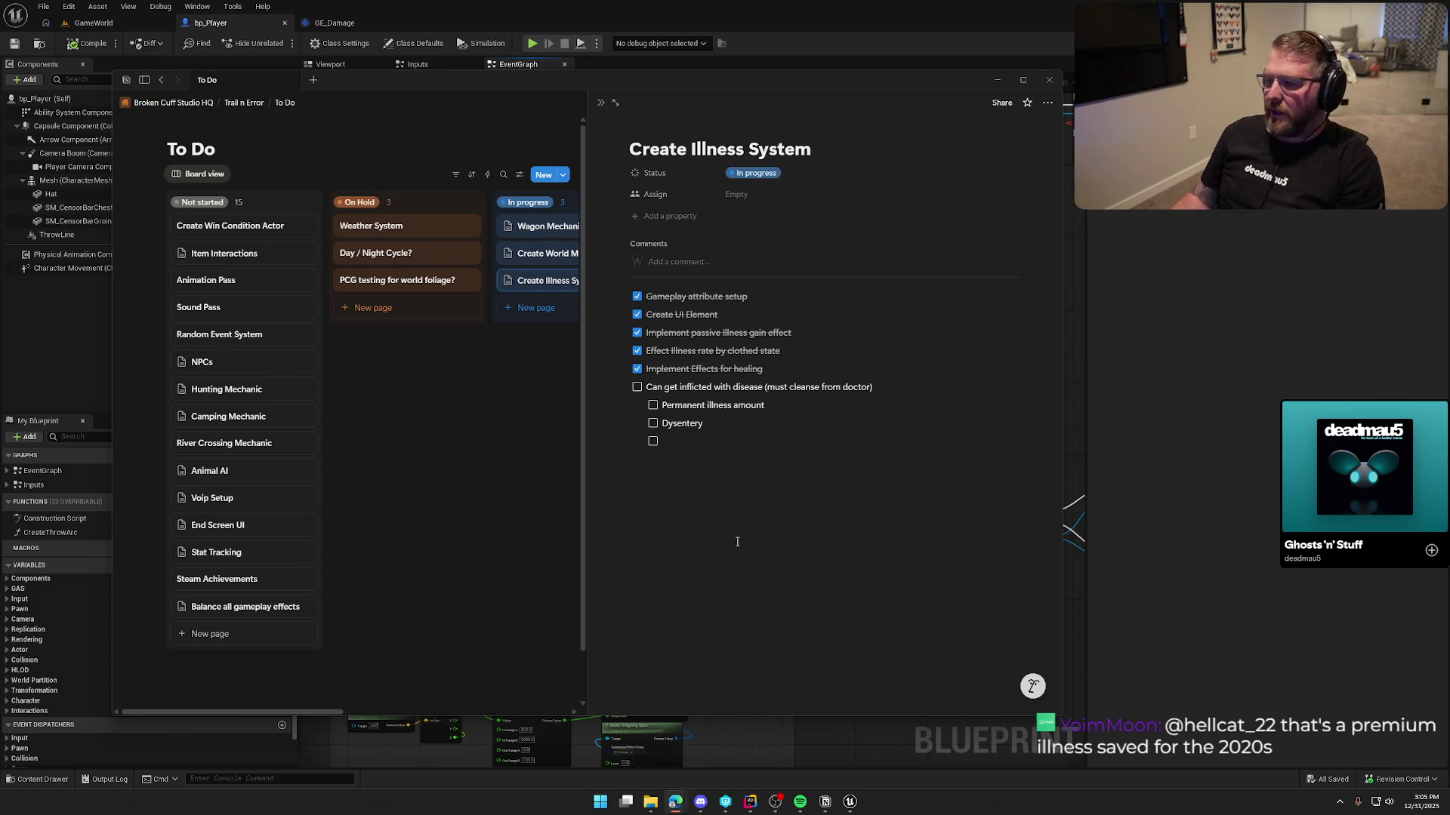
Type 'Cholera' in the empty sub-to-do, then 'Measles' on the next line
text(Ch)
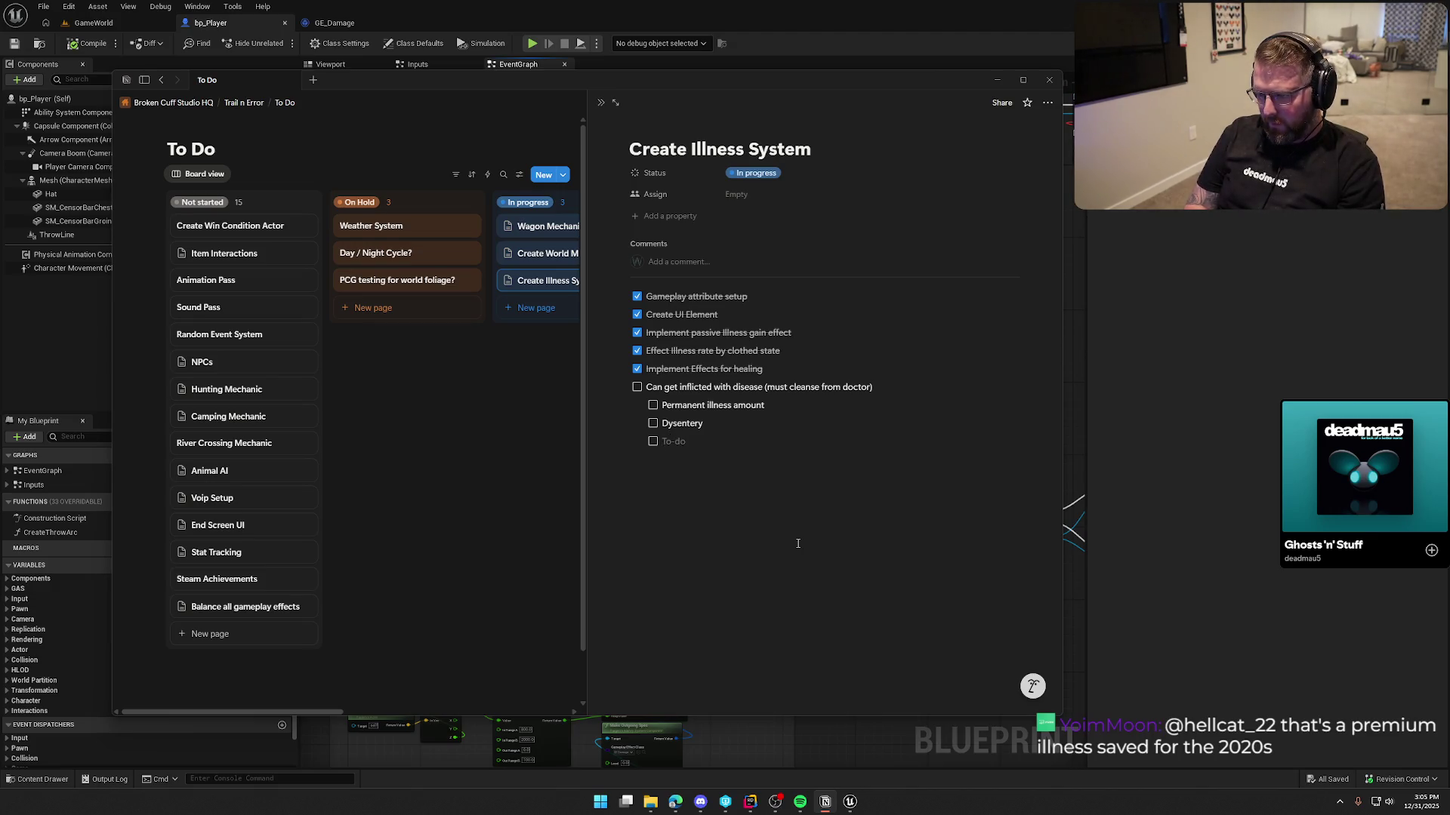
text(olera)
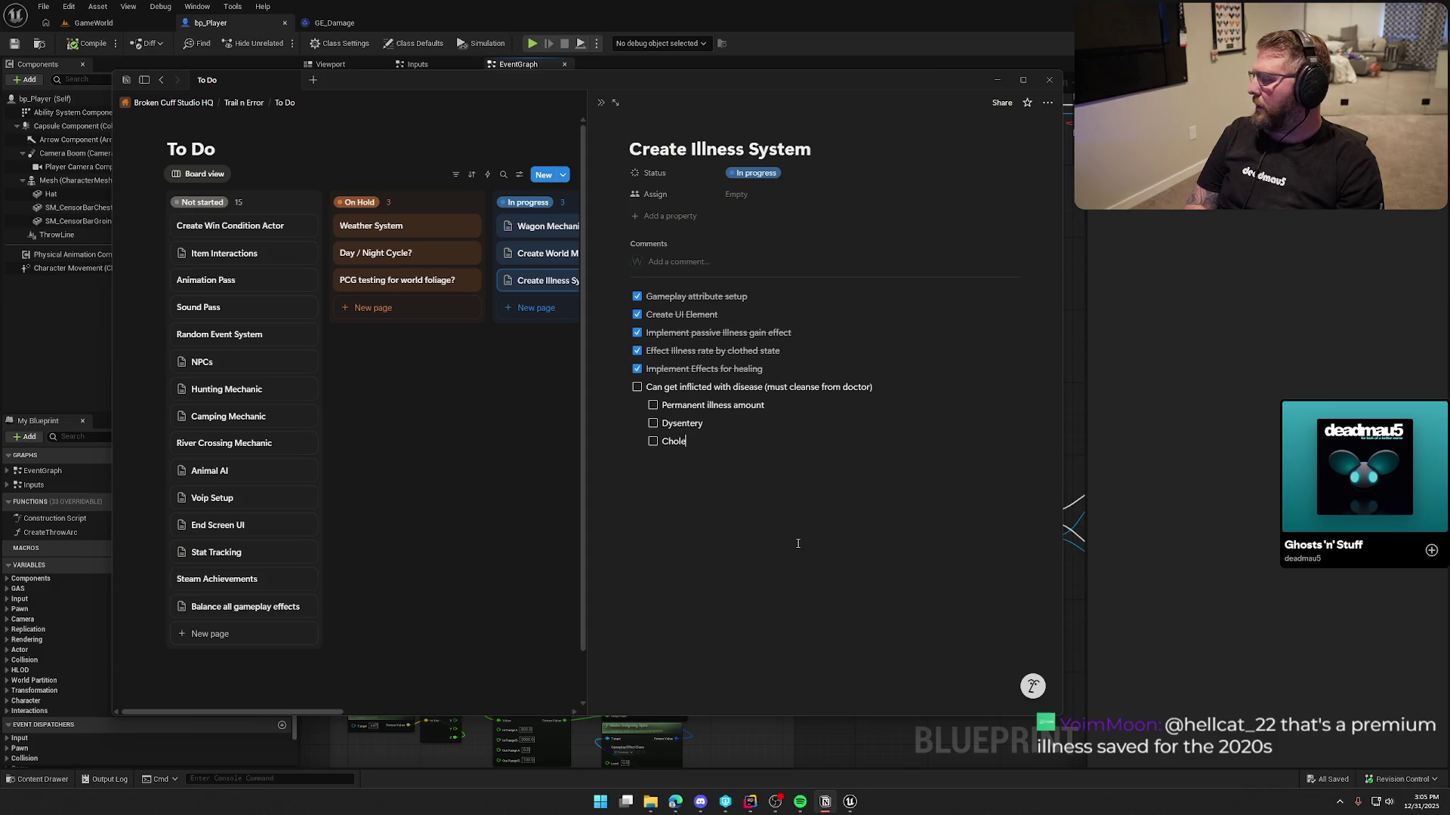
key(Return)
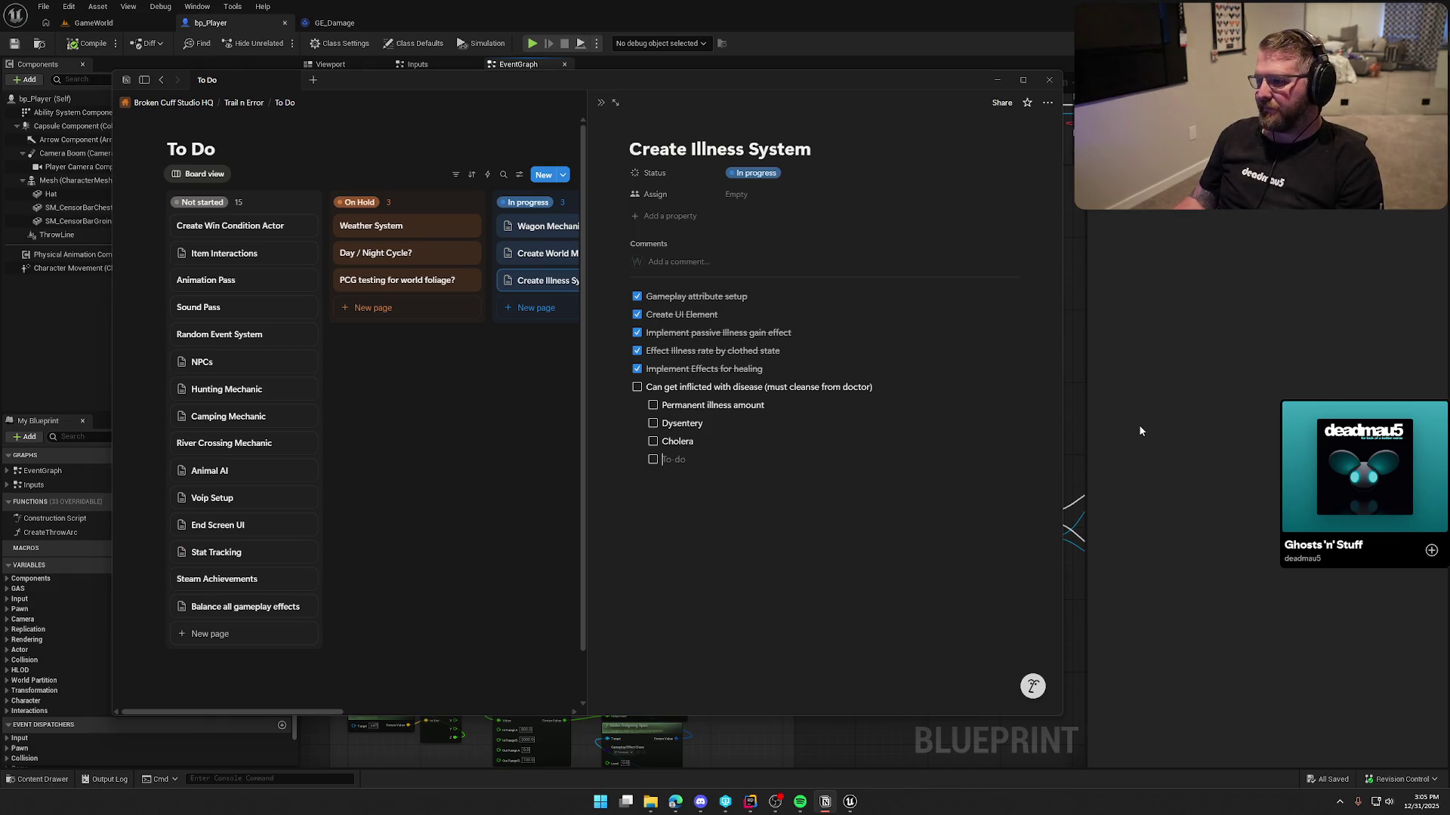
text(Mea)
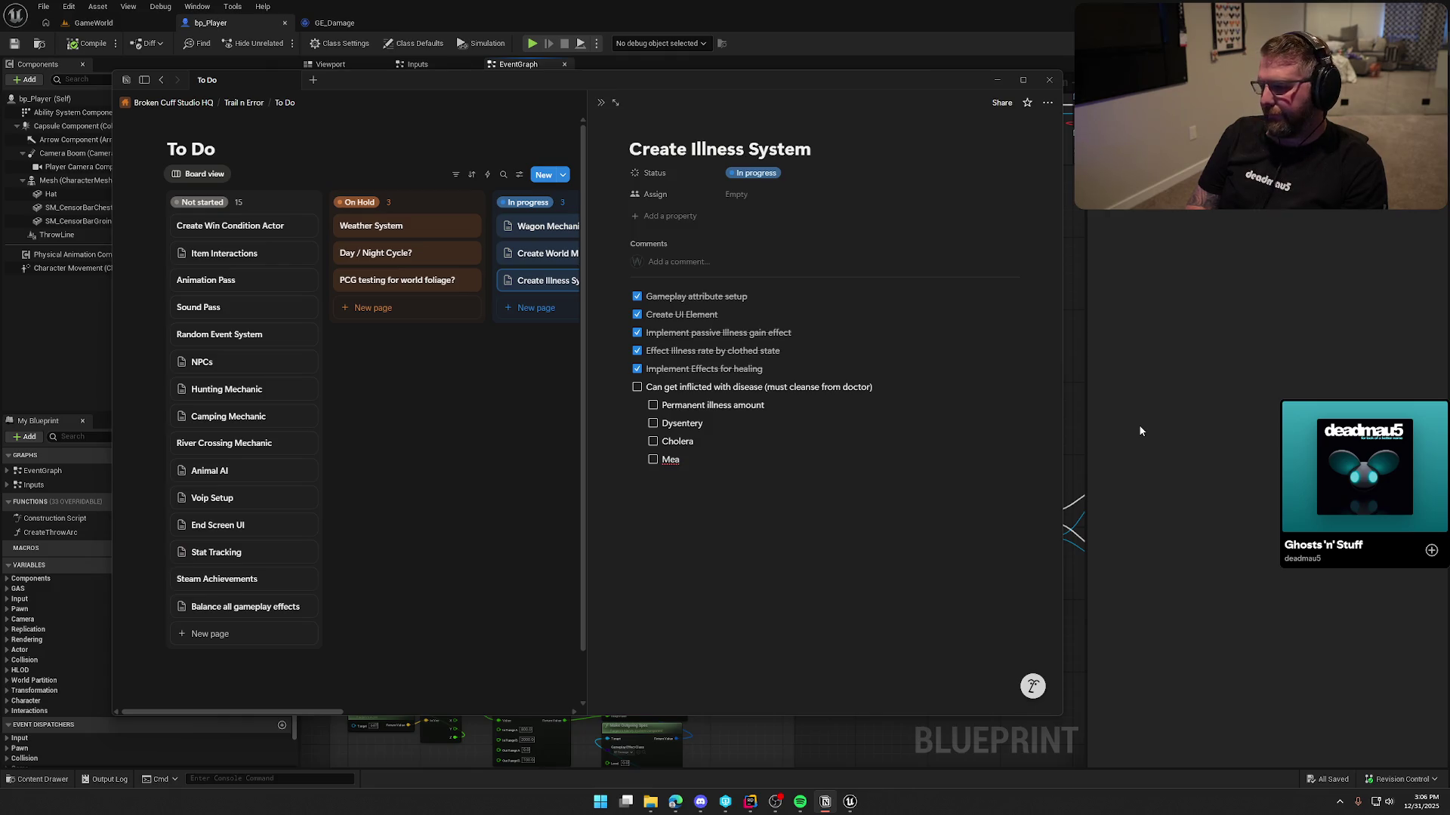
text(sles)
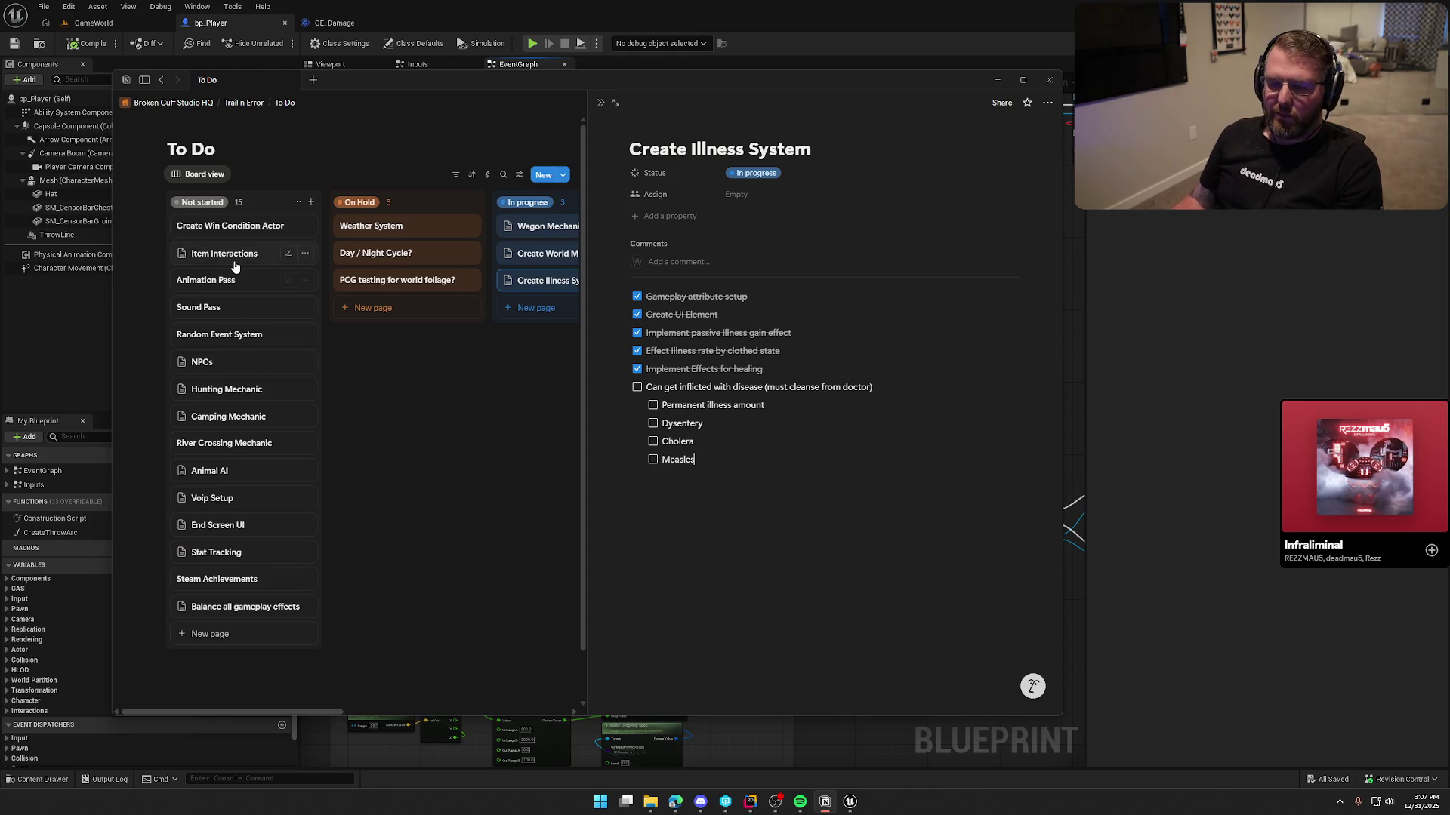
Add 'Alcohol' below Money Bag on the Item Interactions card, fixing the 'Alchohol' misspelling
click(295, 254)
click(721, 389)
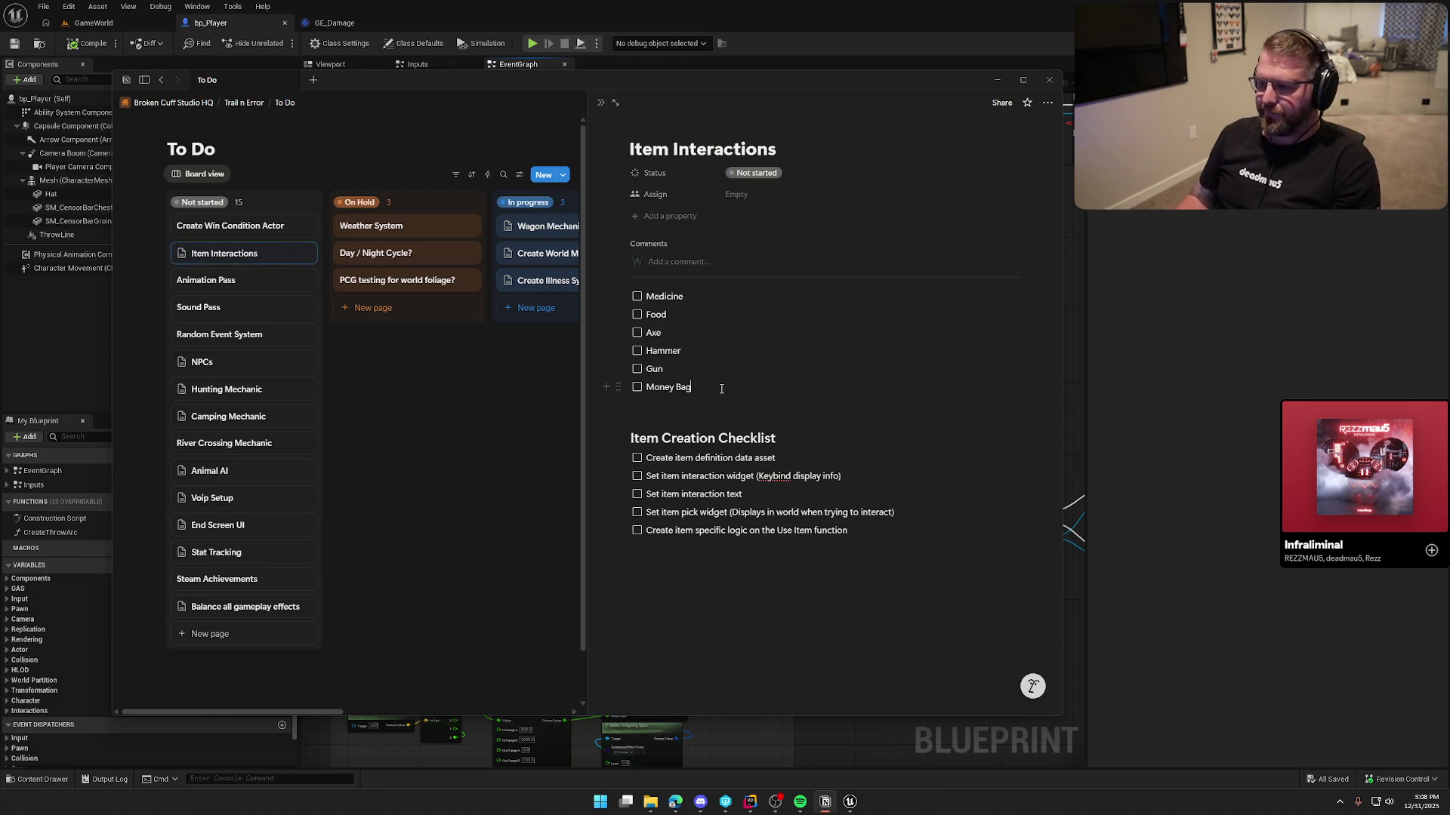
key(Return)
text(Alch)
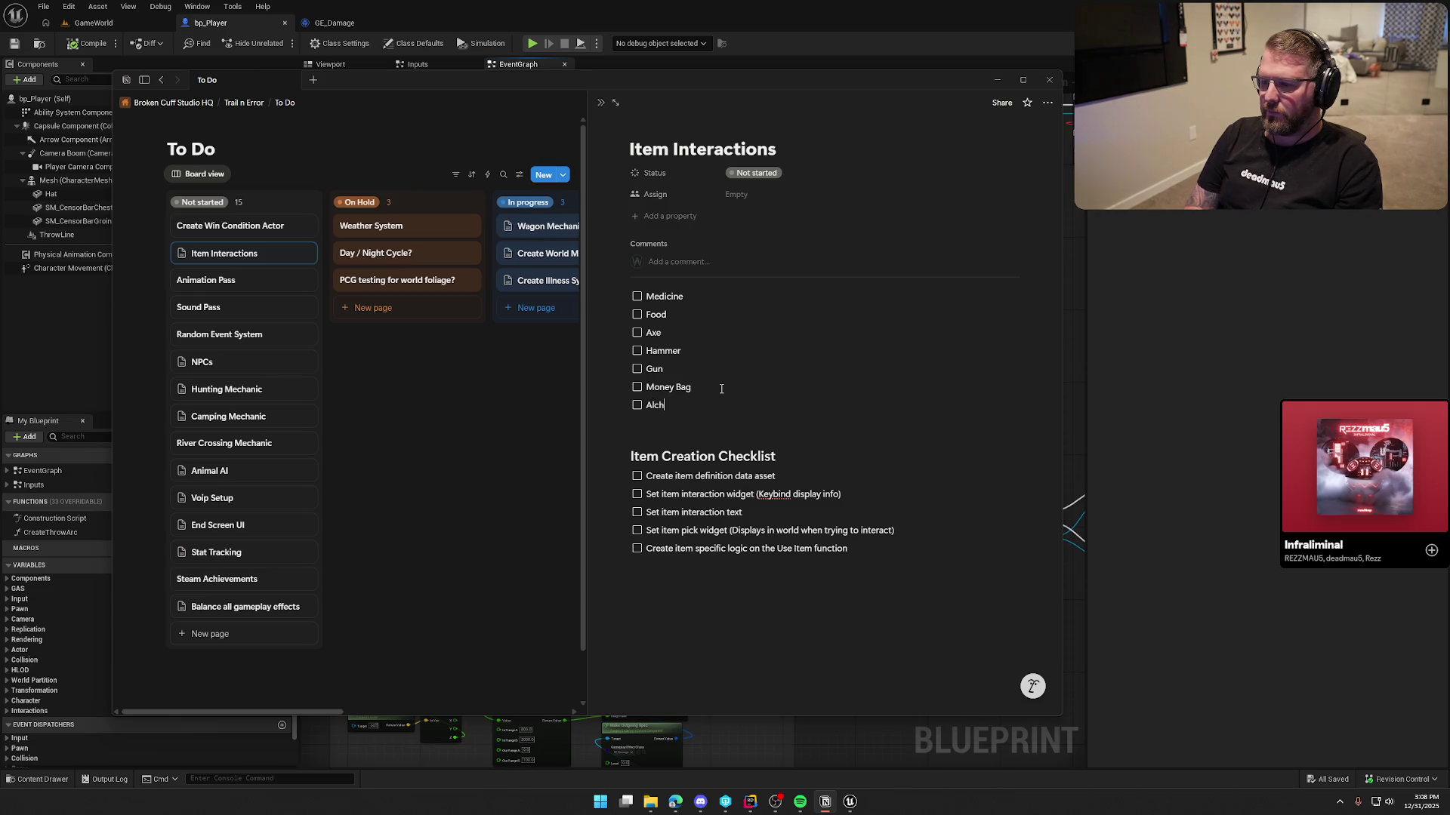
text(ohol)
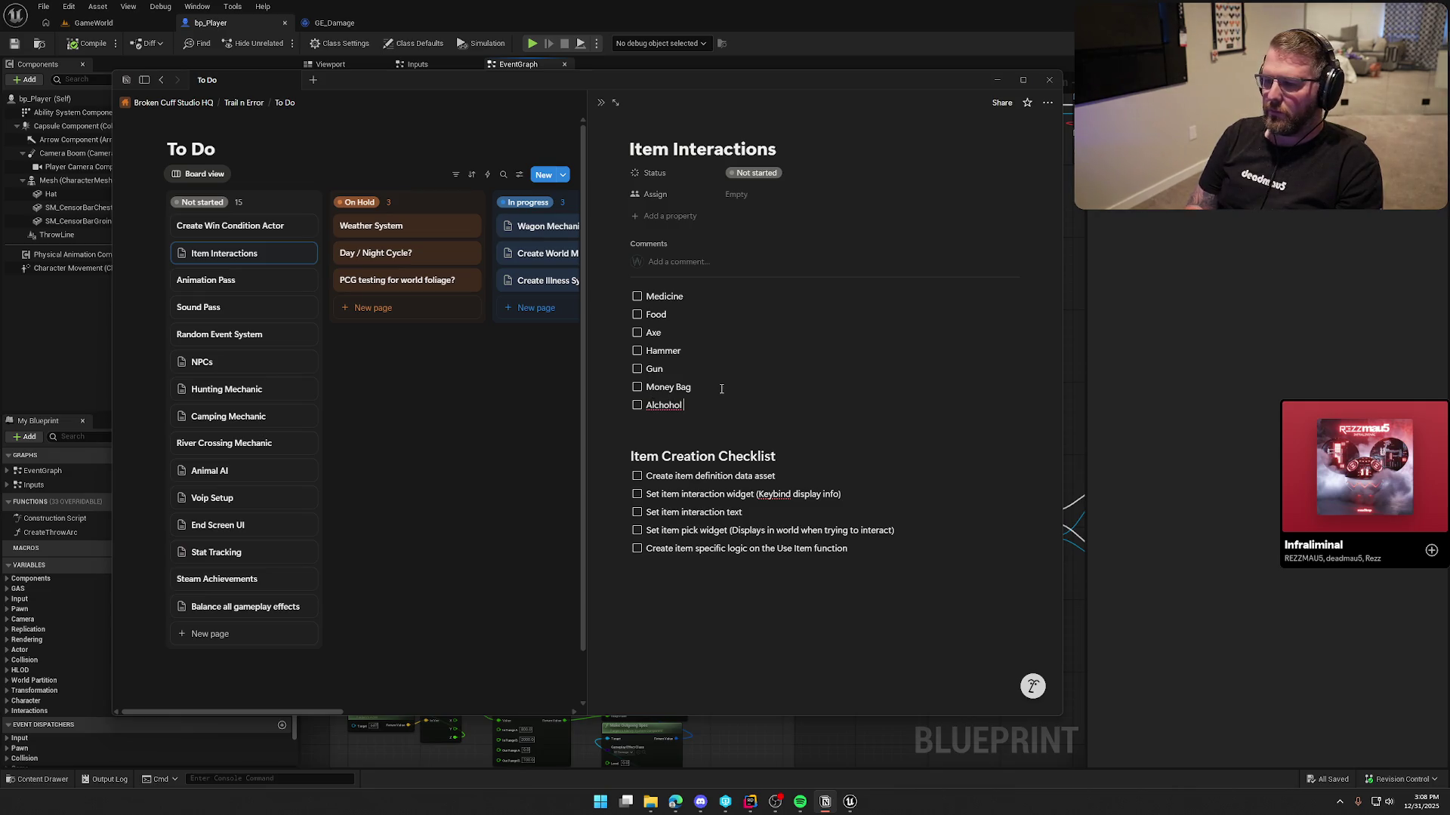
right_click(680, 406)
click(680, 425)
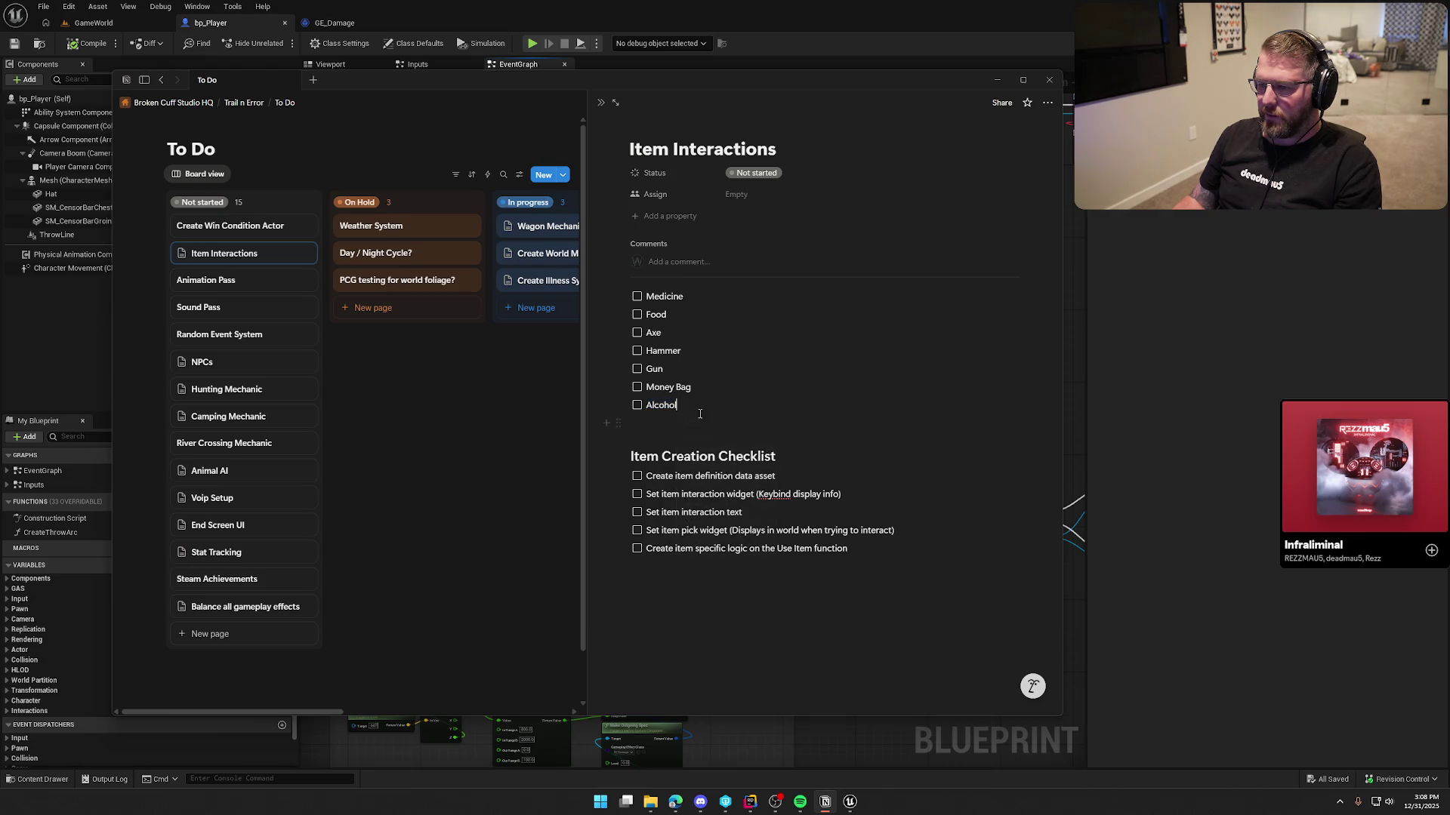
click(498, 412)
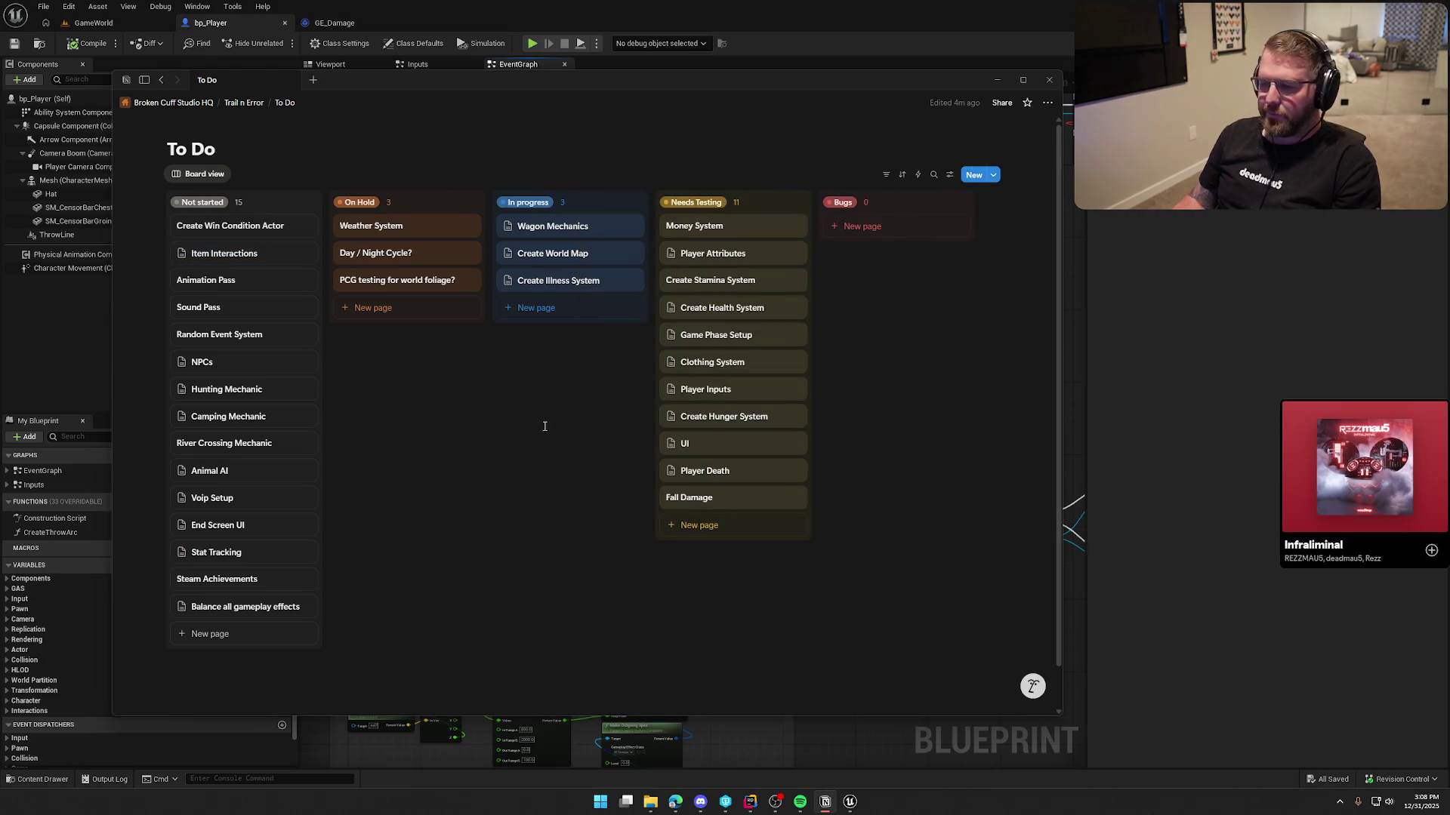
click(242, 253)
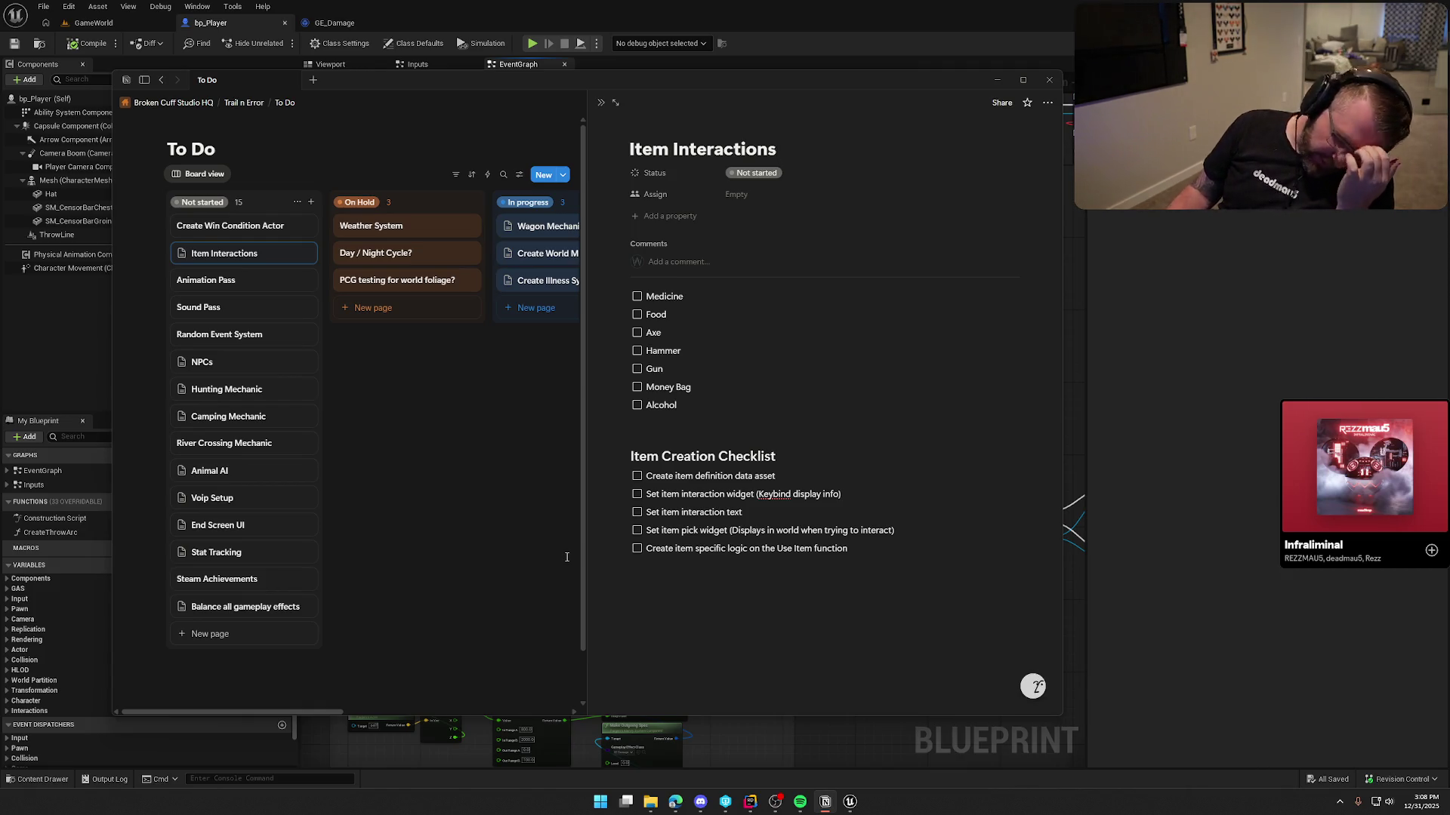
key(alt+Tab)
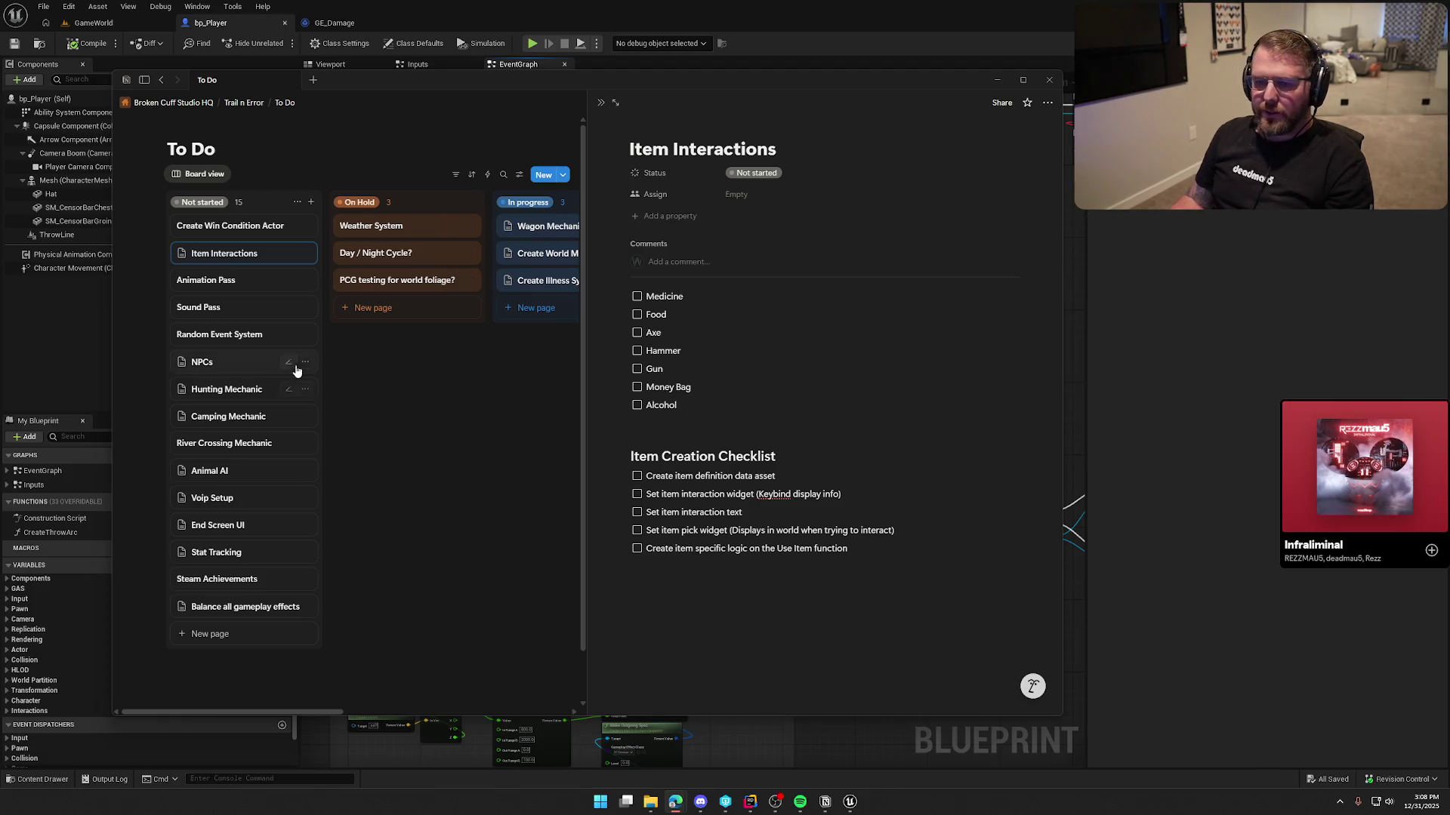
Extend the disease to-do with 'until doctor, if they have money)'
click(408, 483)
click(555, 285)
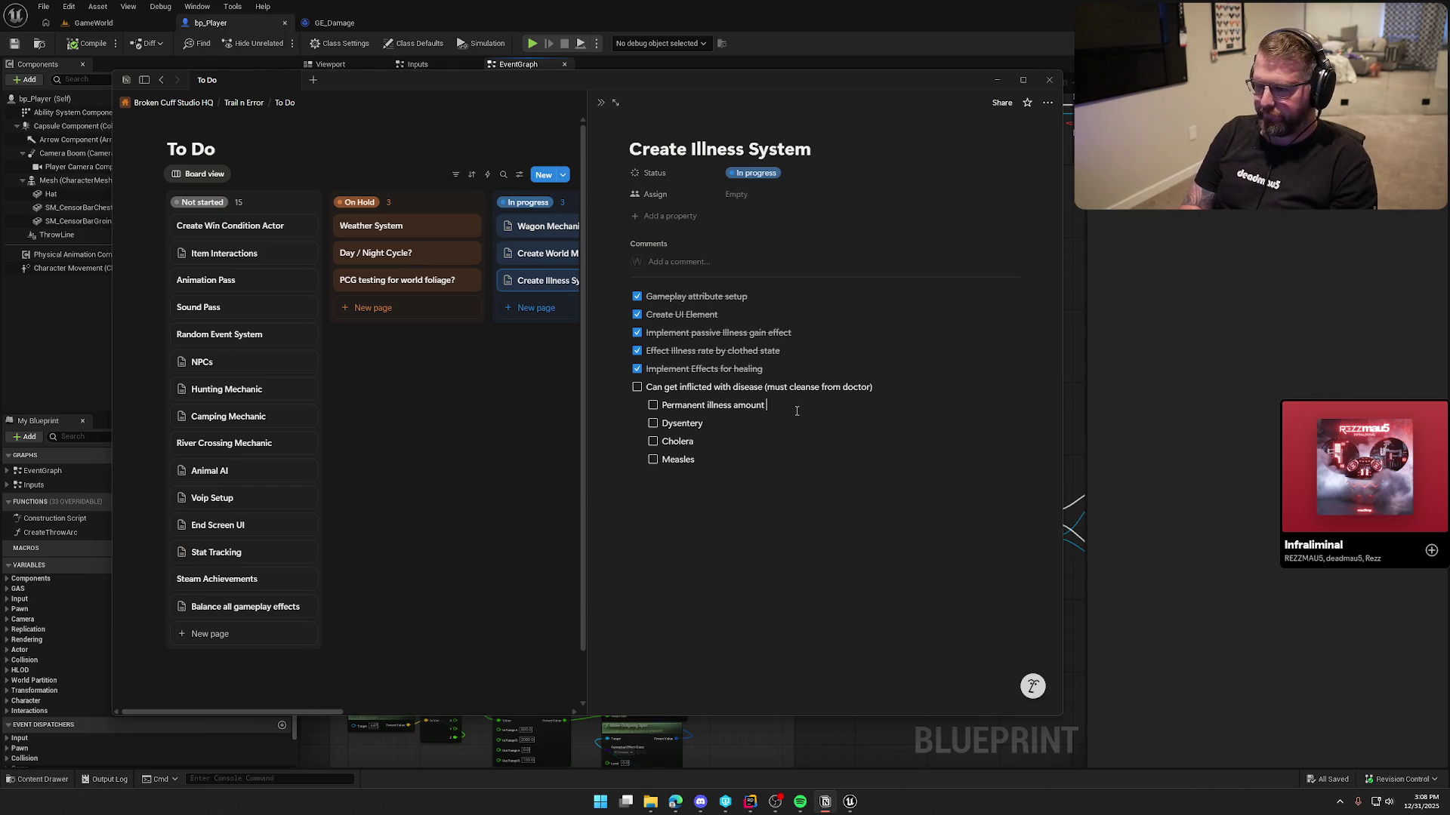
text(until d)
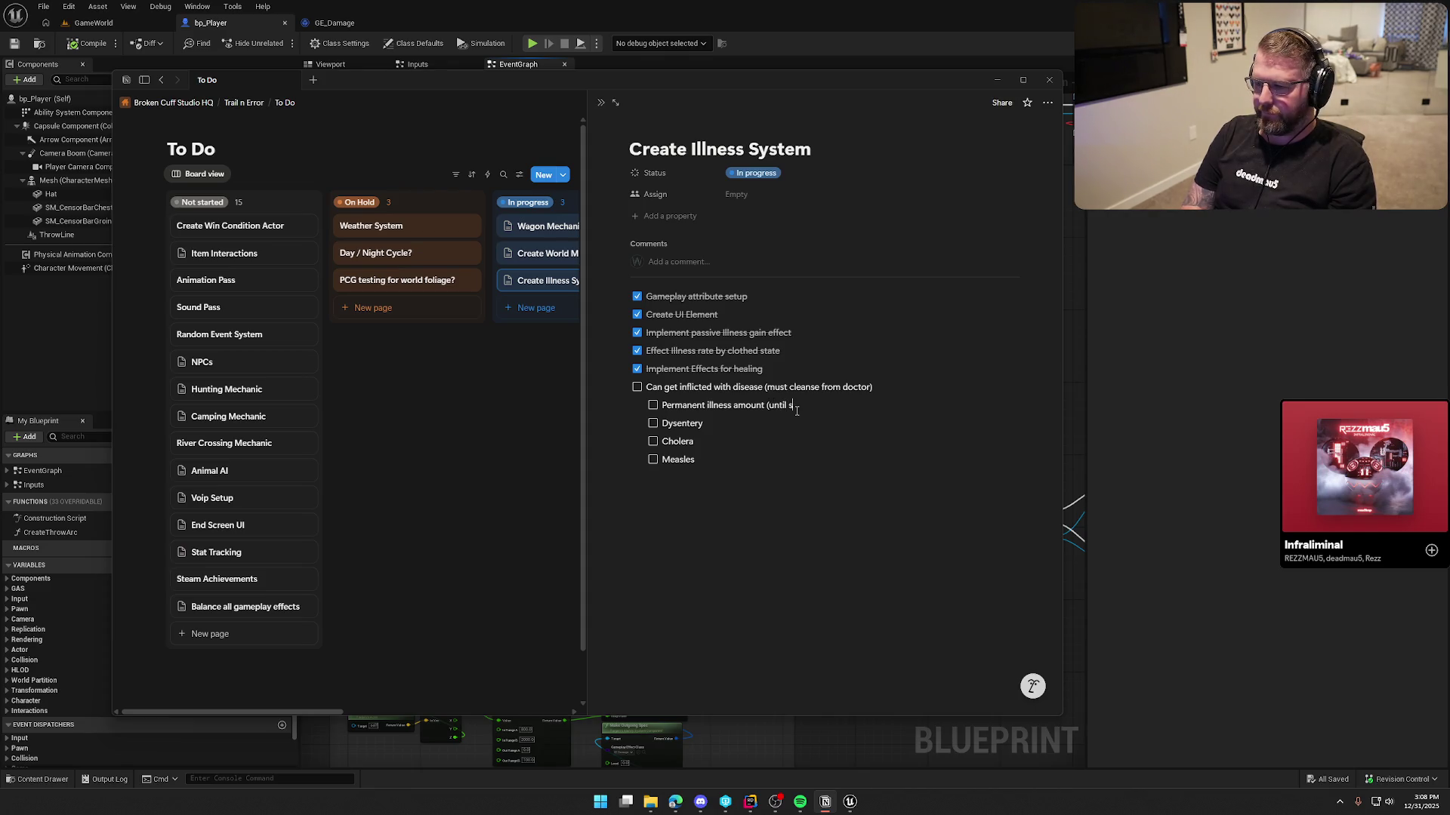
text(octor, )
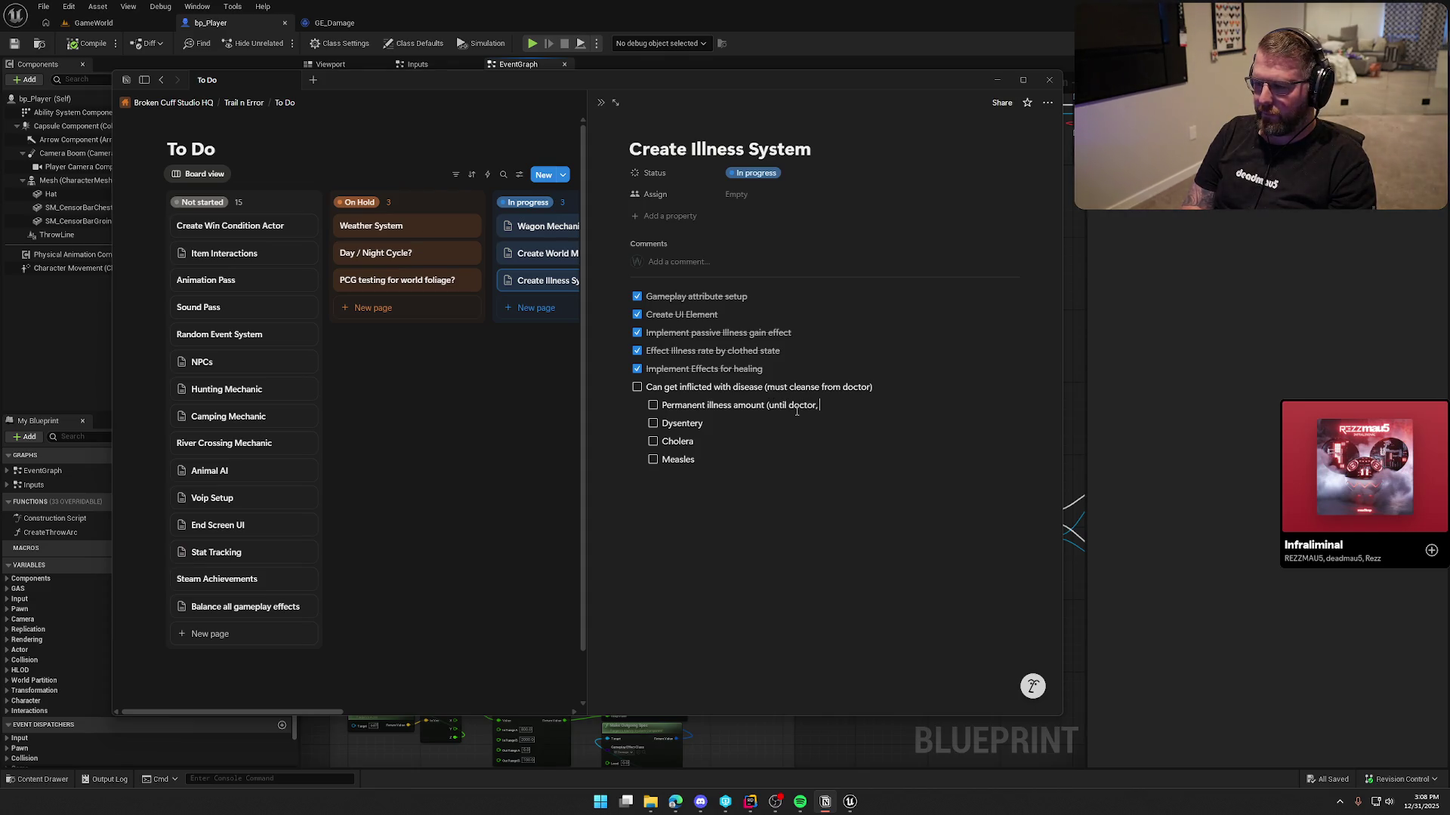
text(if they have money))
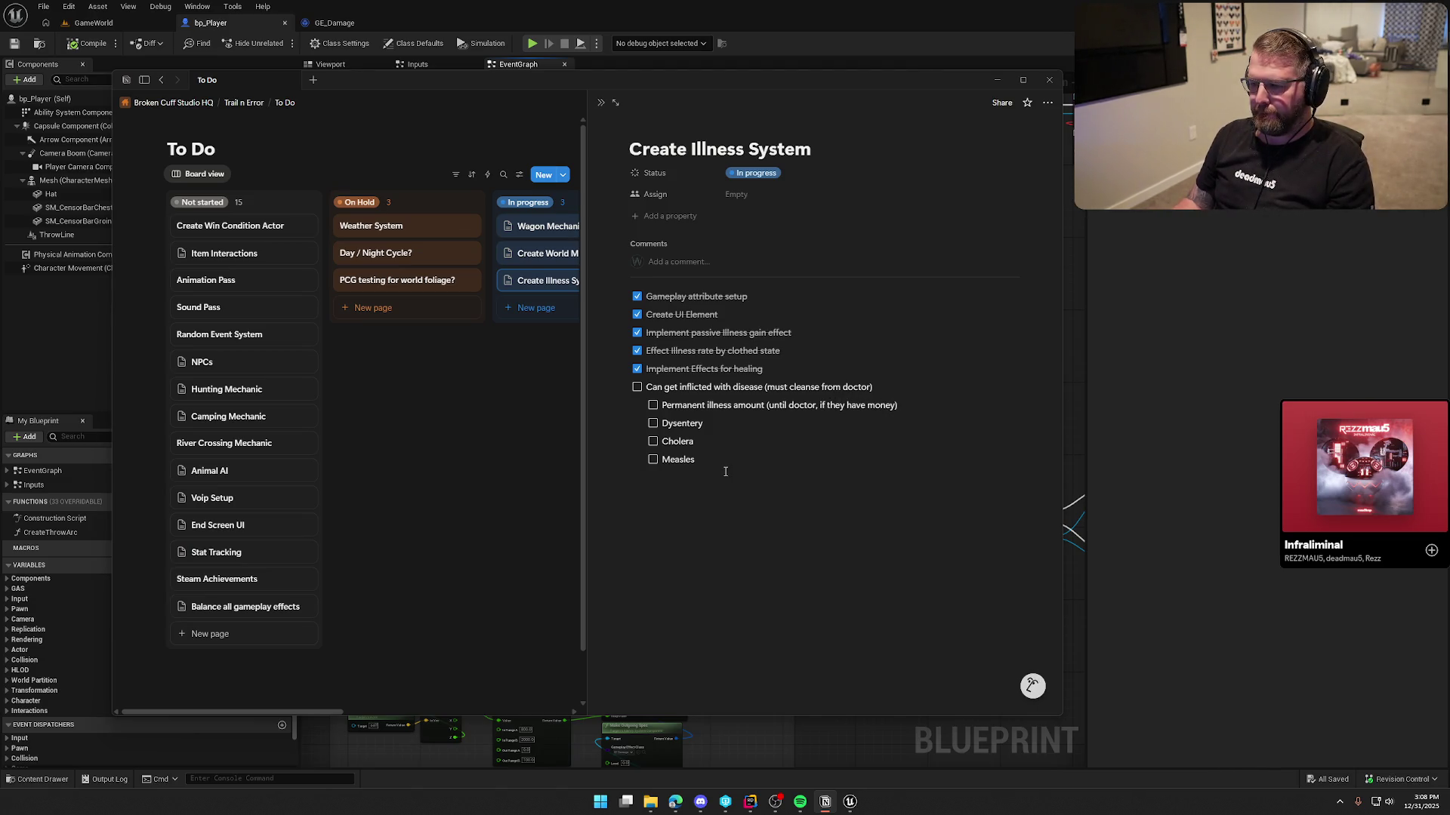
Add indented hp notes: Dysentery 25, Cholera 35, Measles 15 hp deduction
click(724, 424)
key(Return)
key(Tab)
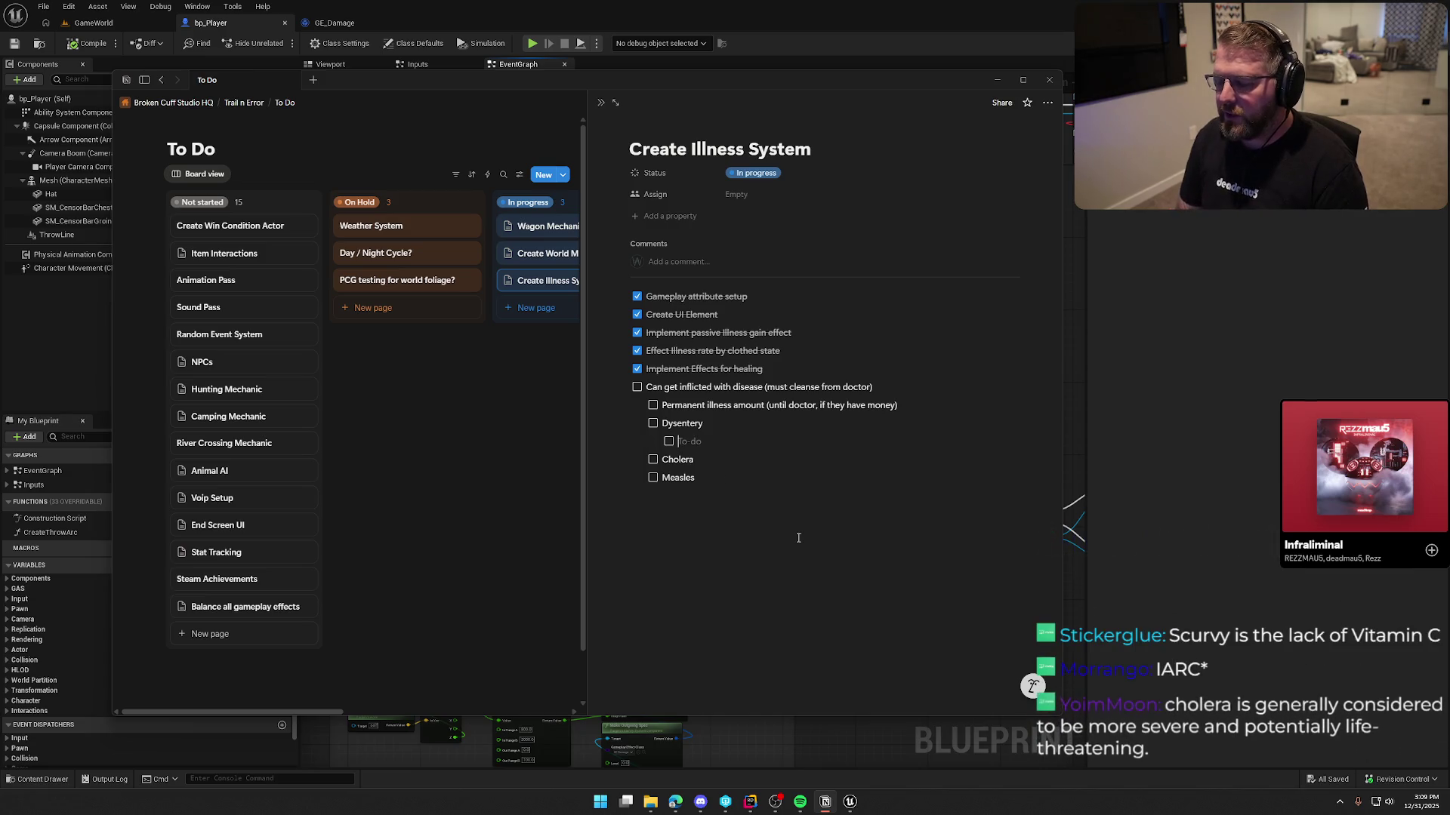
text(25)
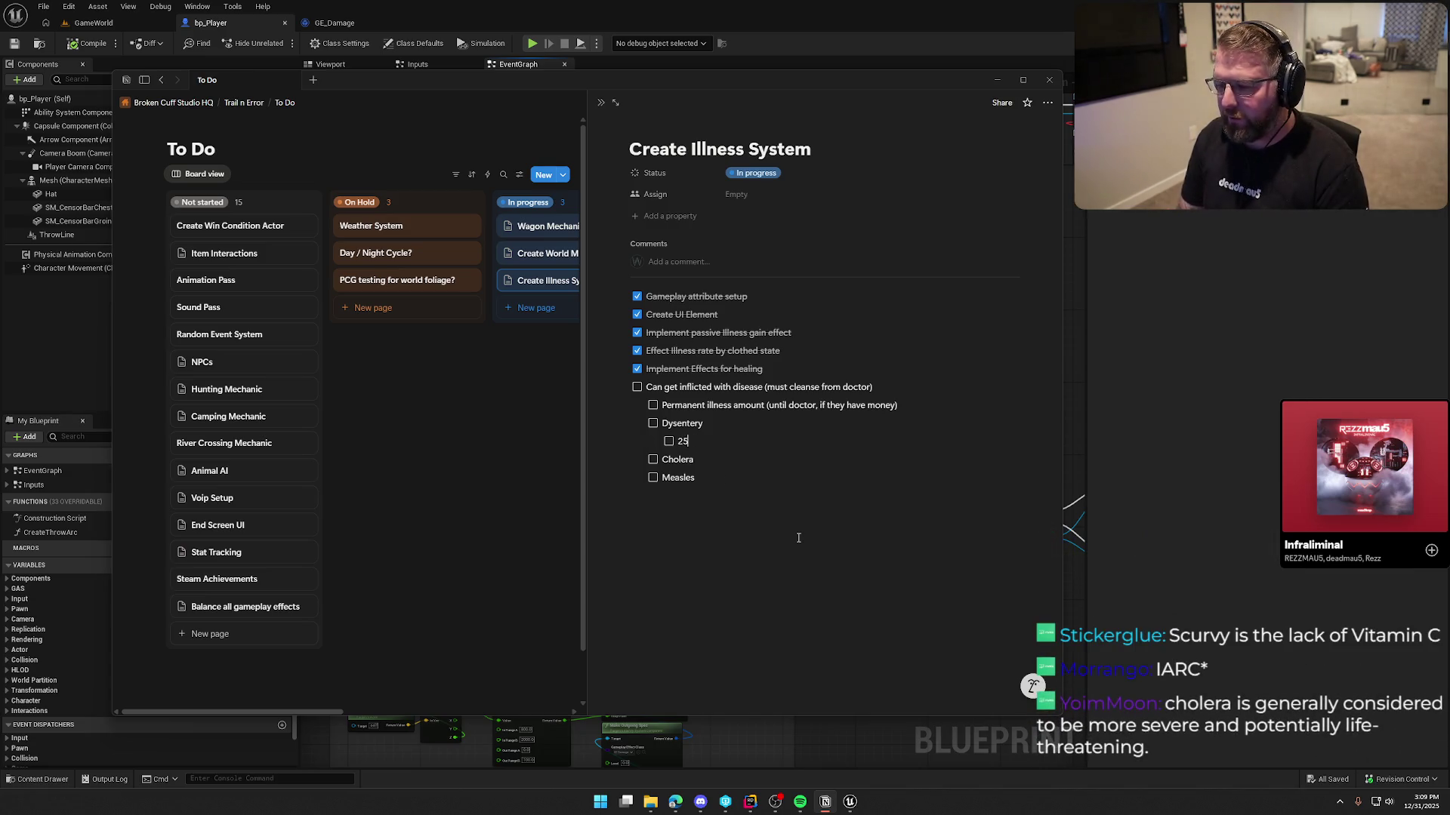
text( hp)
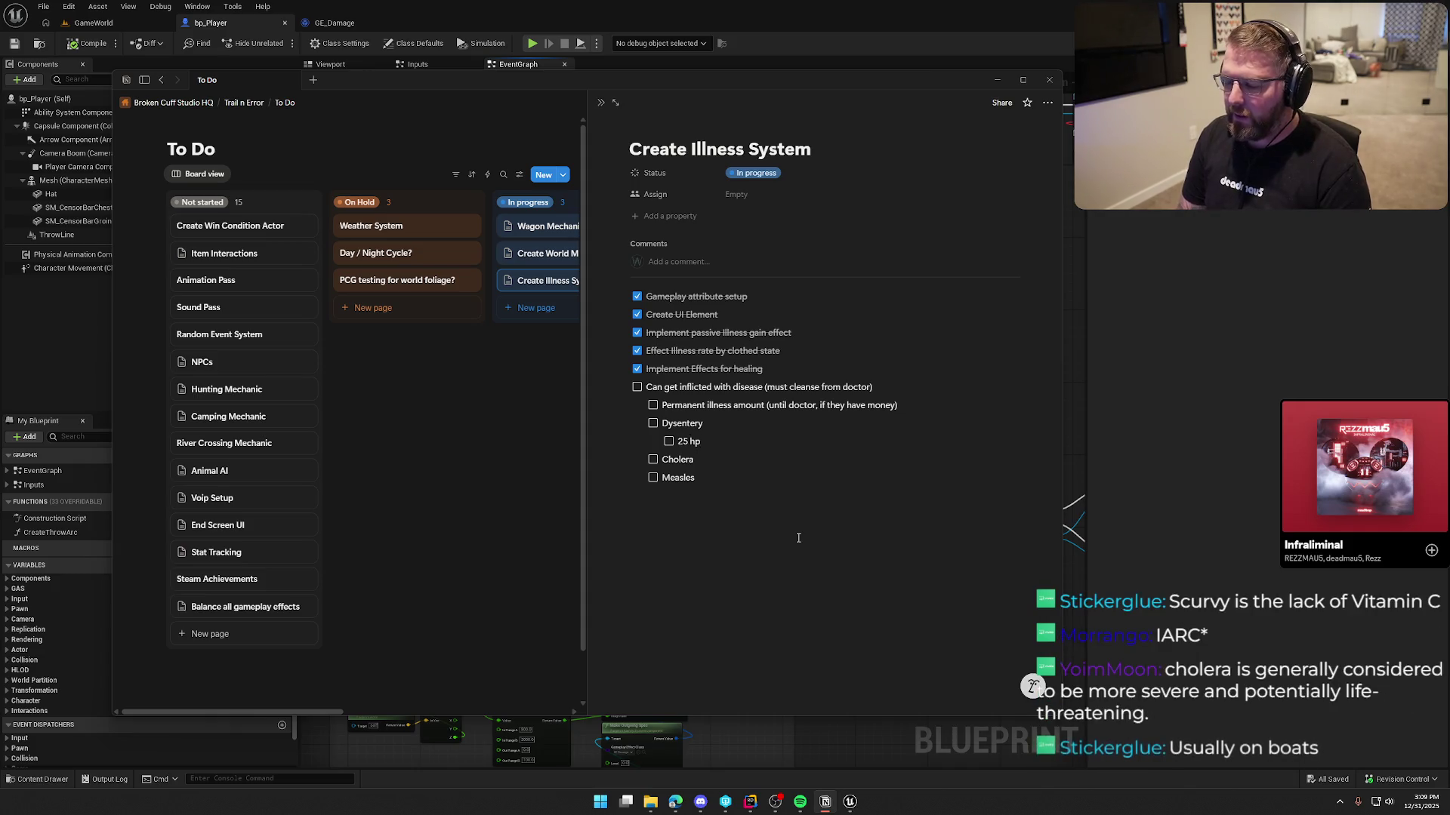
text( deduction)
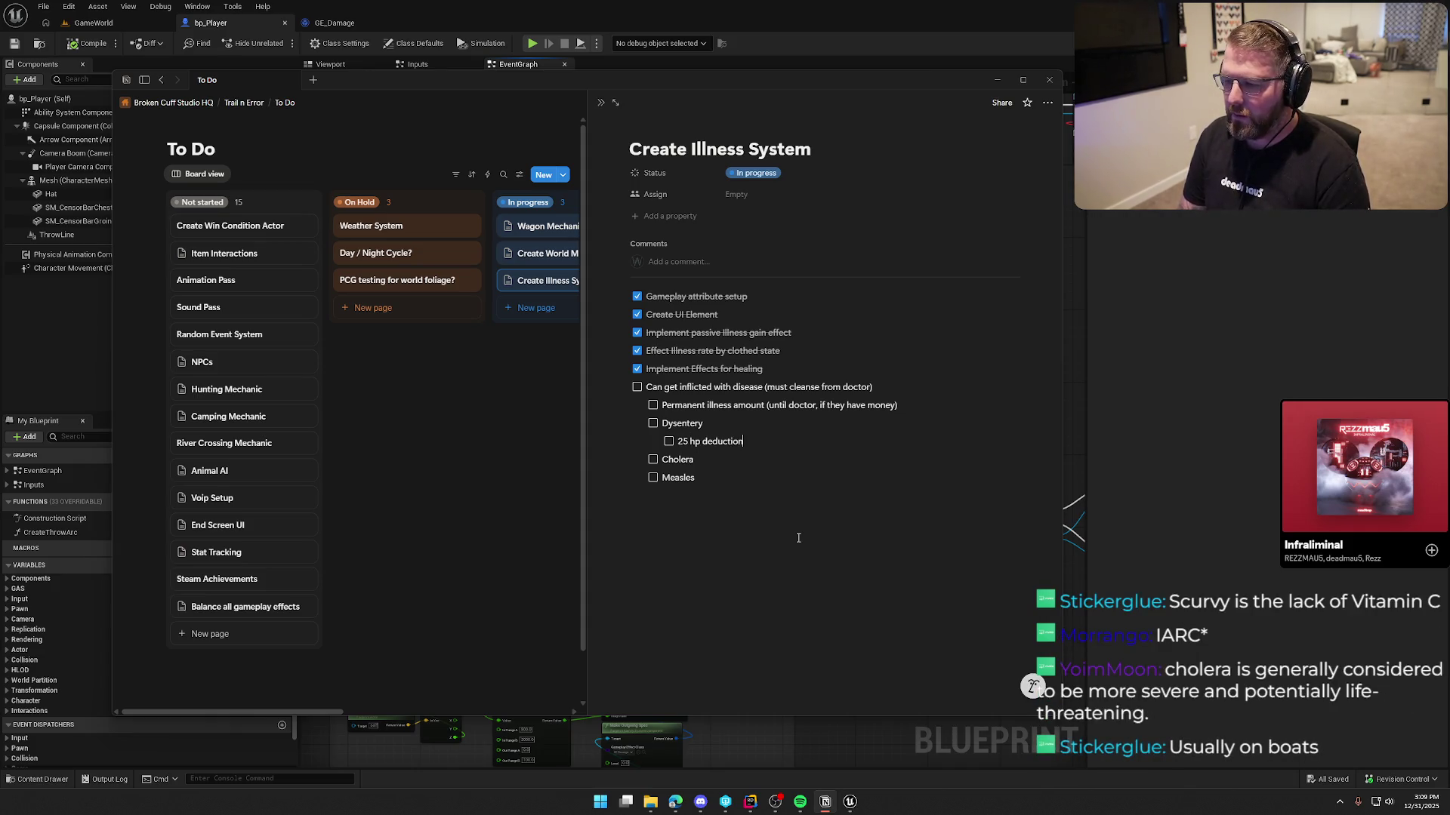
key(Down)
key(Return)
key(Tab)
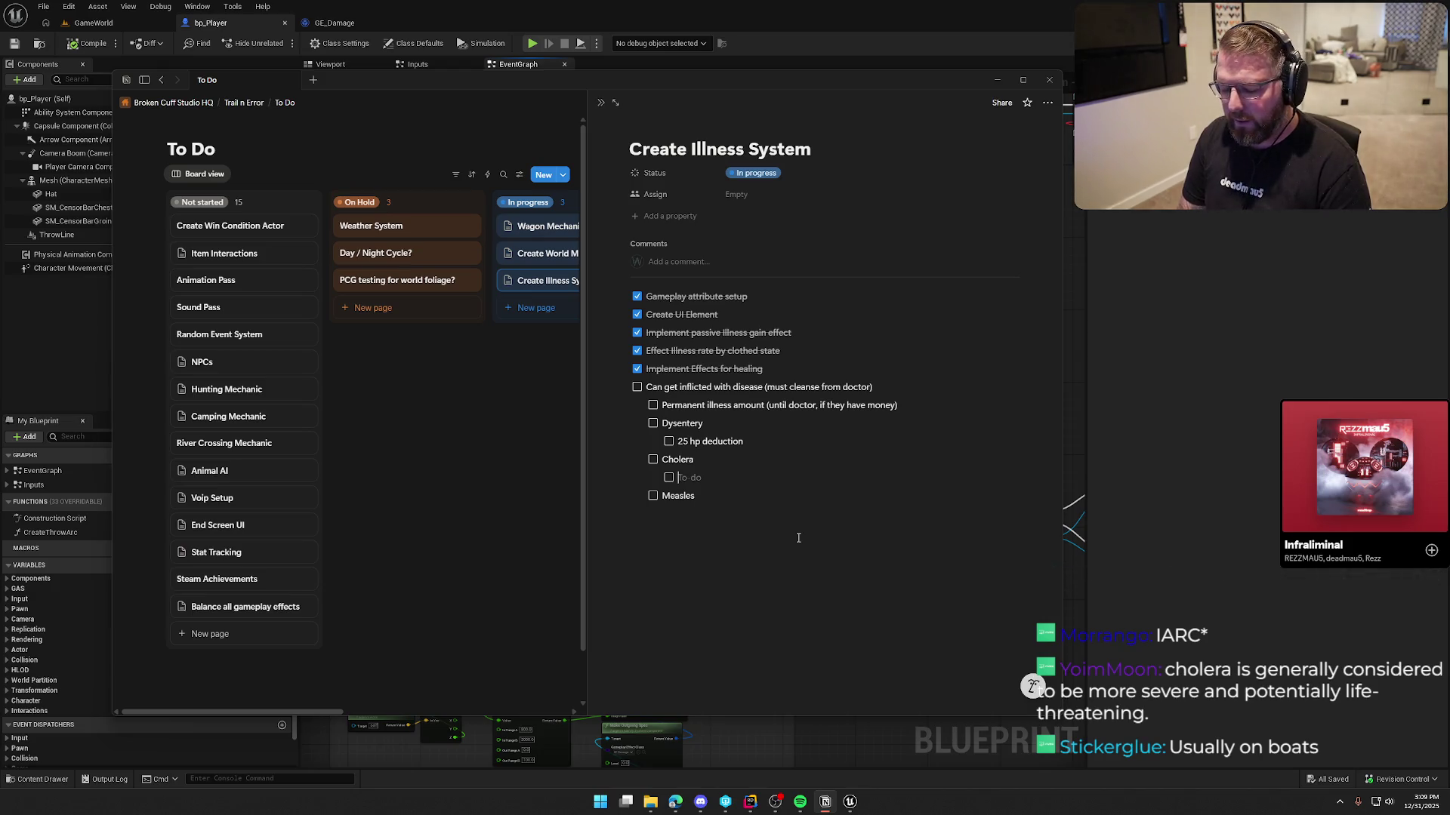
text(35 hp dedu)
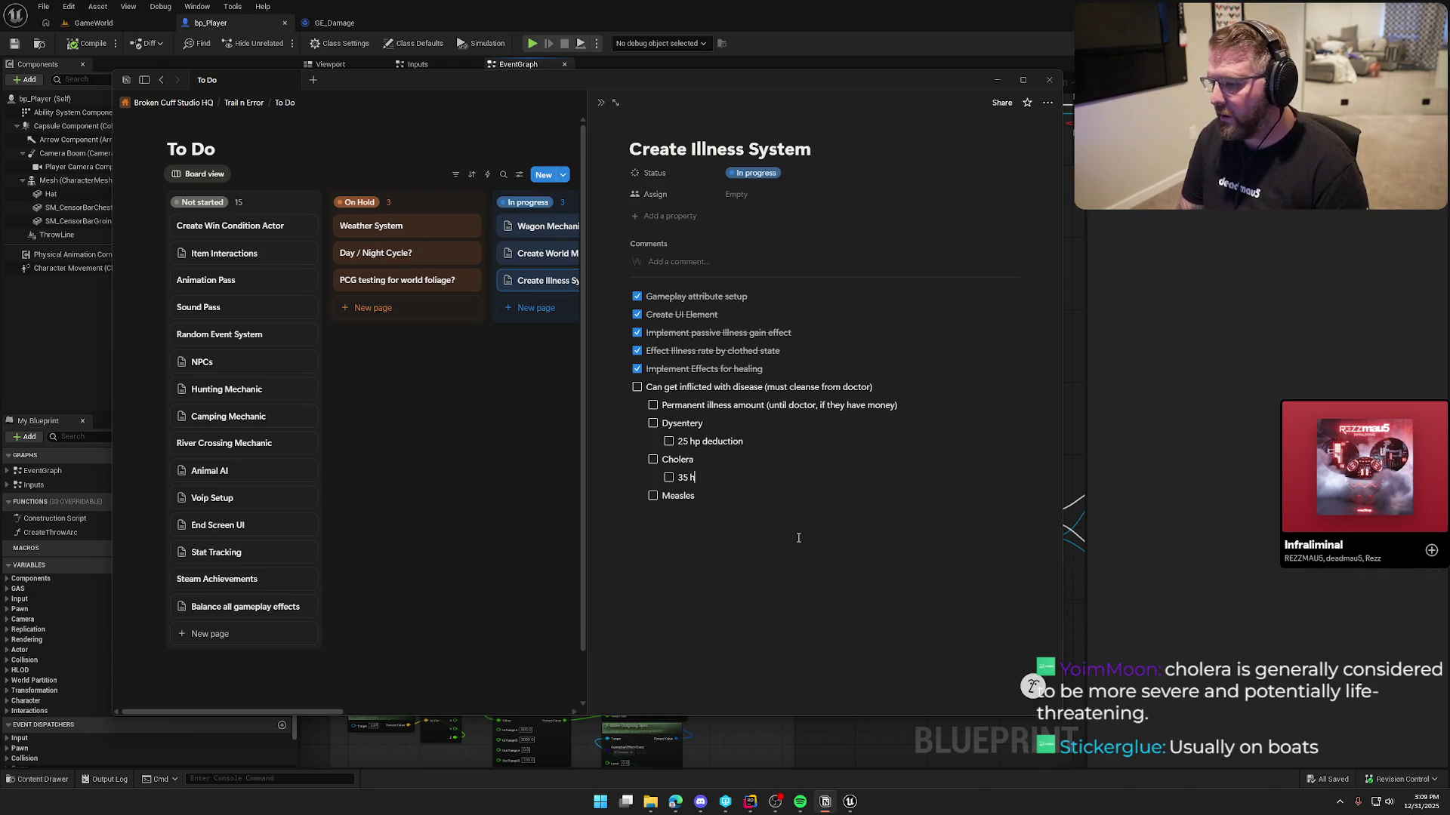
text(ction)
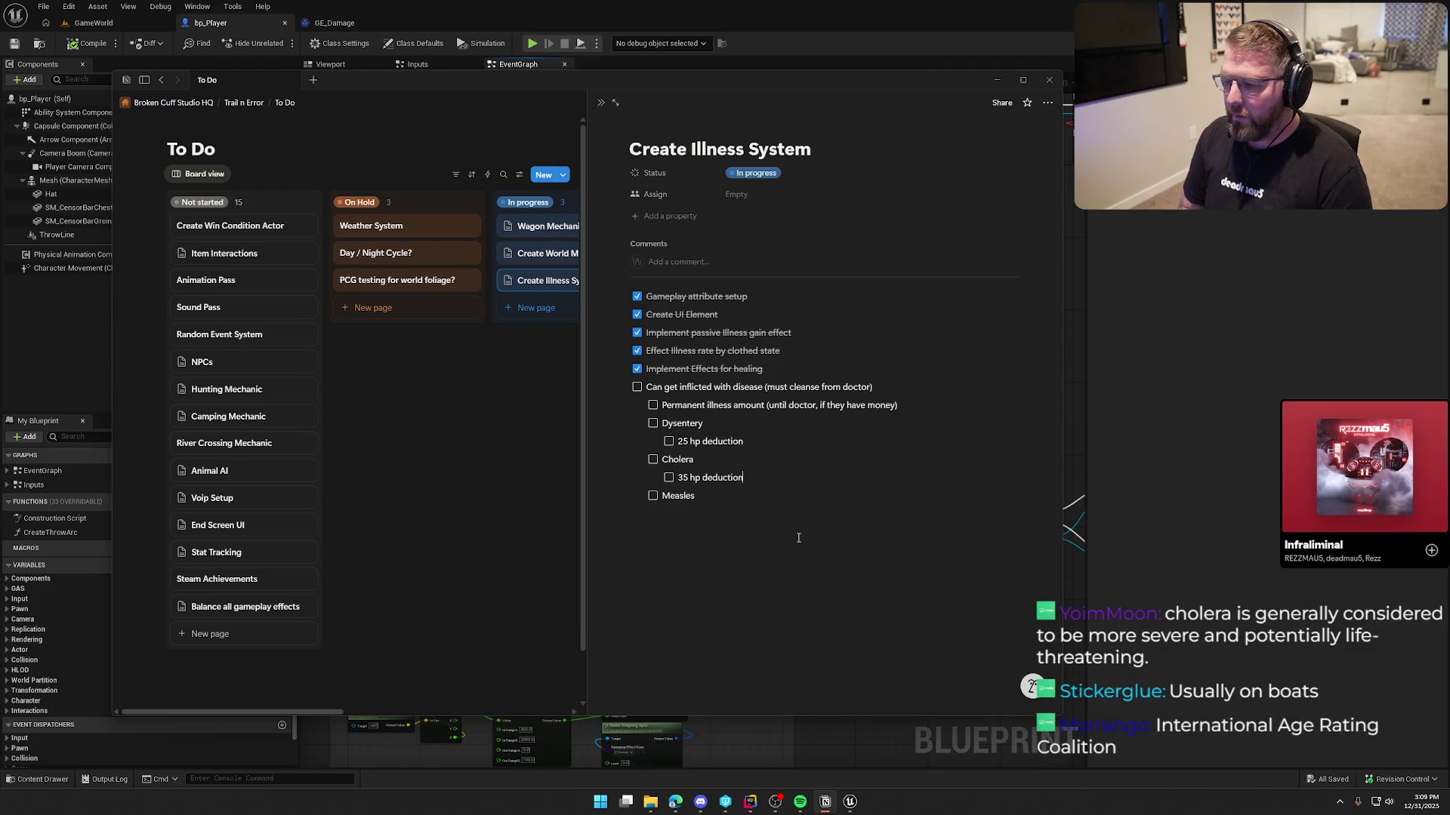
key(Return)
key(Tab)
text(15 hp deduction)
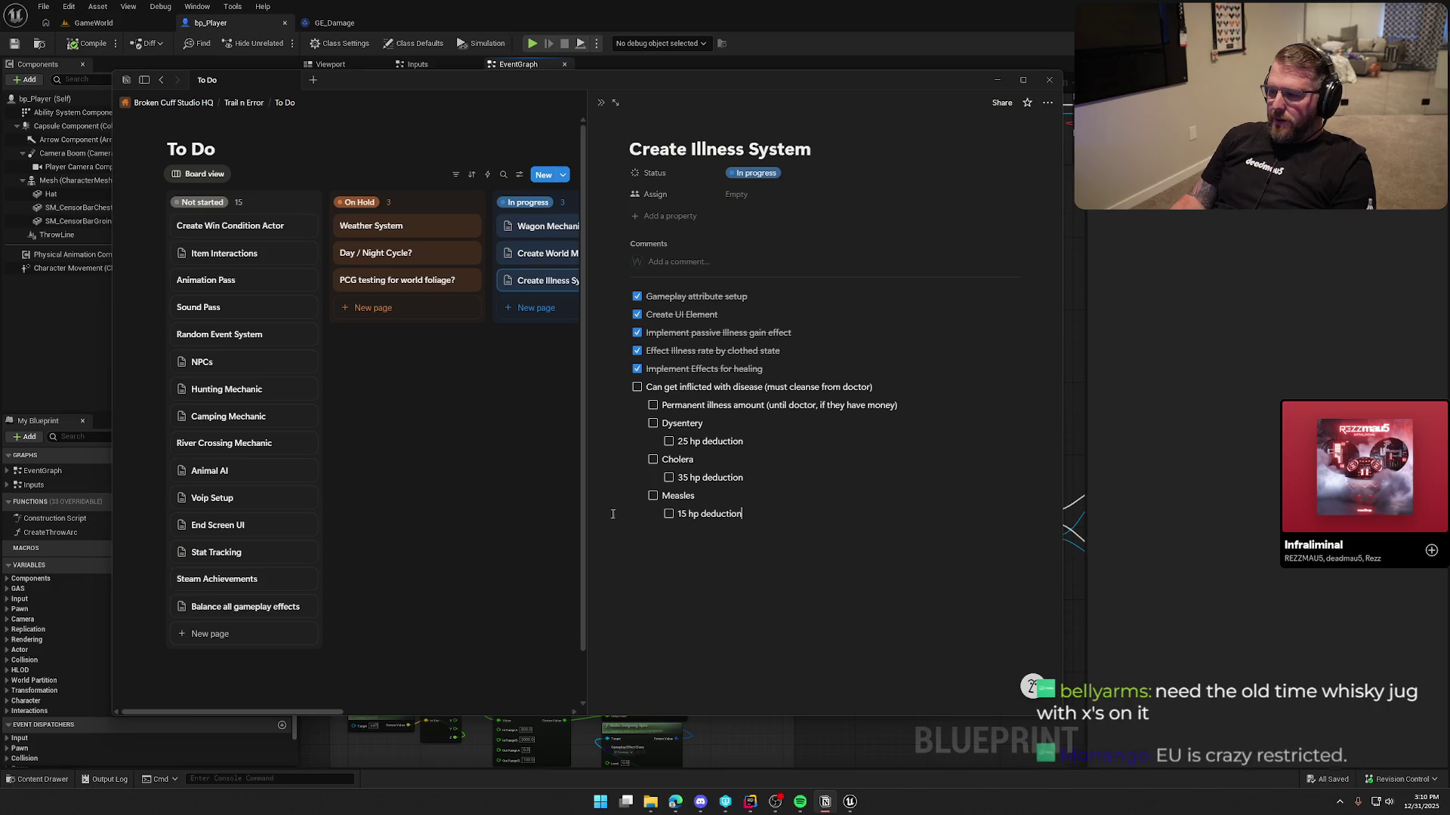
Leave Notion for the Unreal editor and start playing GameWorld with Alt+P
key(Escape)
click(1206, 343)
key(alt+p)
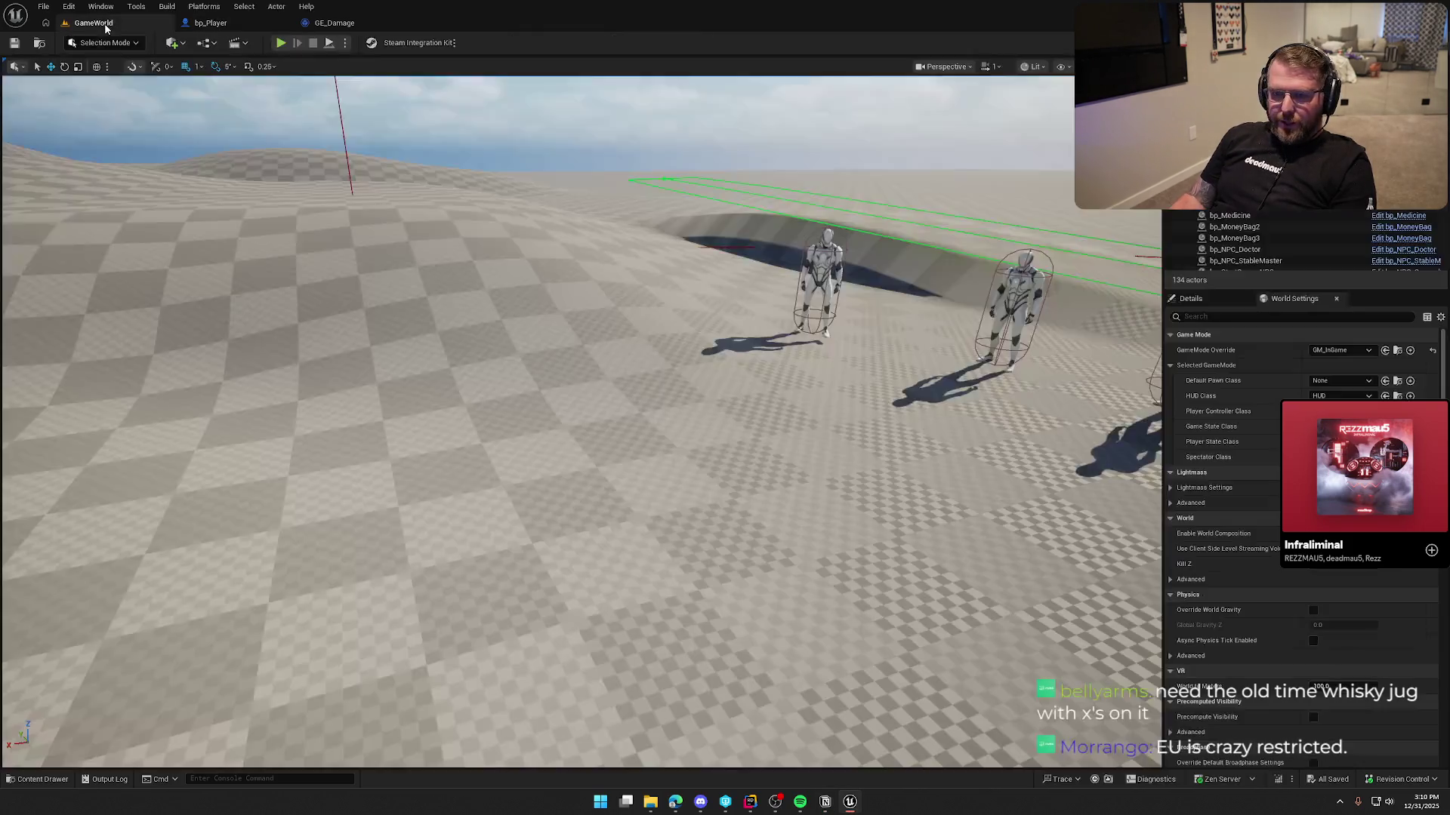
Walk the cowboy character forward with W in the running playtest
key(w)
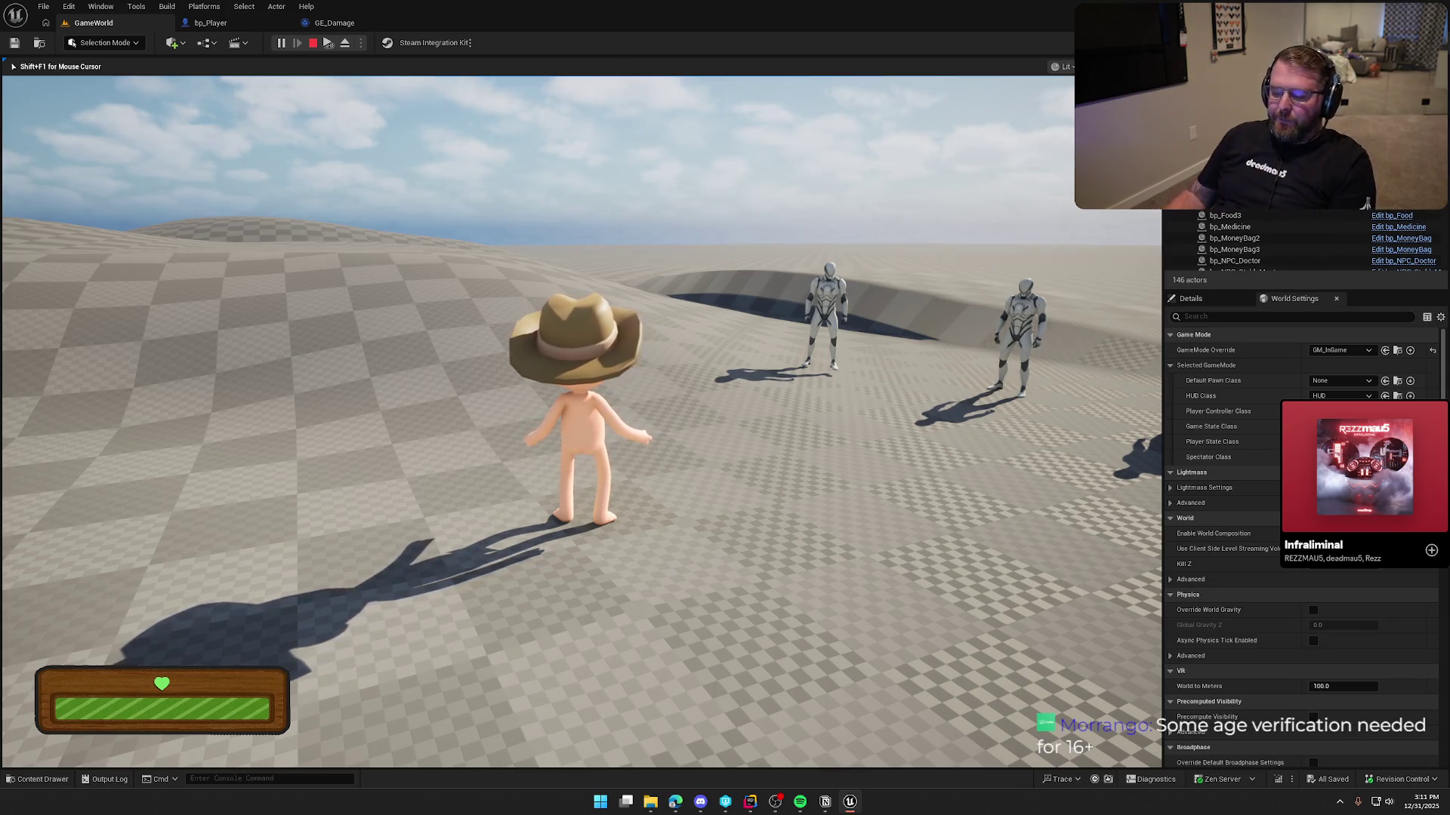
Walk the cowboy past the robot figures, pause, then sprint toward the wagon
key(s)
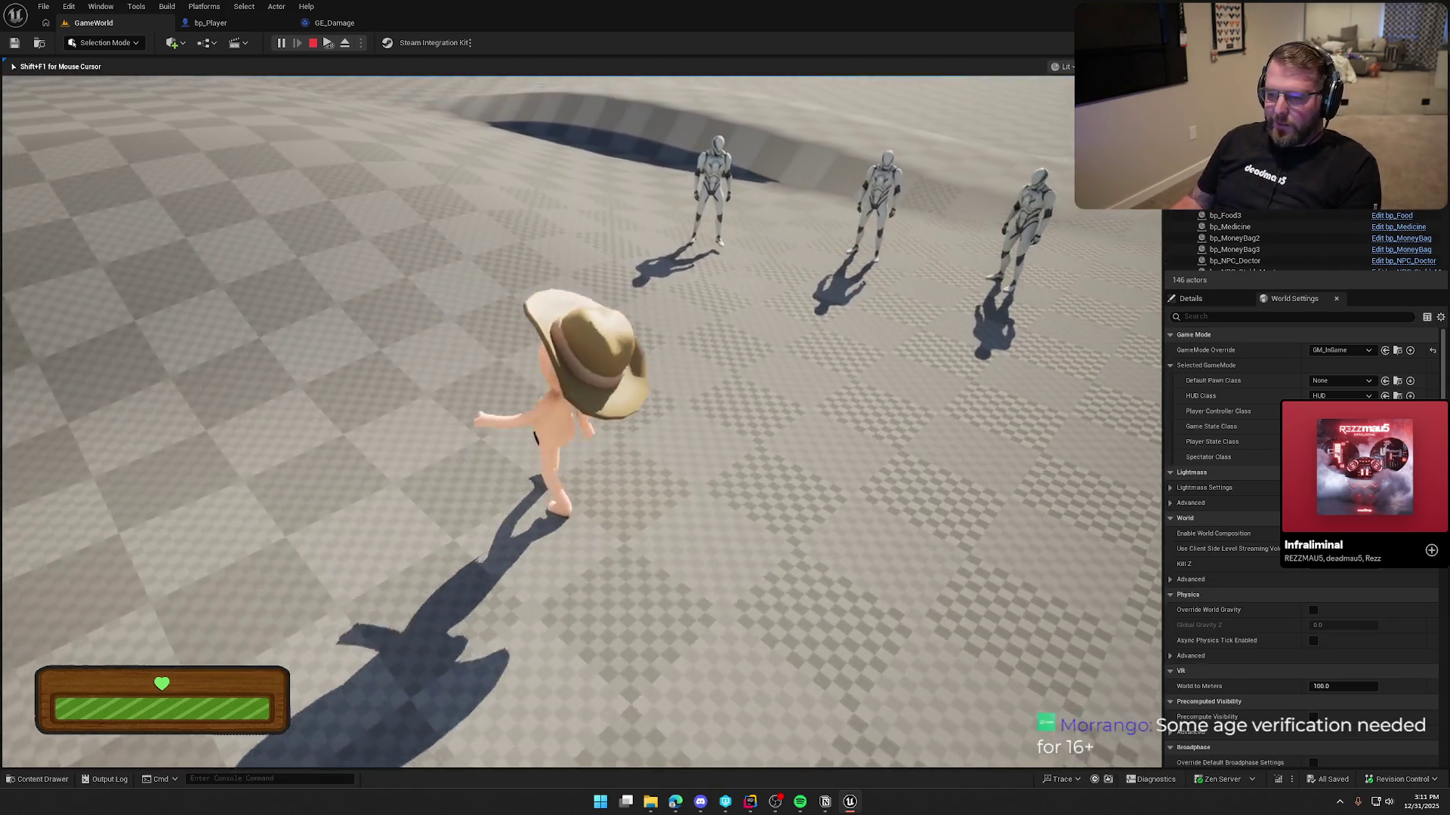
key(w)
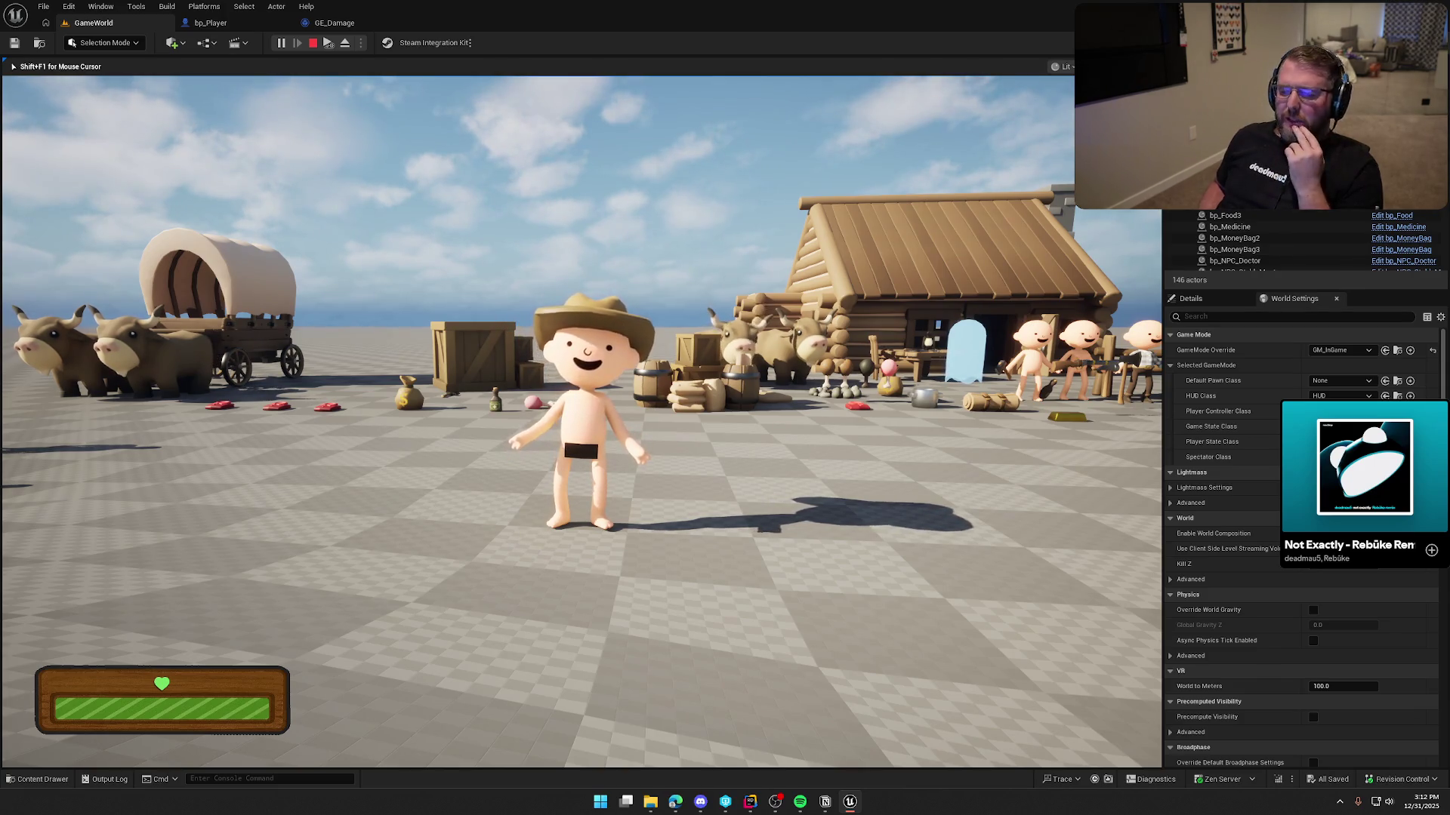
key(a)
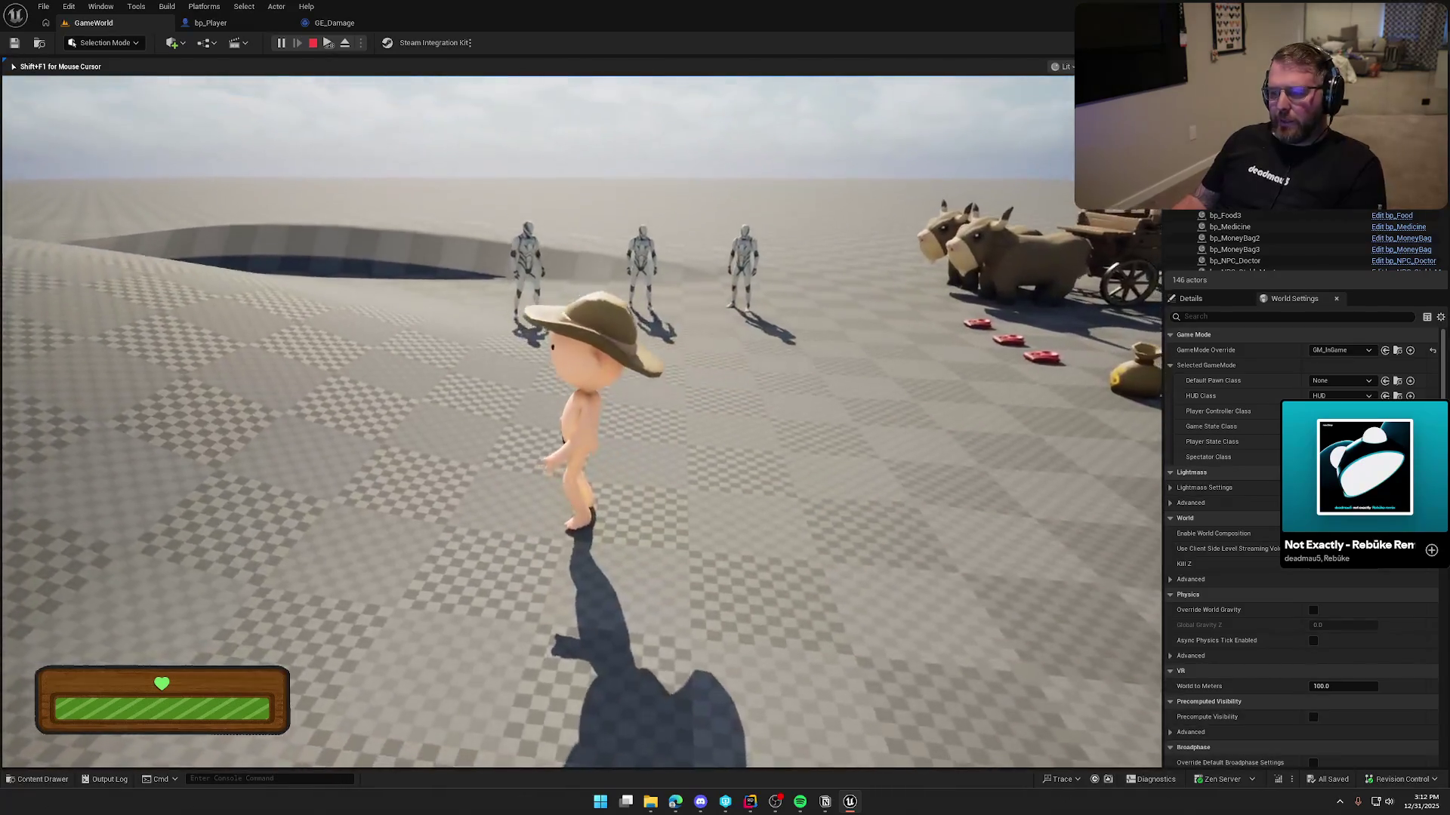
key(w)
key(s)
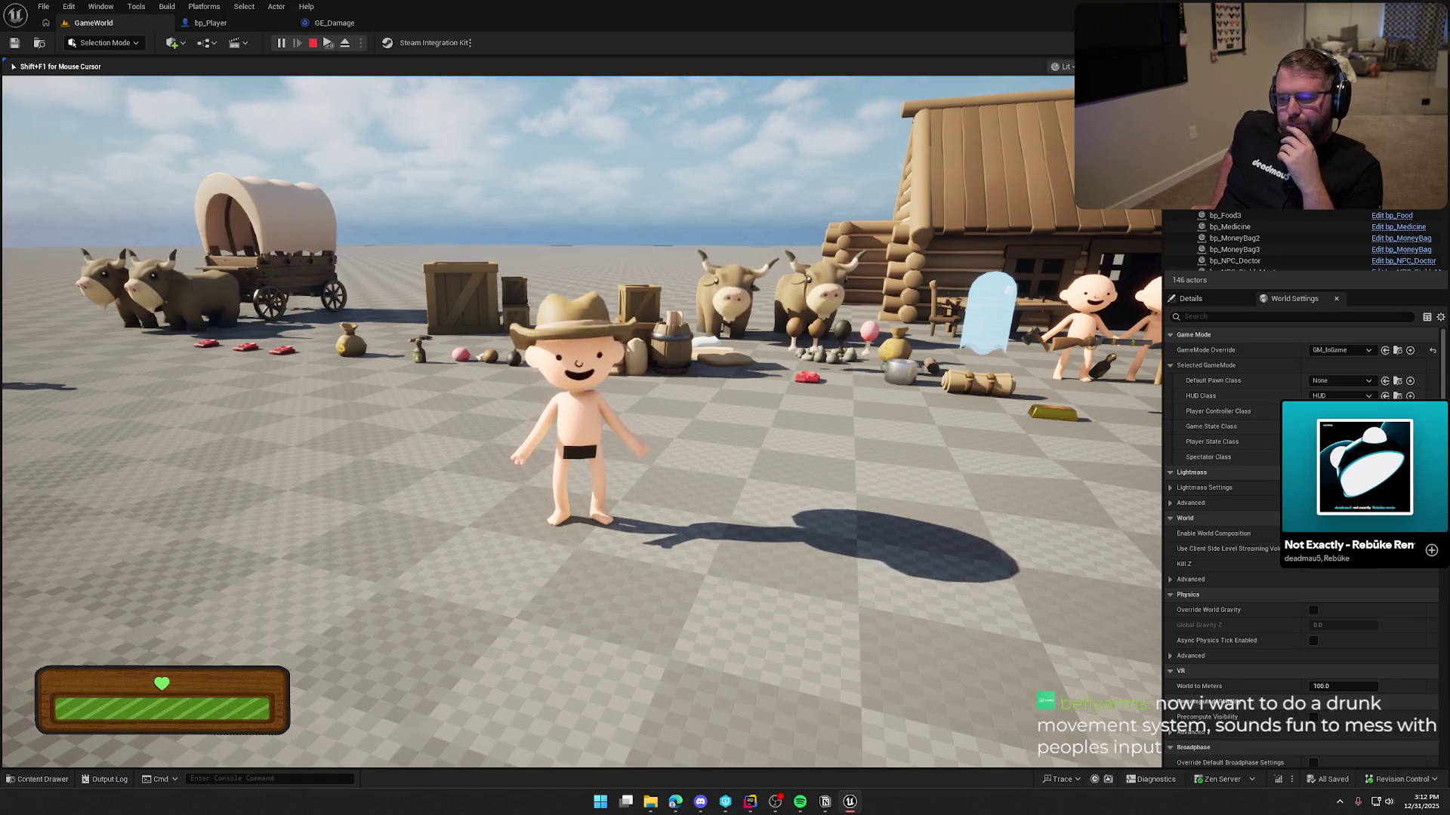
key(shift+w)
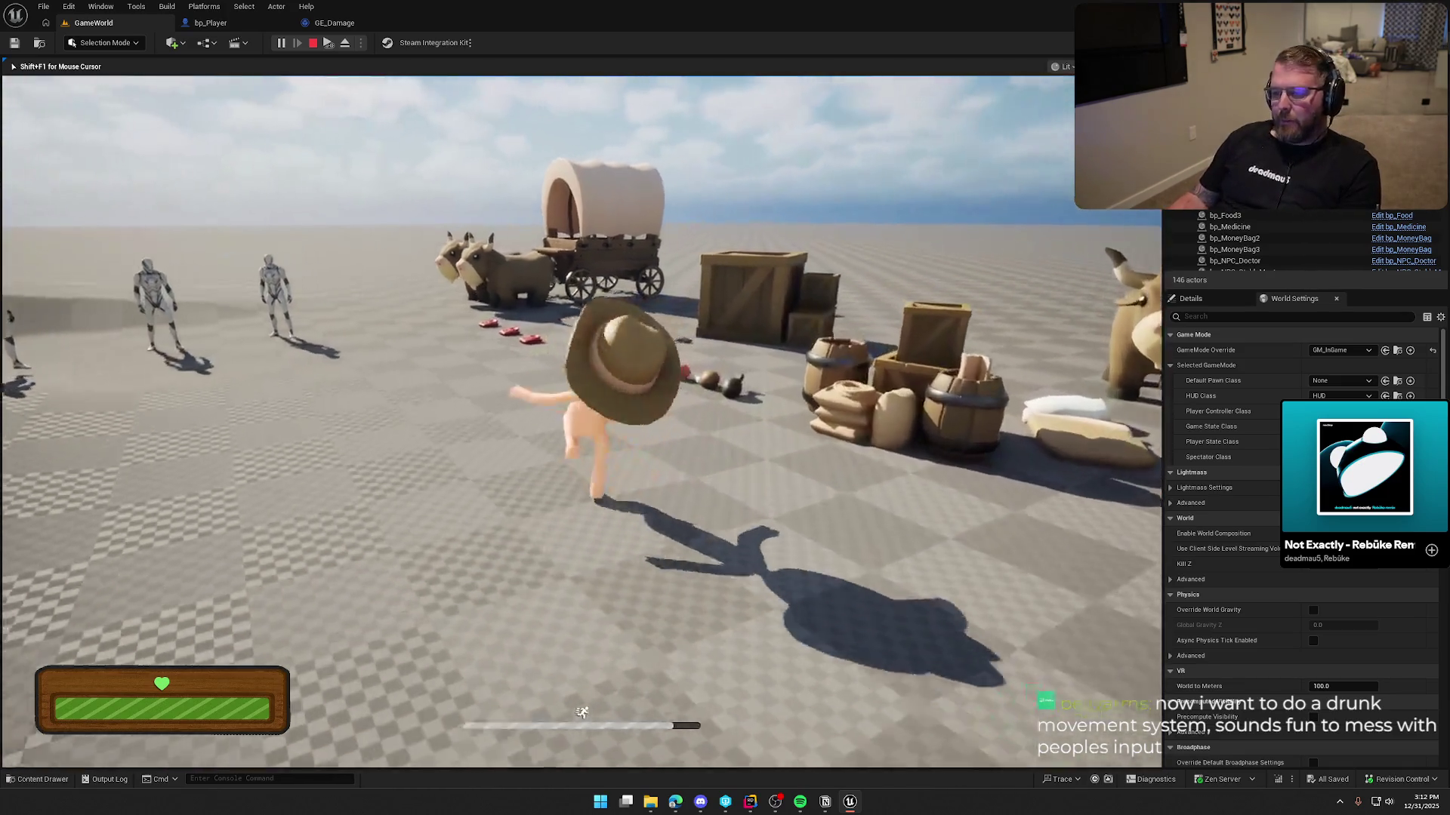
Pick up the money bag and carry it toward the wagon, oxen and crates
key(w)
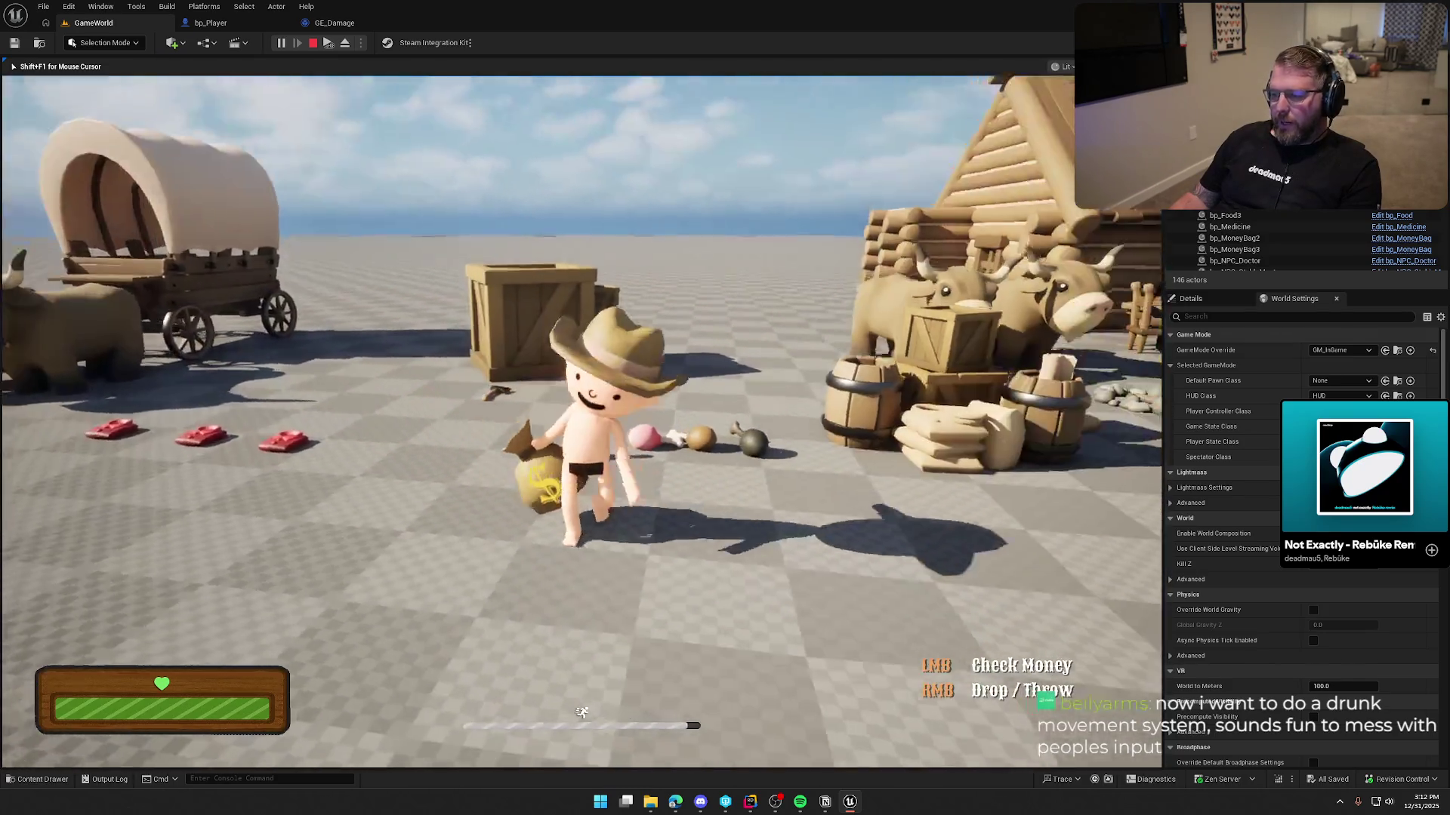
key(w)
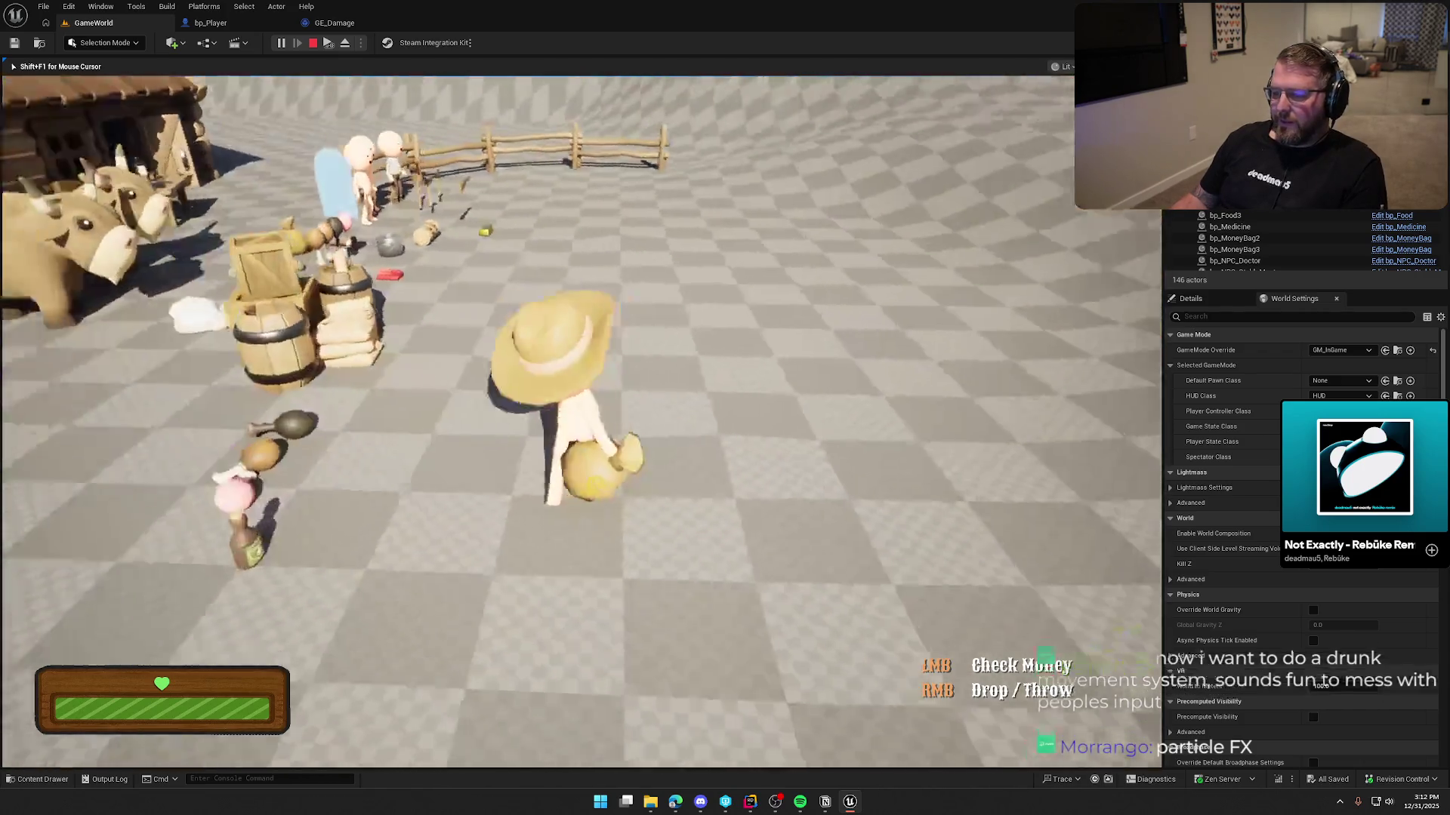
key(shift)
key(w)
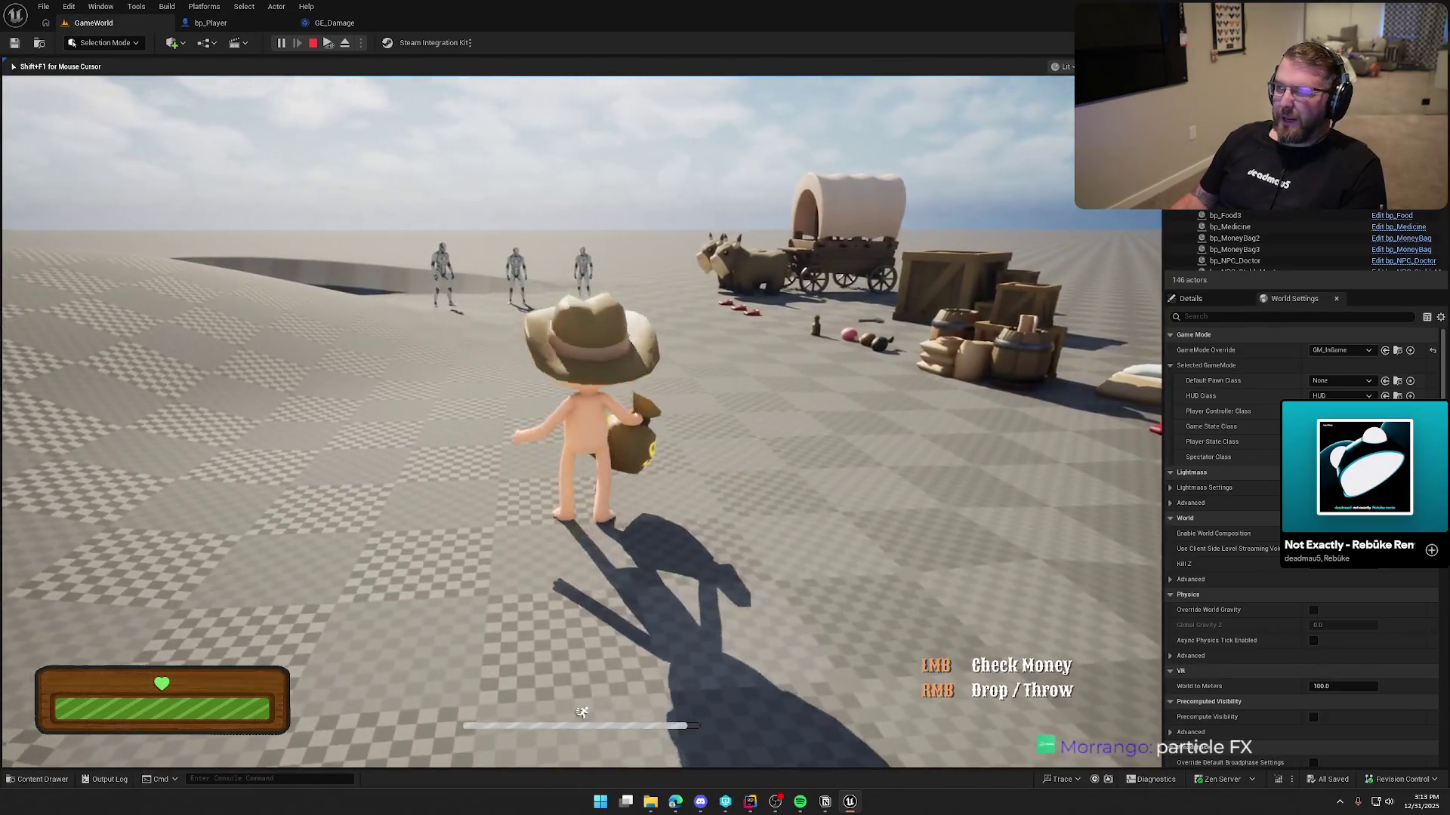
key(w)
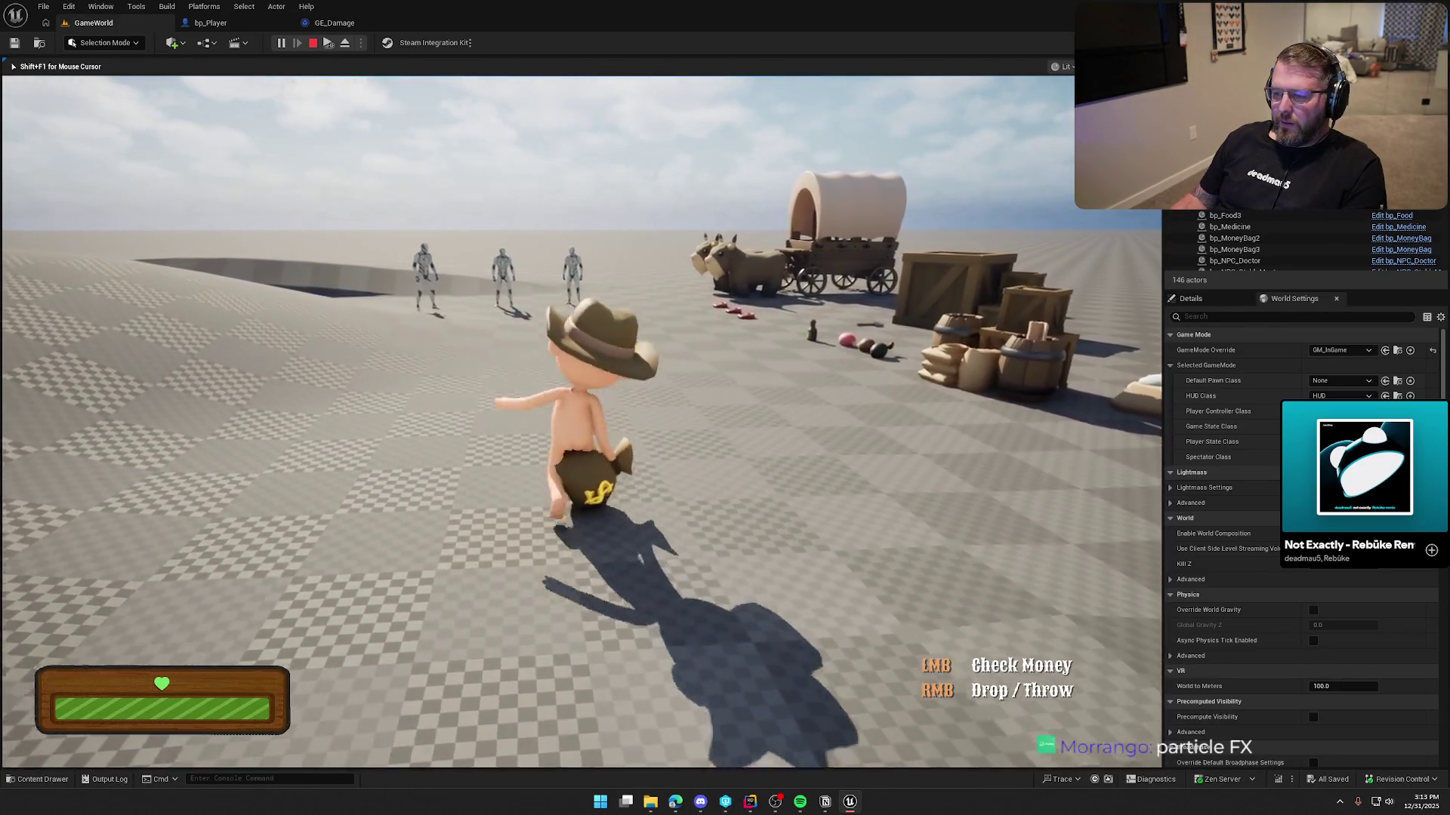
key(w)
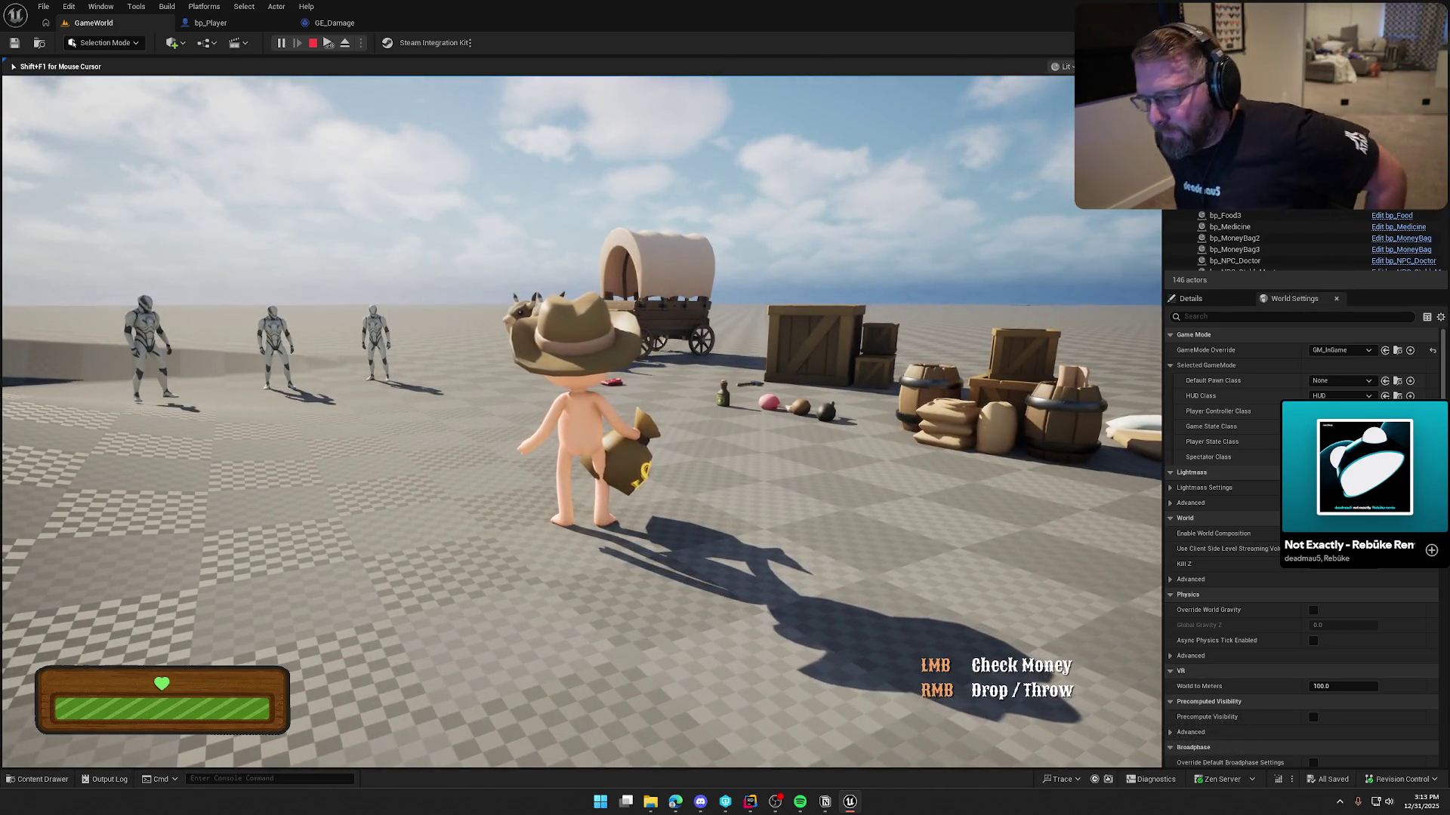
Run off with the money bag, jump off a crate and sprint past the cabin
mouse_move(725, 407)
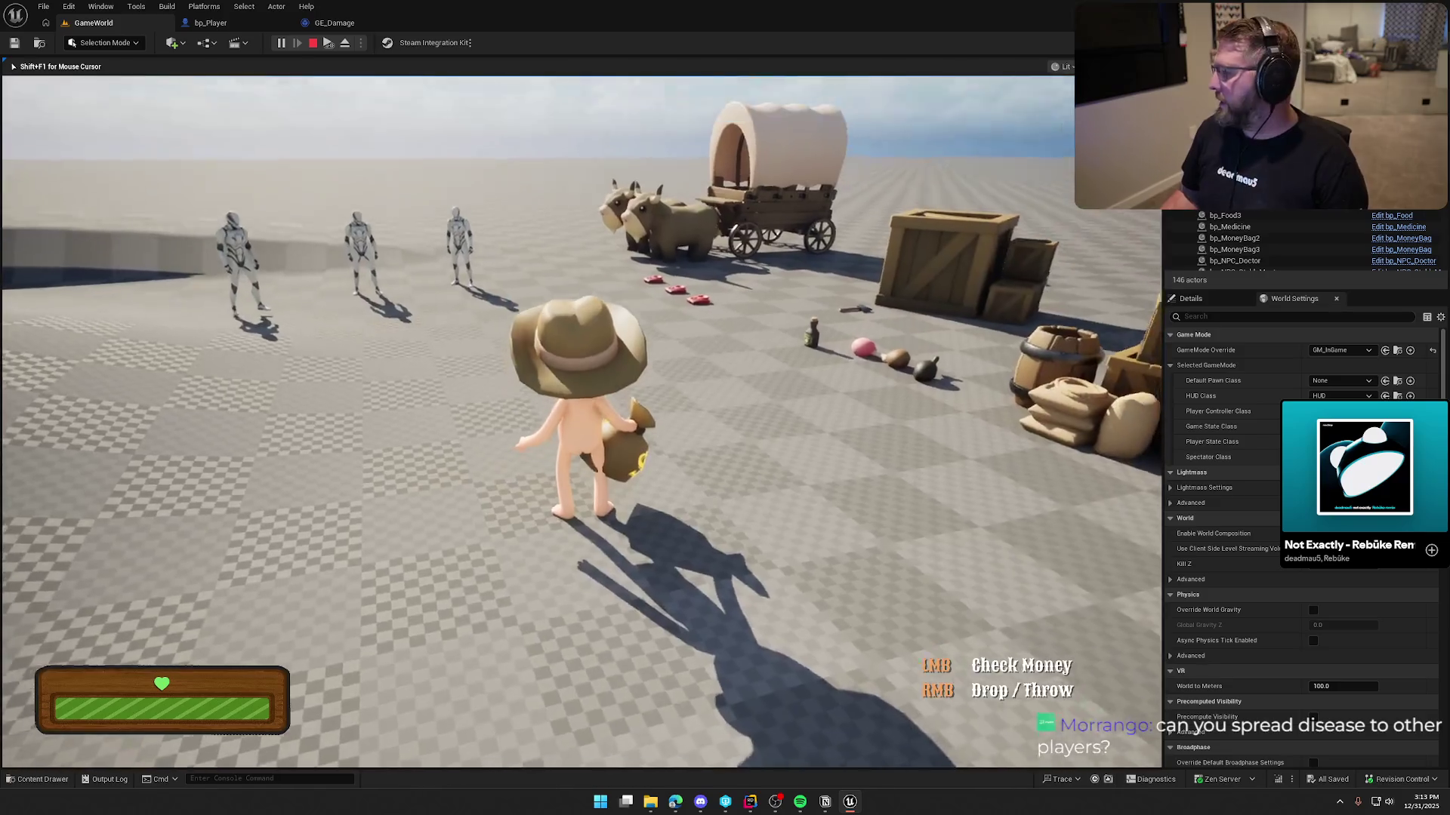
key(s)
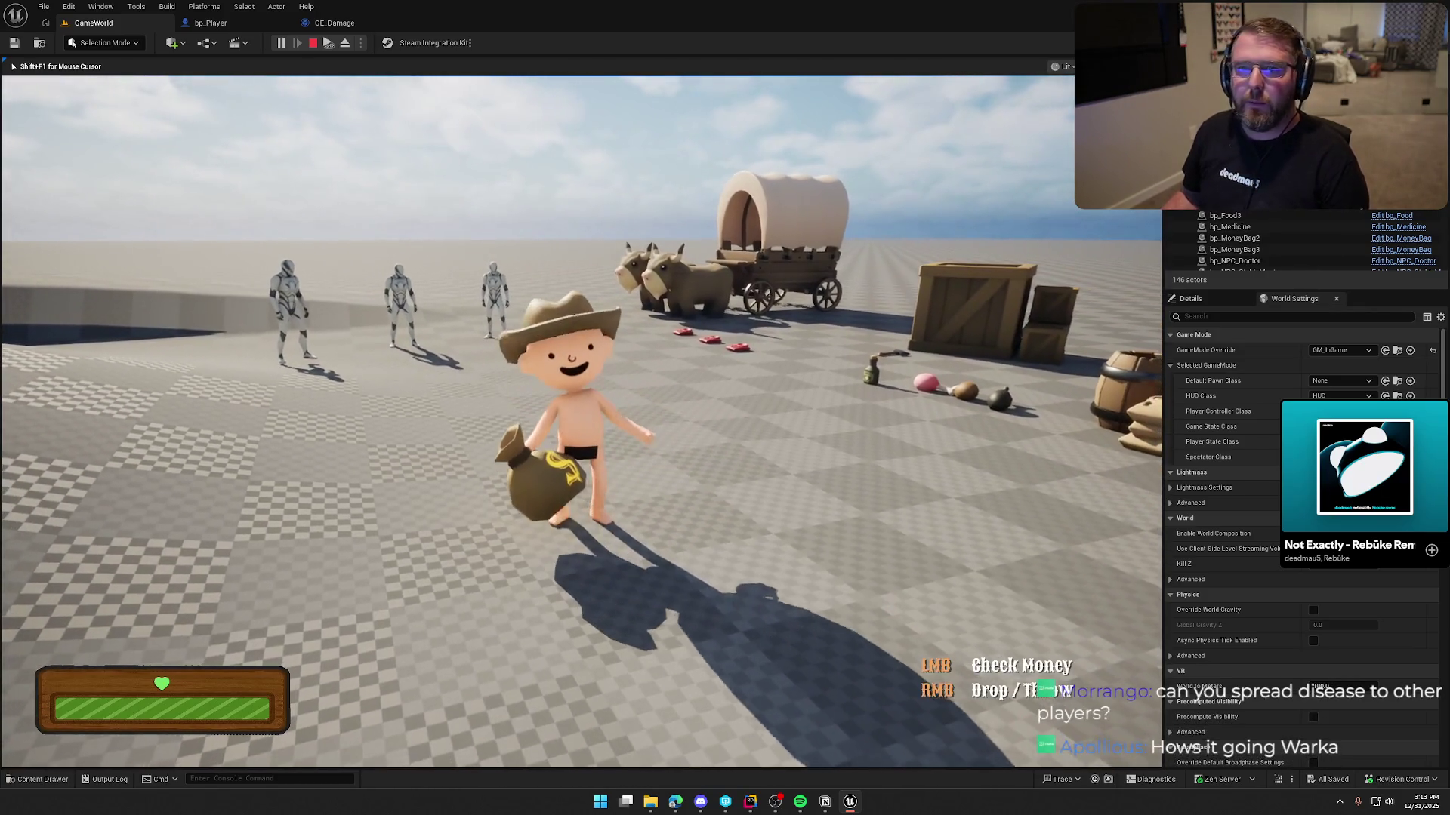
key(shift+w)
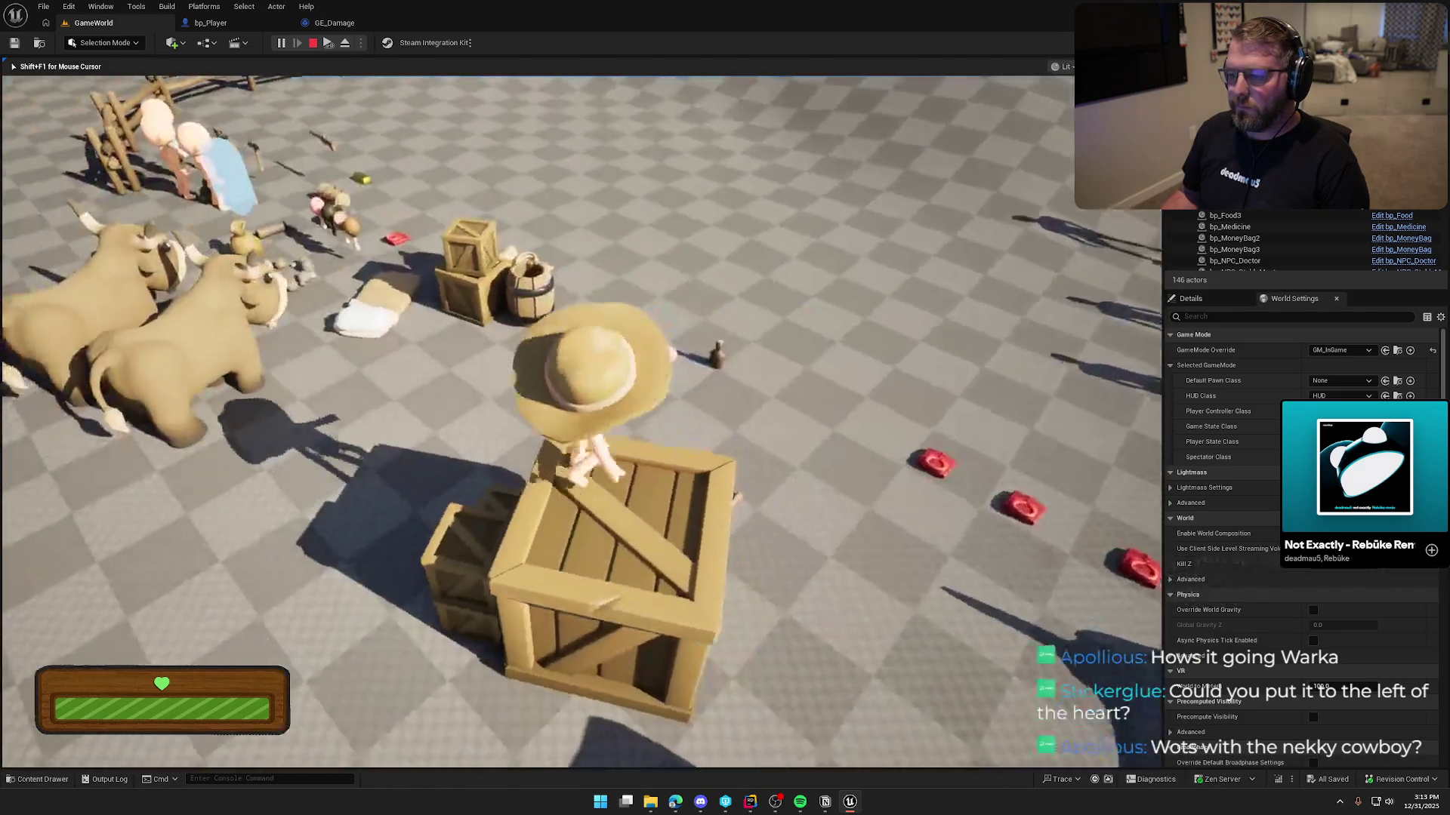
key(shift+w)
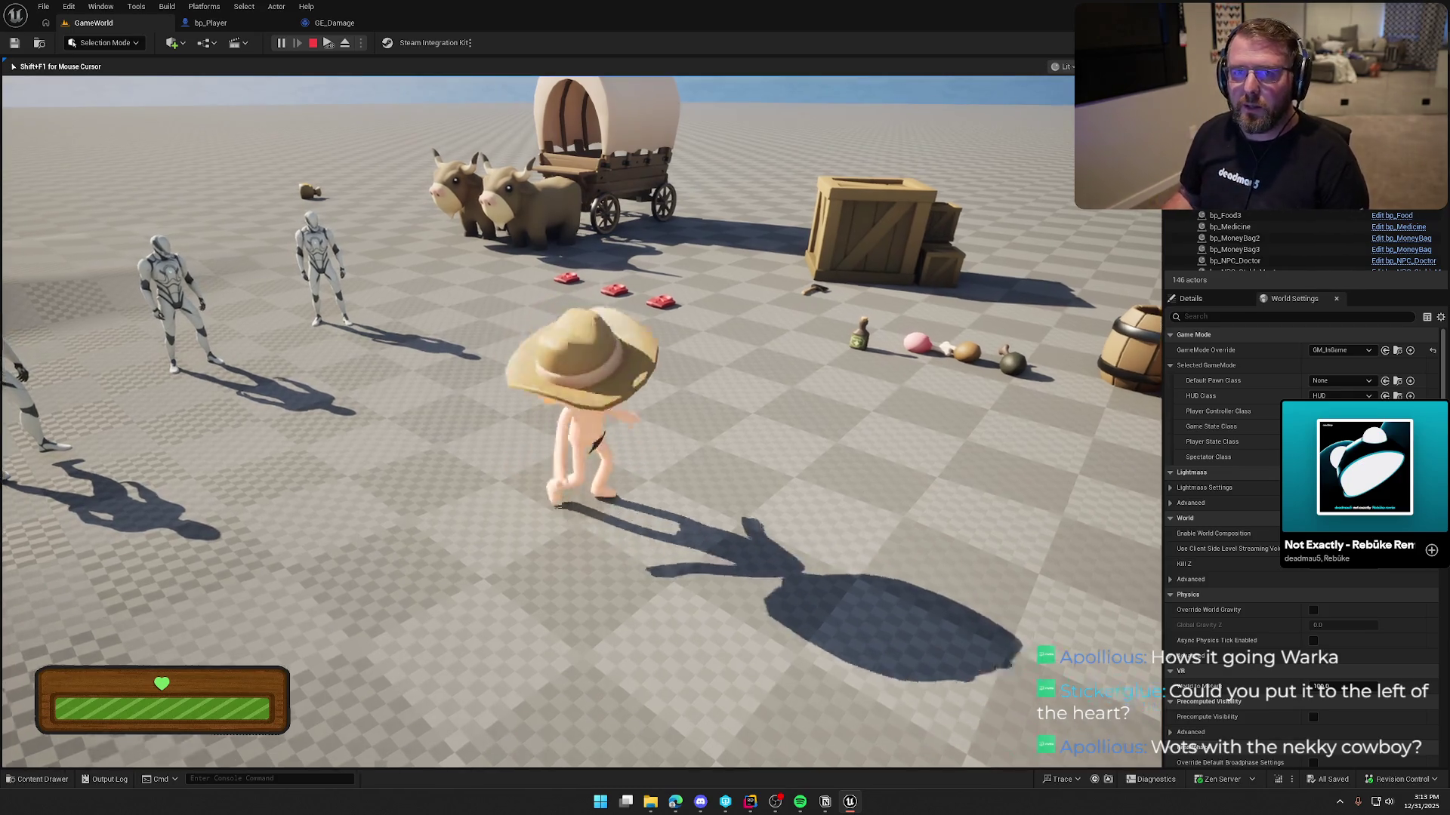
key(shift+w)
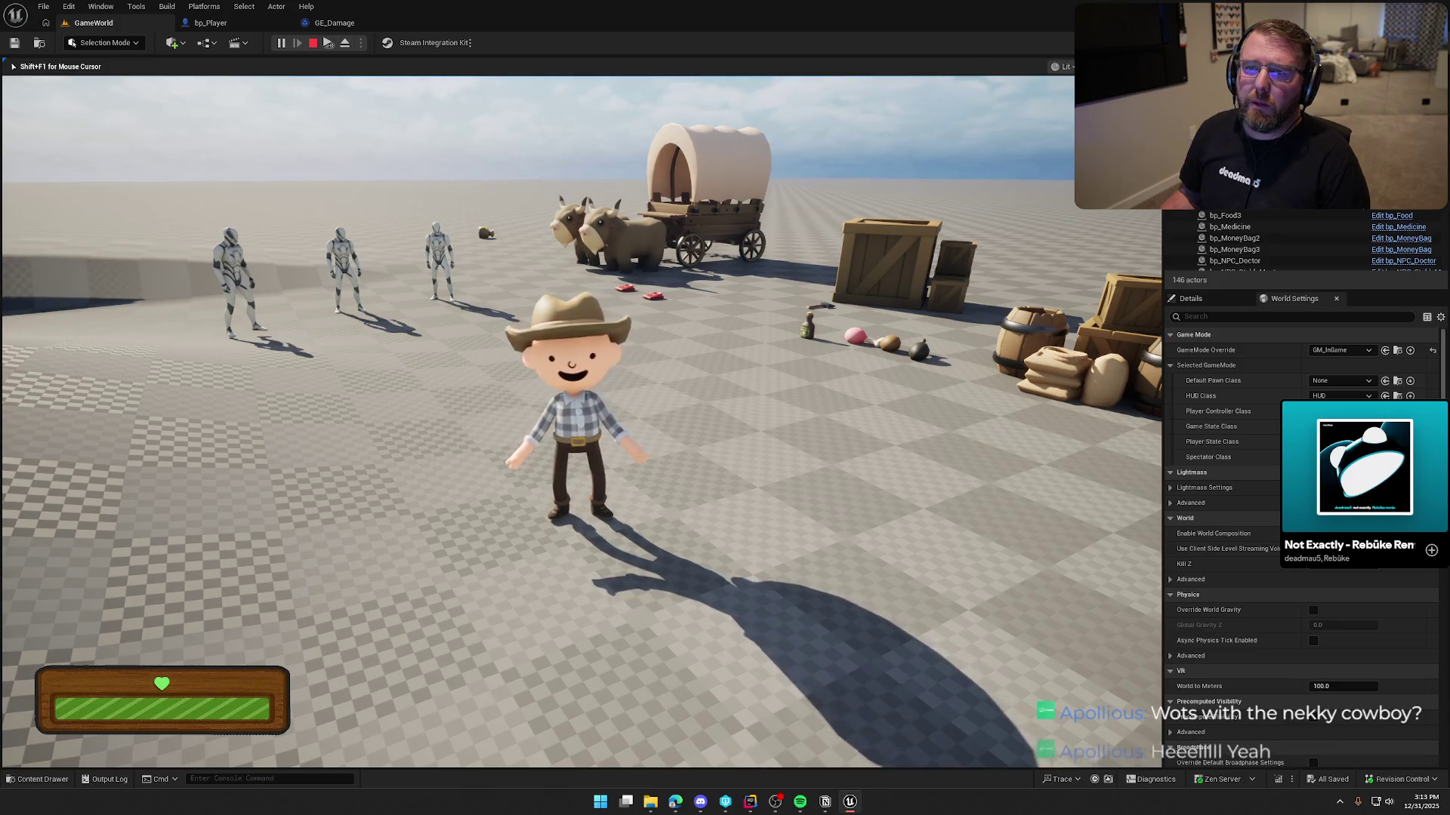
Sprint and walk the cowboy across the open checkered plain, away from the village, until the hunger meter shows
key(shift+w)
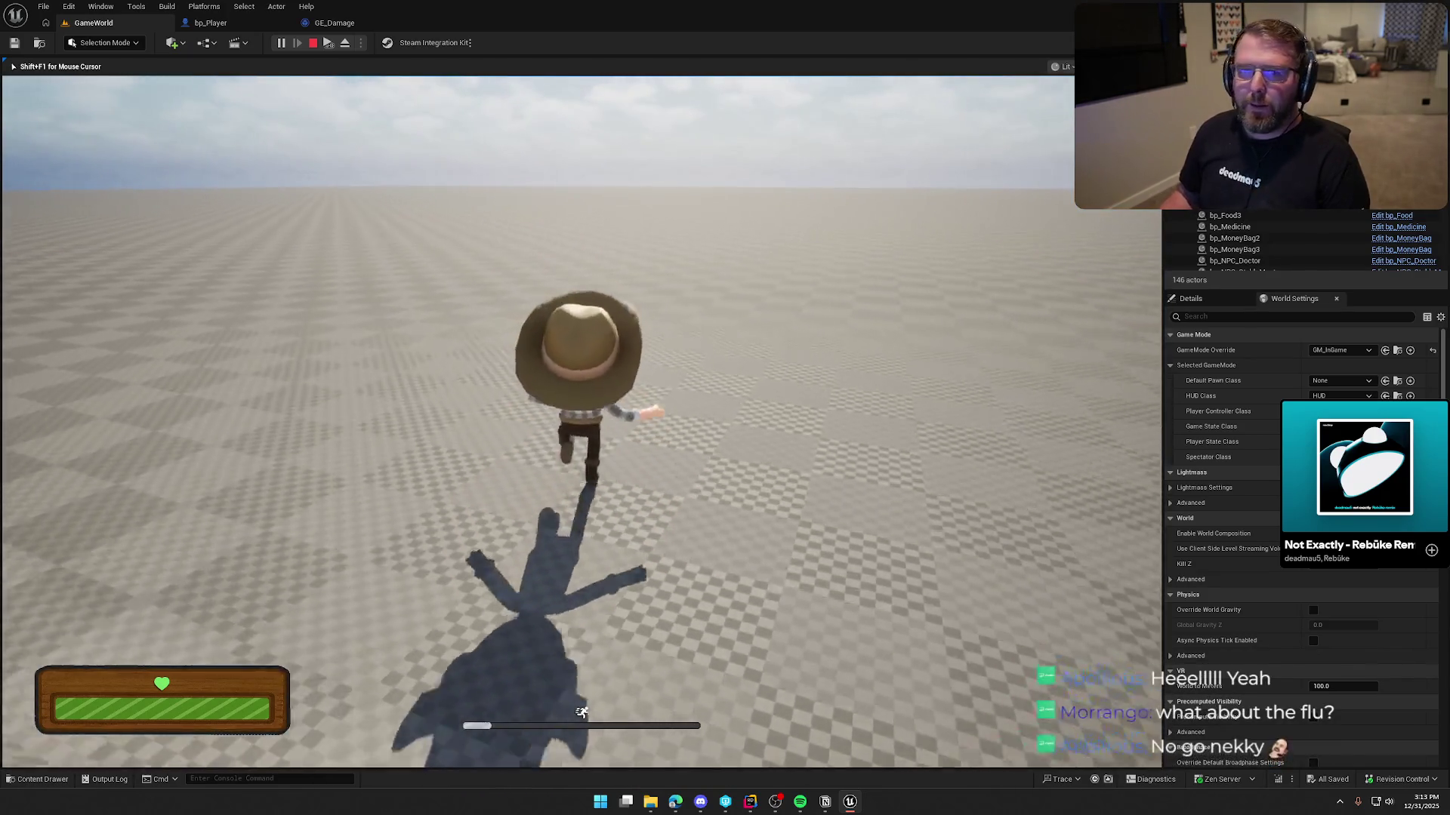
key(s)
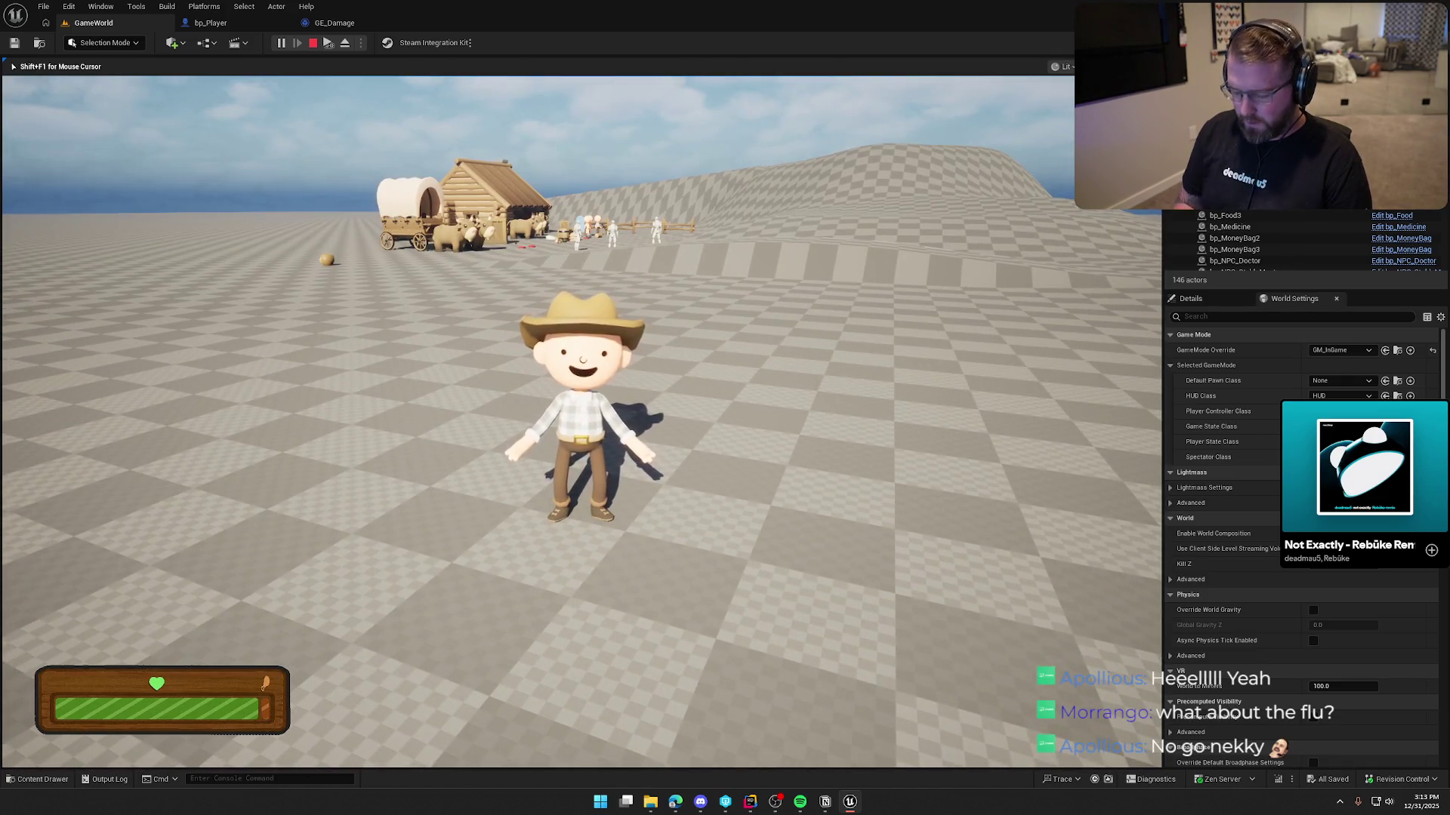
key(a)
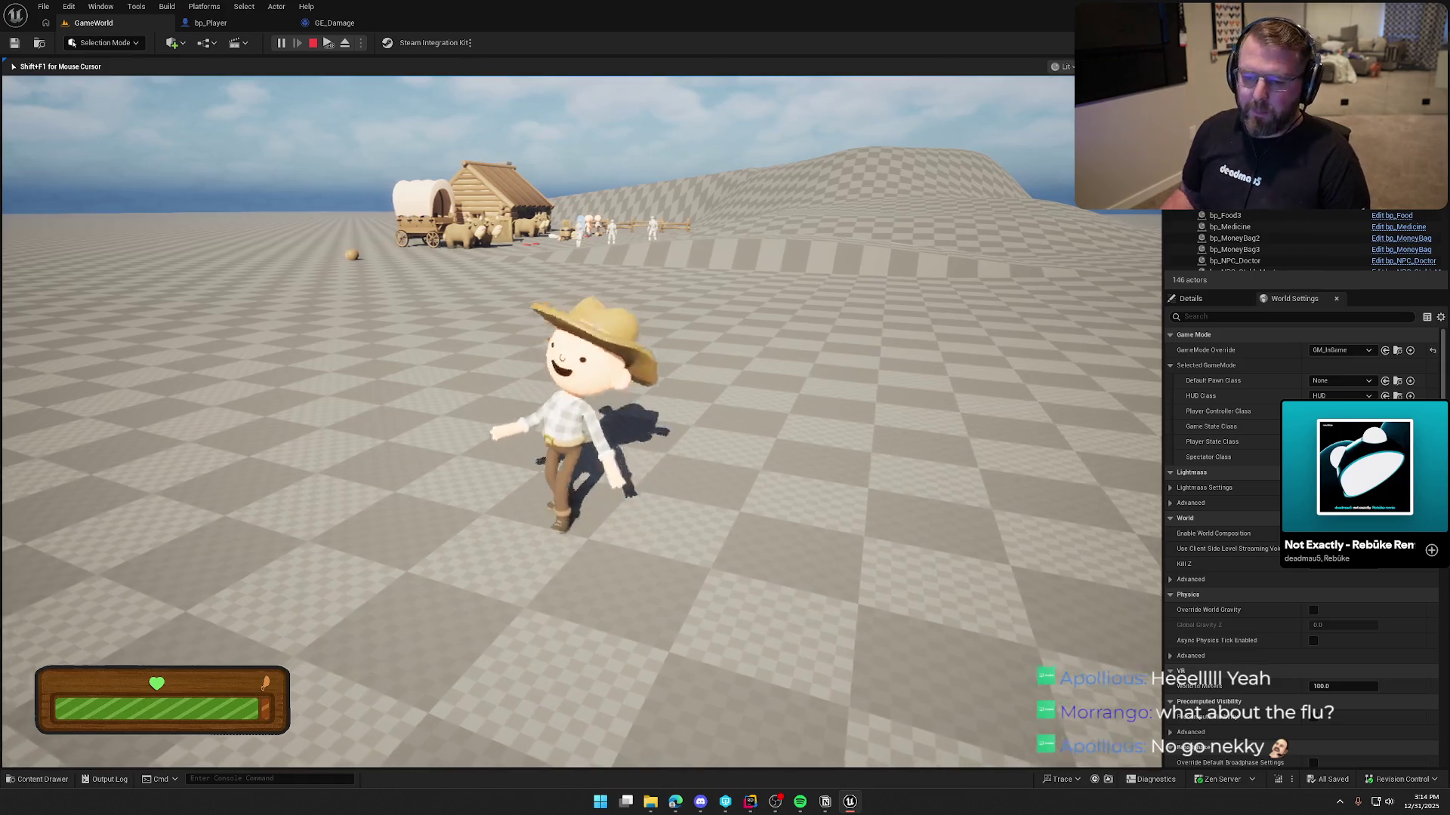
key(w)
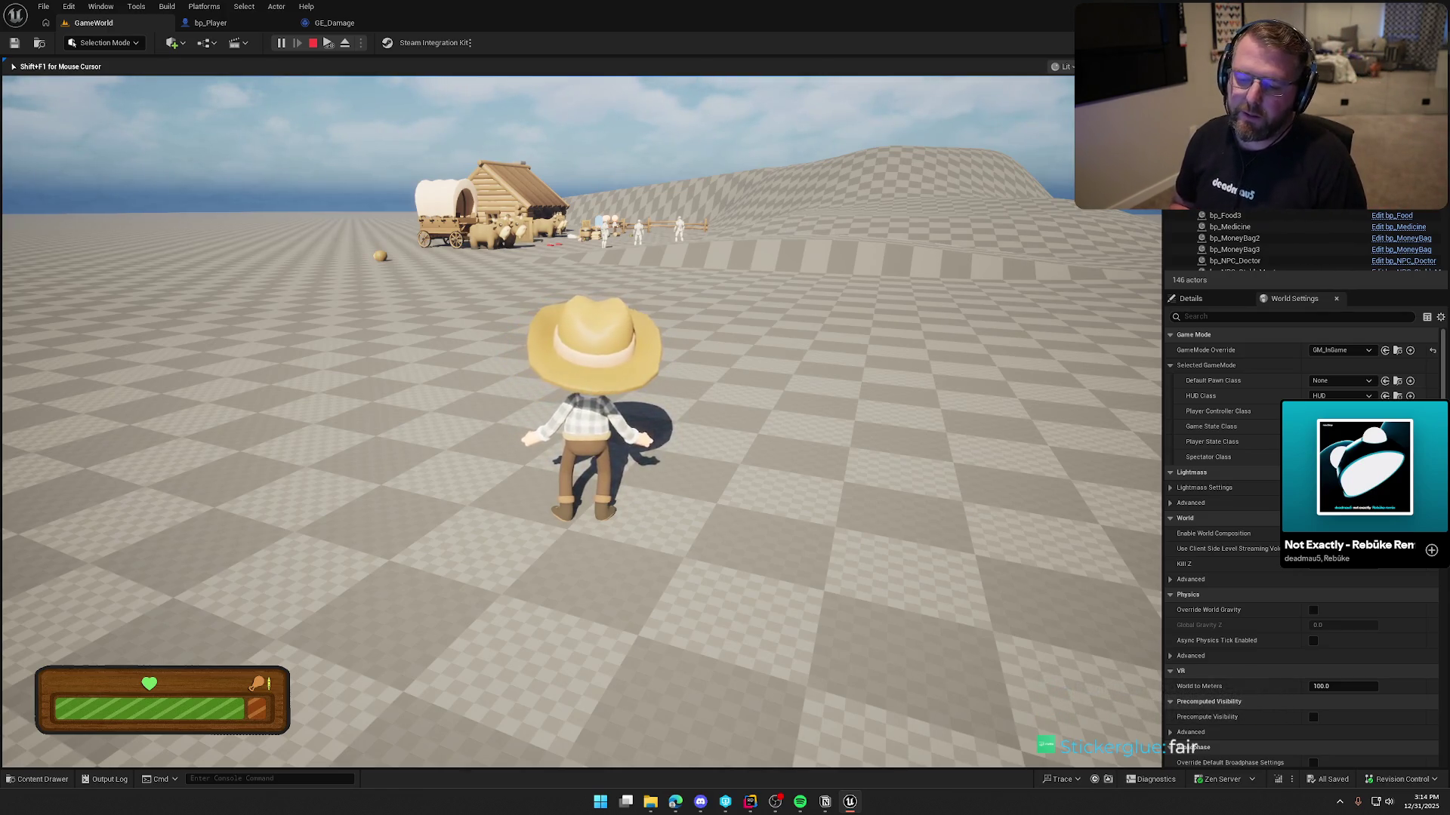
key(s)
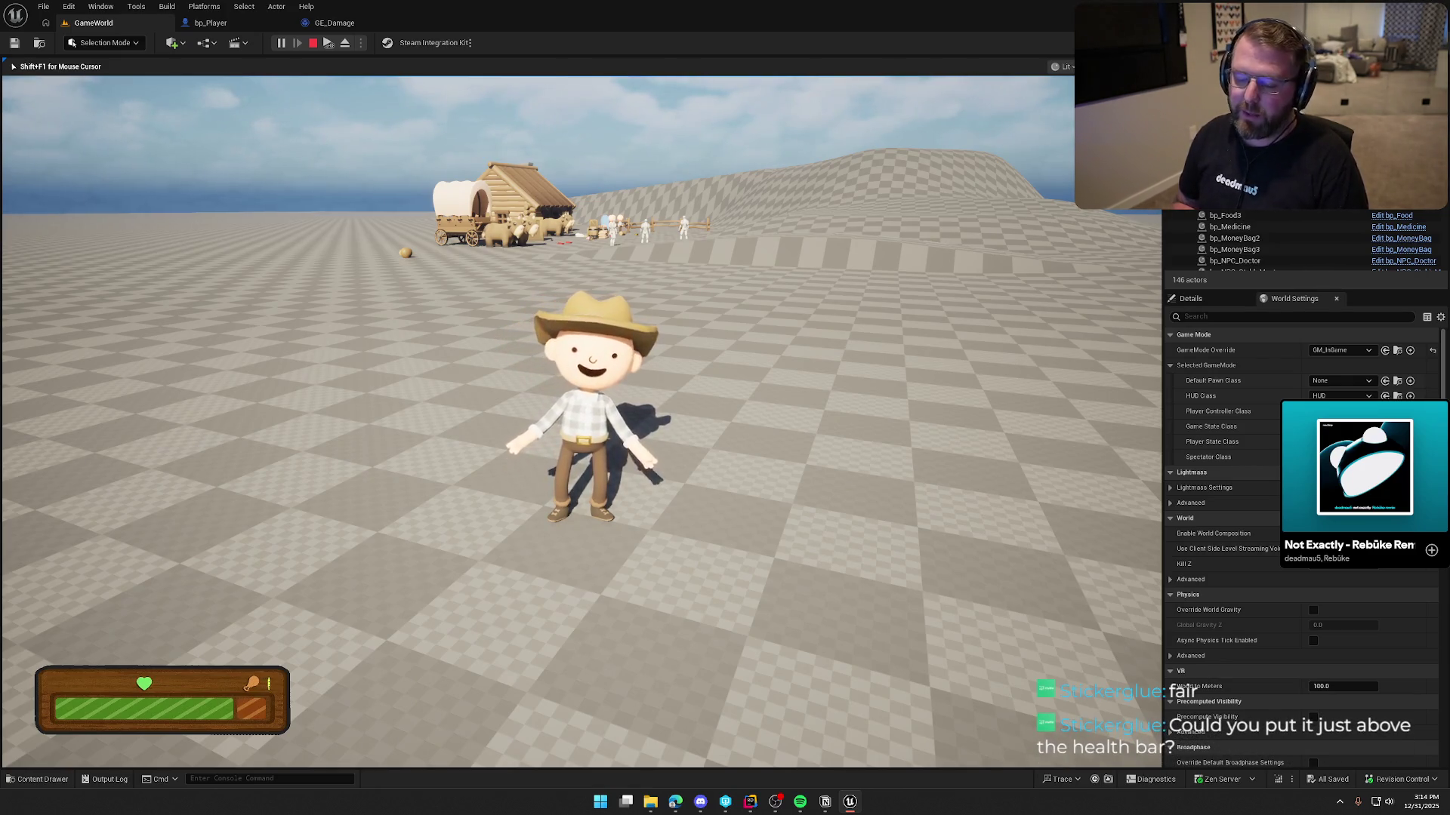
key(w)
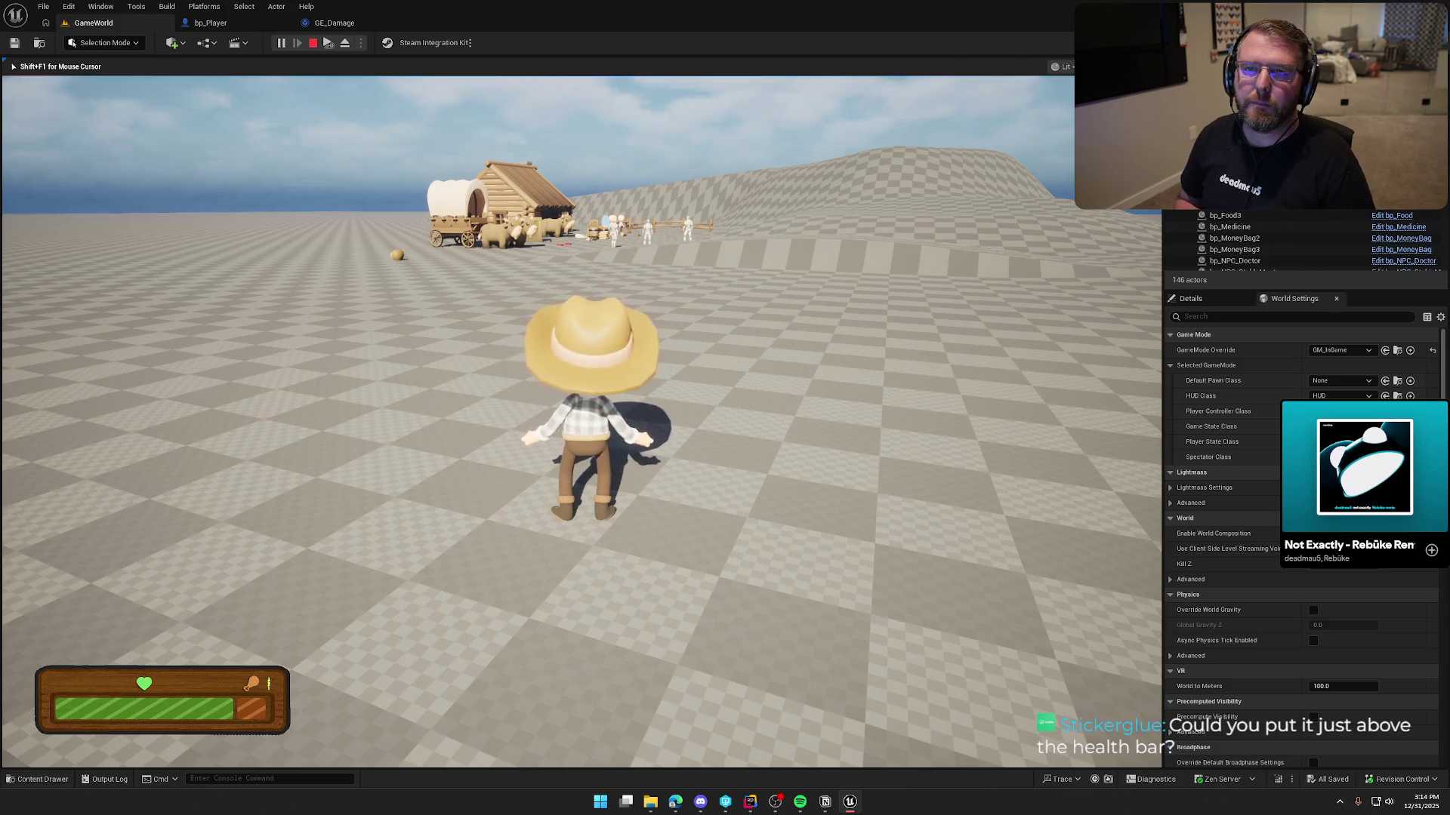
Drop the cowboy's clothes as a red pack with G, then re-equip them from the pack
key(g)
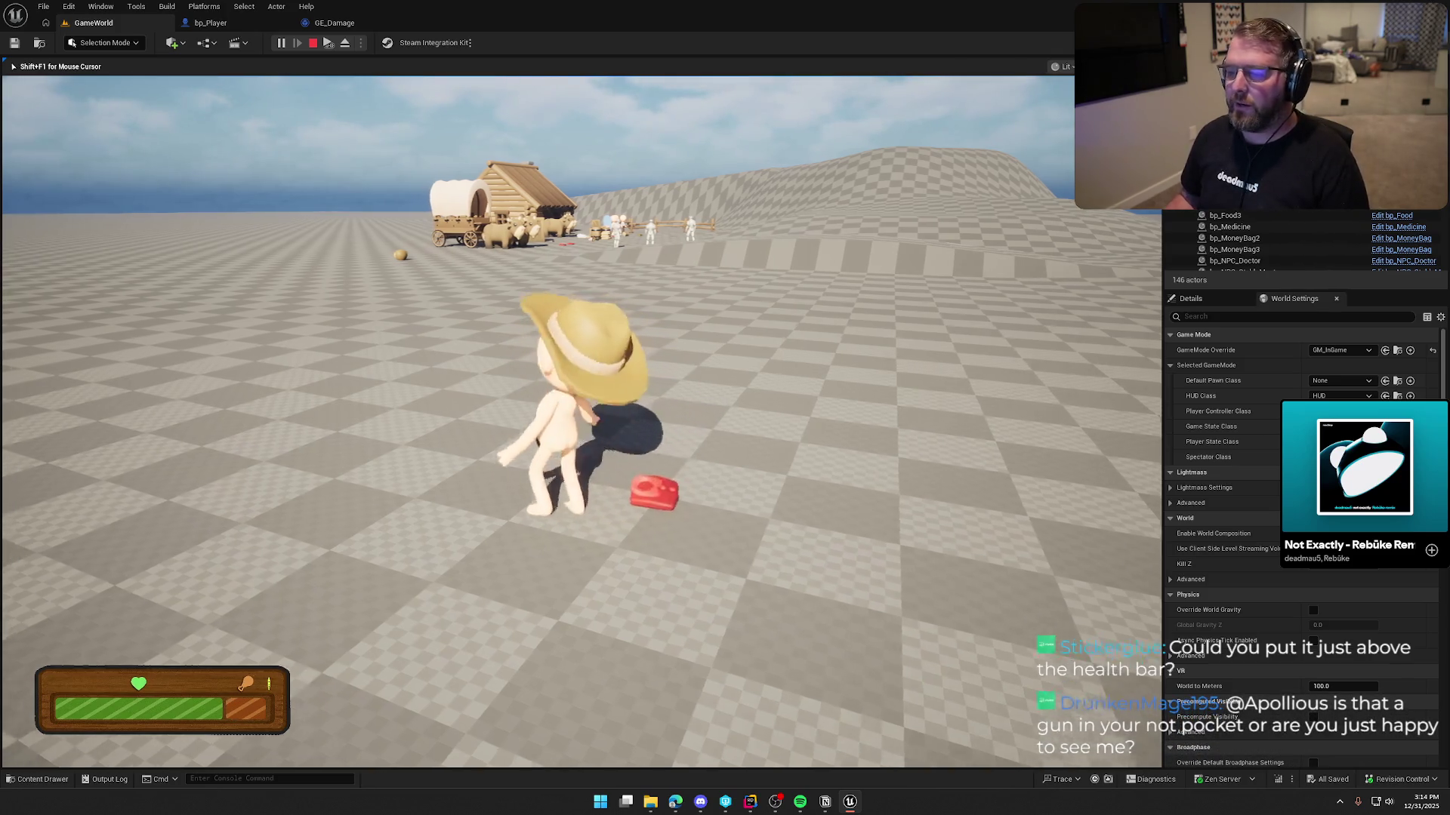
key(w)
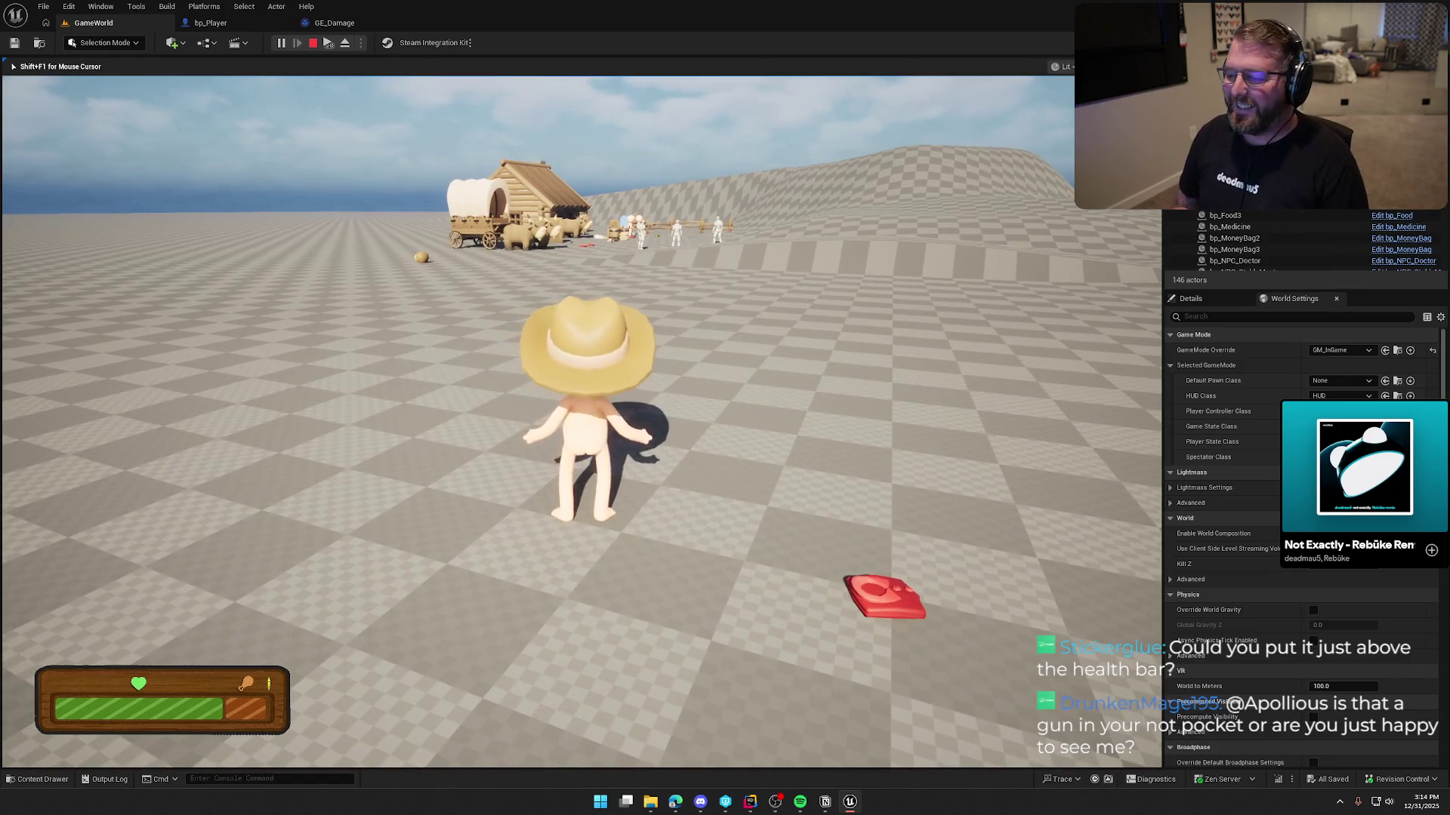
key(d)
key(e)
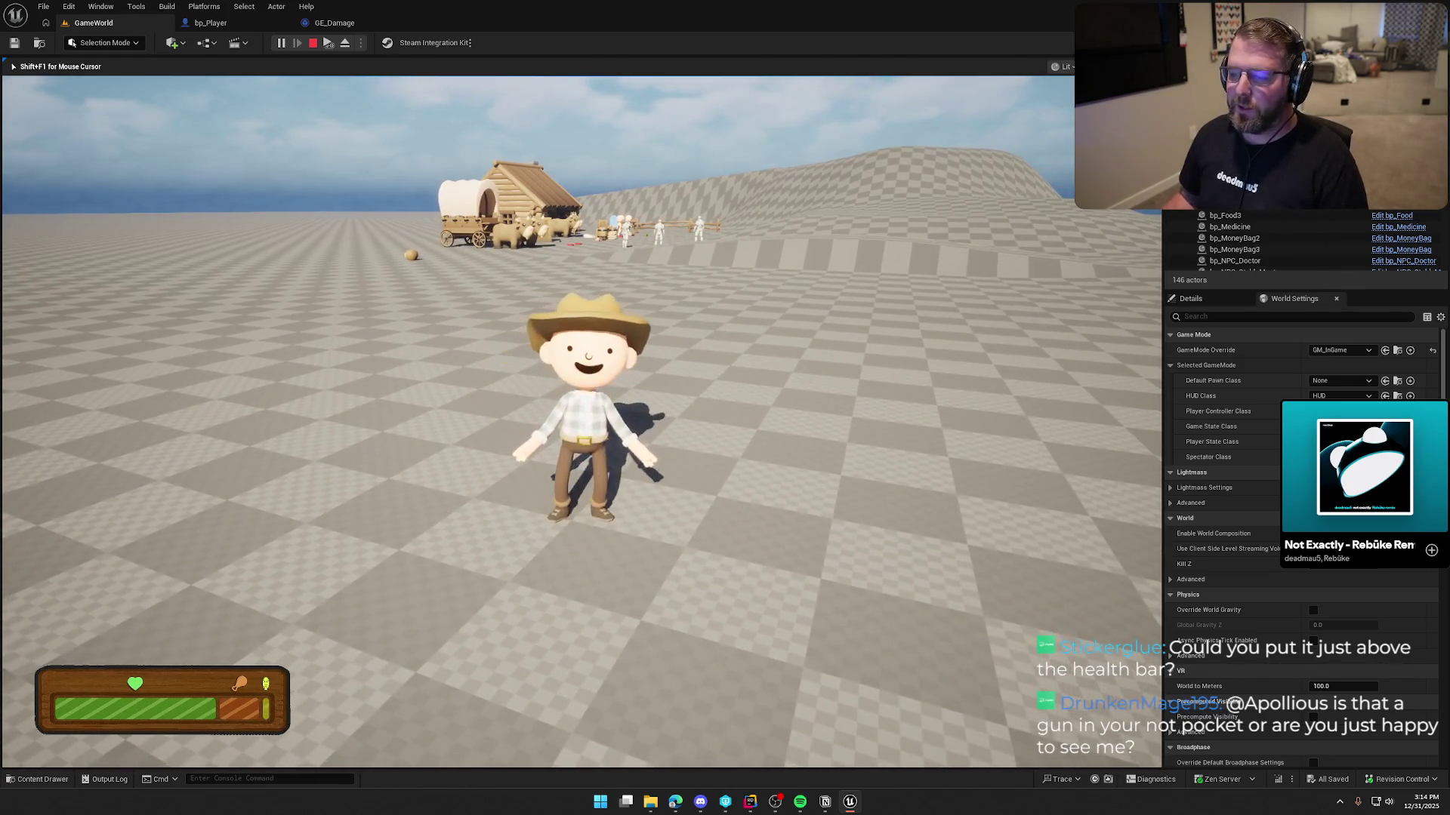
Walk the character around the dropped pack, then sprint back toward the wagon
key(w)
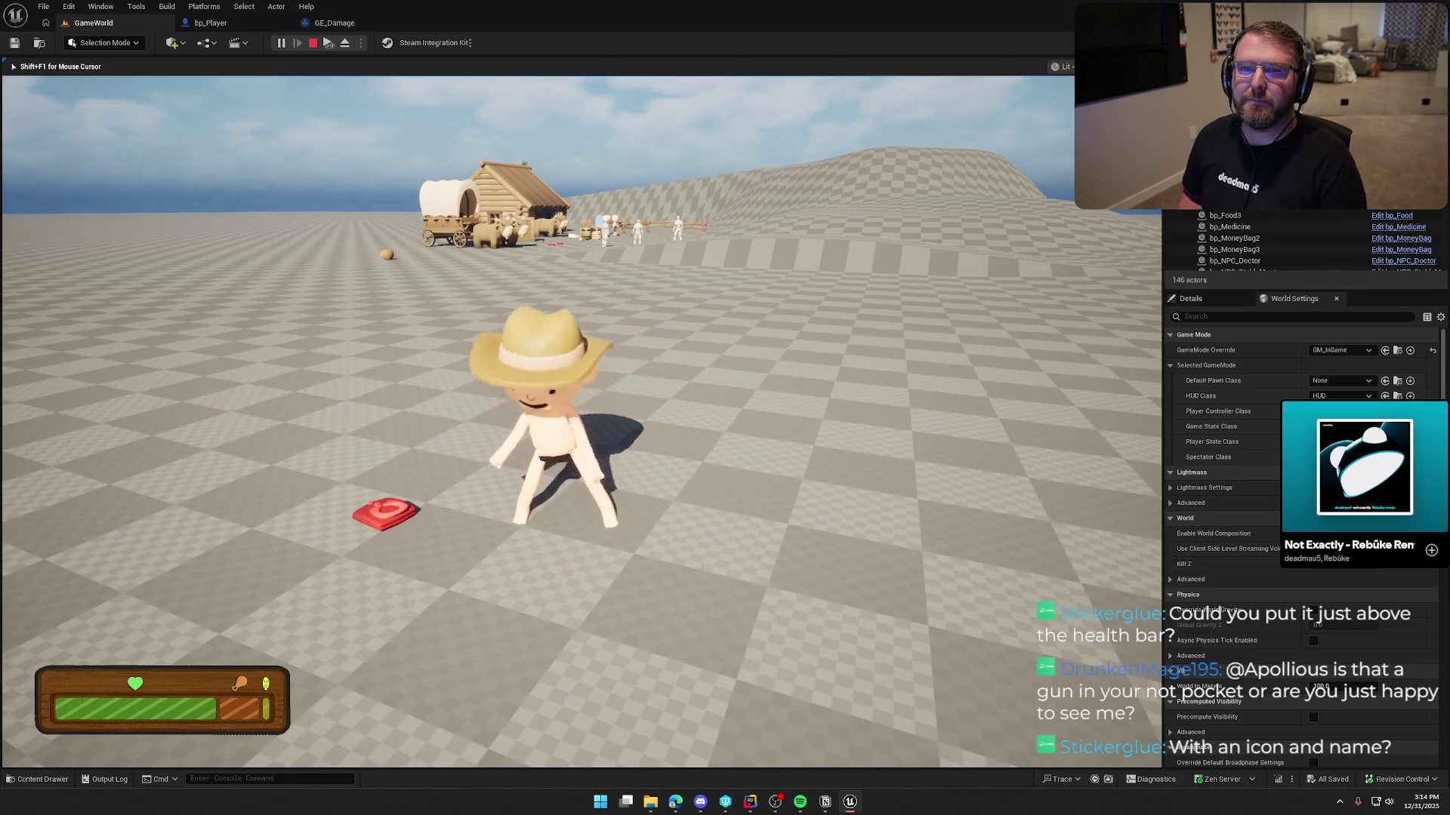
key(w)
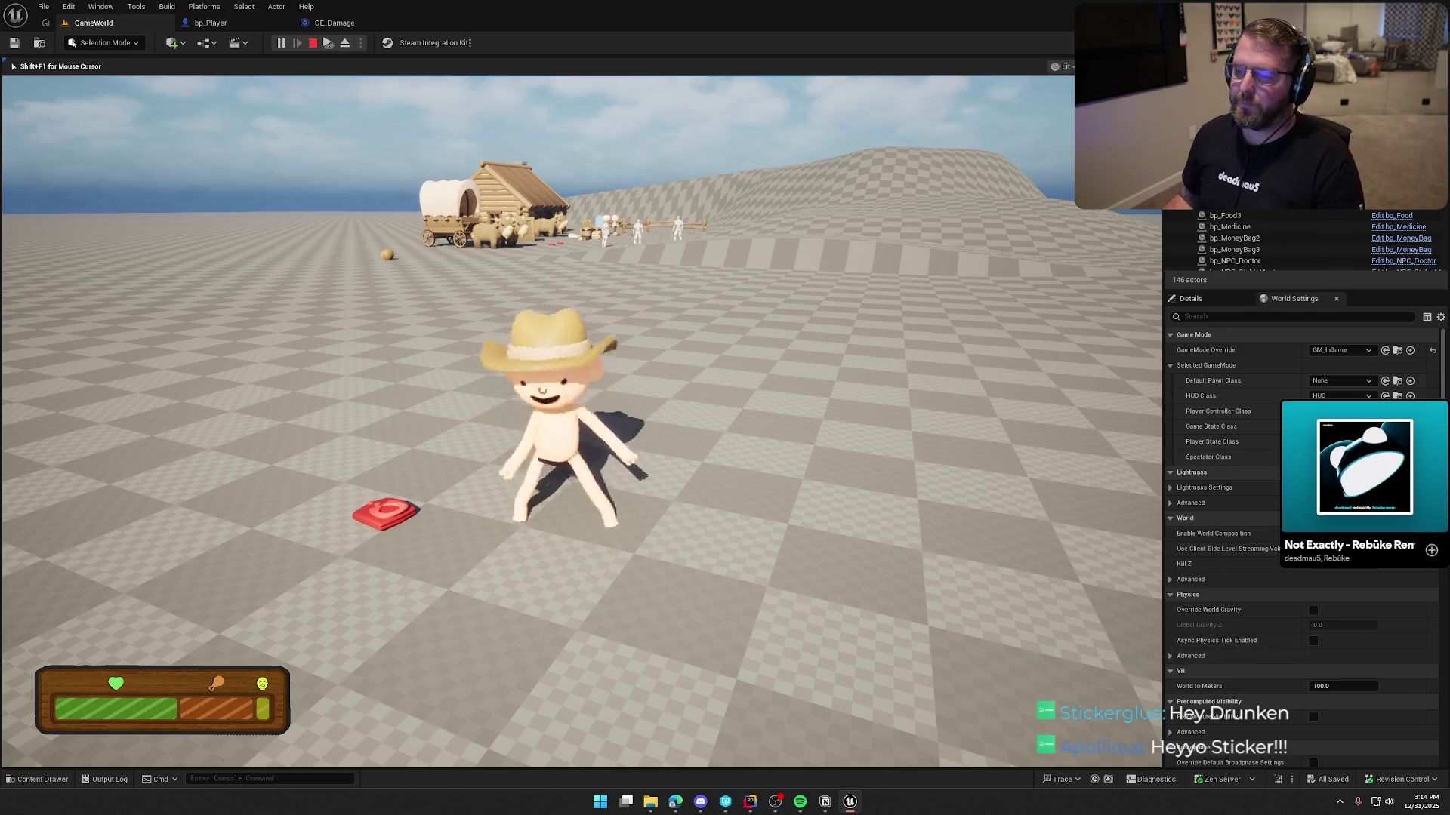
key(shift+w)
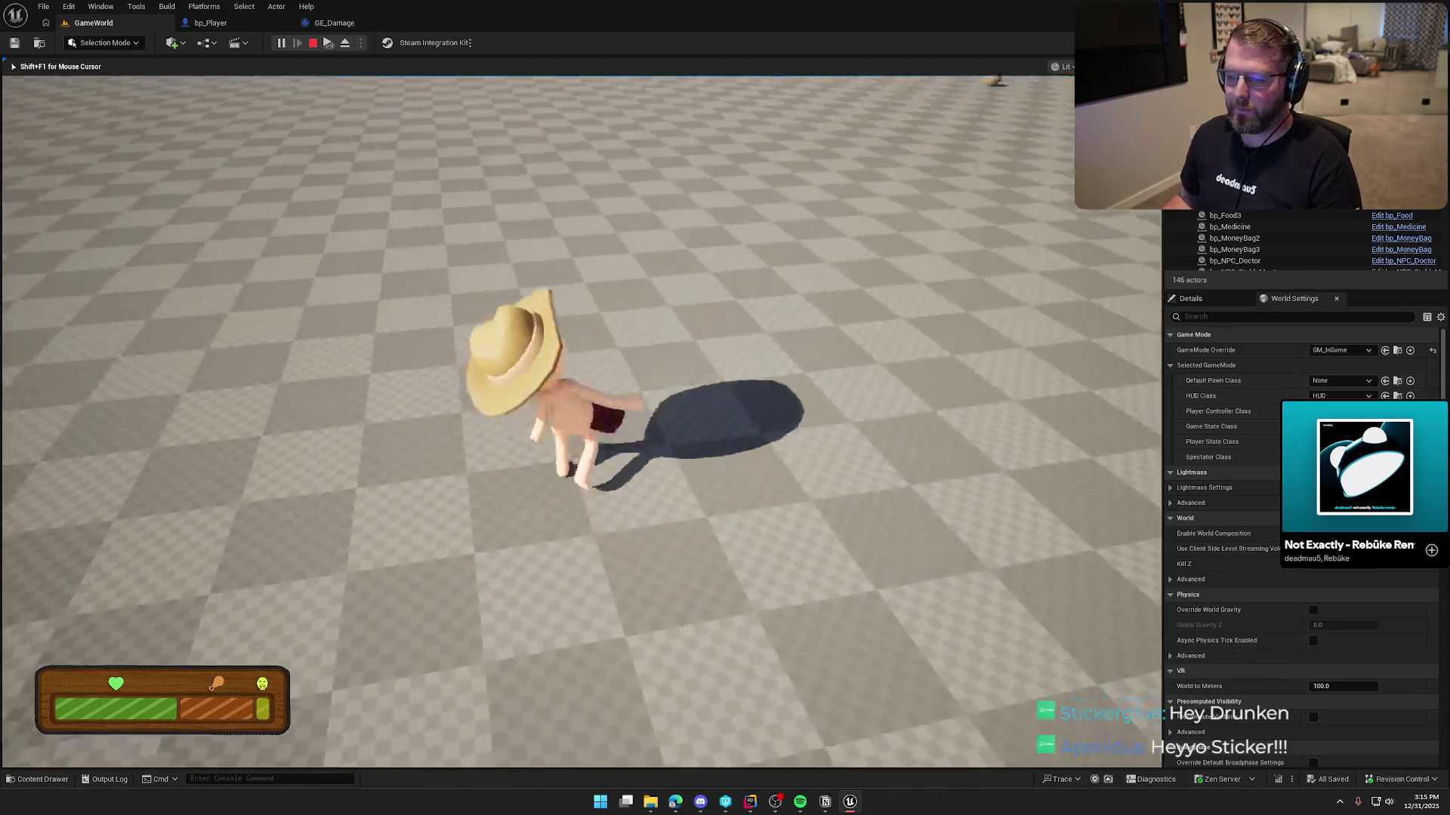
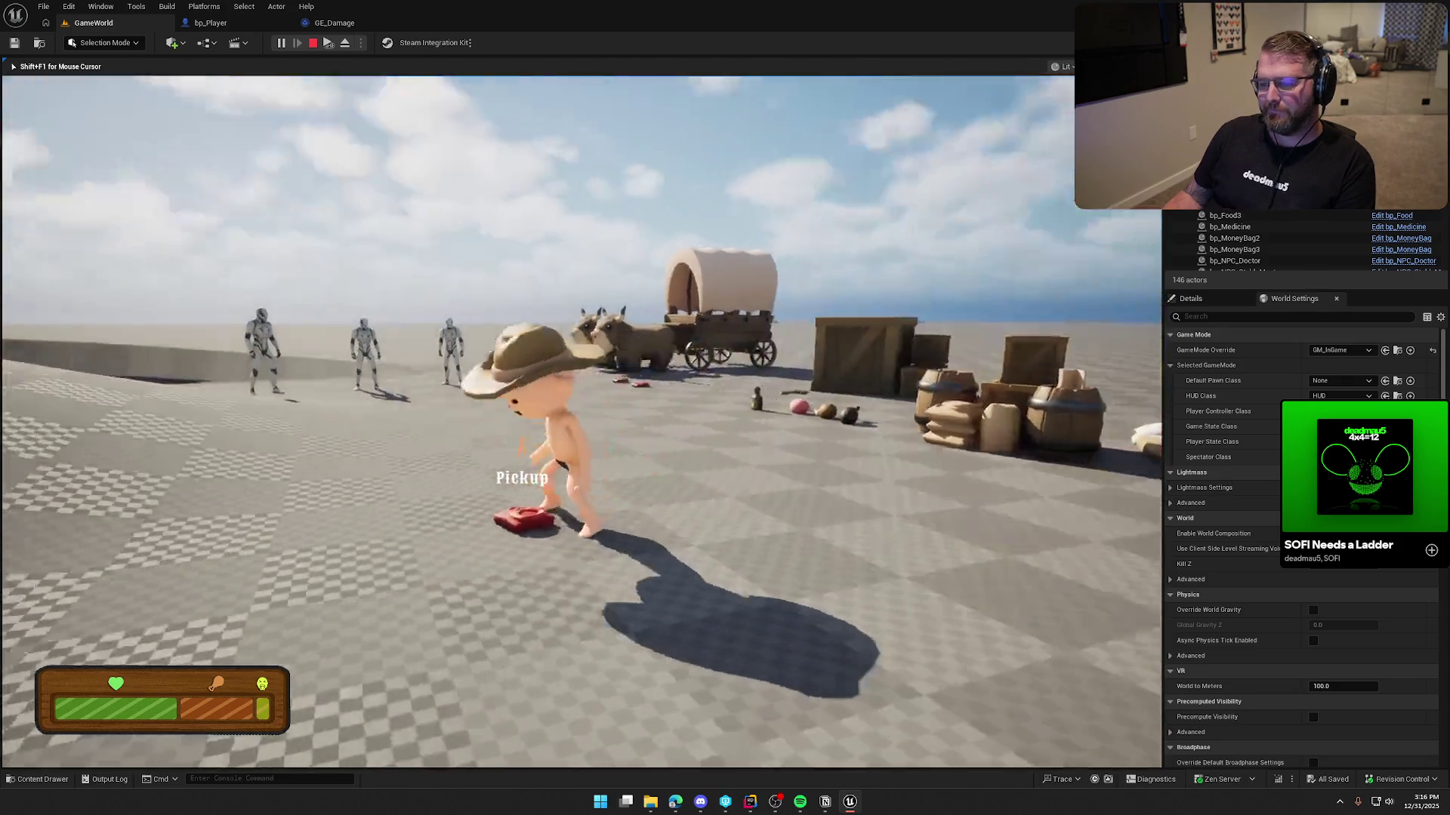
Walk the cowboy toward the red pickup and the wagon, then make the game fullscreen with F11
key(w)
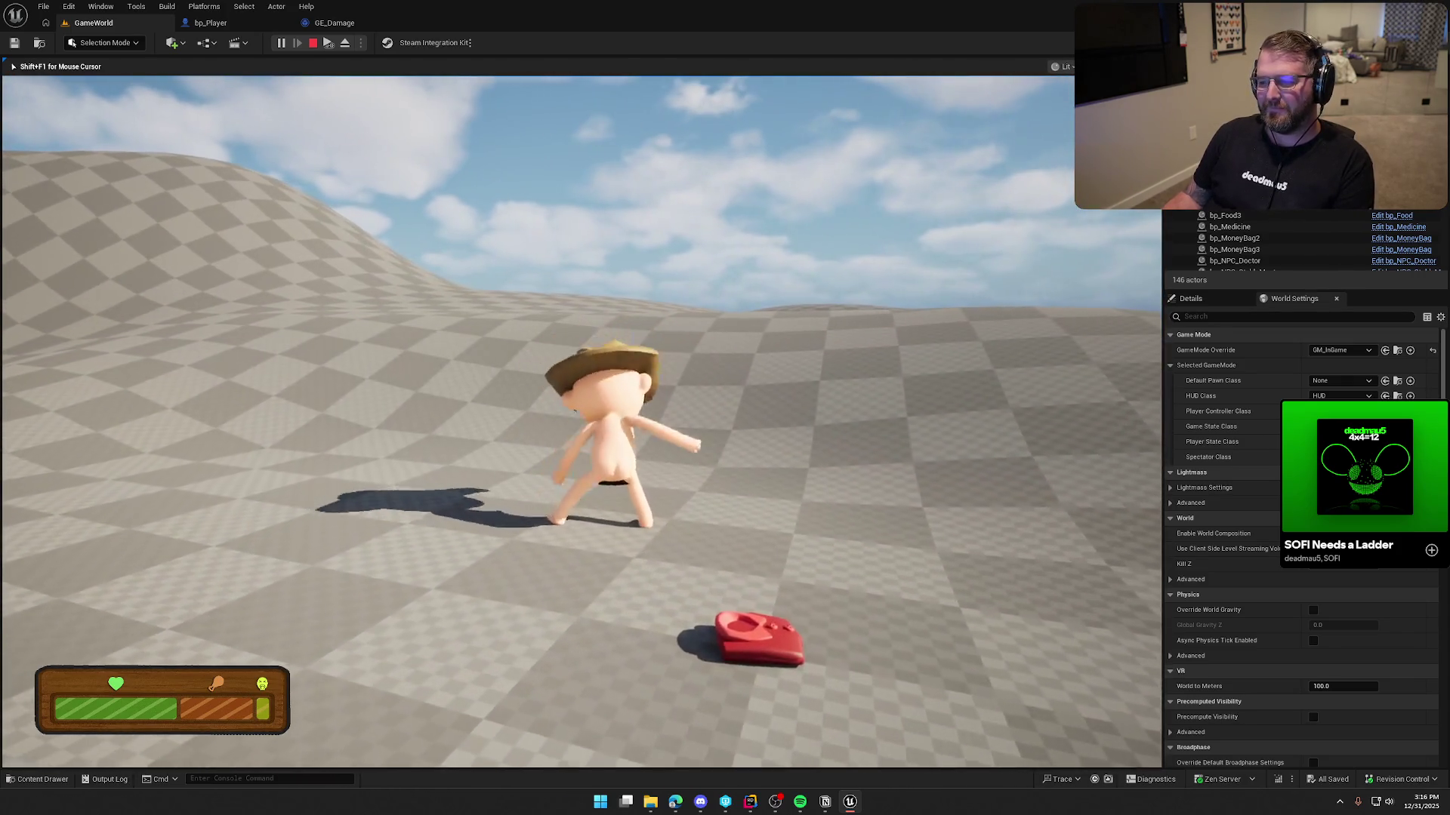
key(s)
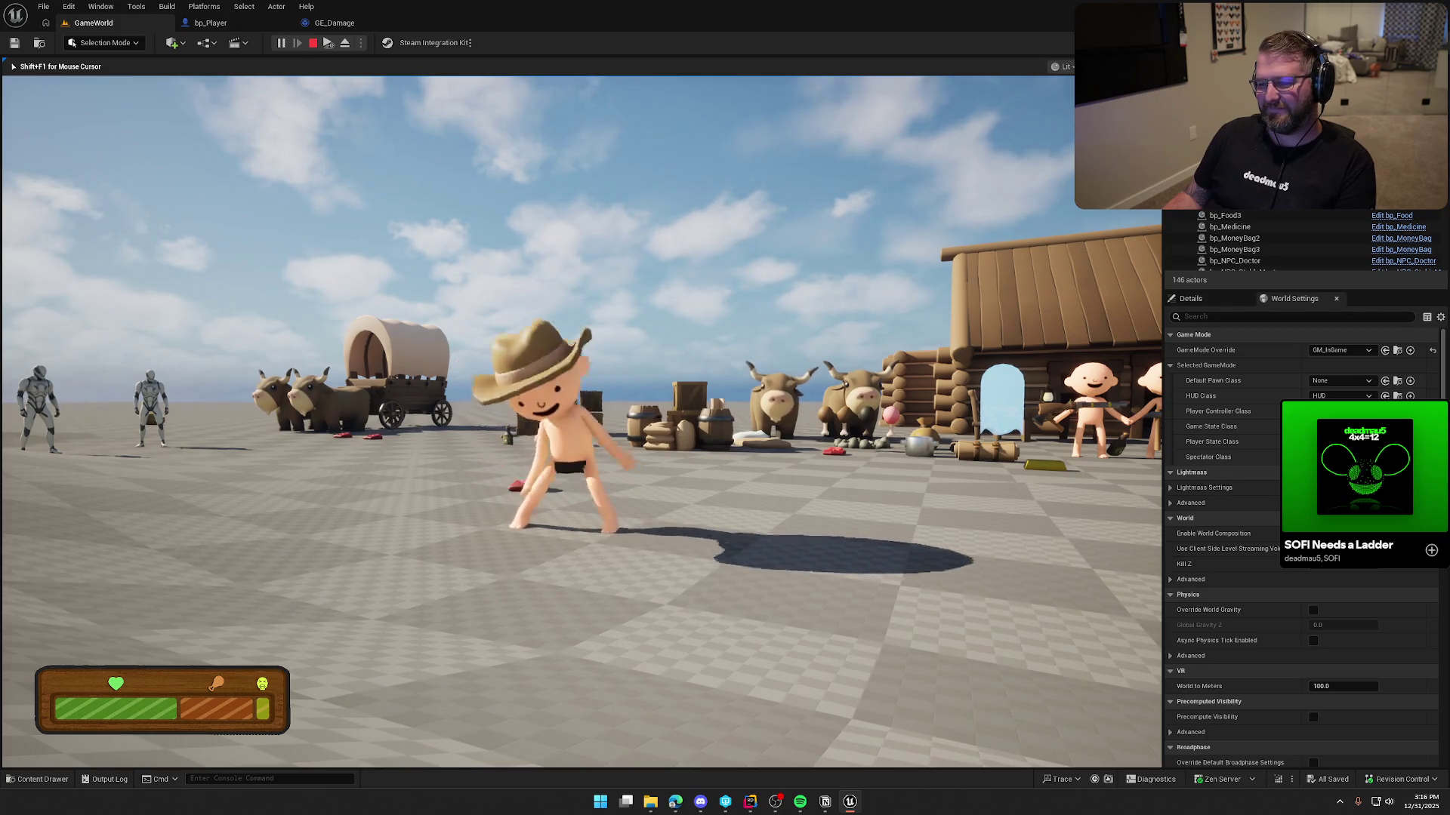
key(w)
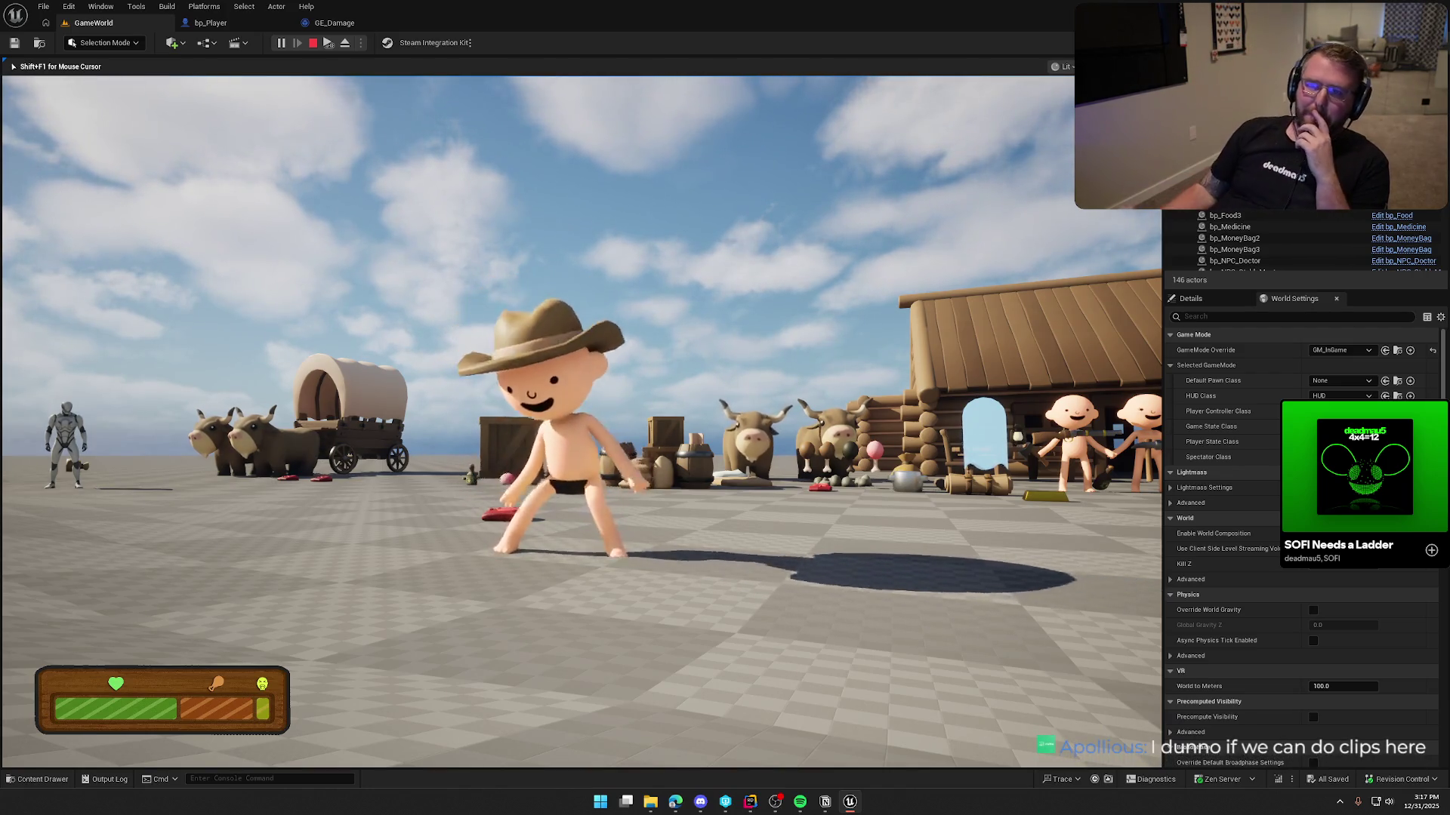
key(w)
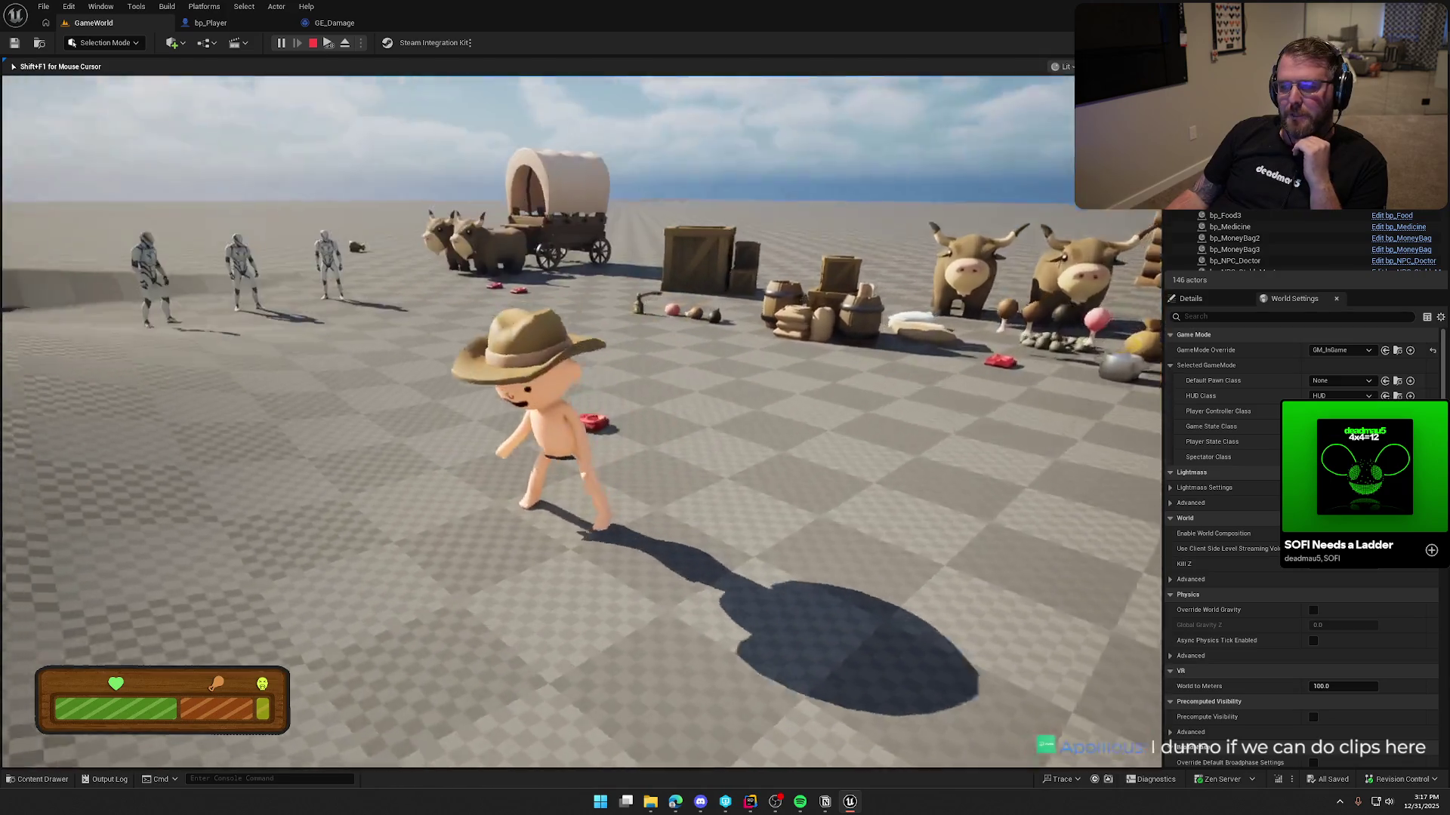
key(w)
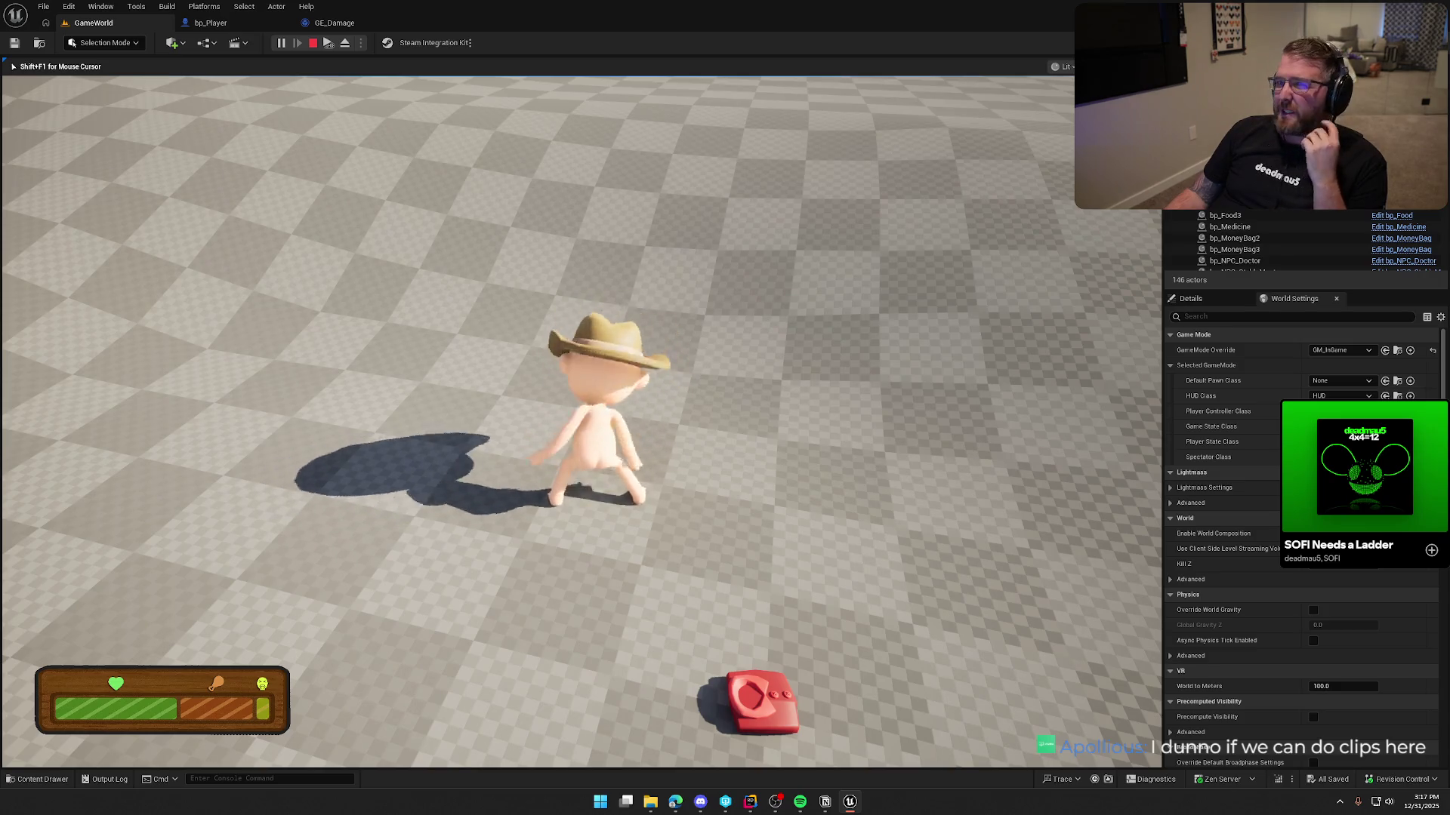
mouse_move(724, 407)
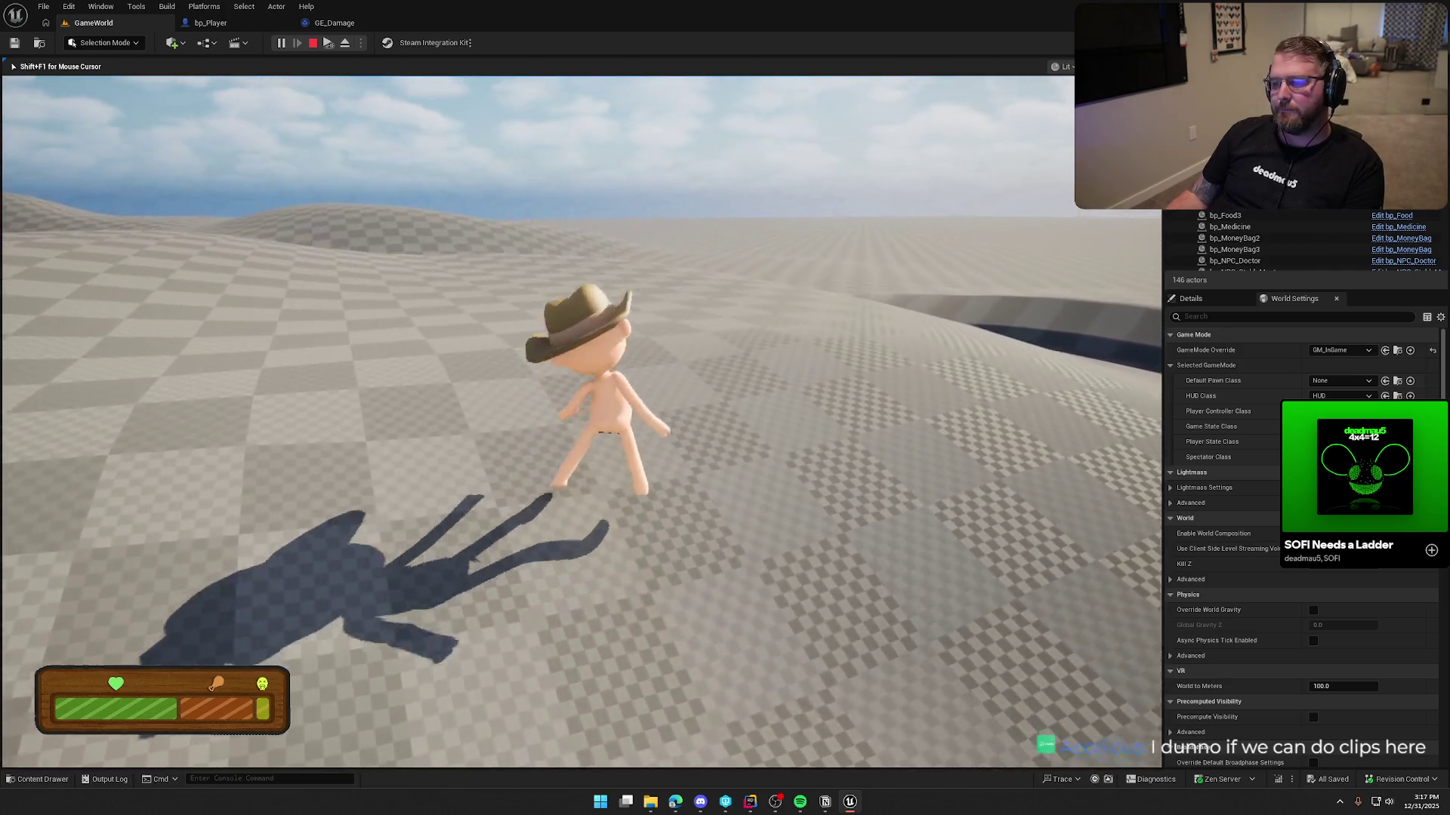
key(F11)
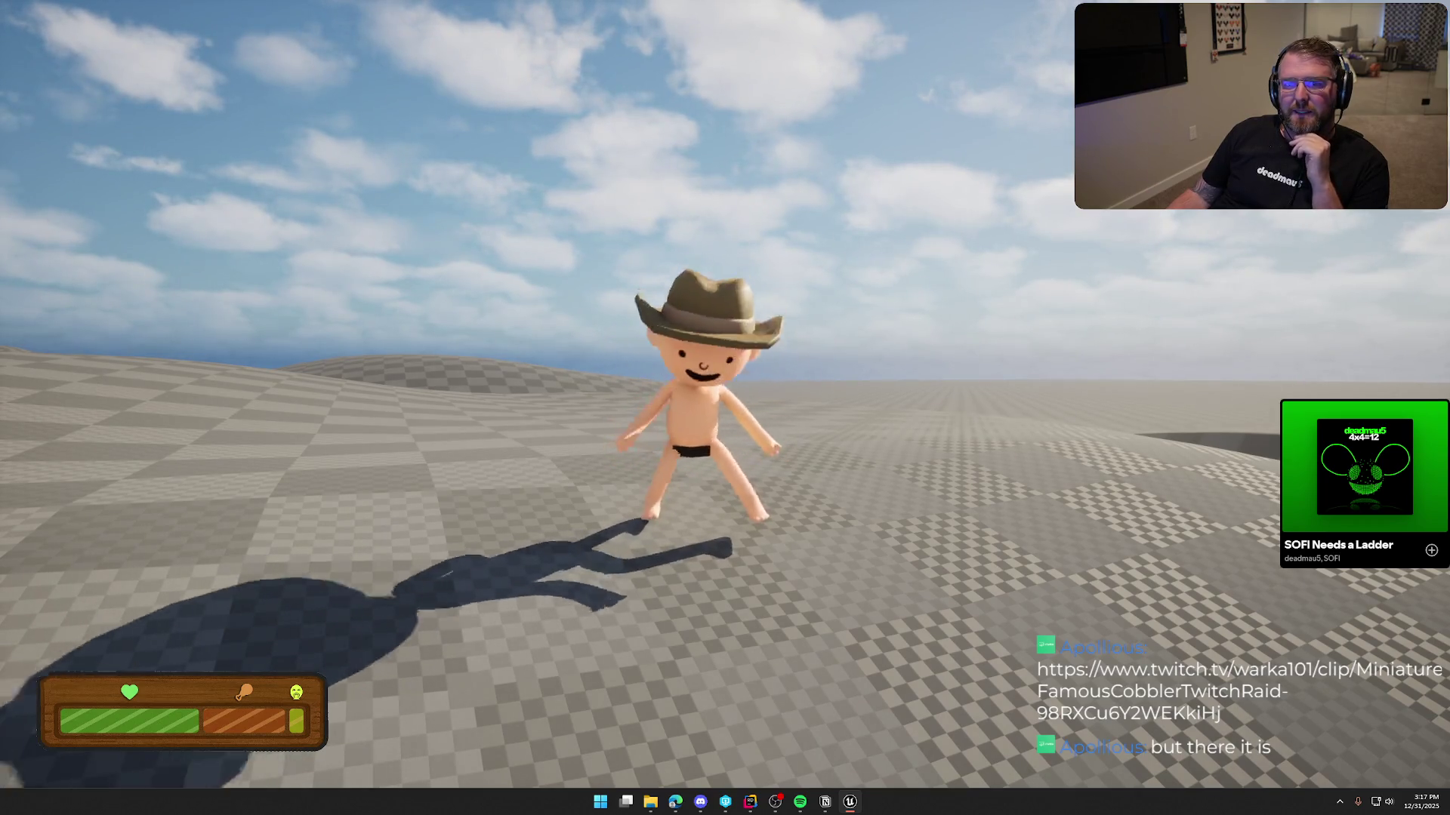
Walk the character toward the village, skeletons and wagon, then end the play session
key(w)
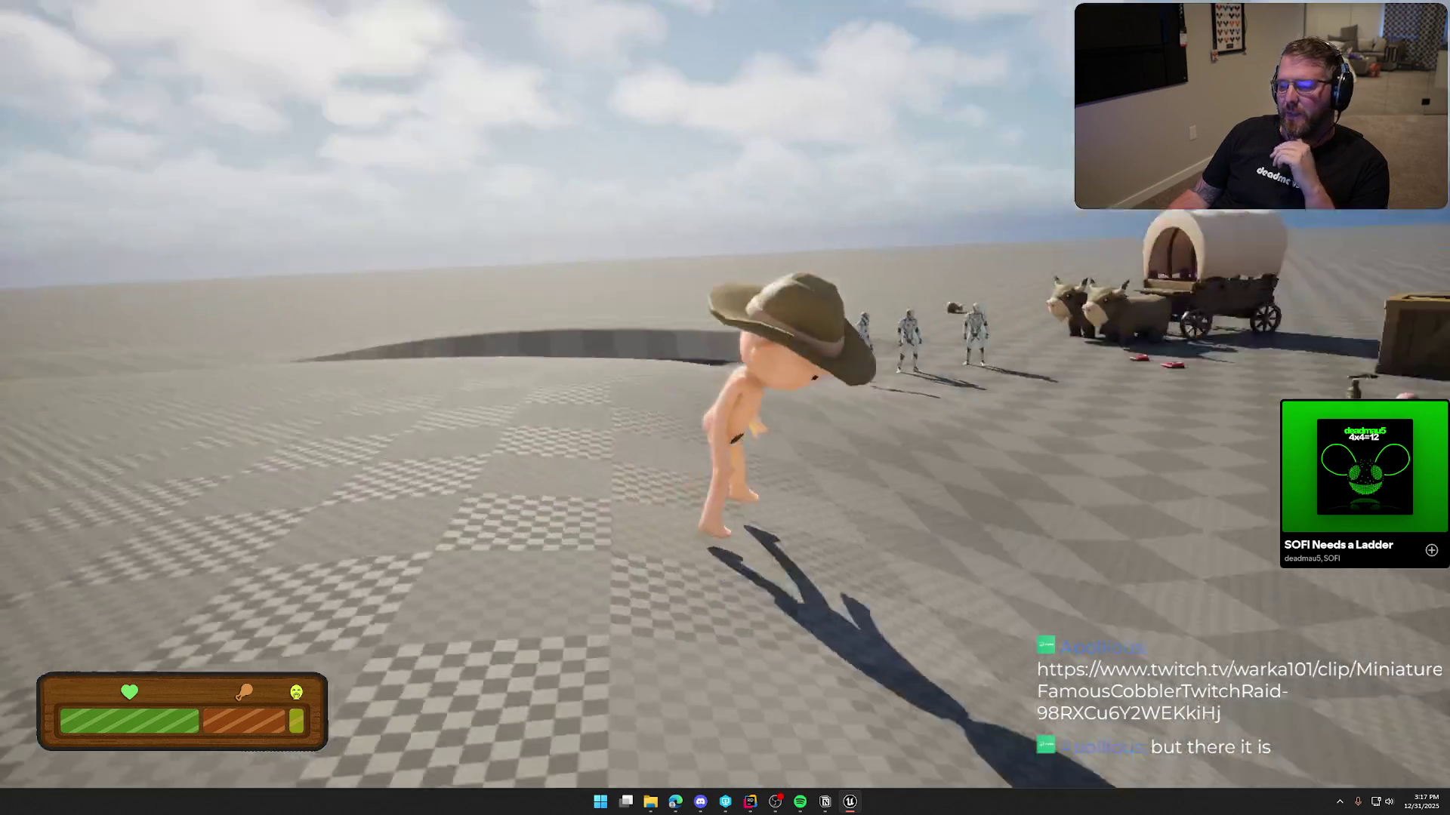
key(w)
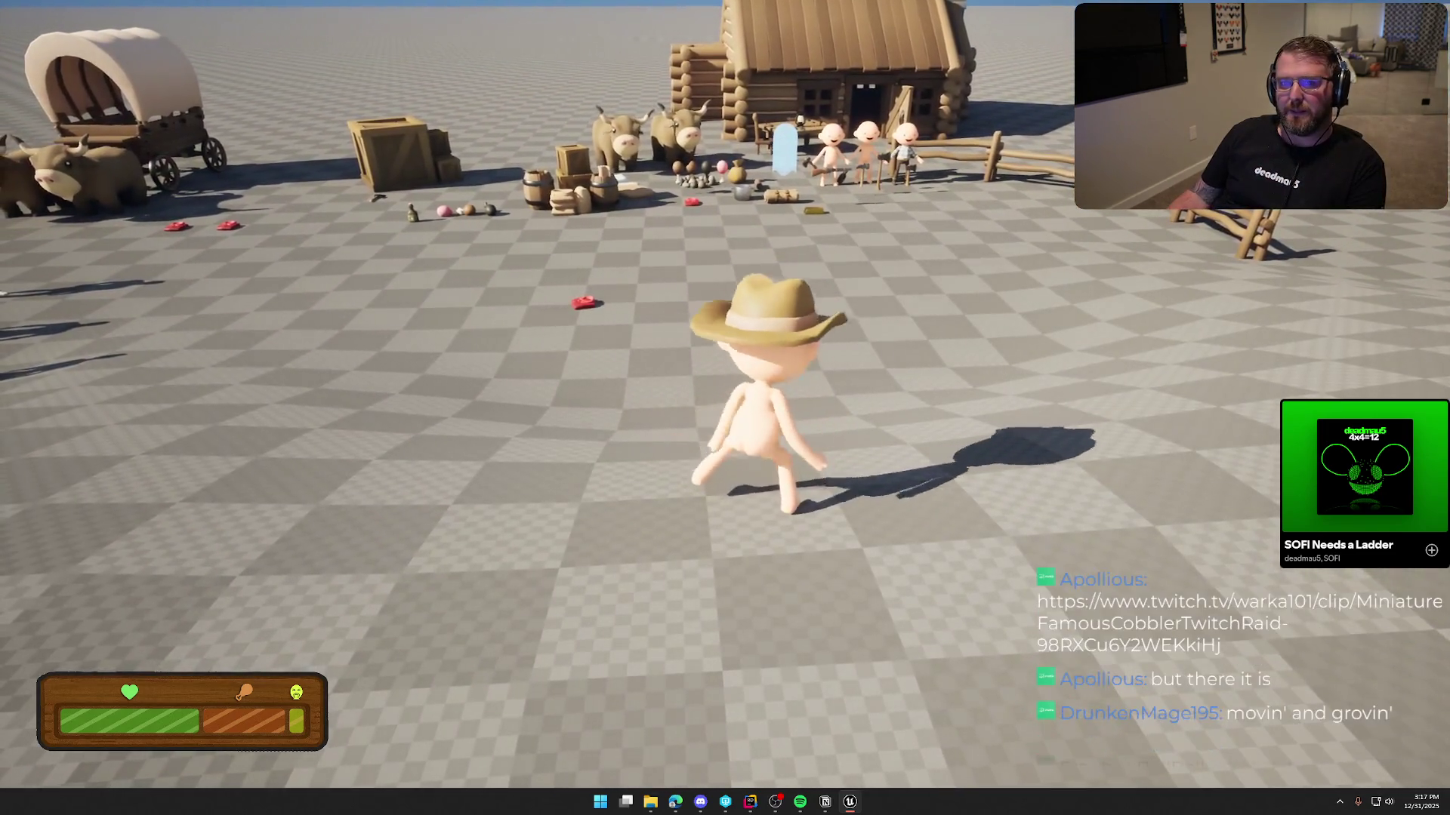
key(w)
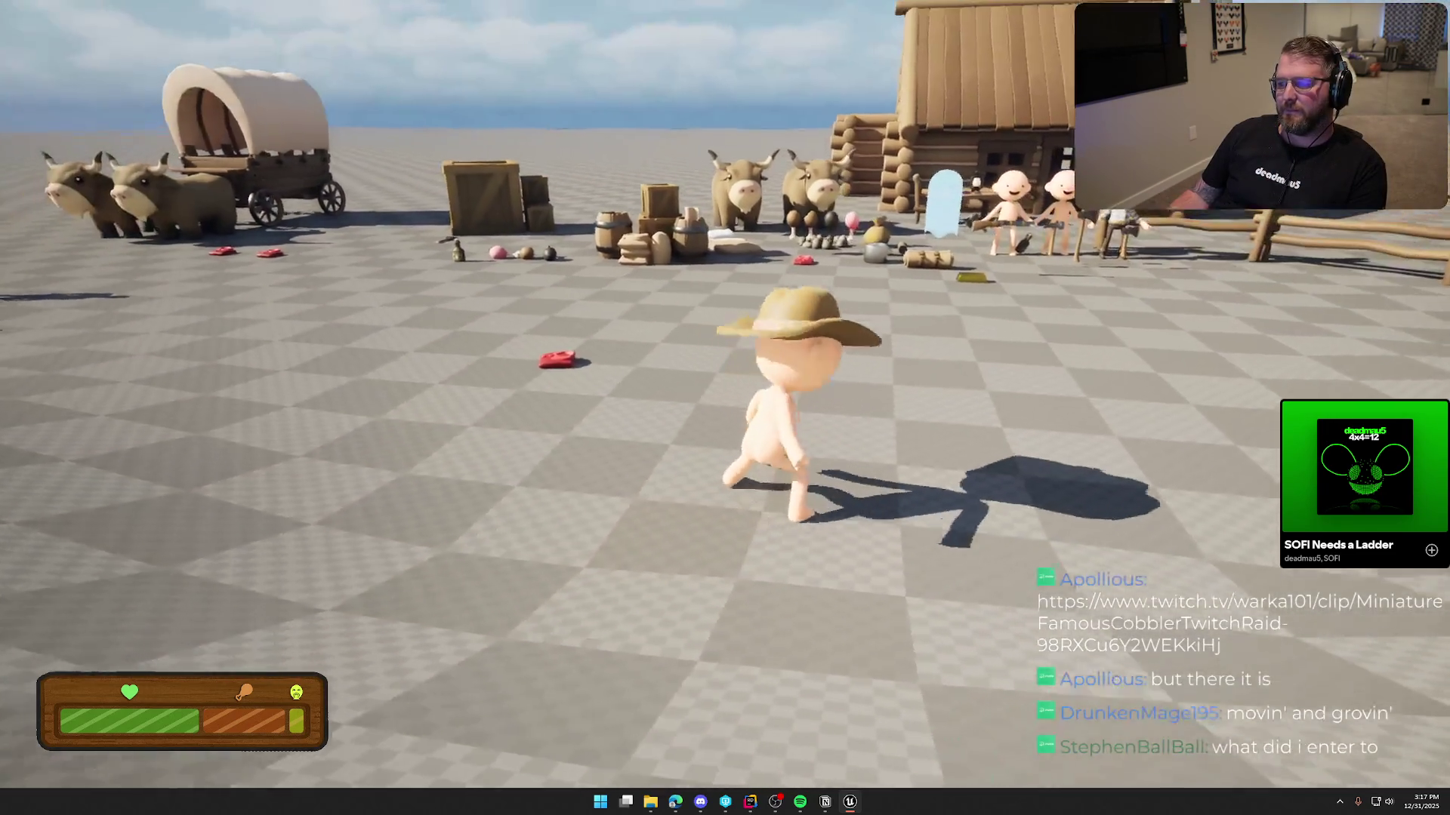
key(w)
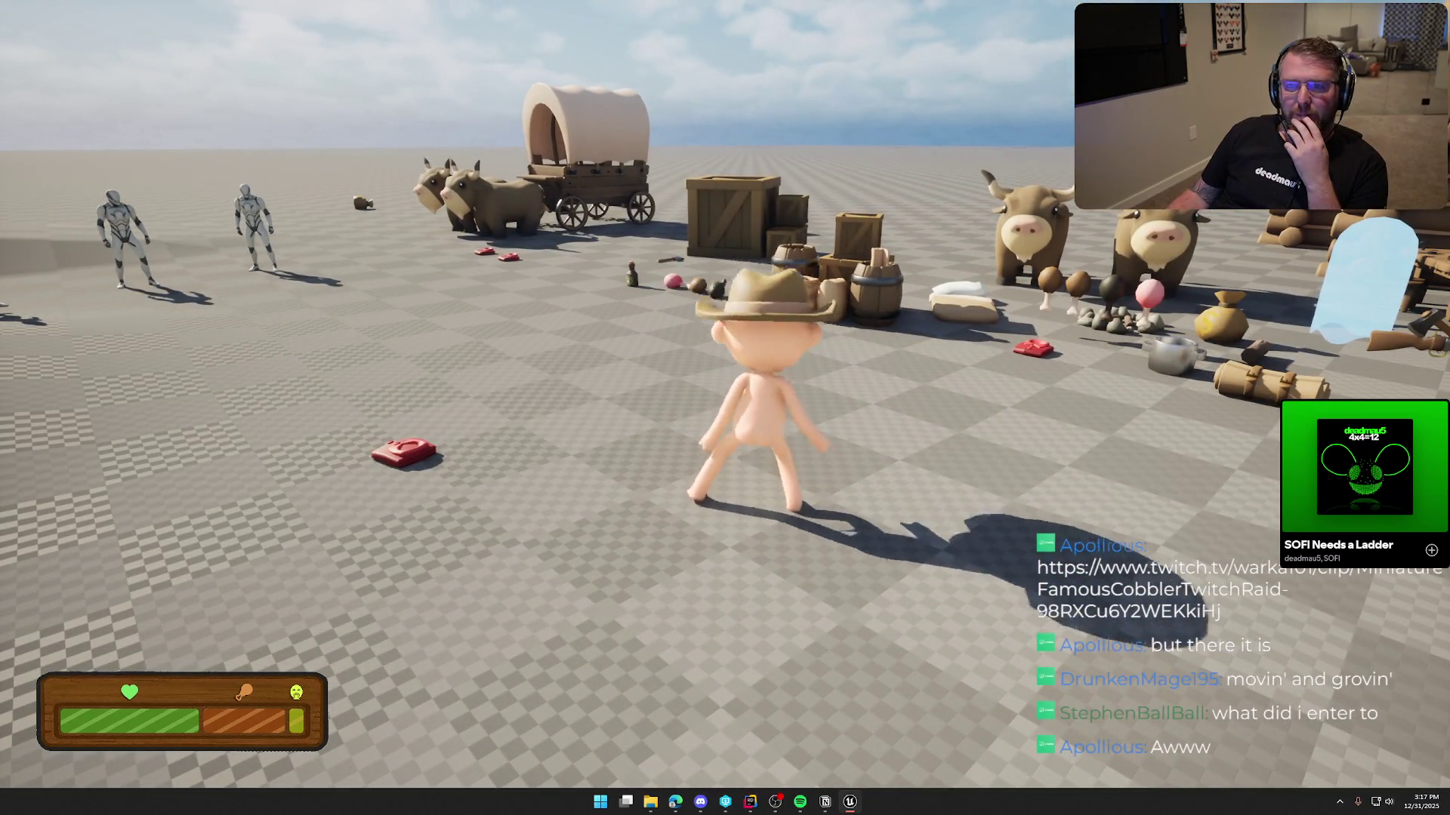
key(w)
key(w)
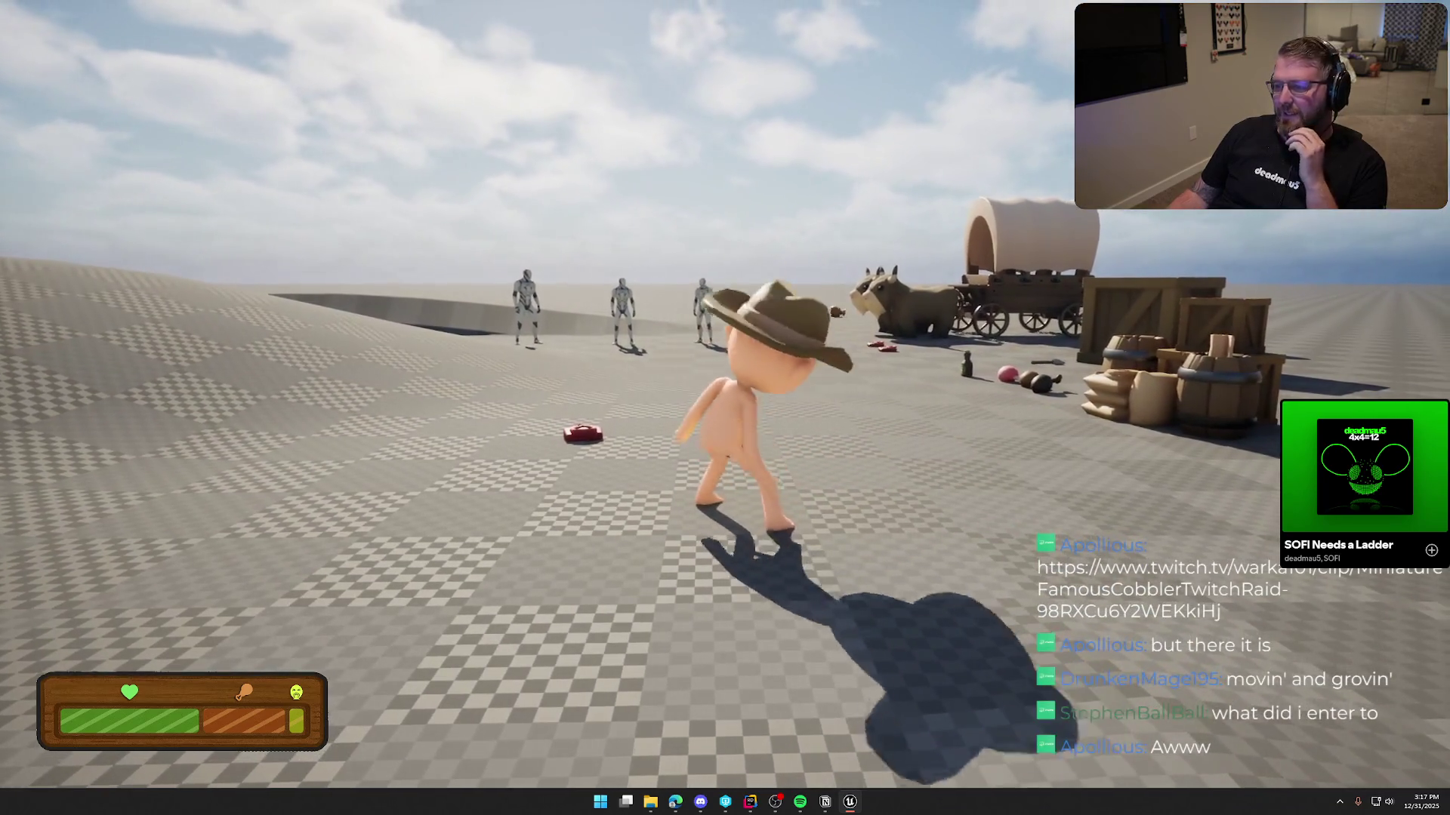
key(w)
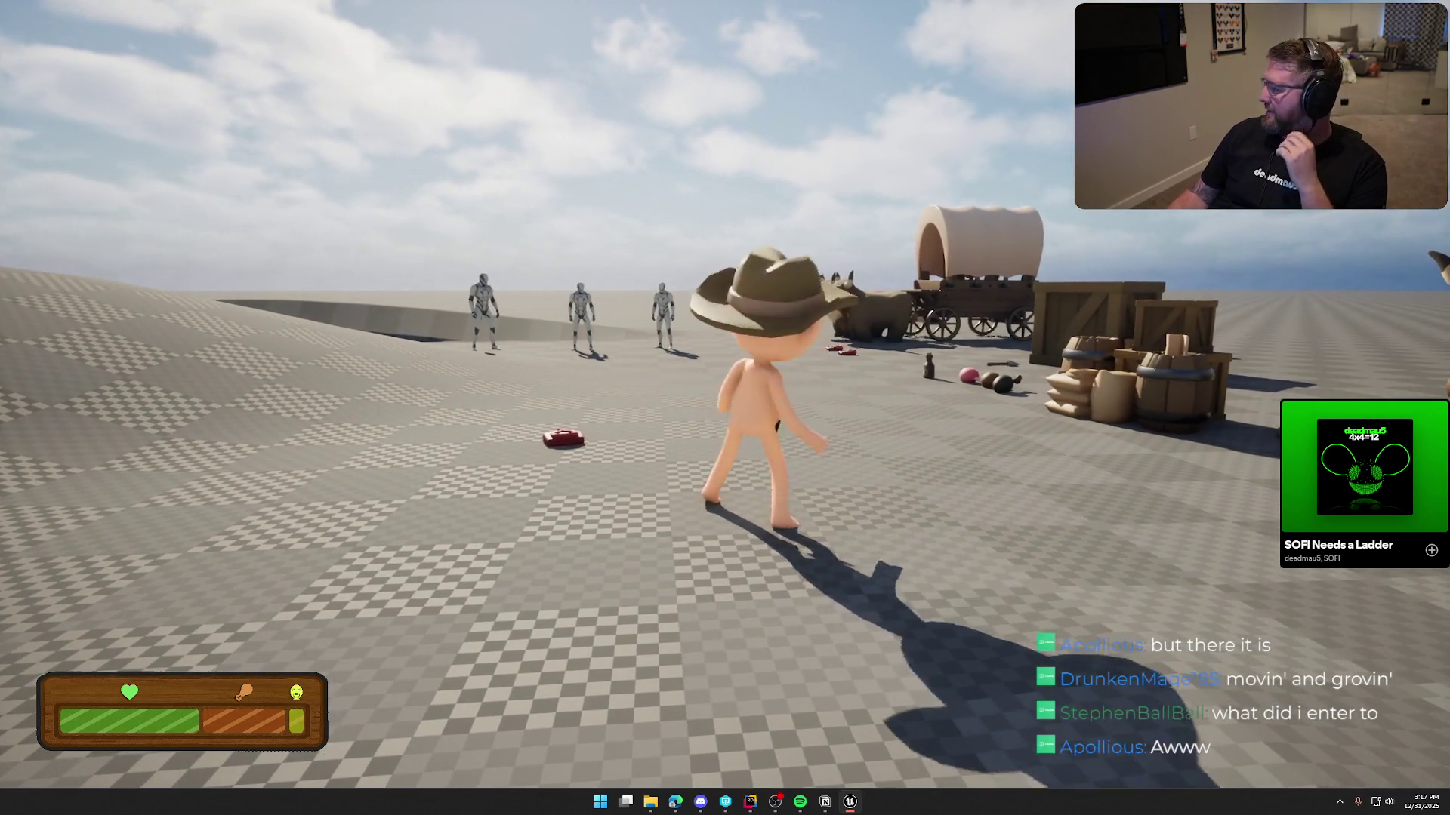
key(w)
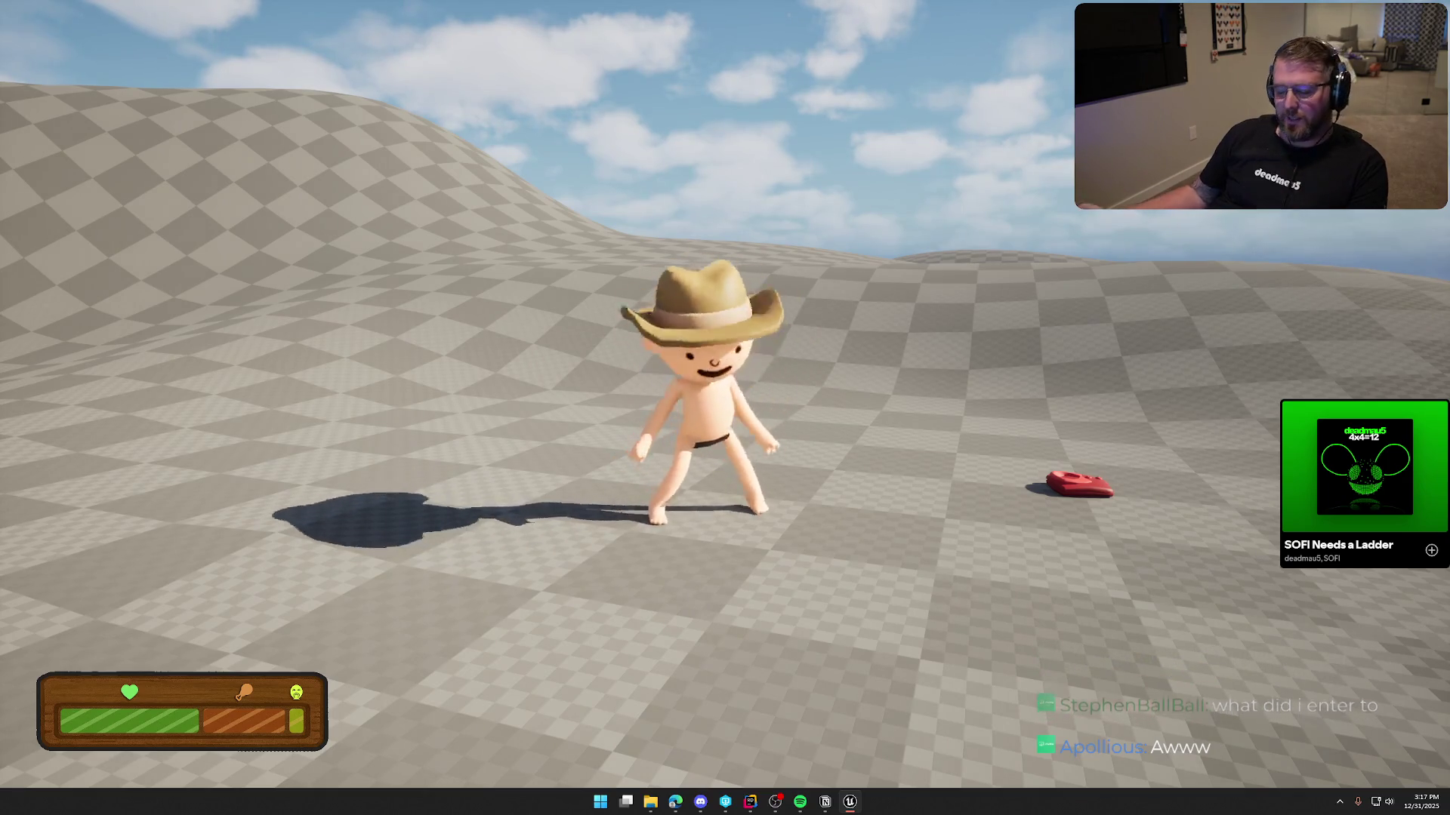
key(Escape)
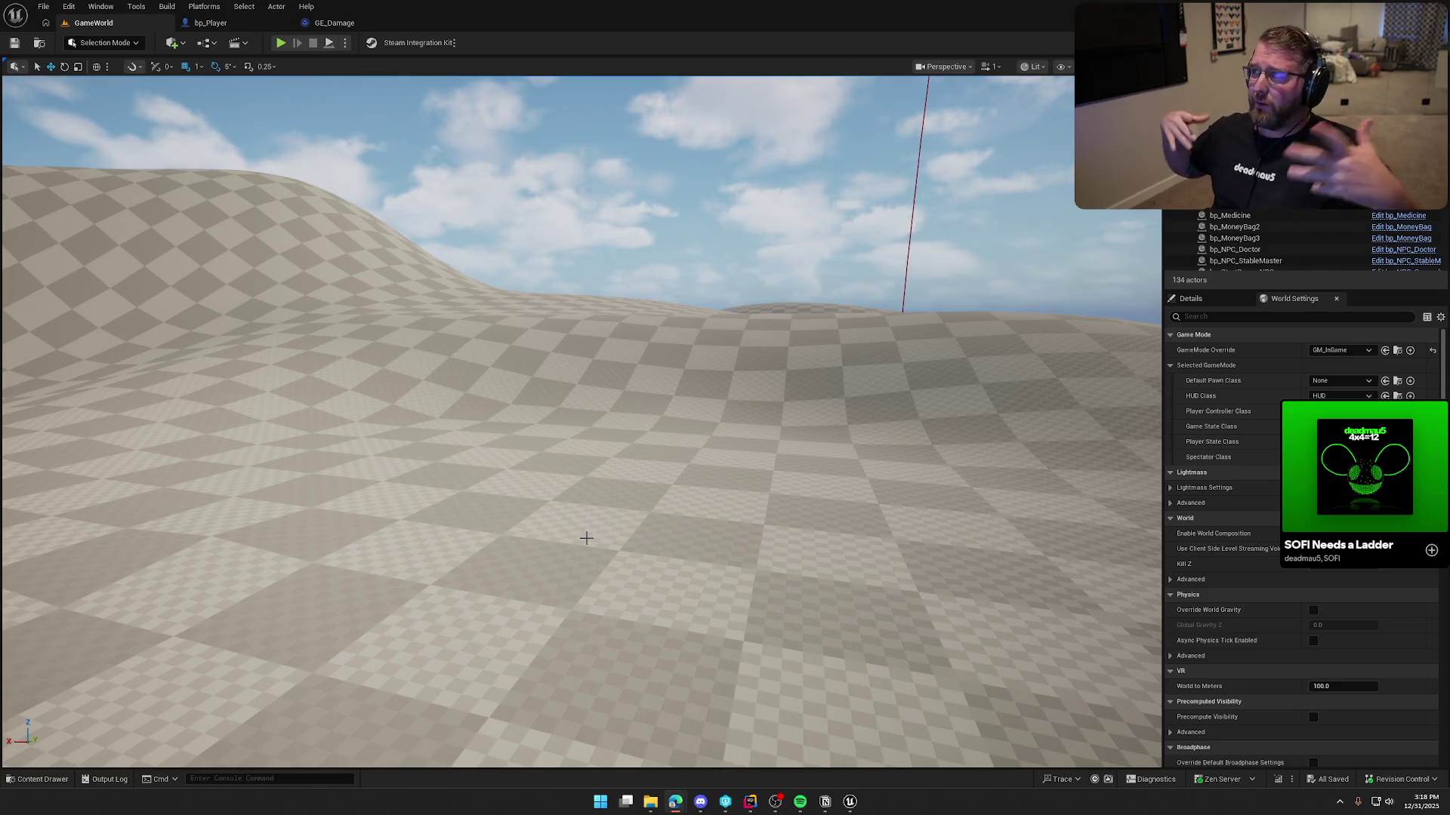
Limit the editor to 60 fps with the console command t.maxfps 60
mouse_move(586, 537)
mouse_down()
mouse_move(587, 589)
mouse_move(586, 528)
mouse_move(562, 509)
mouse_move(650, 479)
mouse_up()
mouse_move(596, 335)
mouse_down()
mouse_move(576, 329)
mouse_move(726, 297)
mouse_up()
key(grave)
text(t)
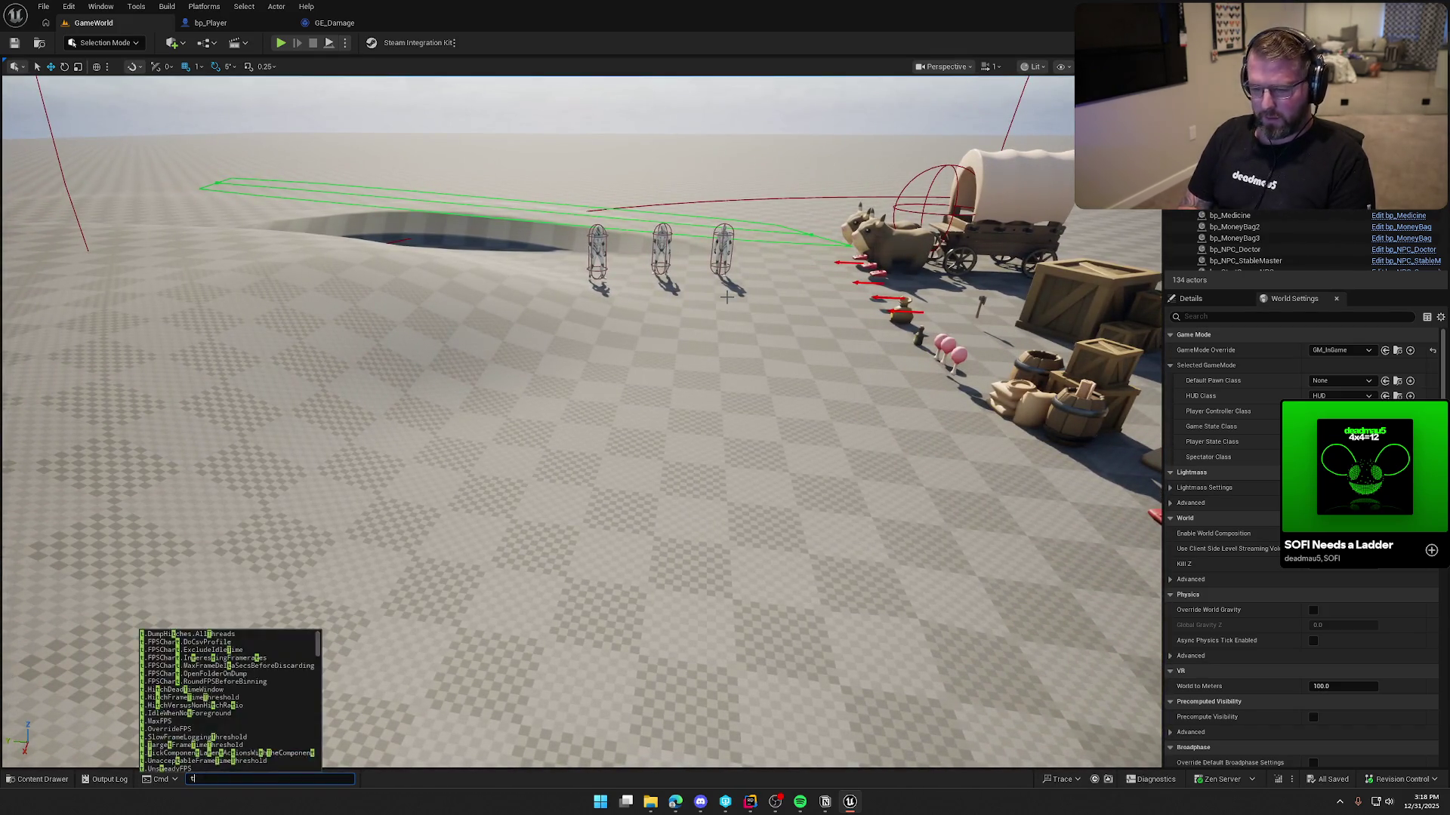
text(.maxfps)
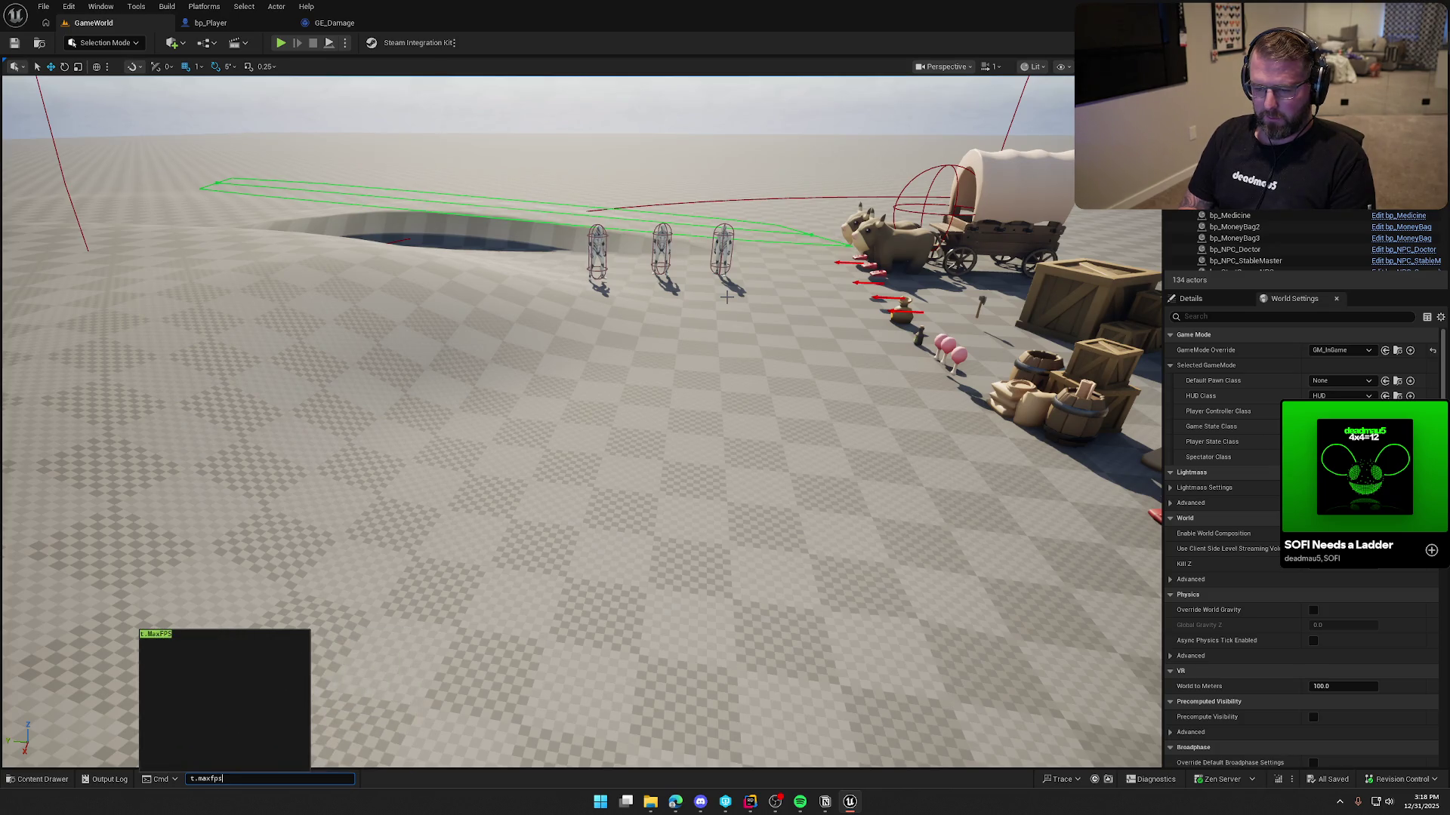
key(Return)
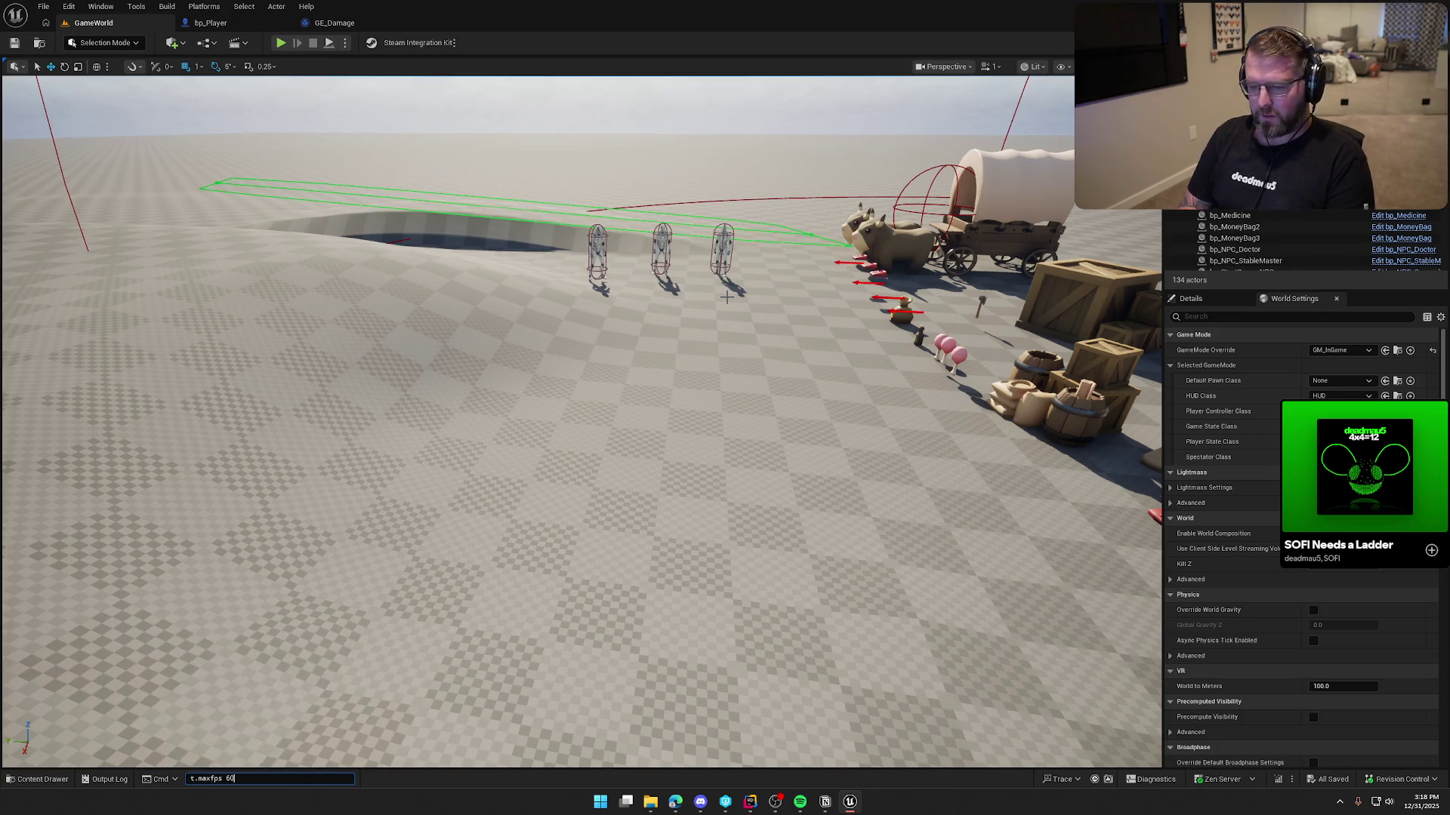
mouse_move(726, 297)
mouse_down()
mouse_move(846, 272)
mouse_move(709, 196)
mouse_move(745, 218)
mouse_up()
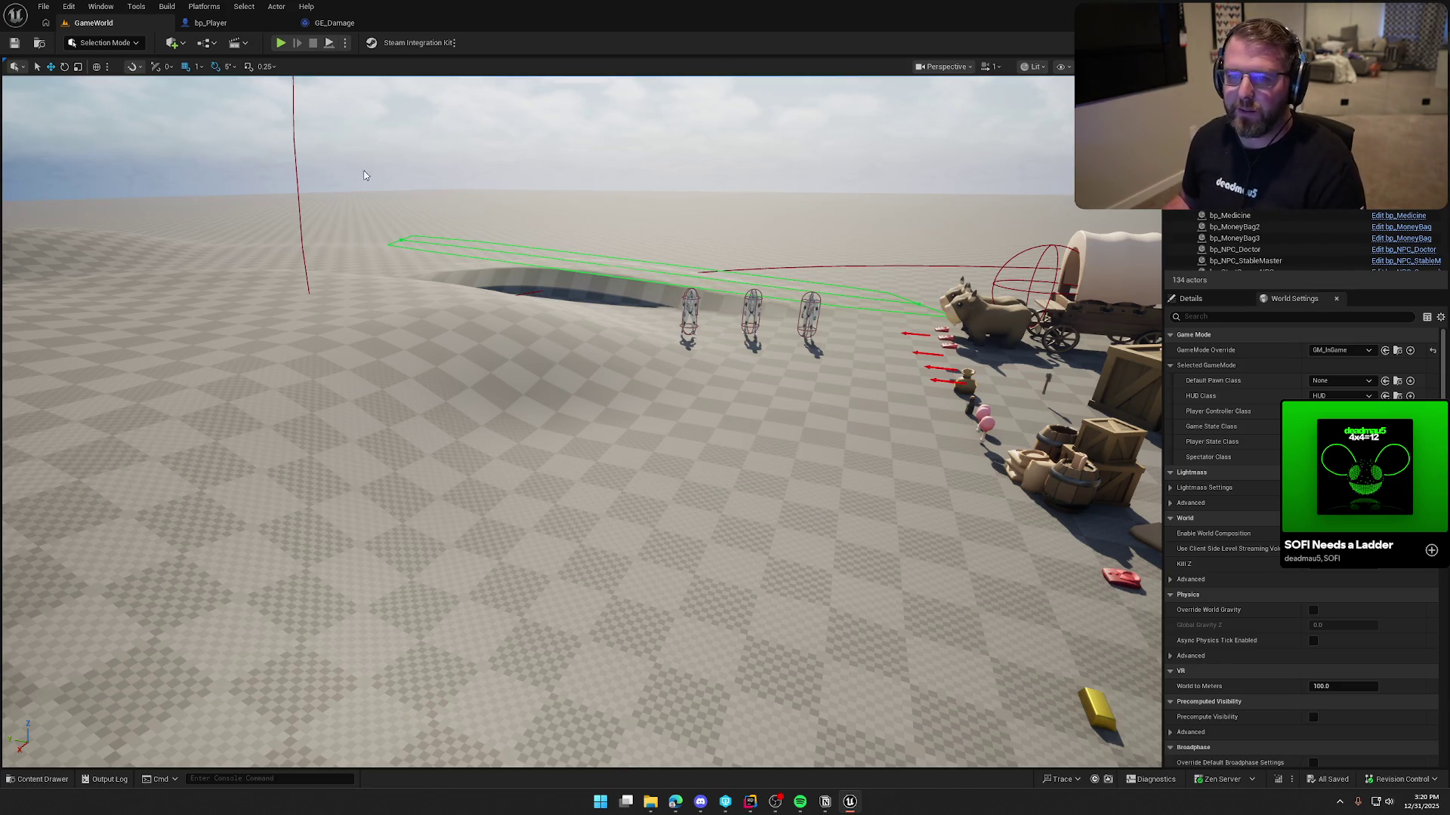
mouse_move(602, 306)
mouse_down()
mouse_move(589, 385)
mouse_move(559, 370)
mouse_up()
drag(600, 306, 586, 327)
Open the UI_GameHUD widget from the UI/InGame folder and dock its editor in the main window
key(ctrl+space)
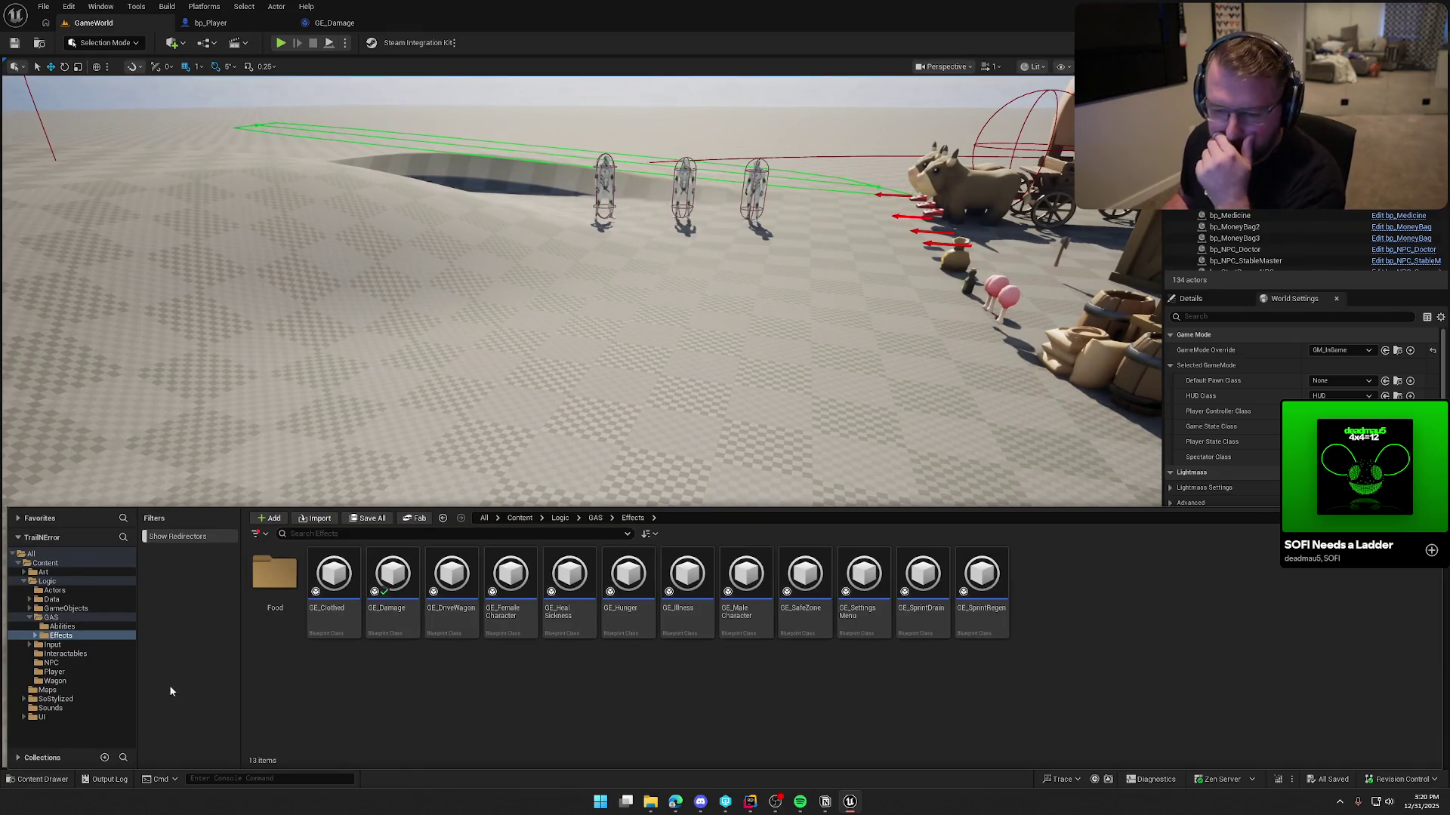
click(62, 715)
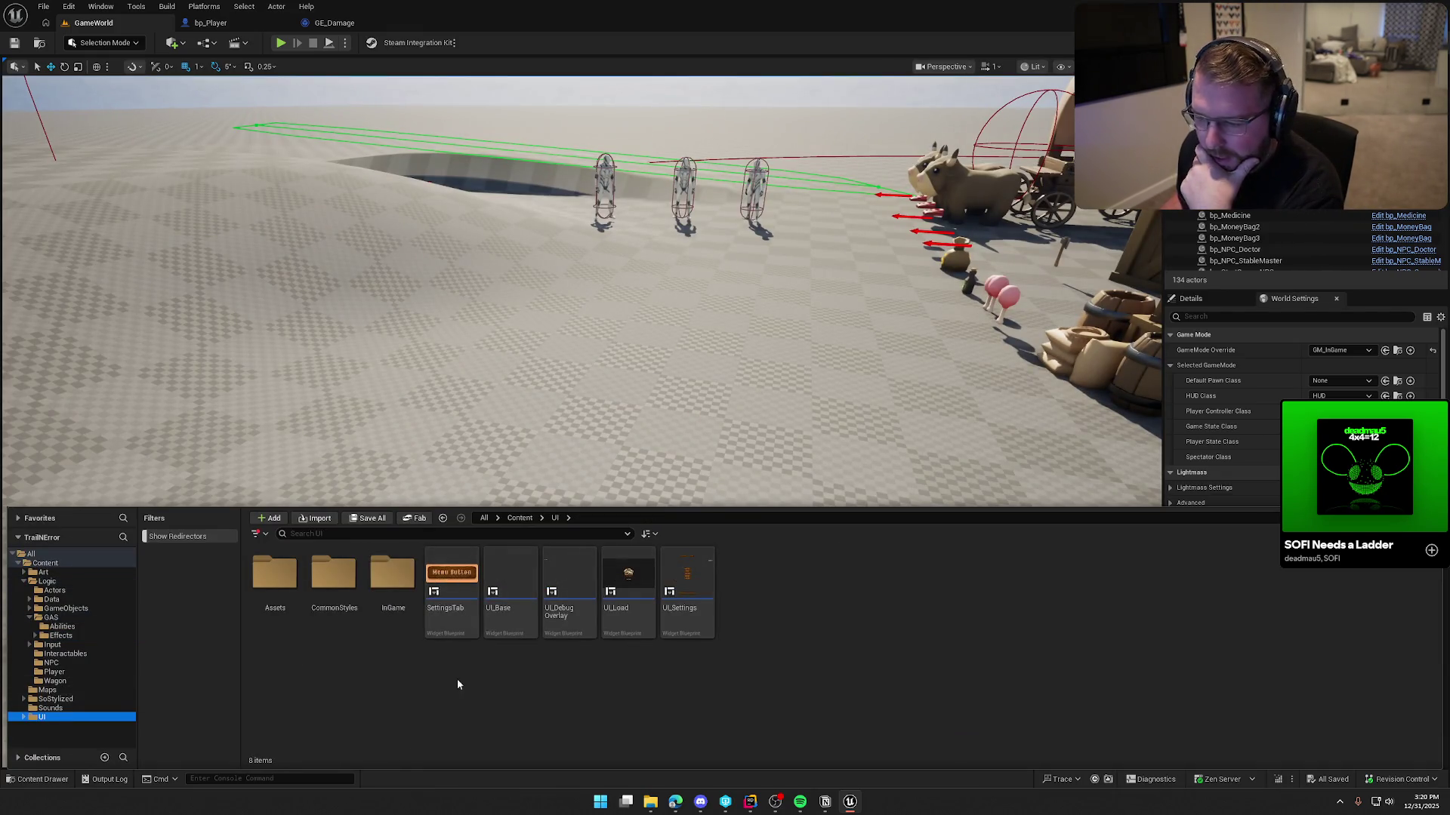
double_click(392, 575)
double_click(392, 589)
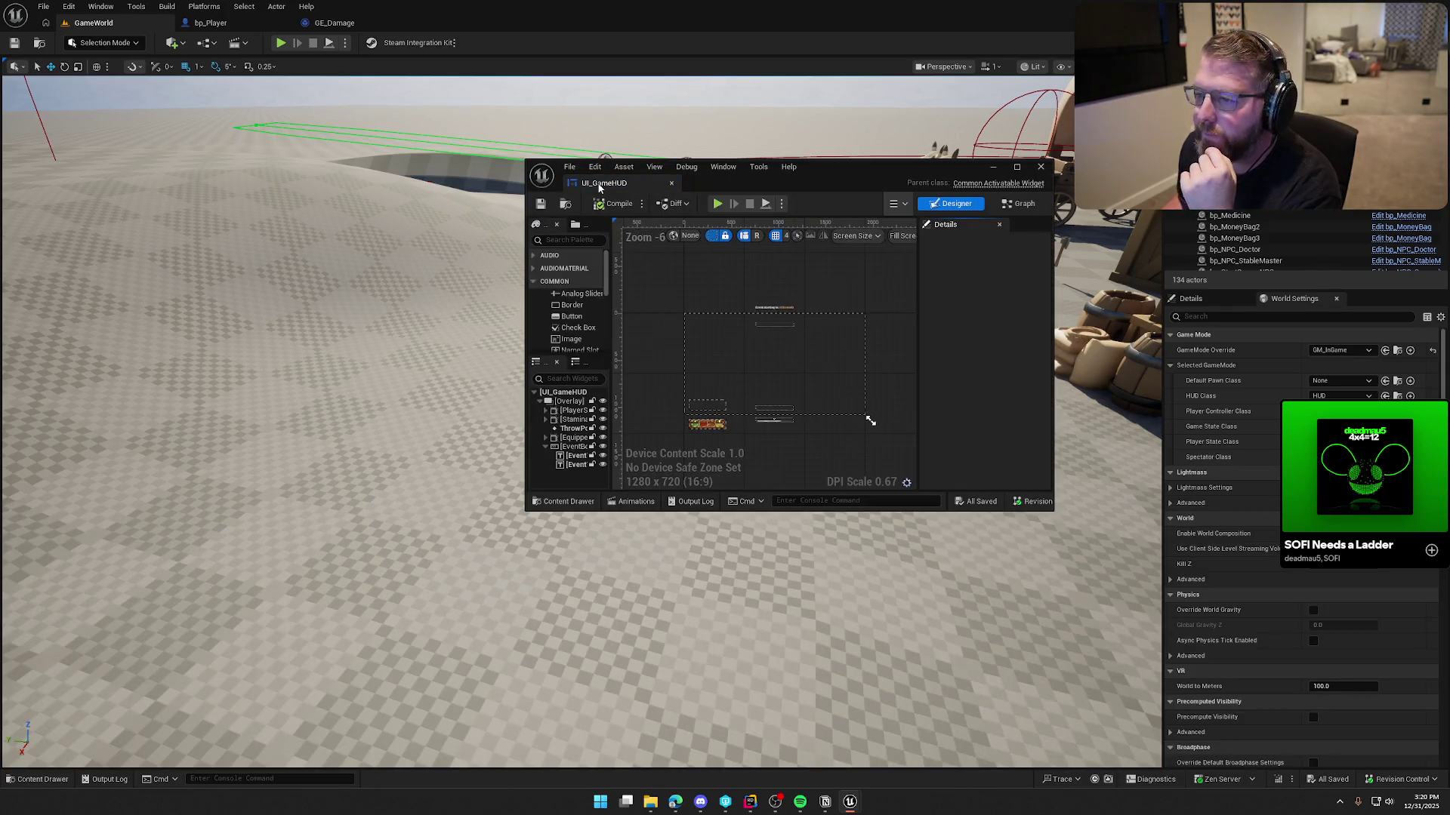
mouse_move(599, 187)
mouse_down()
mouse_move(419, 108)
mouse_move(370, 29)
mouse_up()
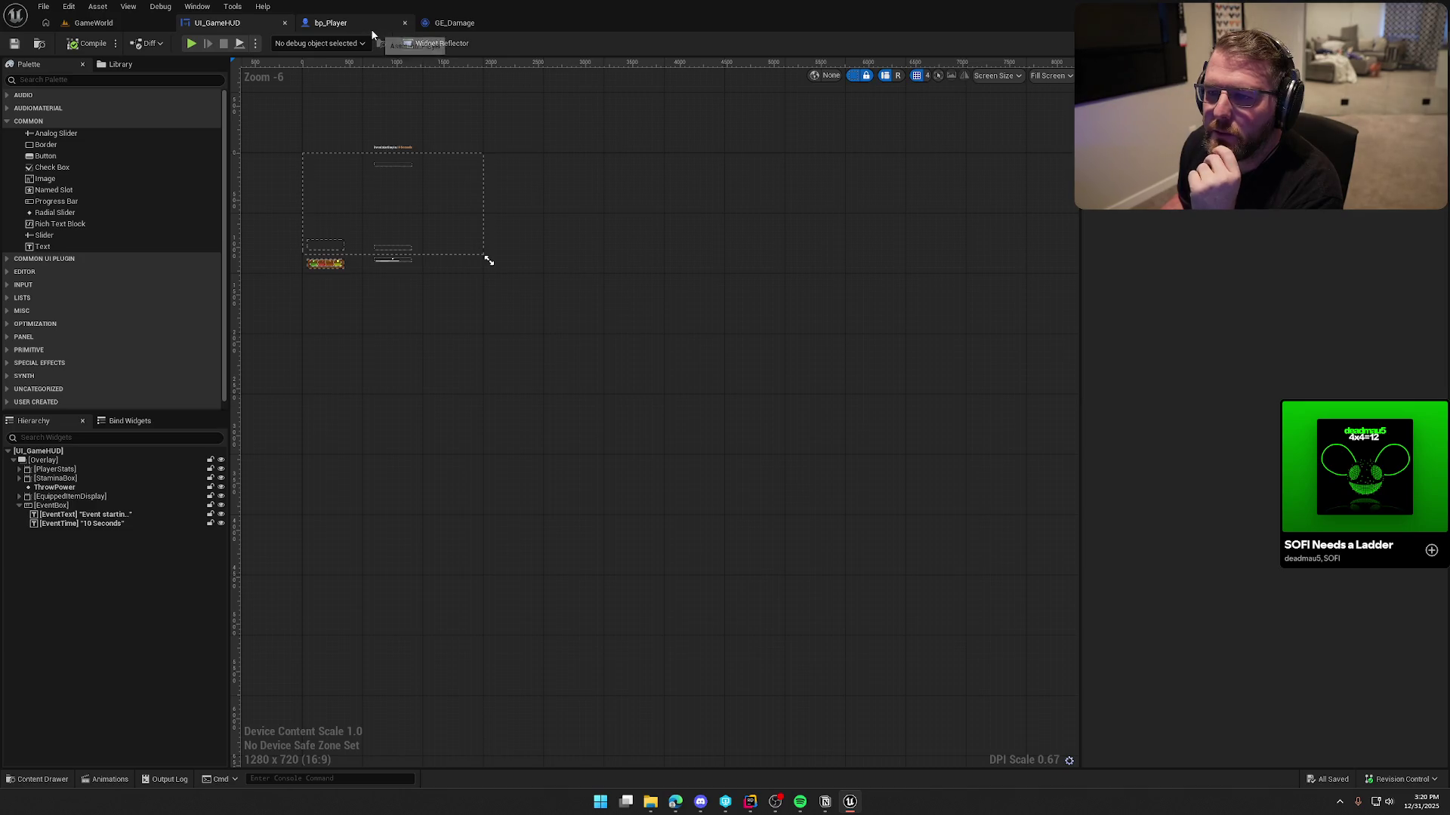
Turn off the dashed widget outlines and frame the HUD stats bar on the canvas
scroll(531, 338, up, 9)
drag(728, 486, 767, 498)
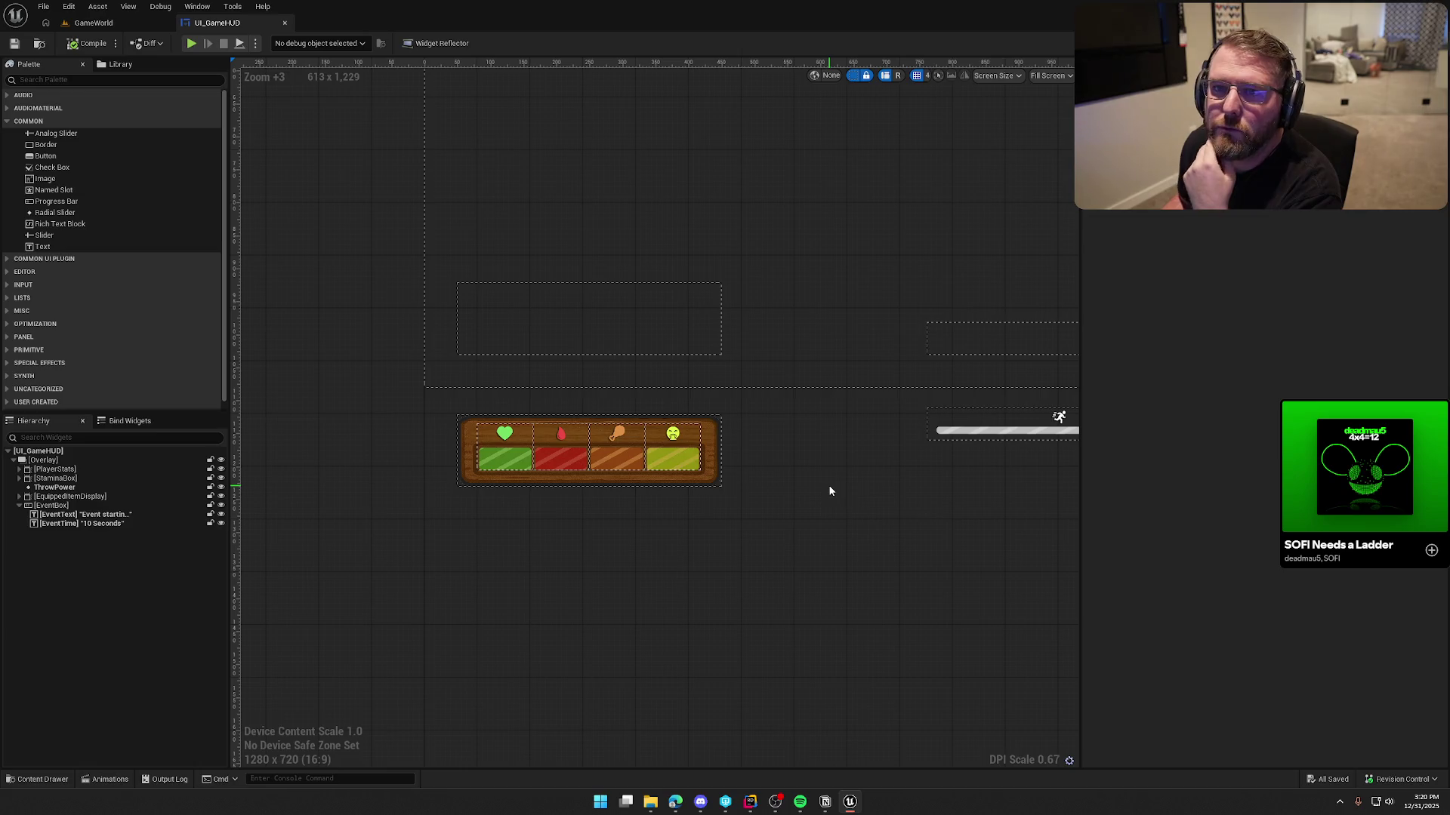
click(853, 75)
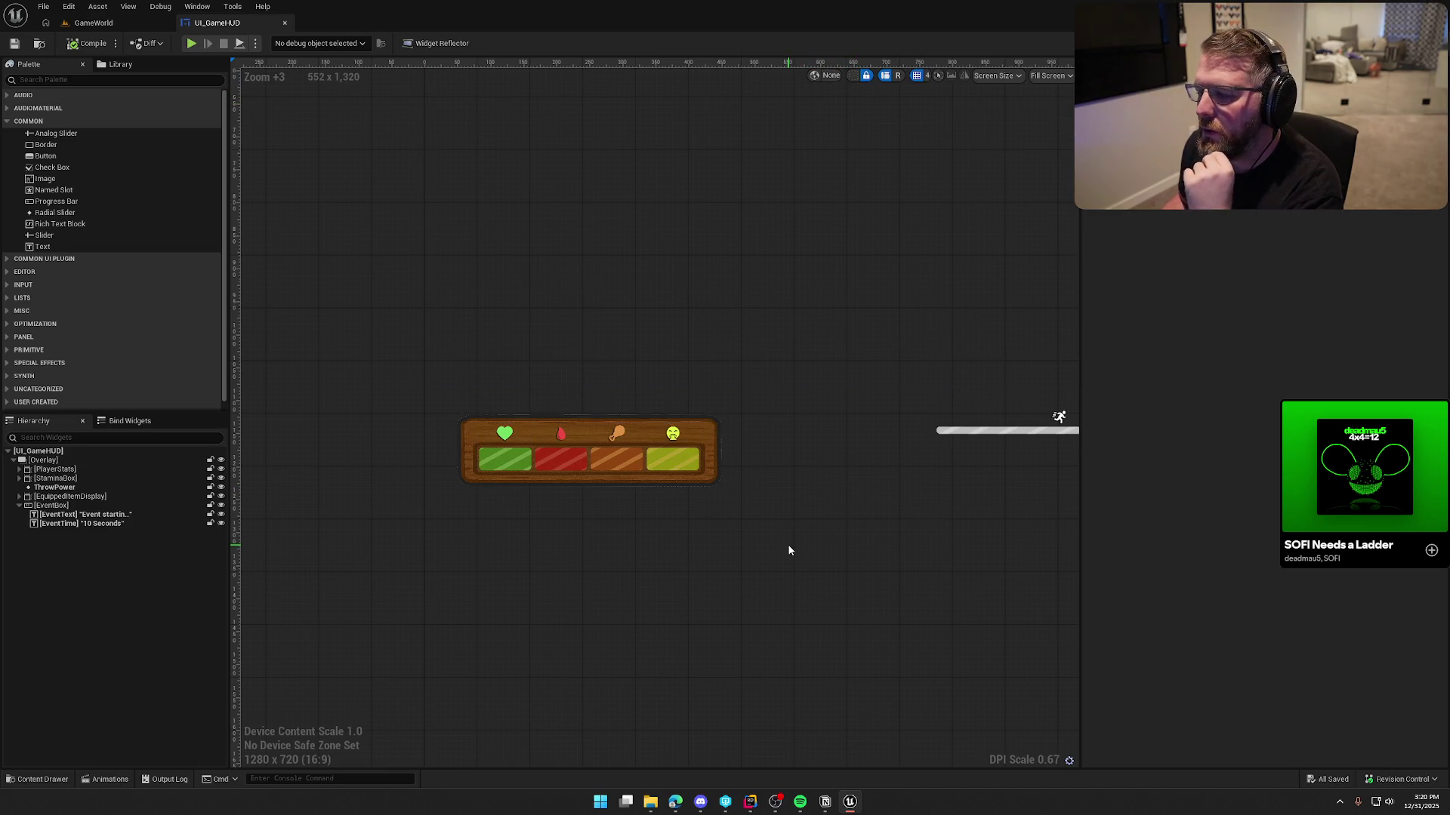
scroll(493, 458, up, 6)
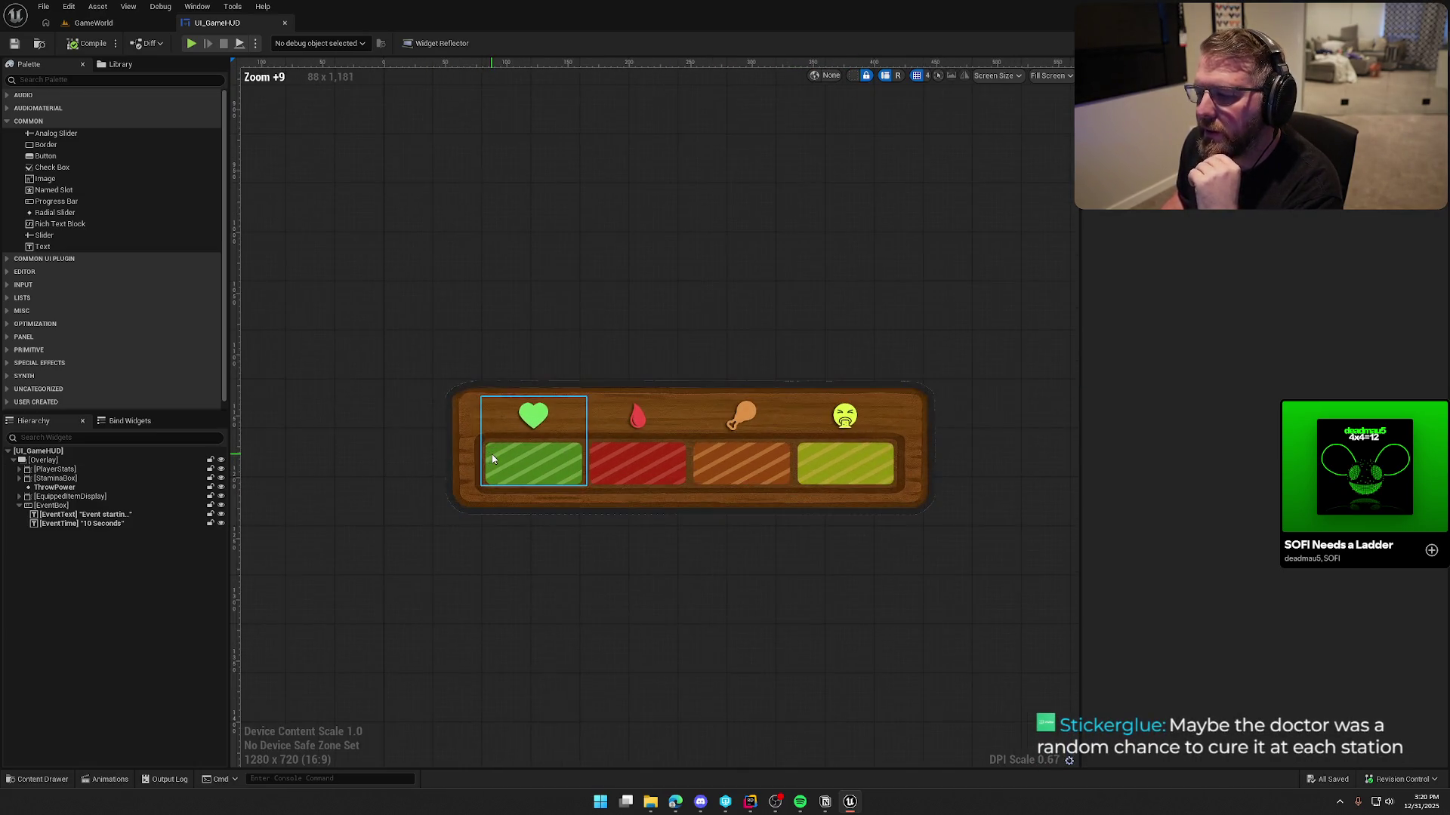
scroll(468, 388, down, 3)
mouse_move(944, 560)
mouse_down()
mouse_move(815, 502)
mouse_move(852, 468)
mouse_up()
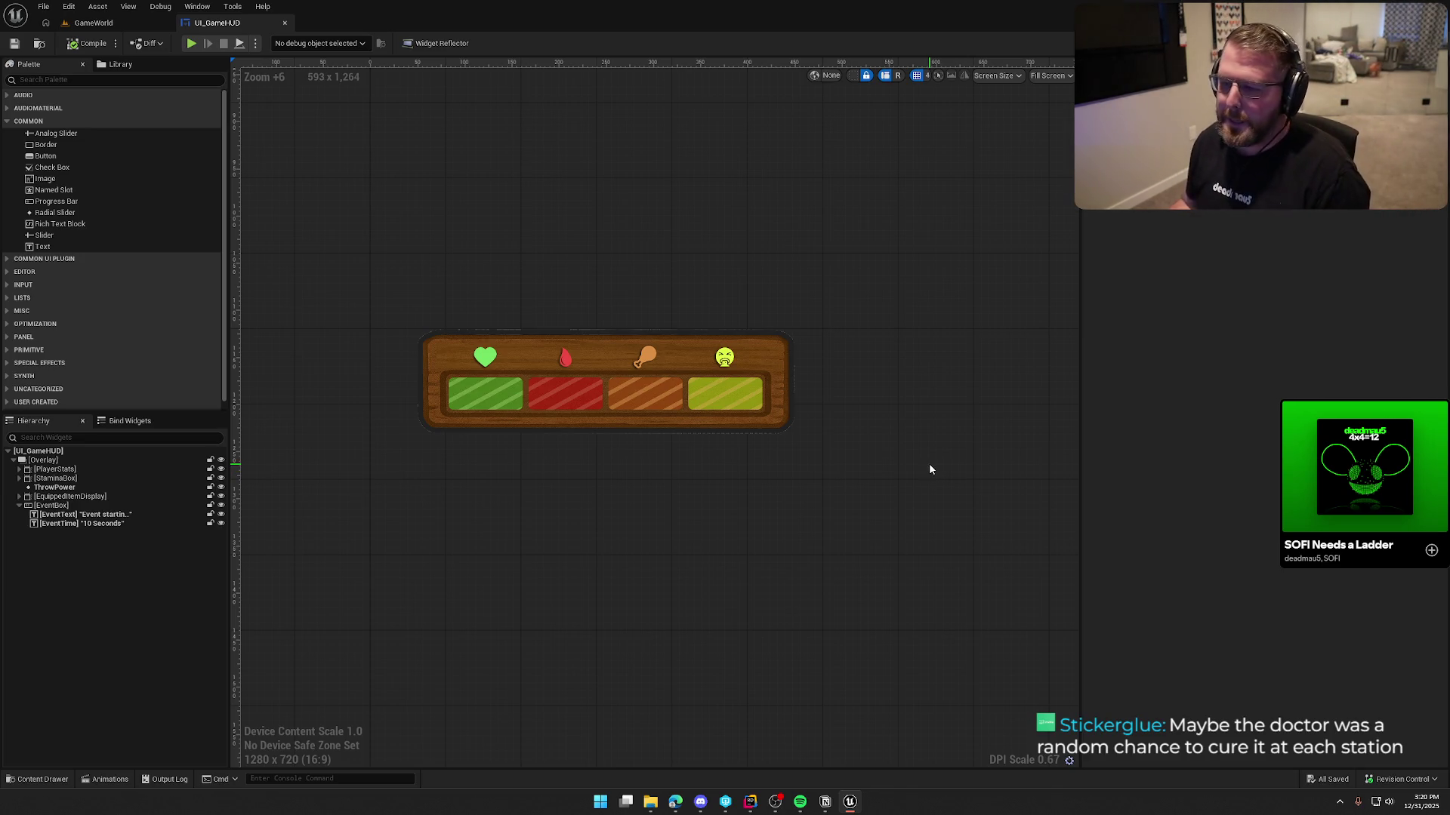
scroll(929, 463, down, 1)
mouse_move(861, 498)
mouse_down()
mouse_move(784, 583)
mouse_move(786, 411)
mouse_move(786, 491)
mouse_up()
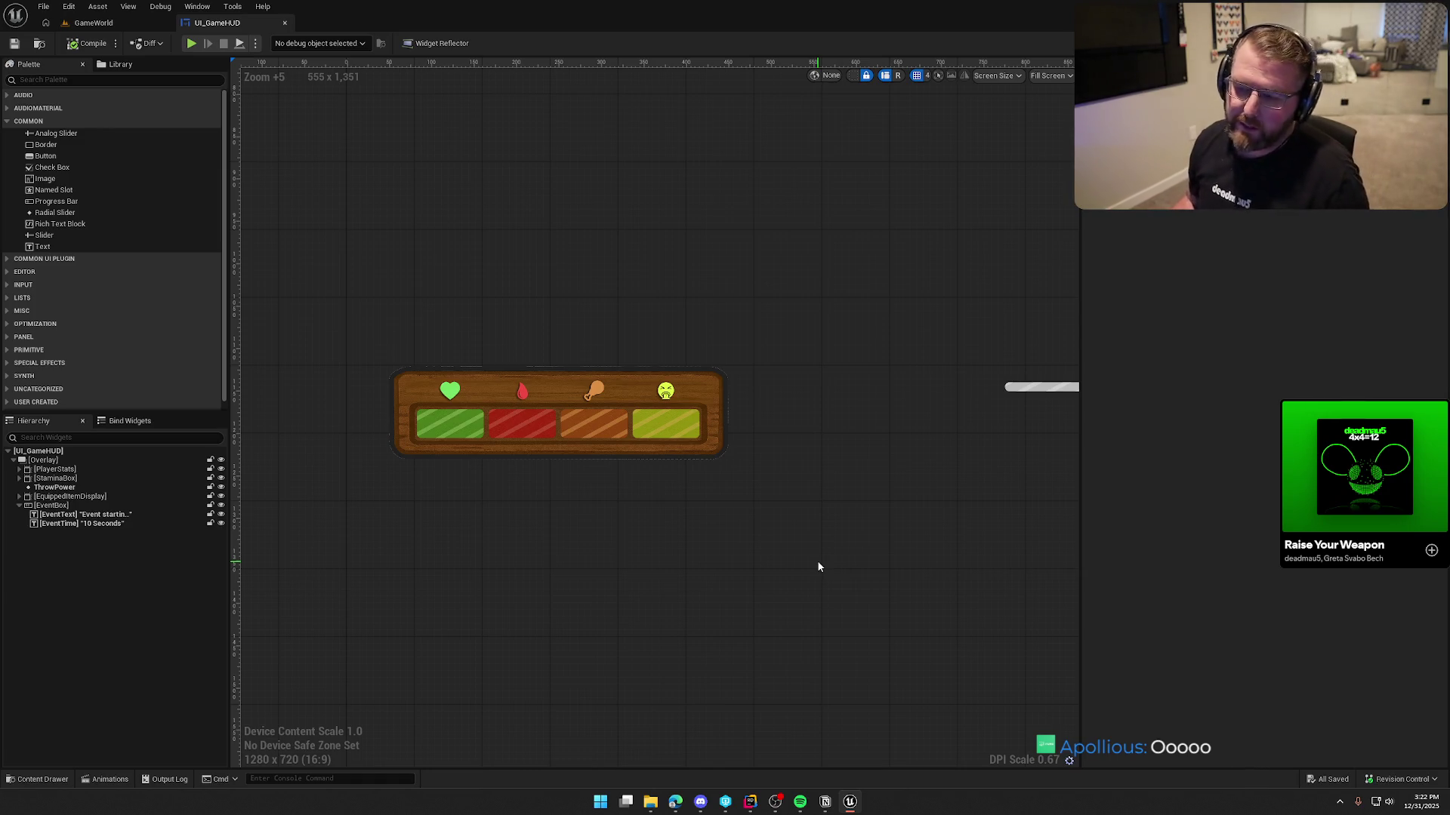
Recentre and zoom the canvas on the wooden plank of player stat bars
mouse_move(724, 541)
mouse_down()
mouse_move(709, 567)
mouse_move(750, 578)
mouse_move(728, 592)
mouse_up()
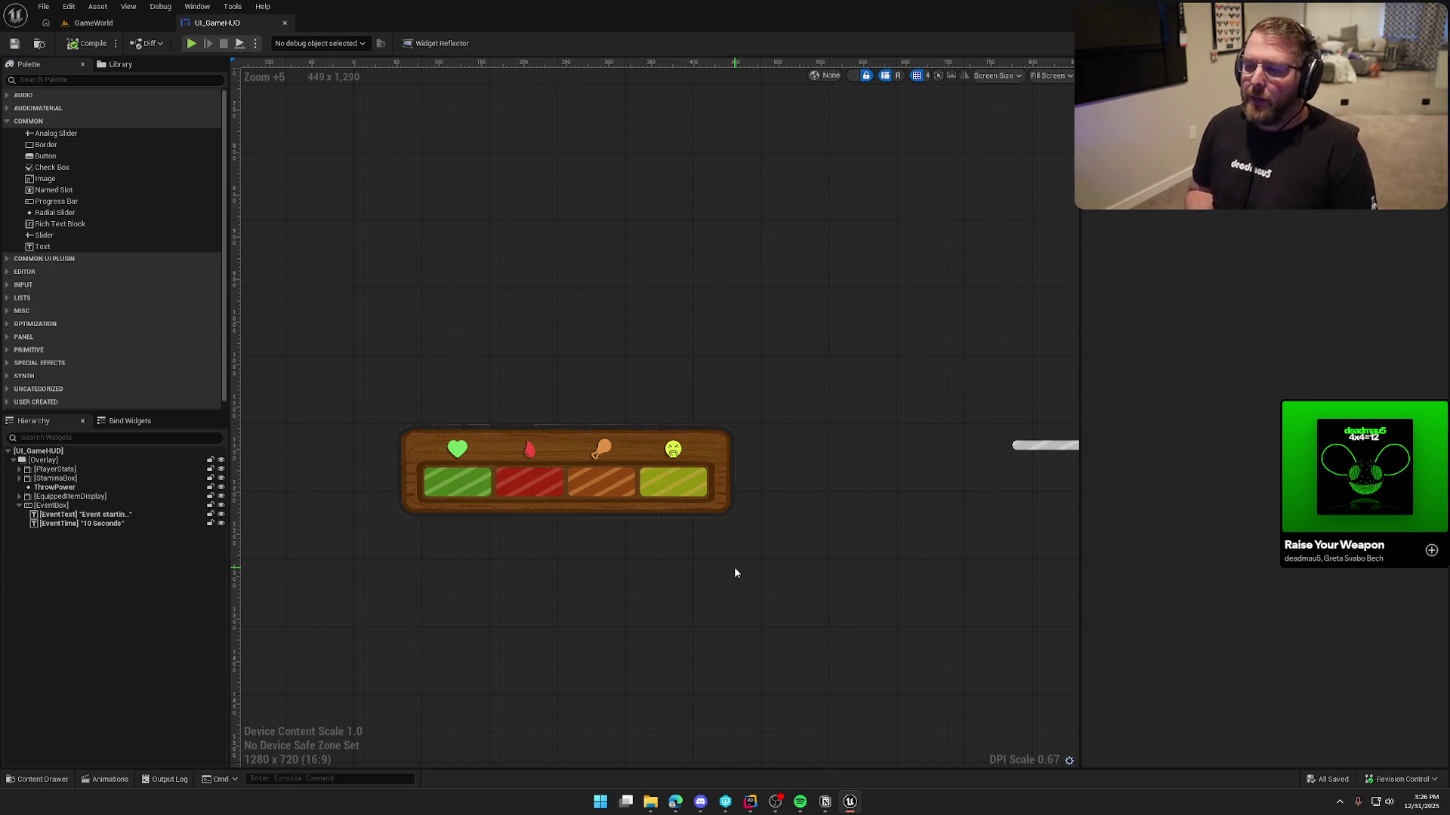
scroll(743, 526, down, 1)
Turn on dashed outlines around every widget and reframe the whole HUD layout
scroll(743, 526, down, 4)
scroll(636, 542, up, 2)
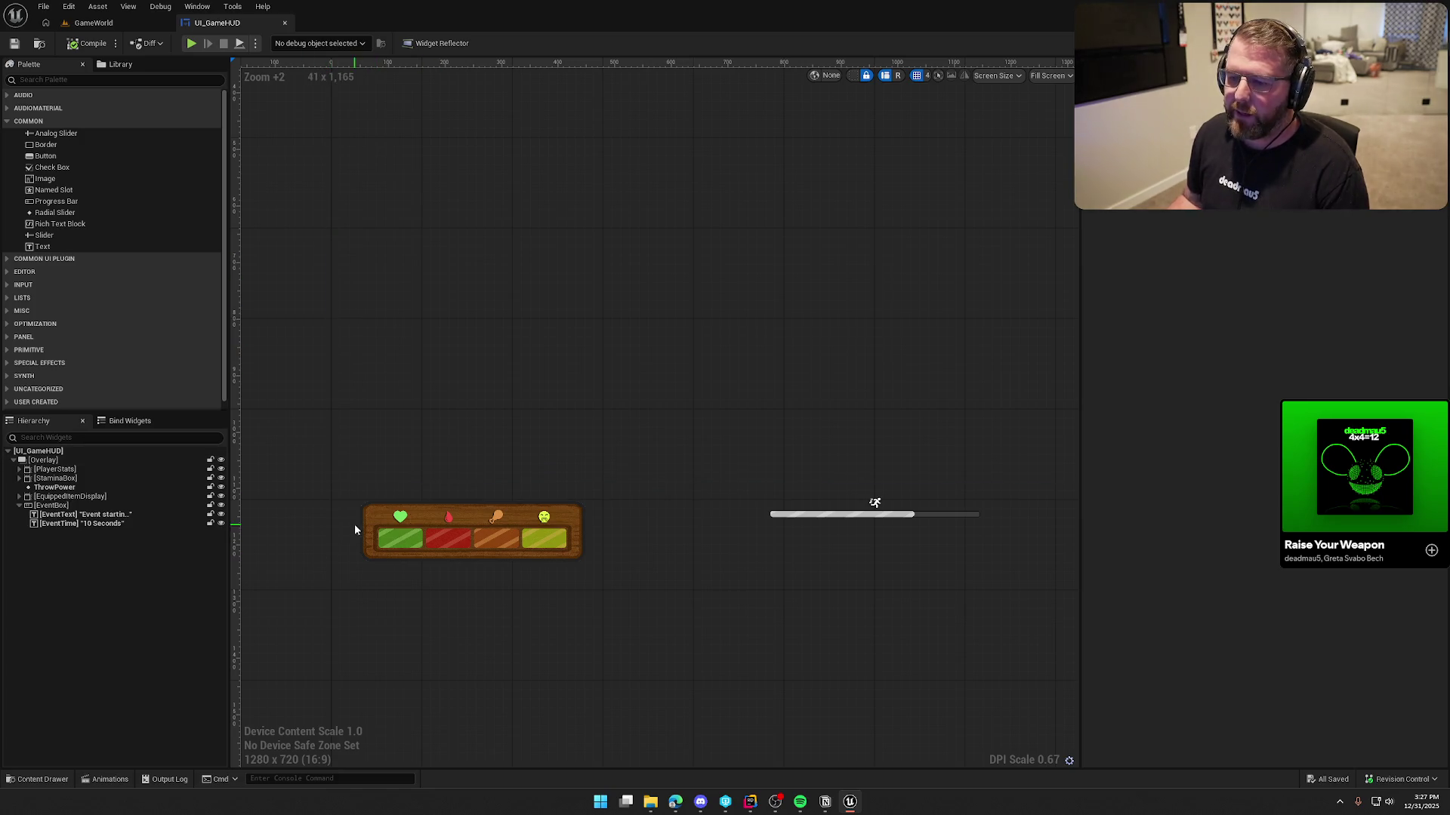
click(868, 74)
scroll(848, 340, down, 3)
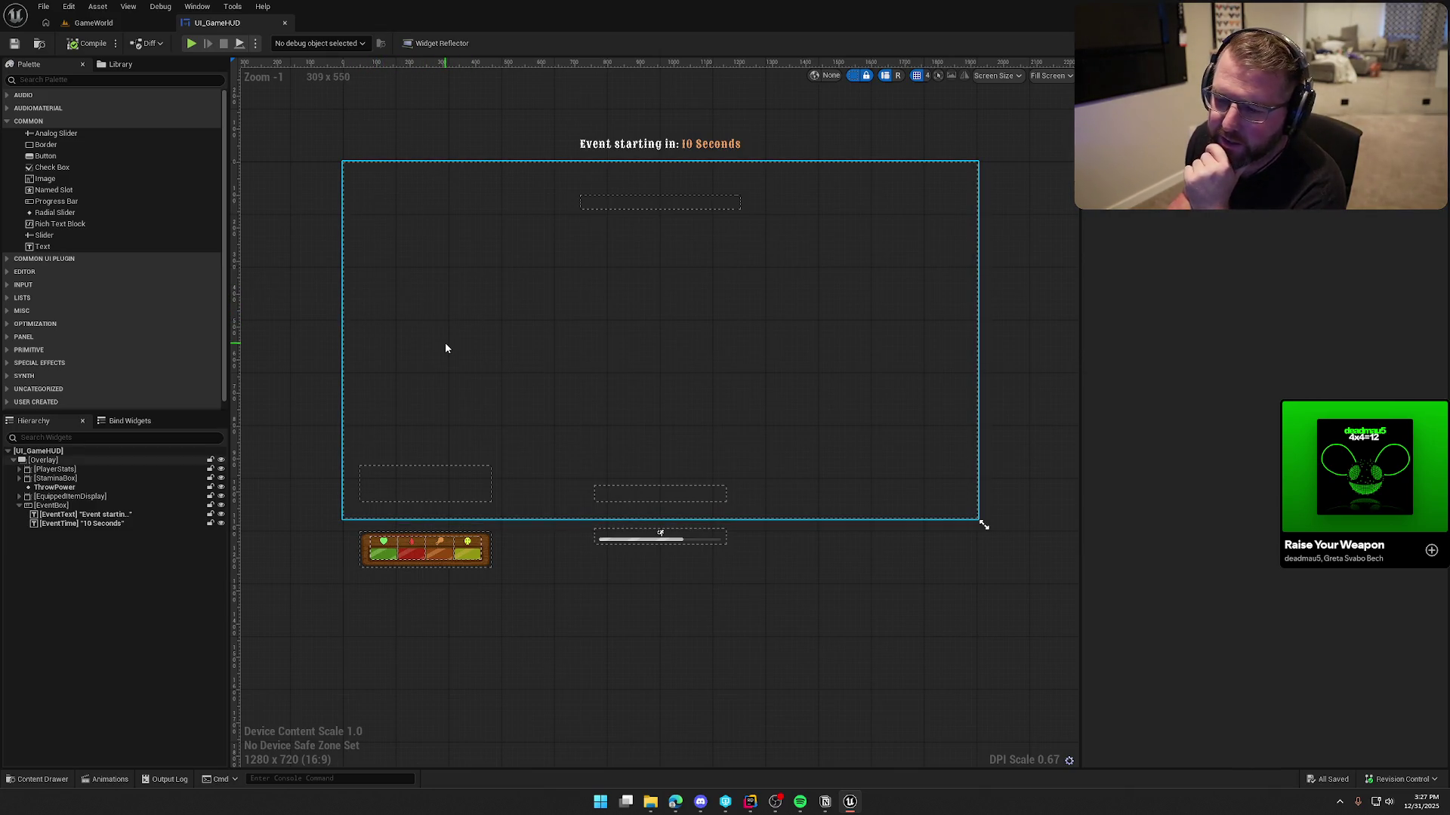
drag(291, 289, 328, 299)
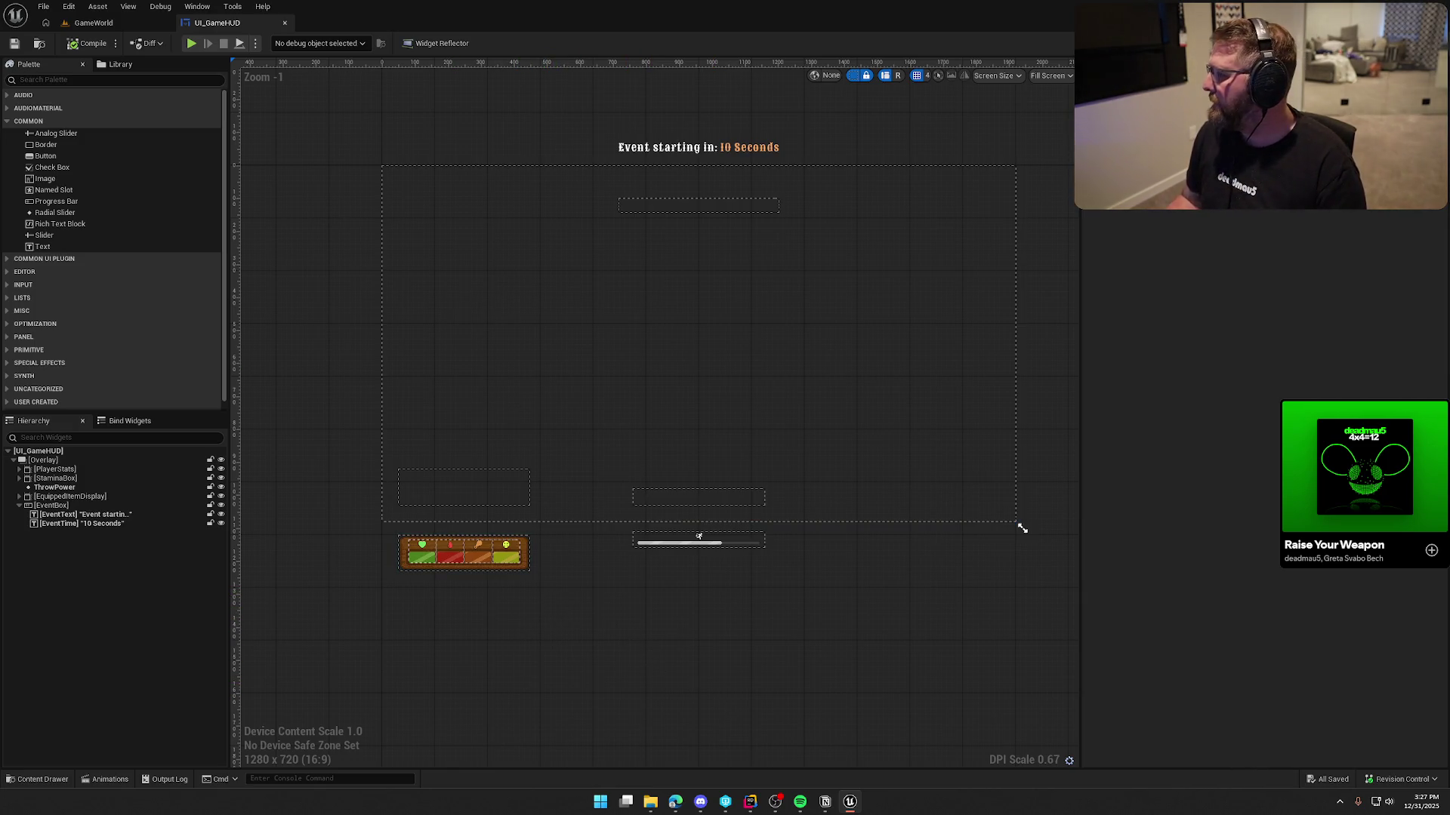
Check the web browser briefly, then return and focus the Palette search box
key(alt+Tab)
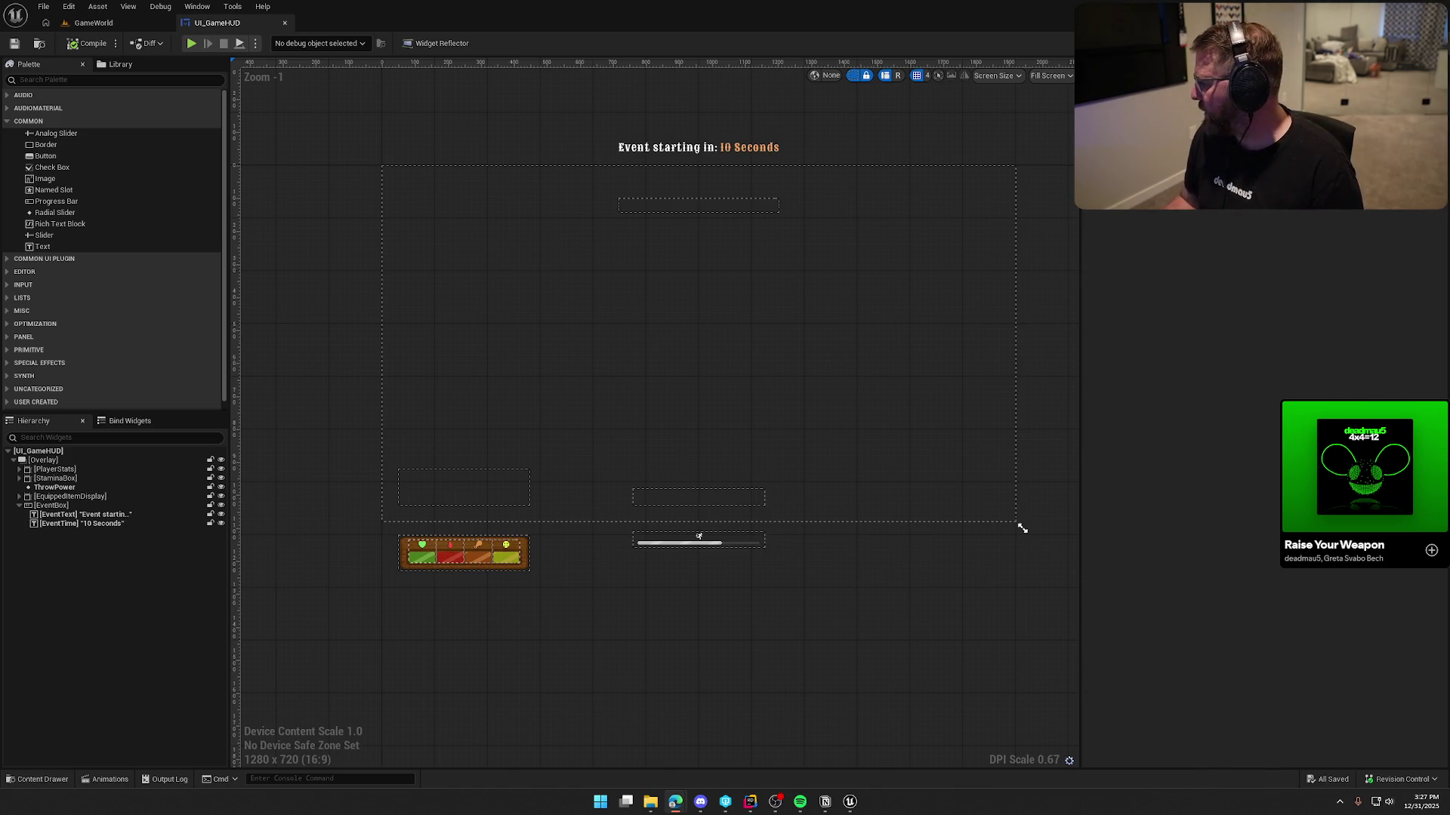
scroll(327, 291, up, 2)
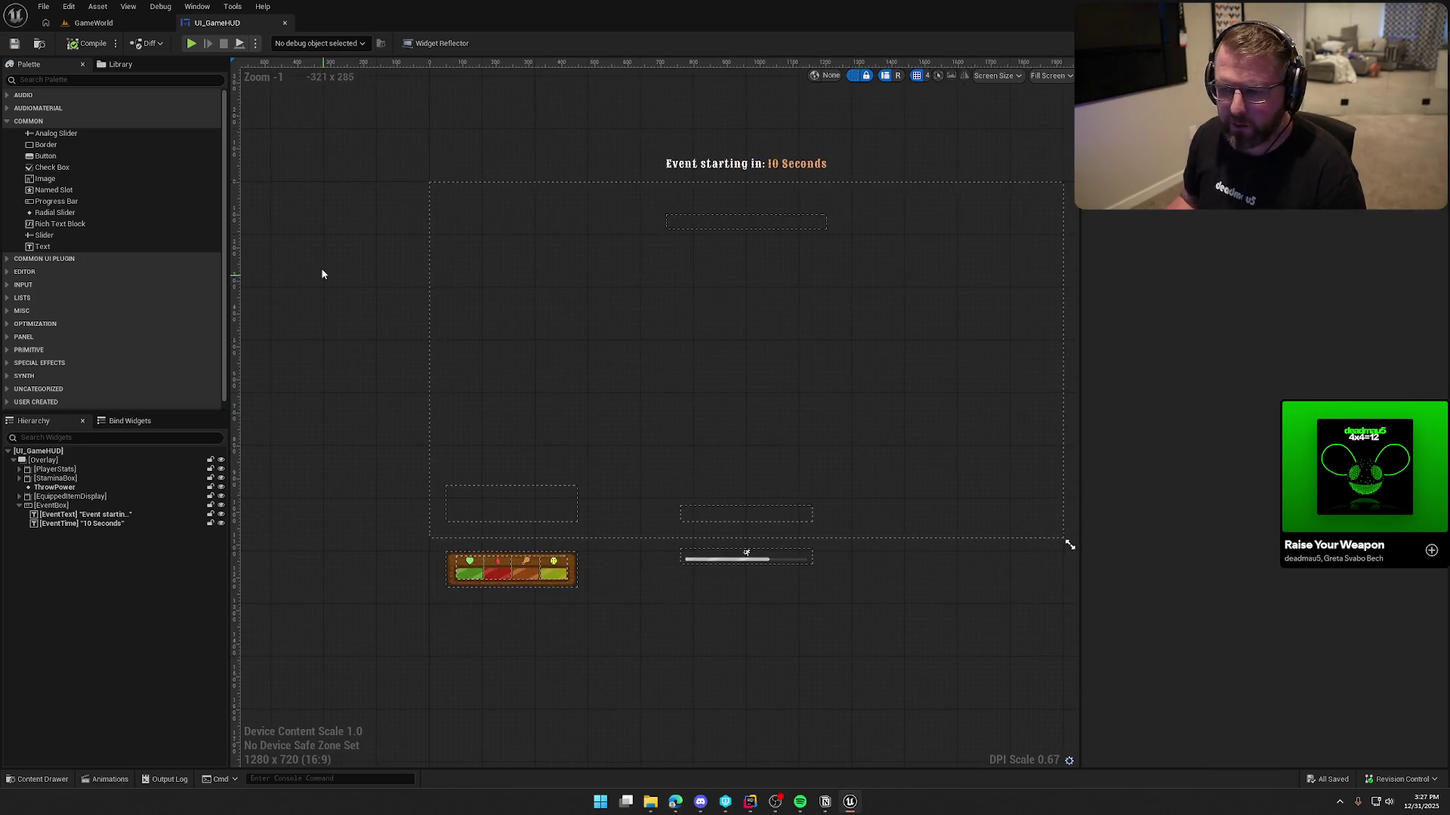
click(64, 80)
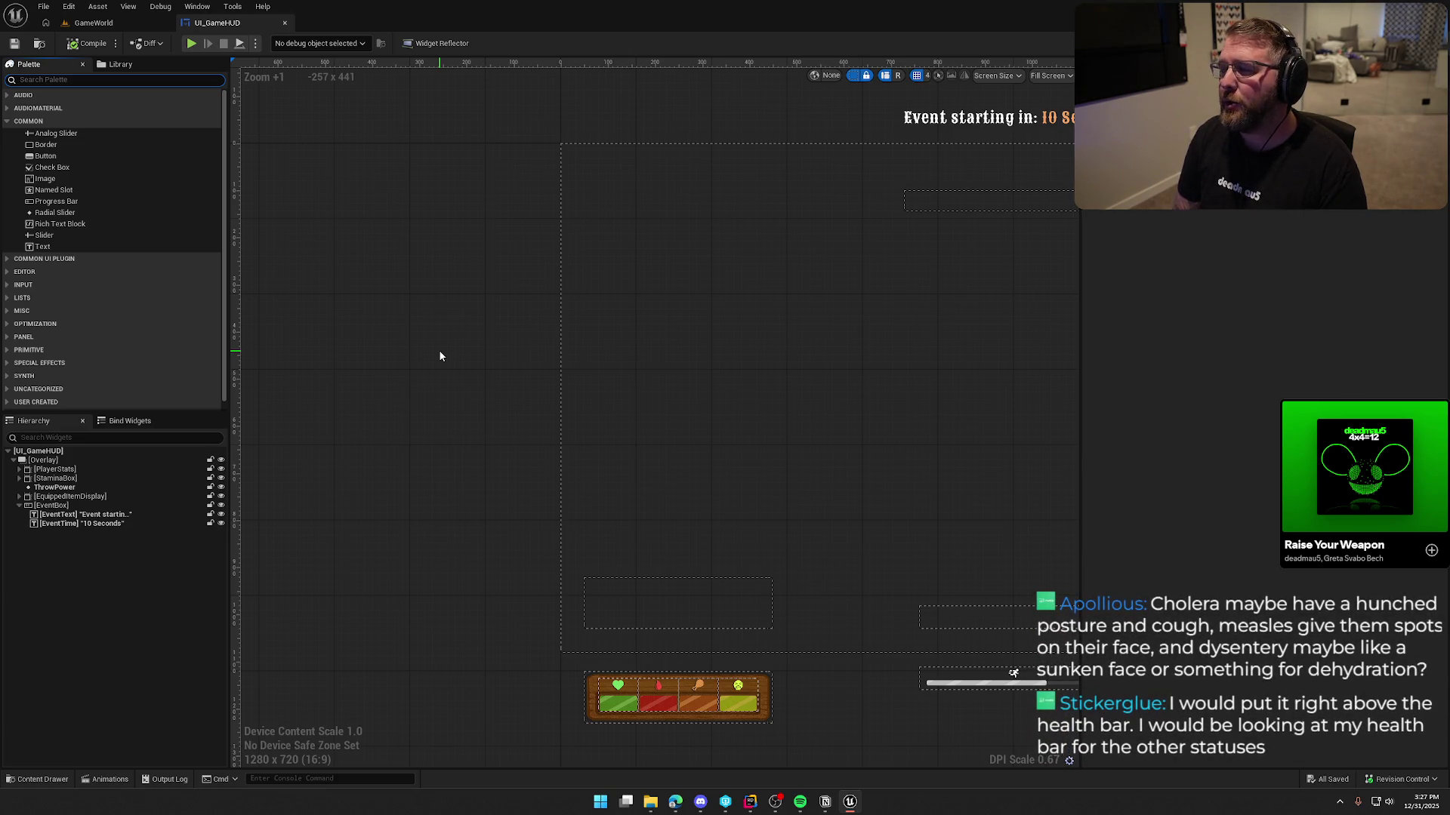
Add an Overlay found by searching 'overlay' in the Palette, select it in the Hierarchy, then delete it
text(over)
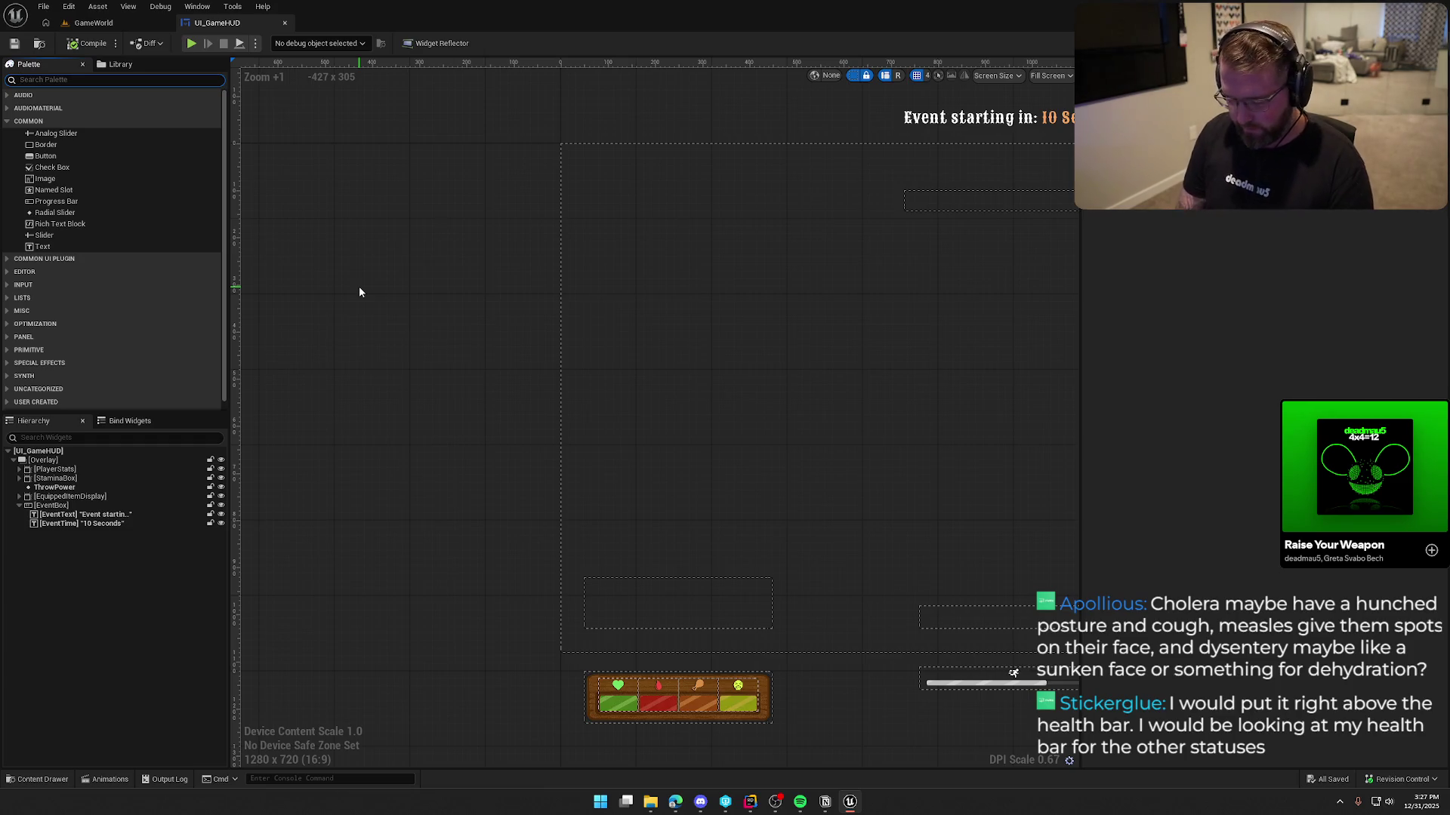
text(lay)
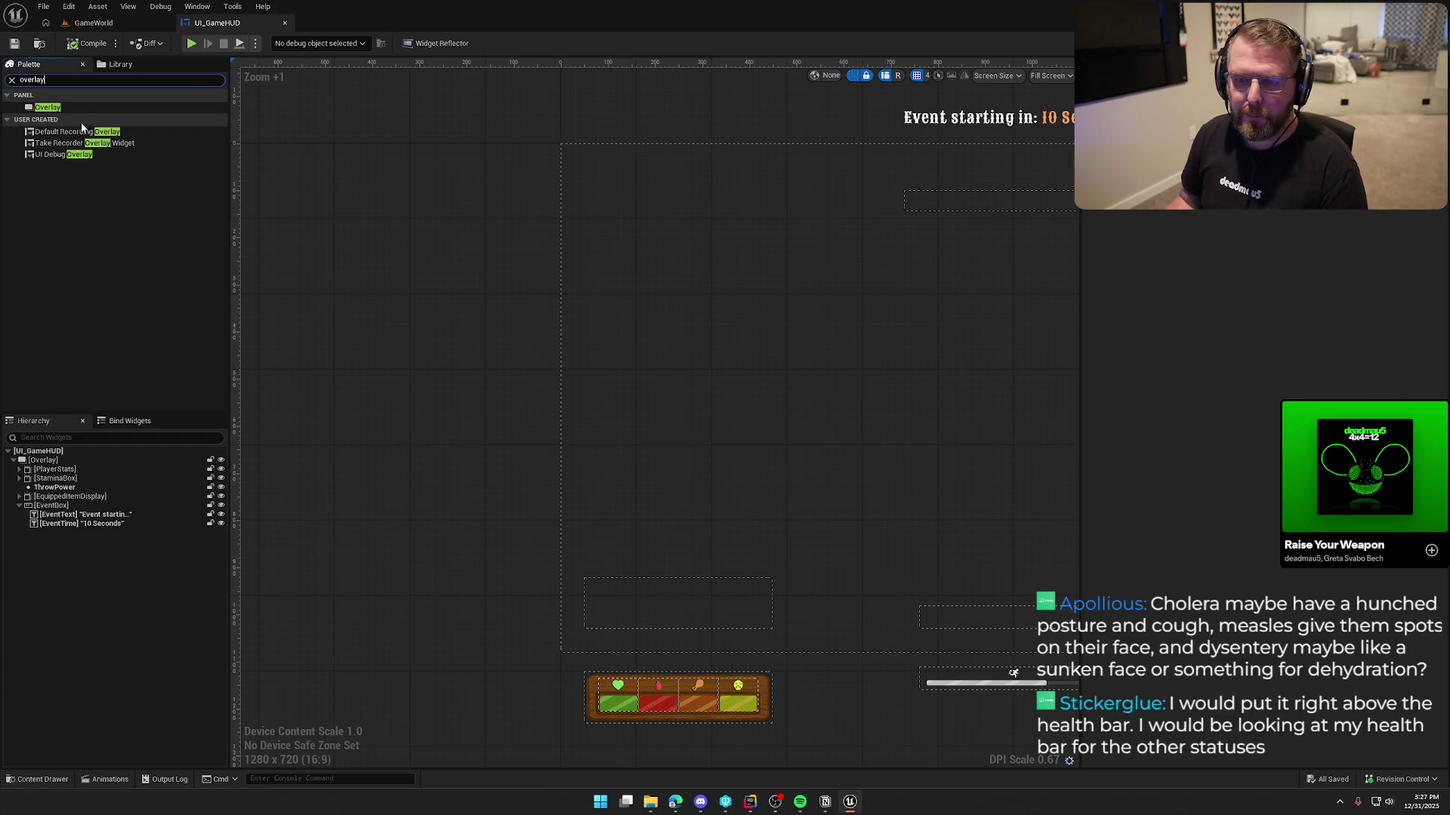
mouse_move(59, 112)
mouse_down()
mouse_move(604, 198)
mouse_move(667, 319)
mouse_up()
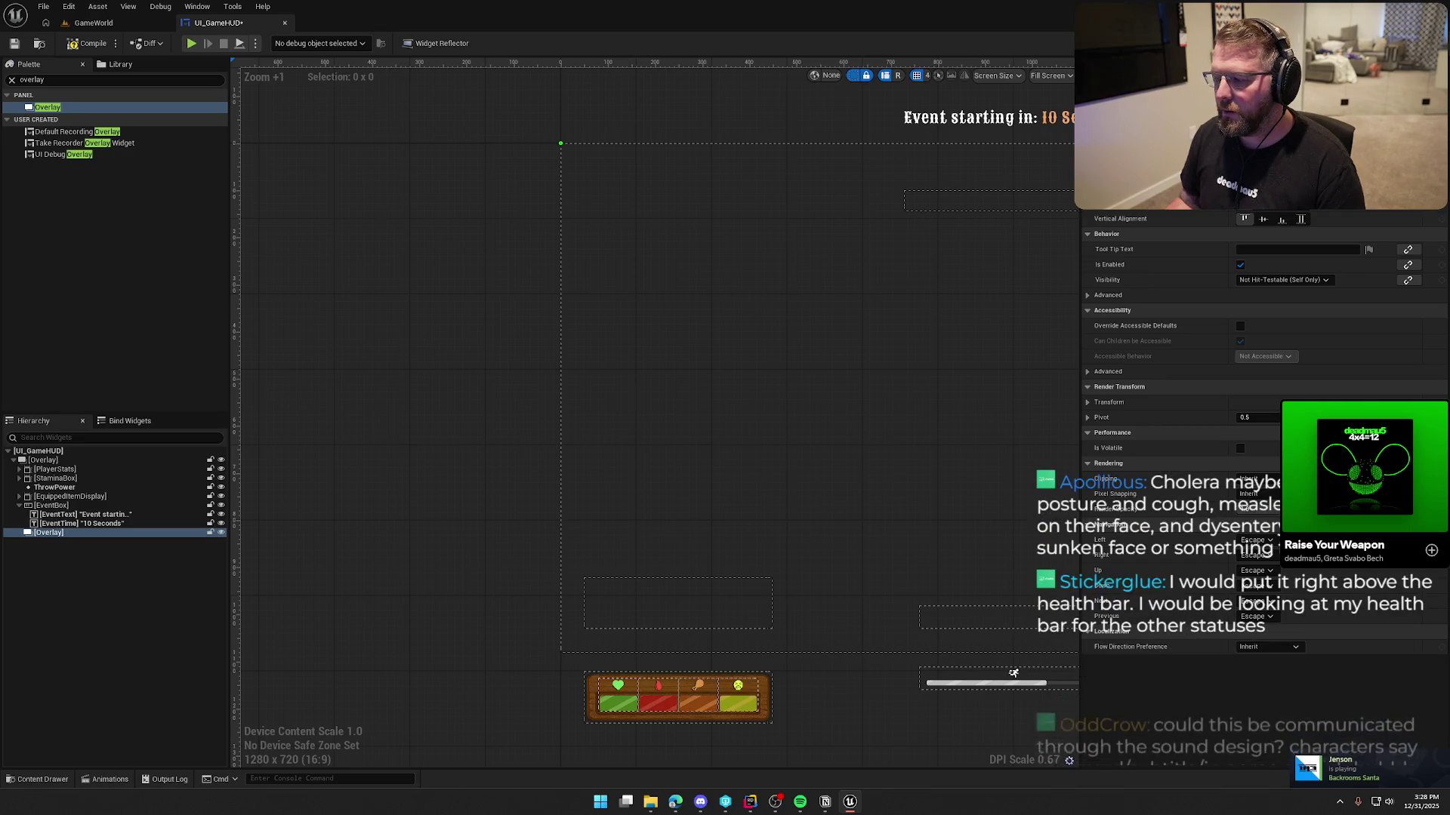
click(61, 534)
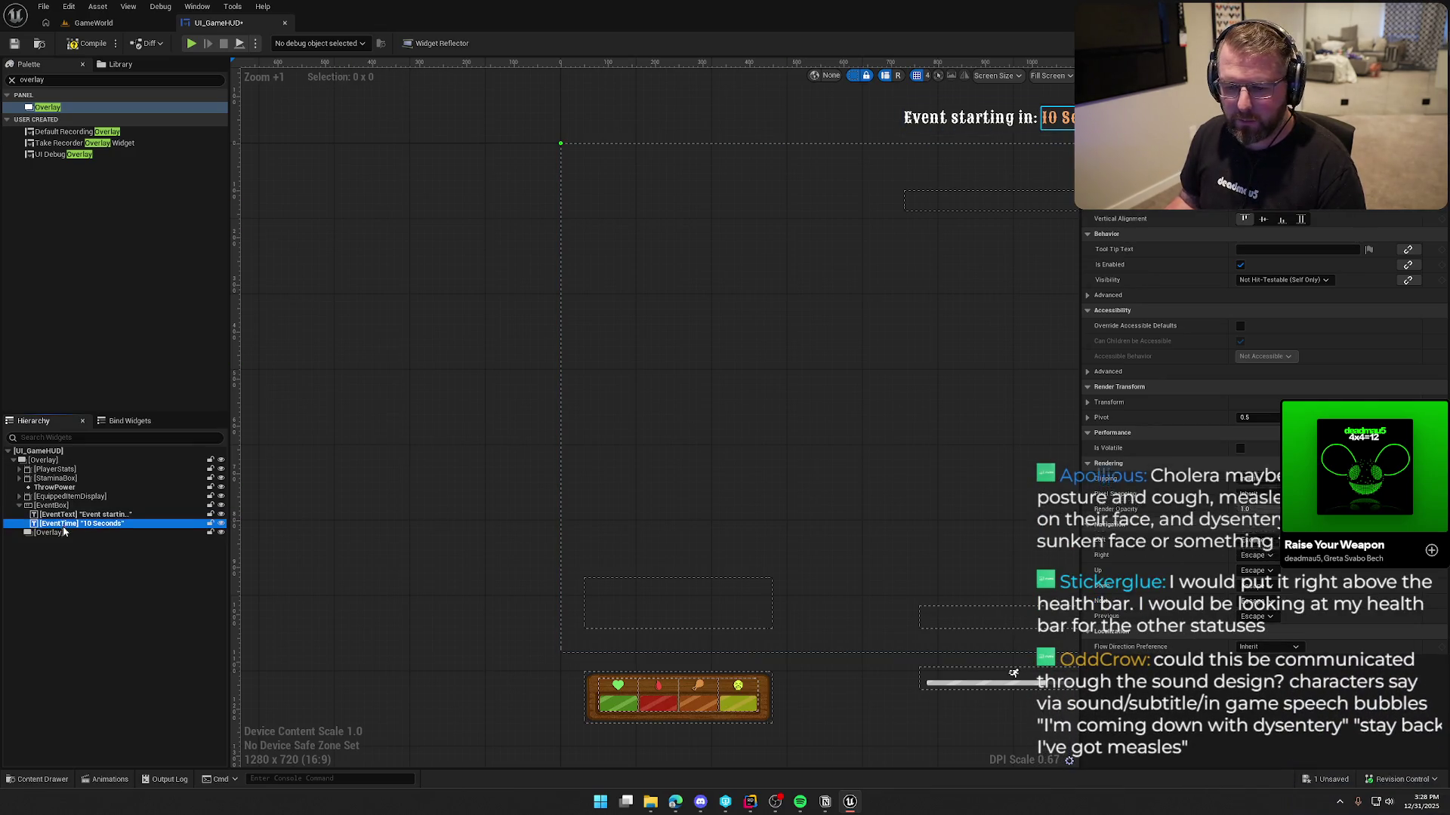
key(Delete)
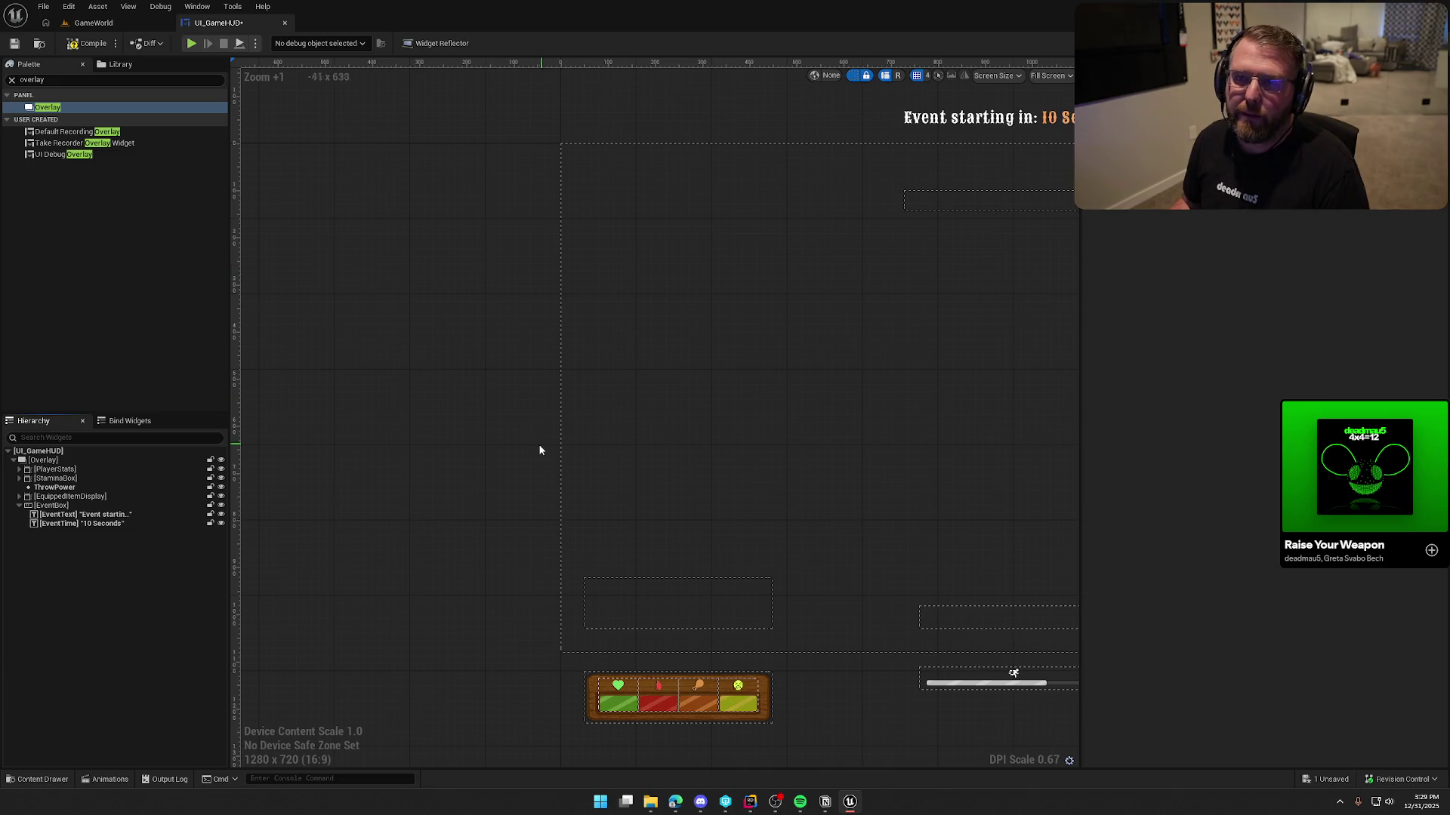
Pan the canvas to view the HUD's lower area
drag(615, 401, 600, 312)
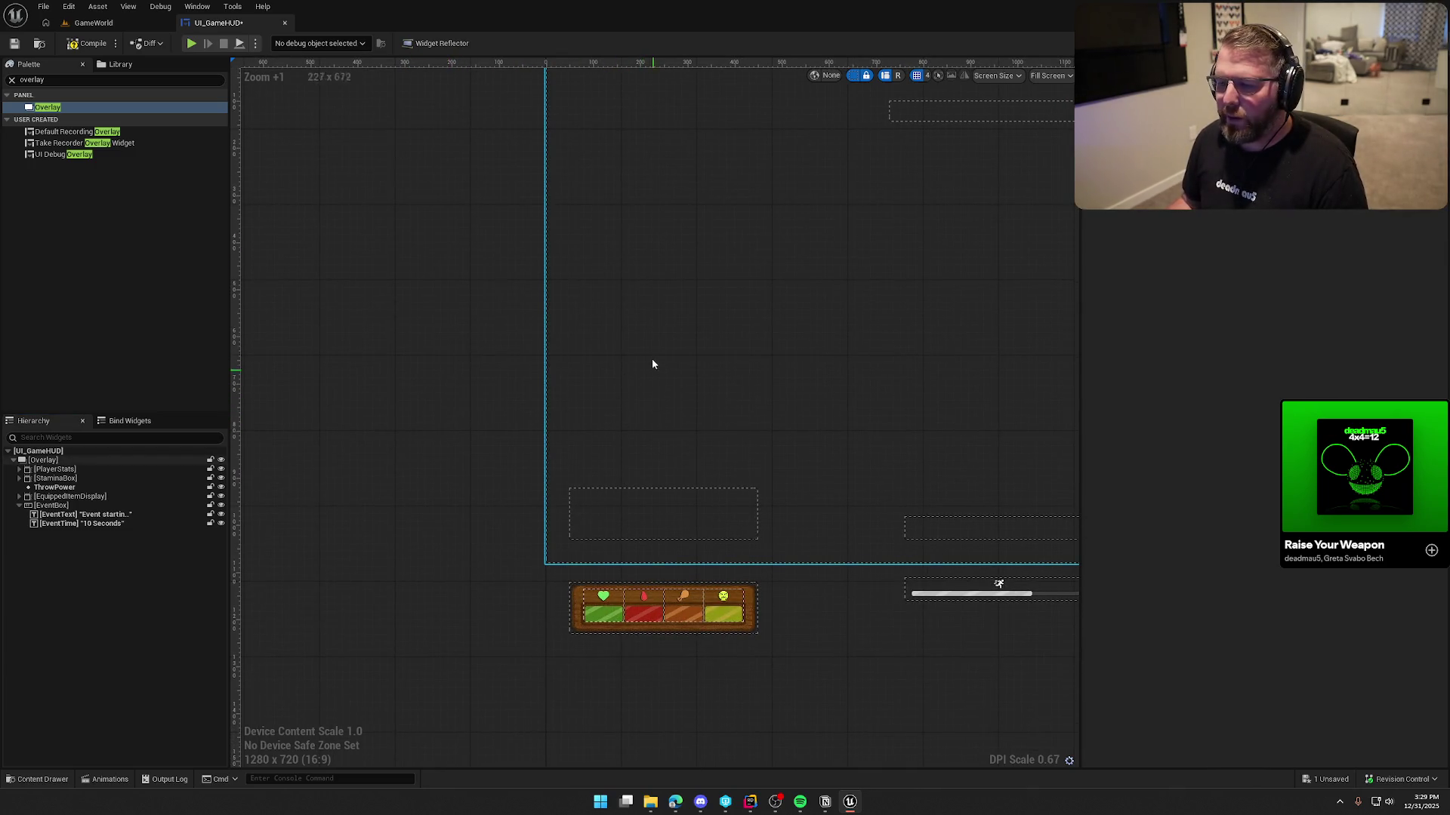
Add a Vertical Box via Palette search 'ver', bottom-aligned, horizontally centred, with 250 bottom padding
double_click(49, 77)
text(ver)
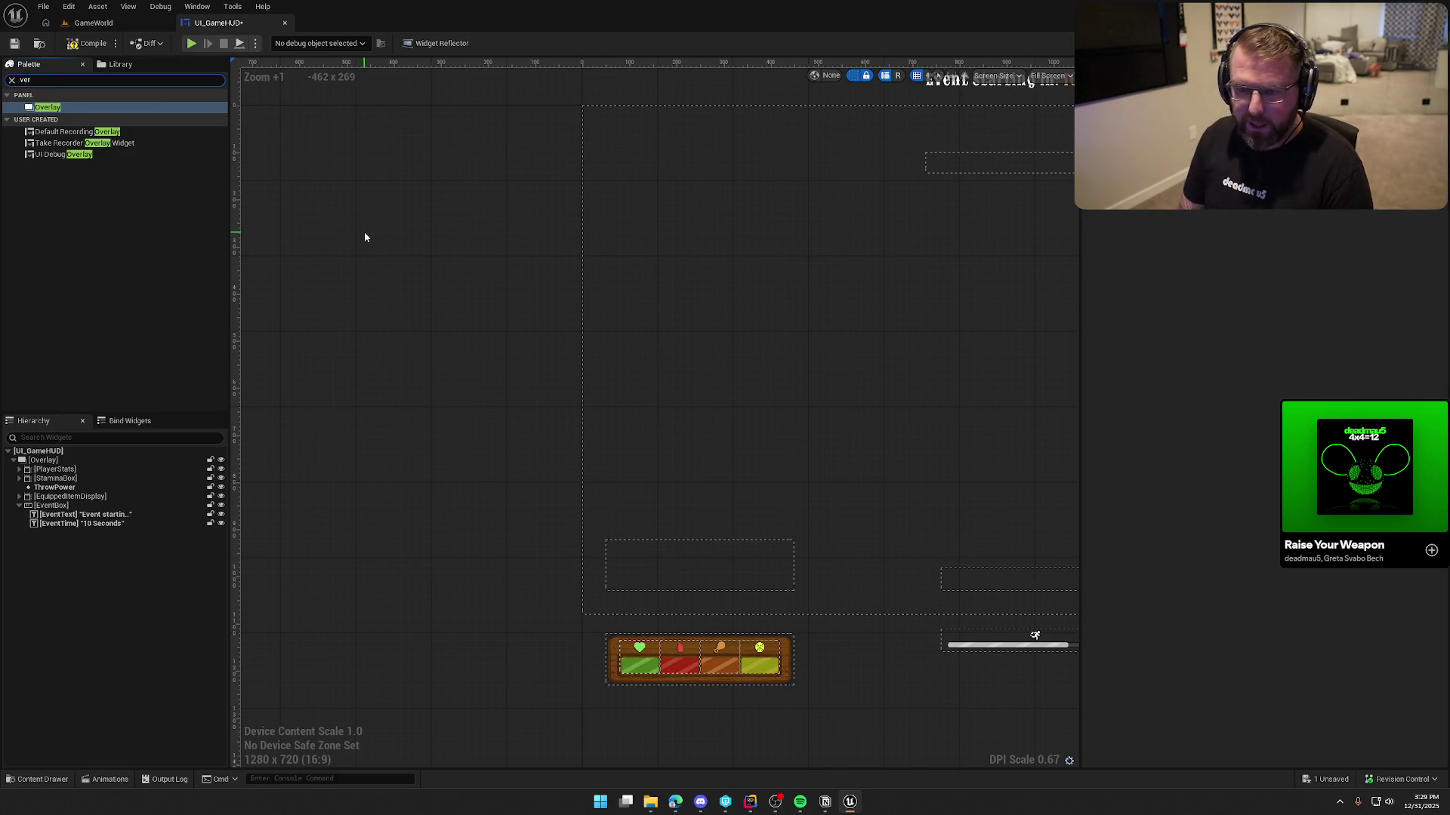
drag(52, 118, 723, 236)
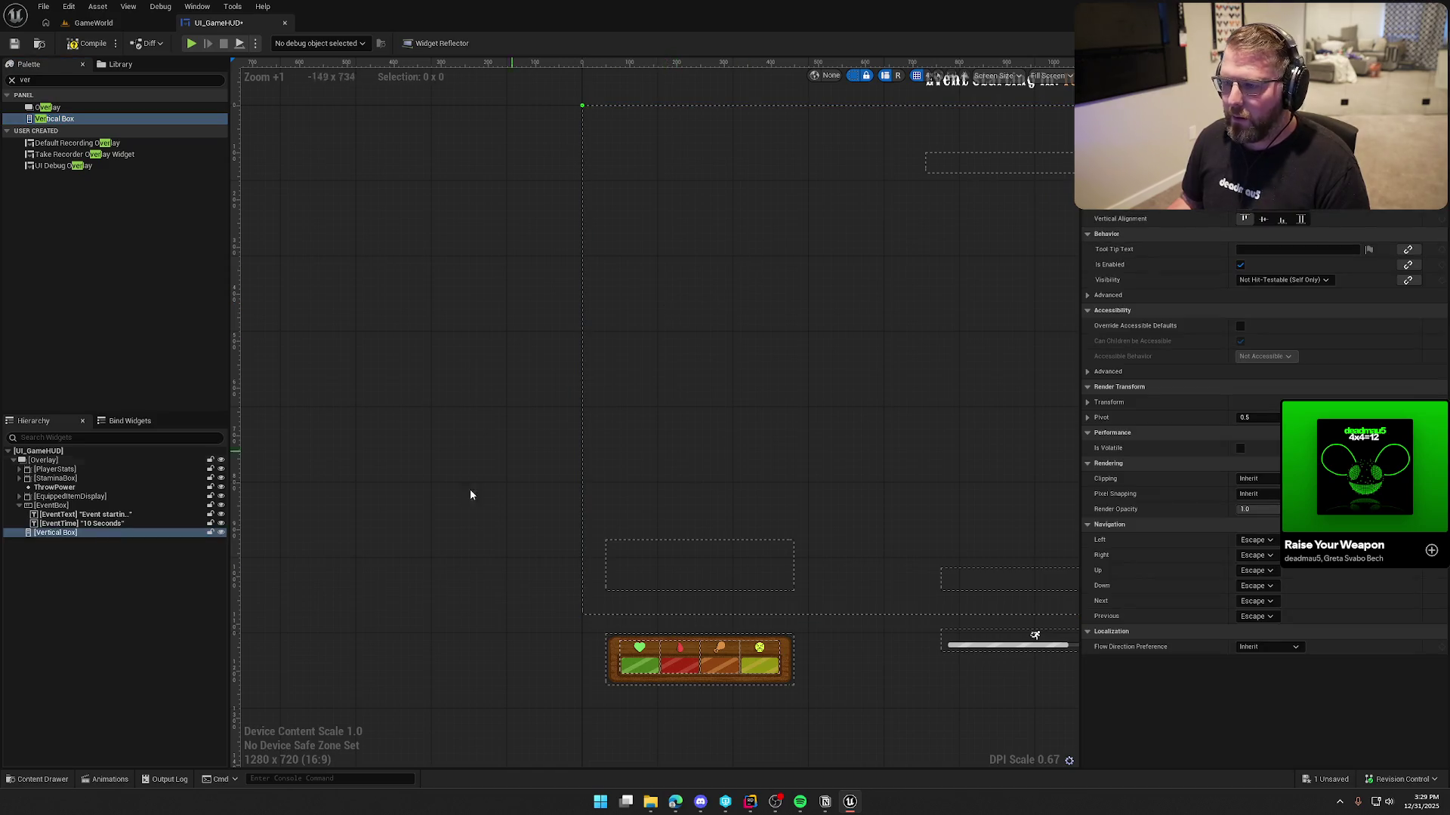
click(1282, 220)
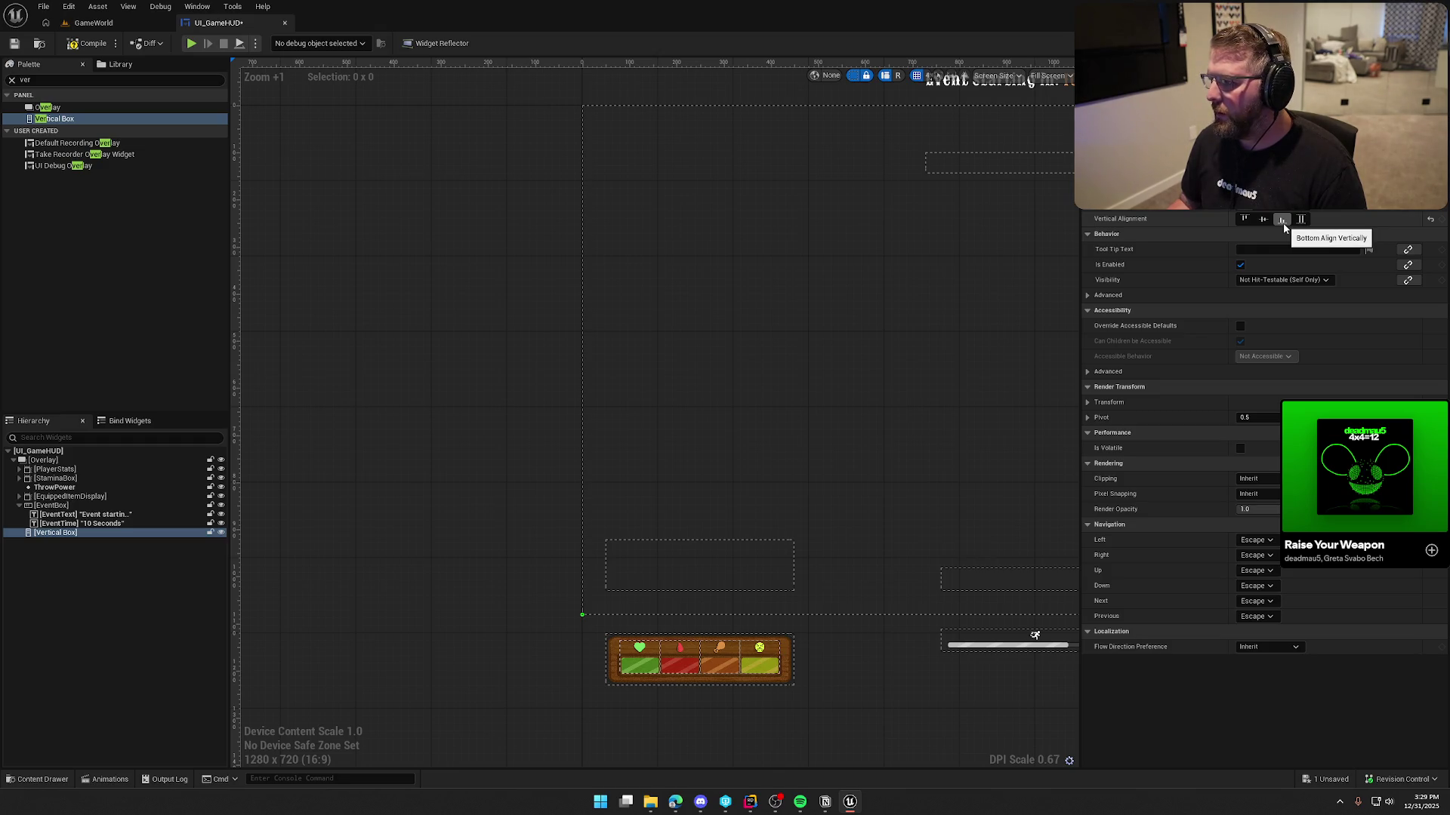
scroll(1276, 242, up, 2)
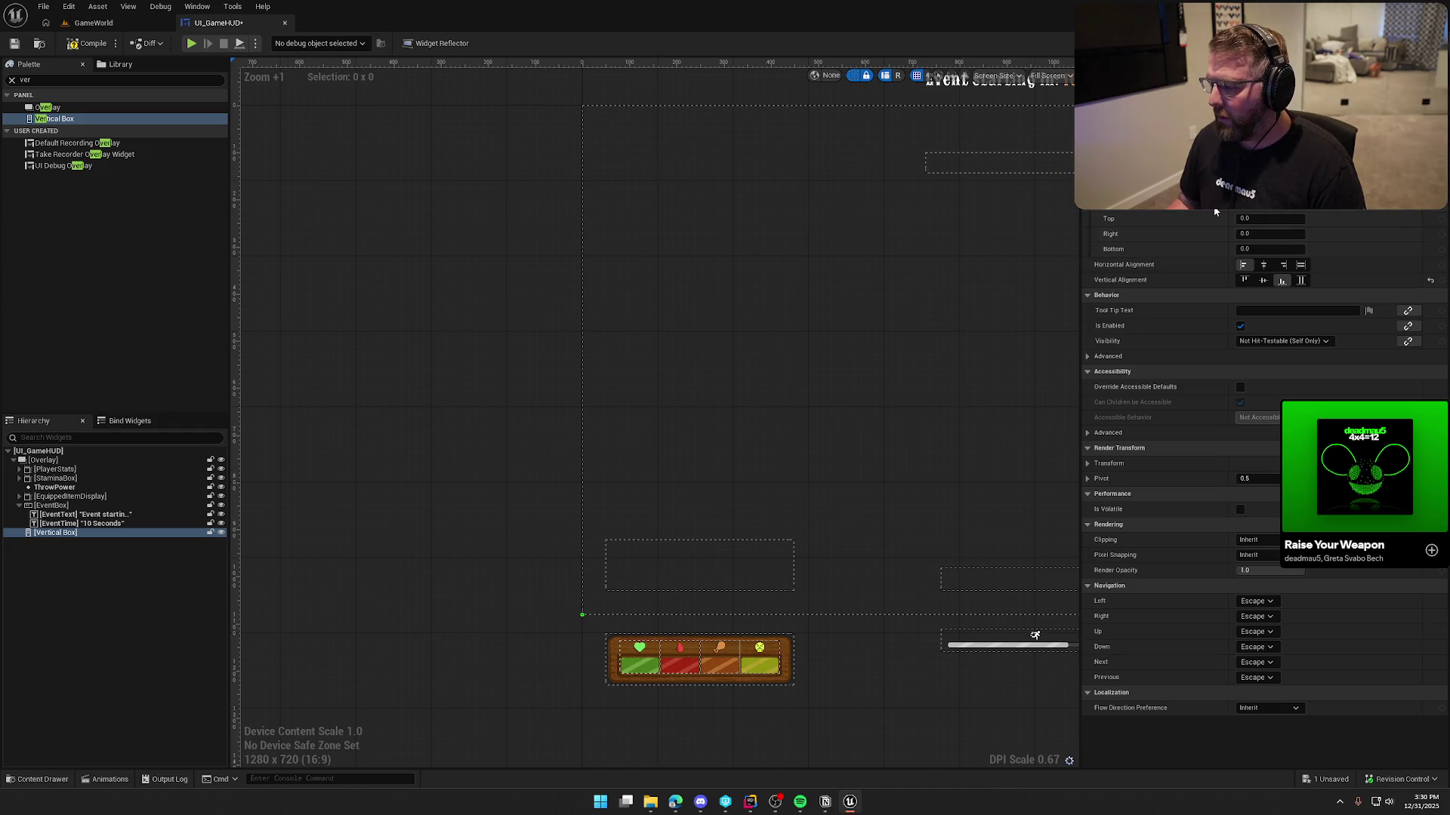
click(1263, 264)
click(1268, 248)
text(200)
key(Return)
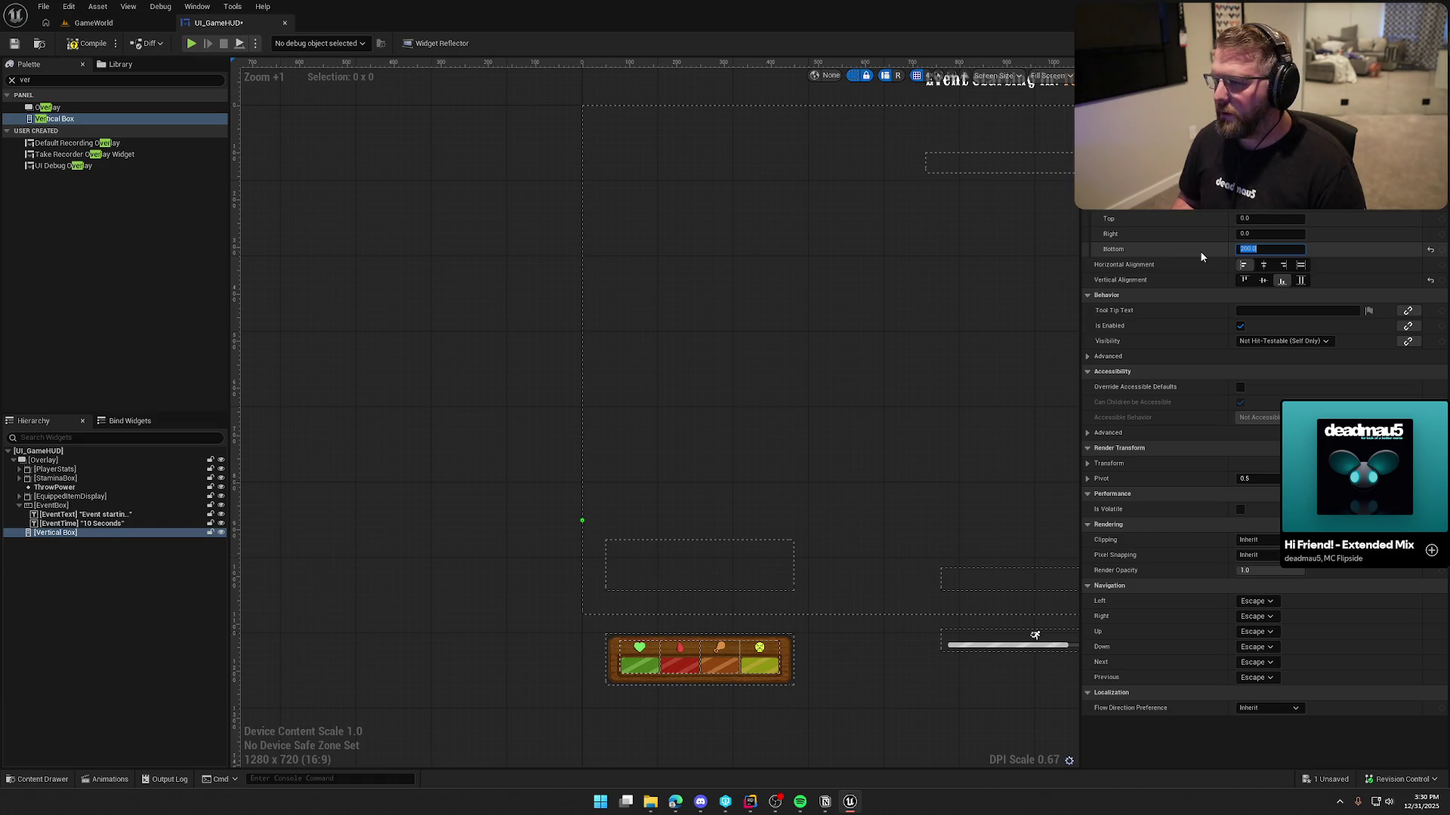
text(250)
key(Return)
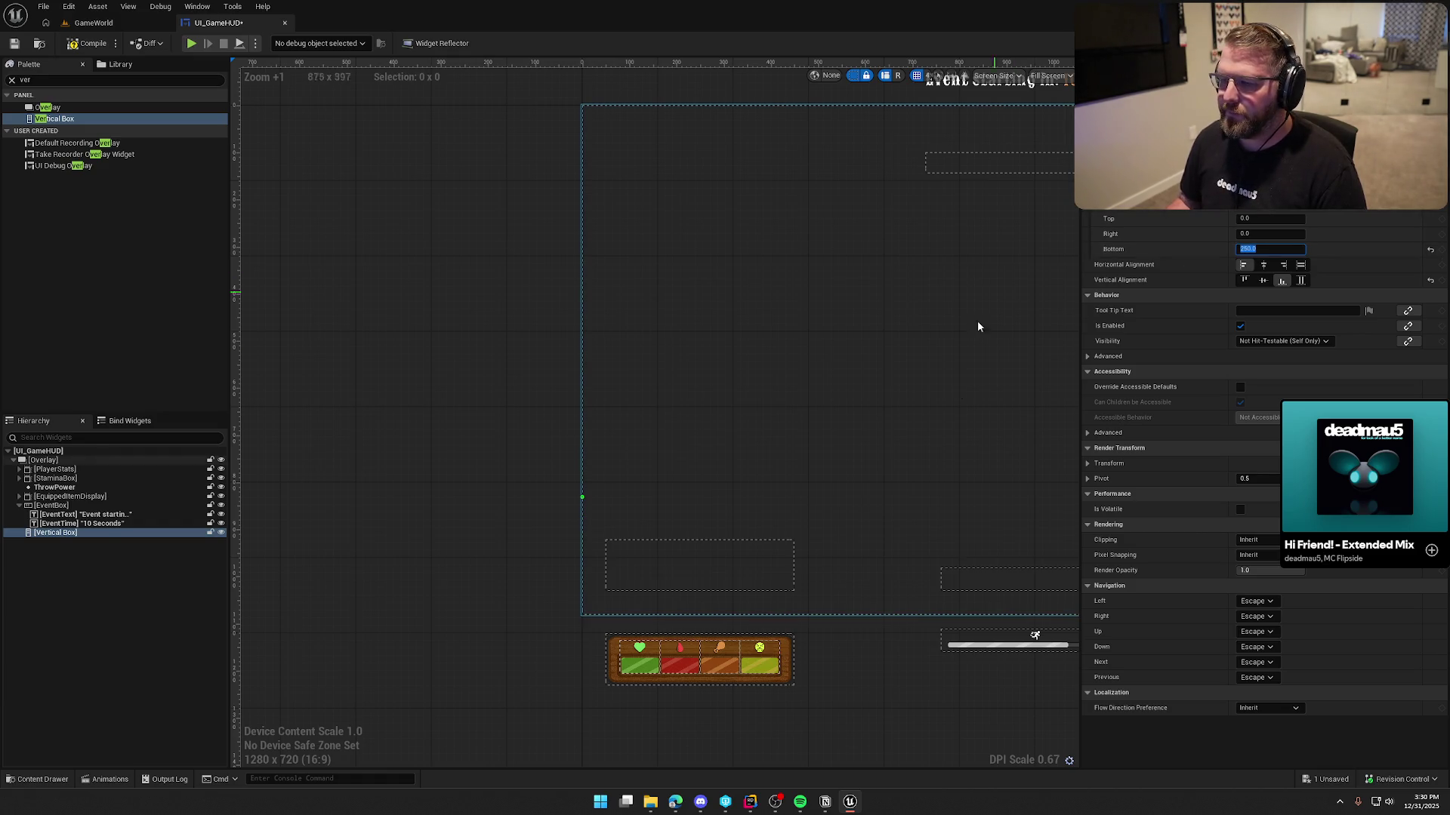
Check out UI_GameHUD, rename the Vertical Box to PlayerStatusContainer, and save the blueprint
key(ctrl+s)
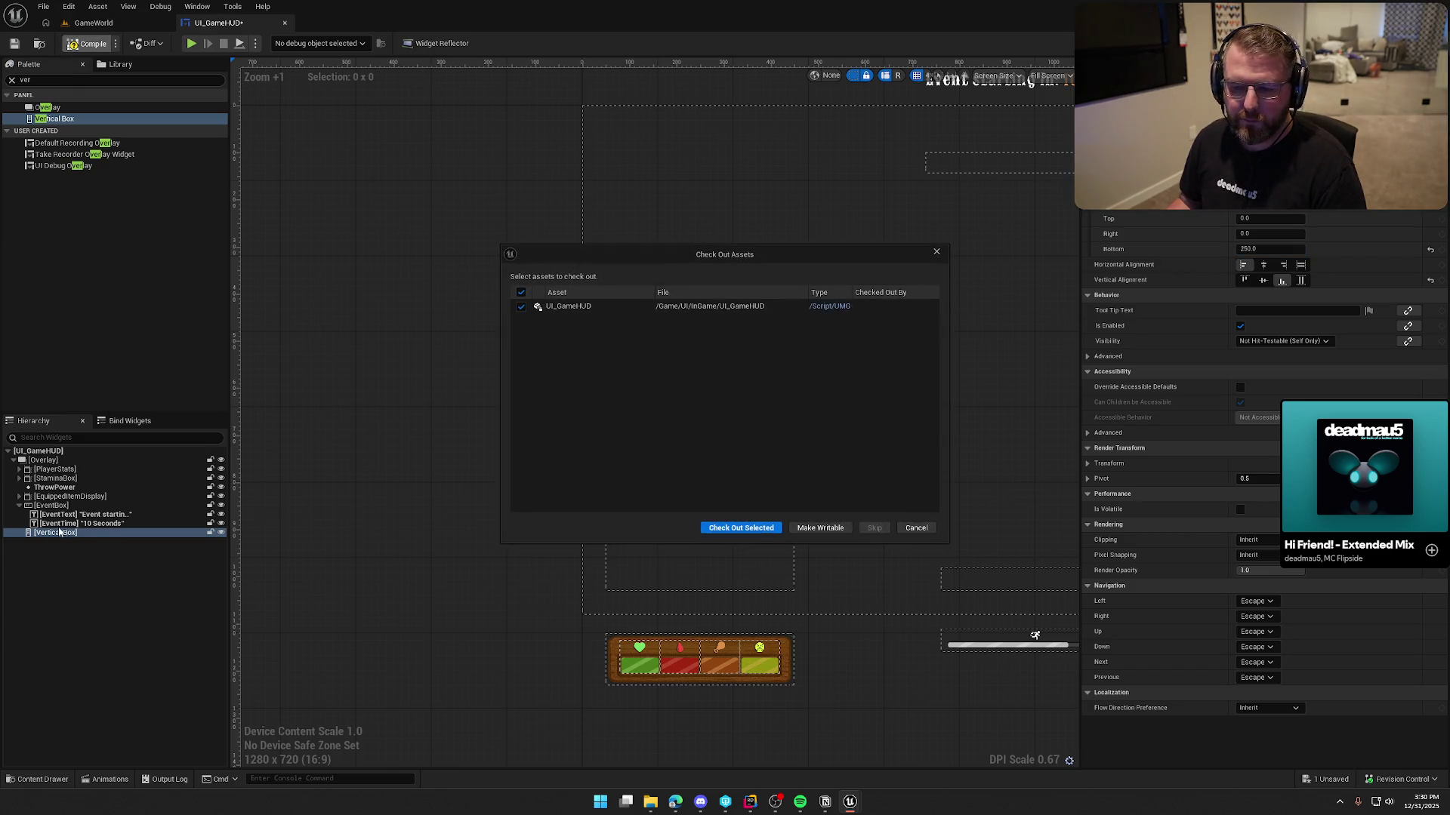
click(702, 529)
click(53, 534)
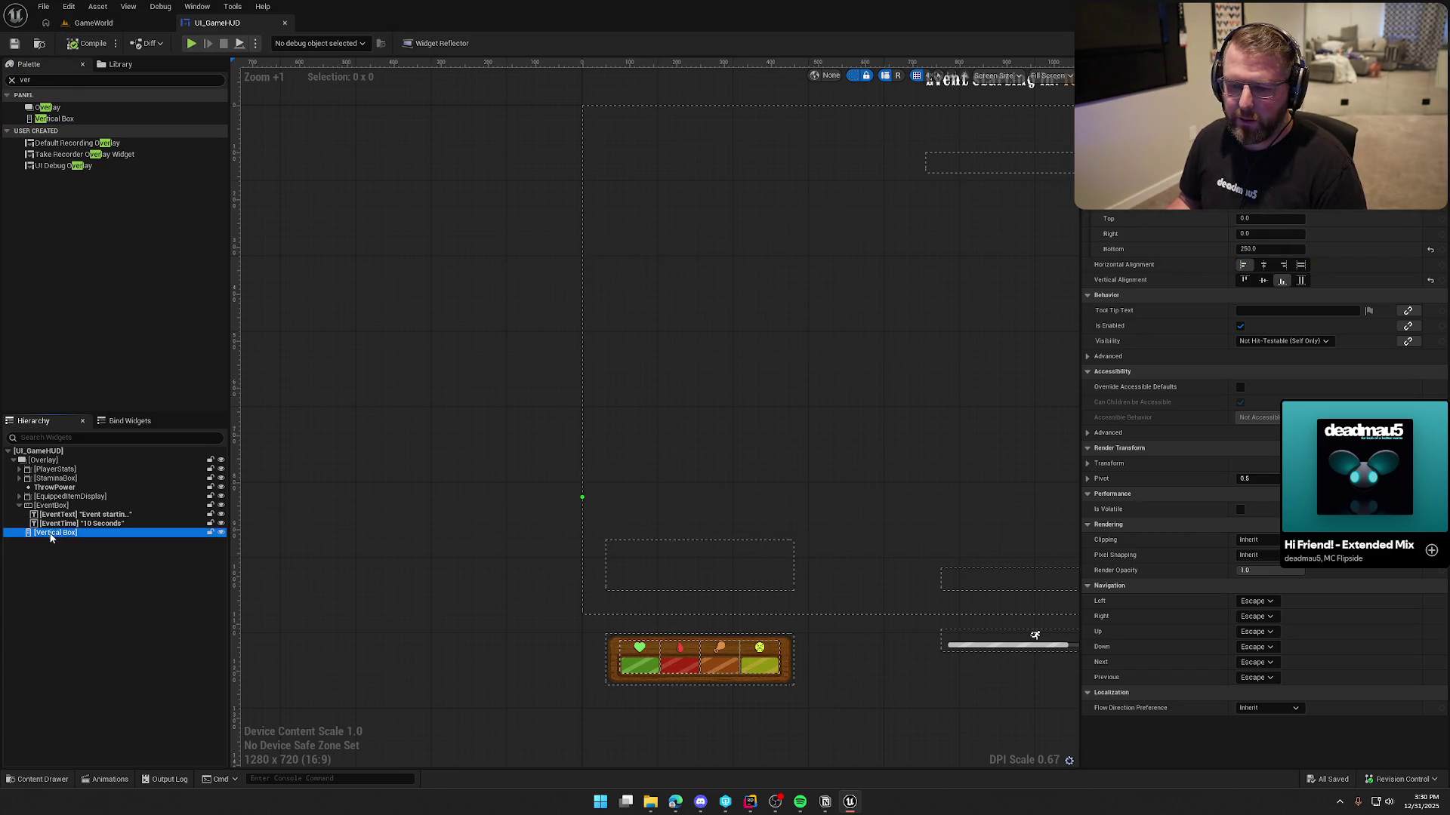
key(F2)
text(PlayerStu)
key(BackSpace)
text(atusContainer)
key(Return)
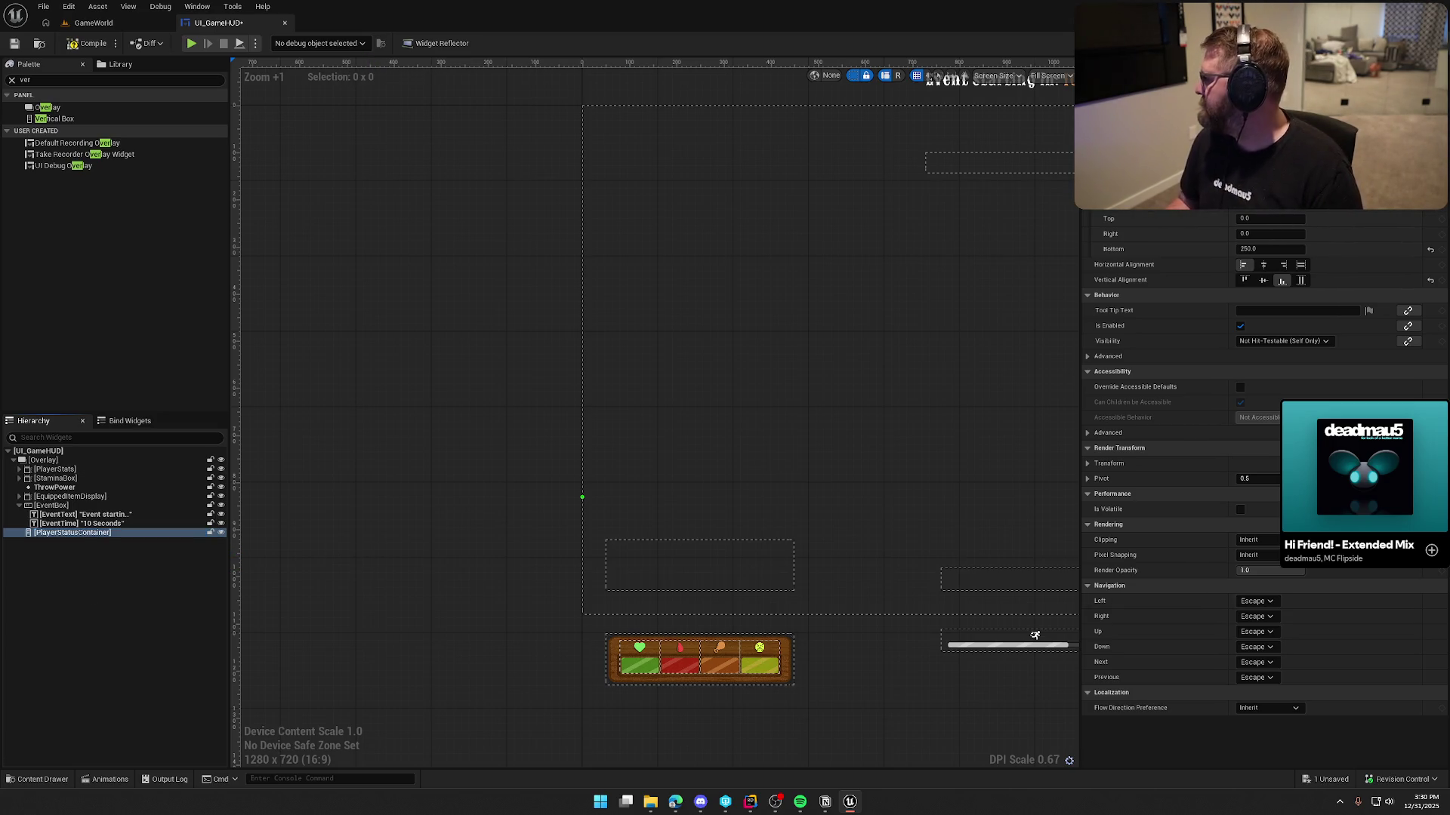
mouse_move(1364, 467)
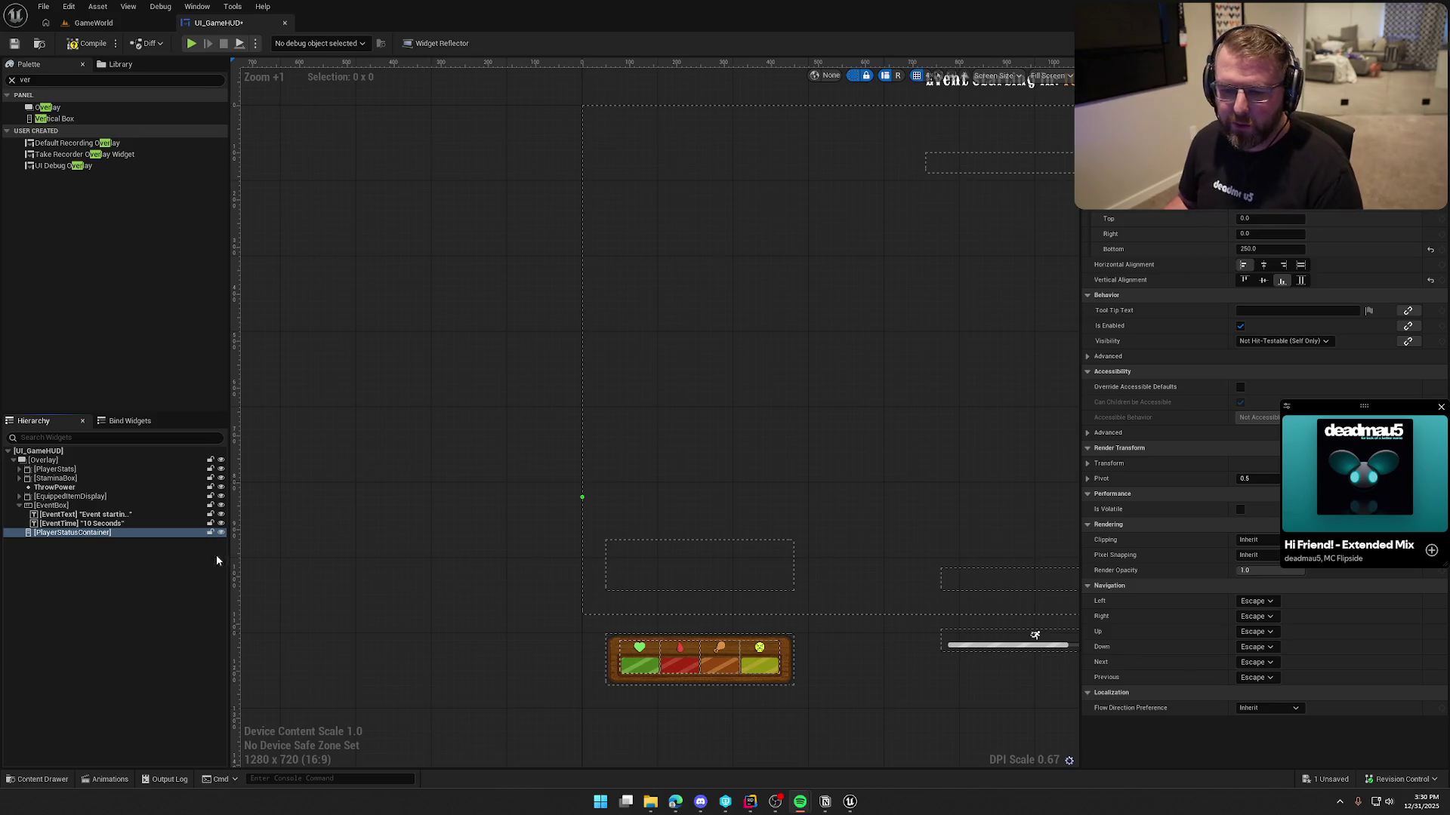
key(ctrl+s)
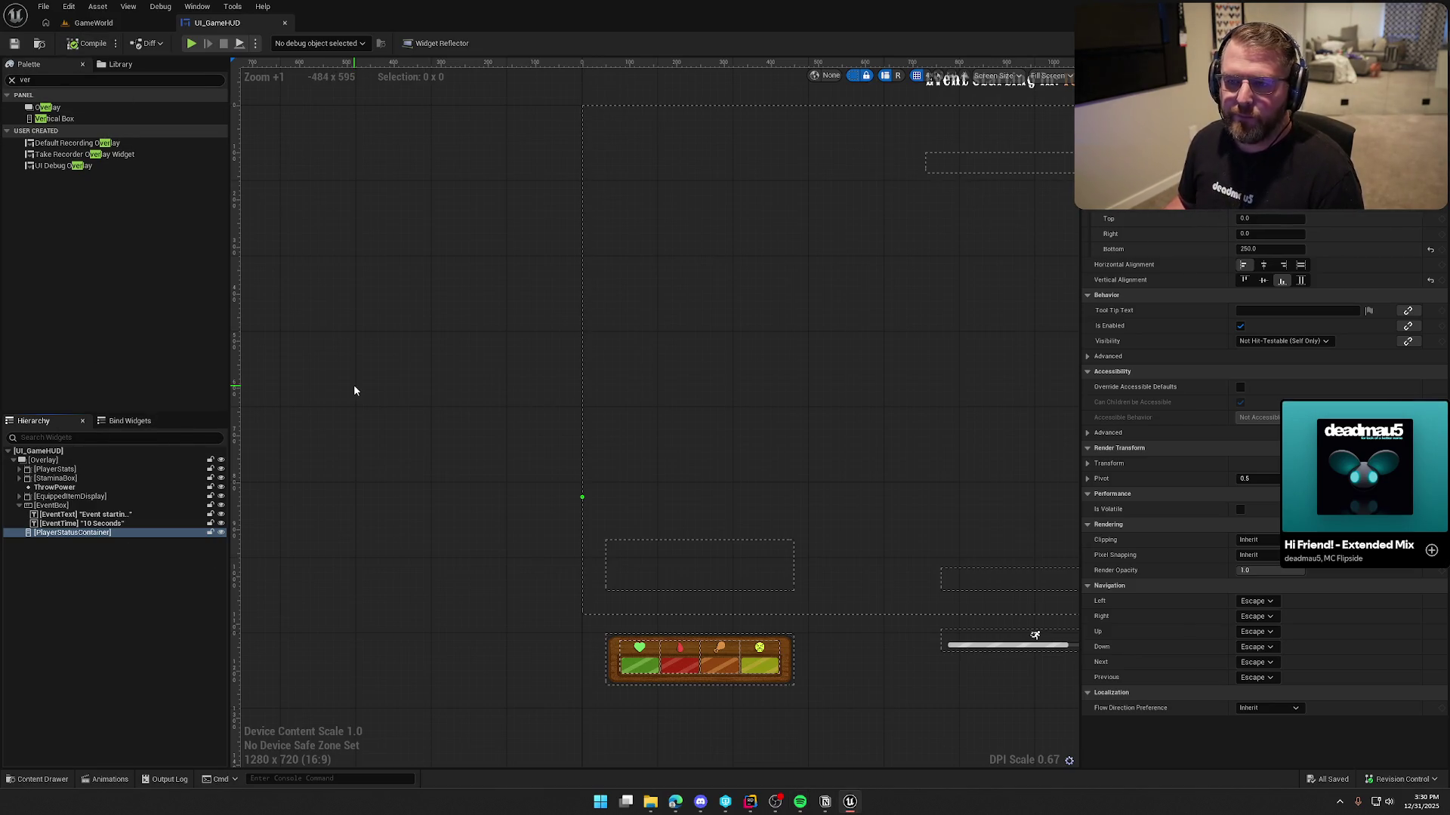
Pan to the plank and set the Common Text's style to Default_24
drag(422, 441, 460, 443)
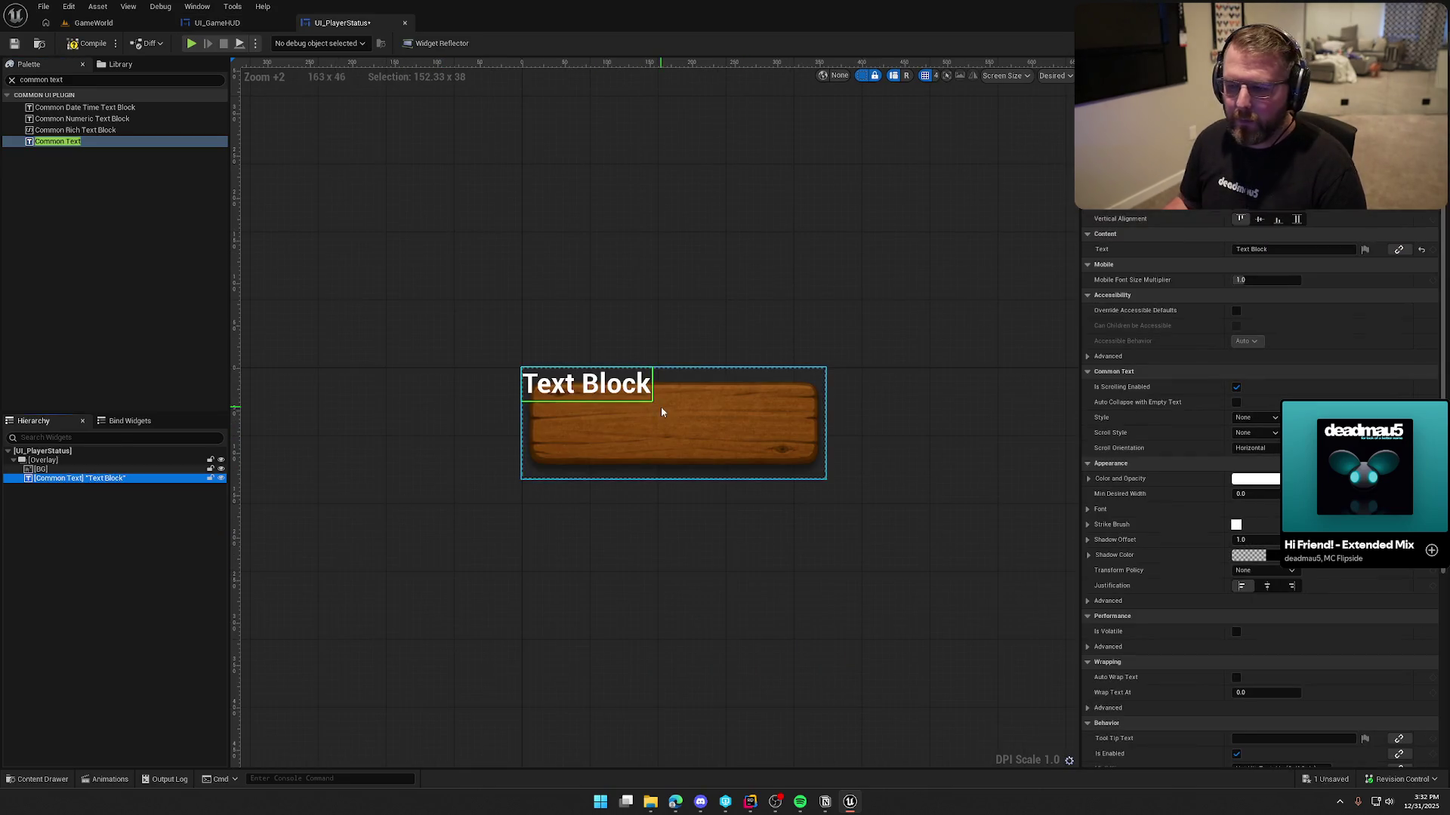
drag(802, 284, 702, 269)
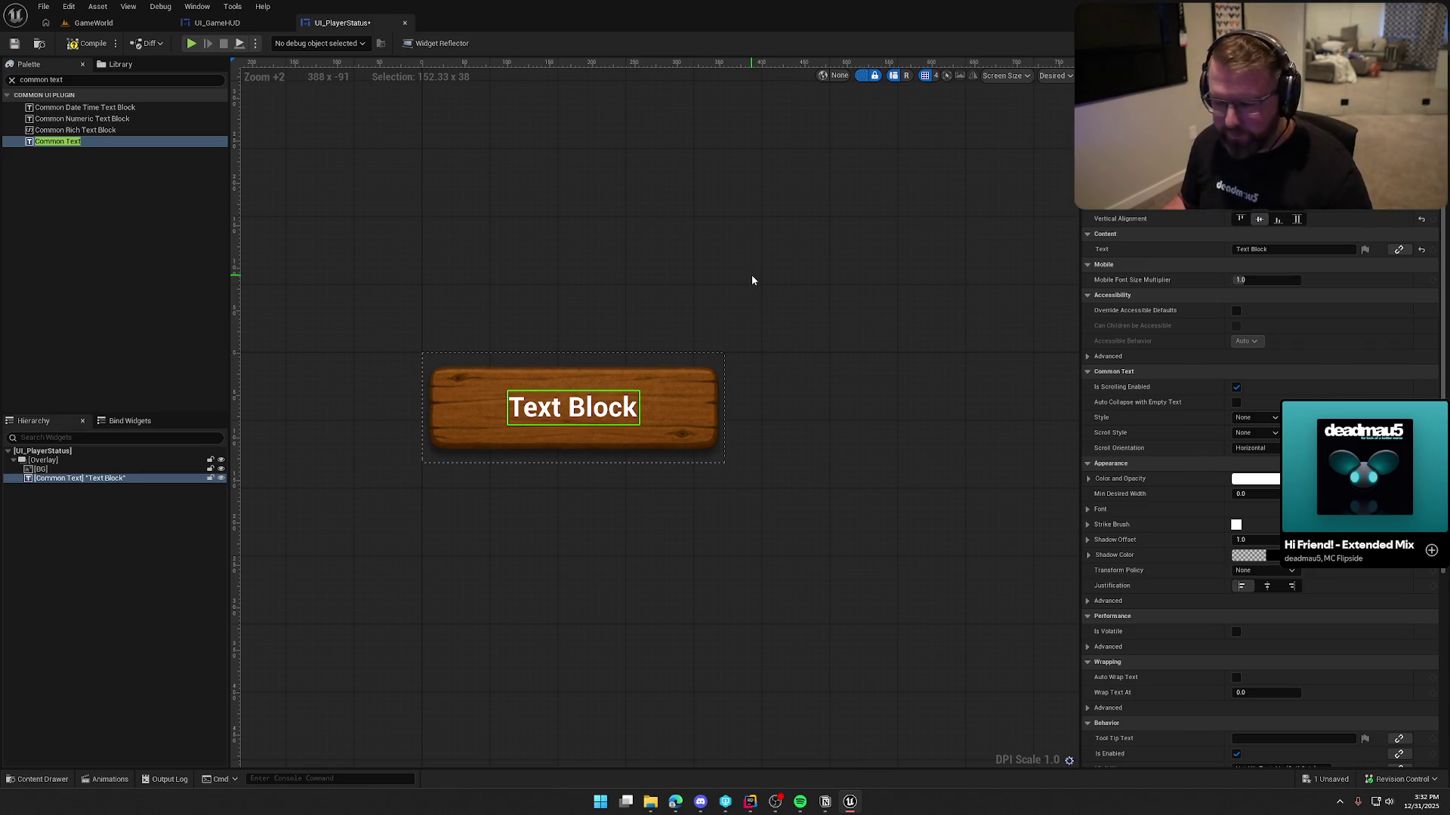
click(1253, 417)
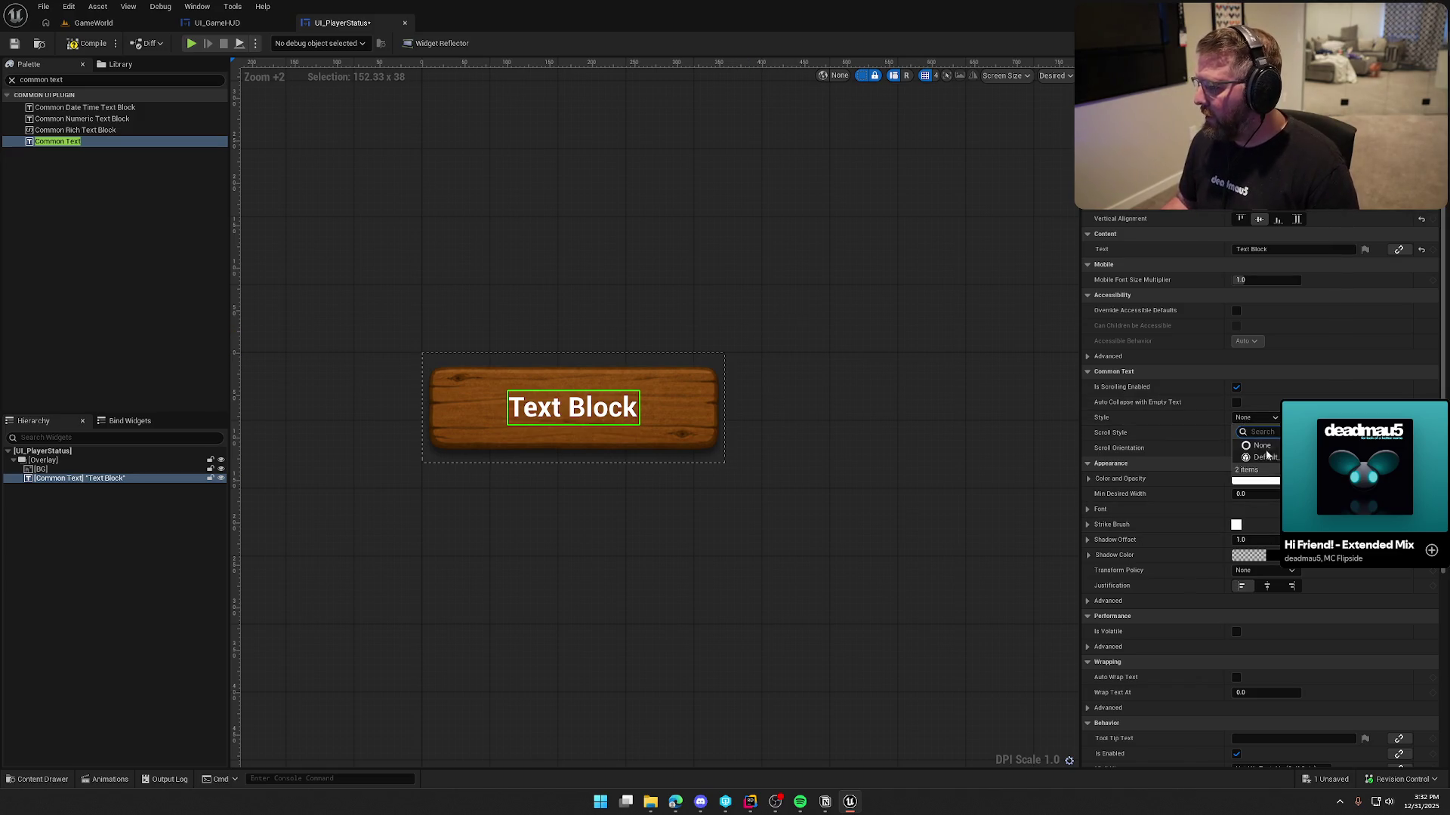
click(1259, 453)
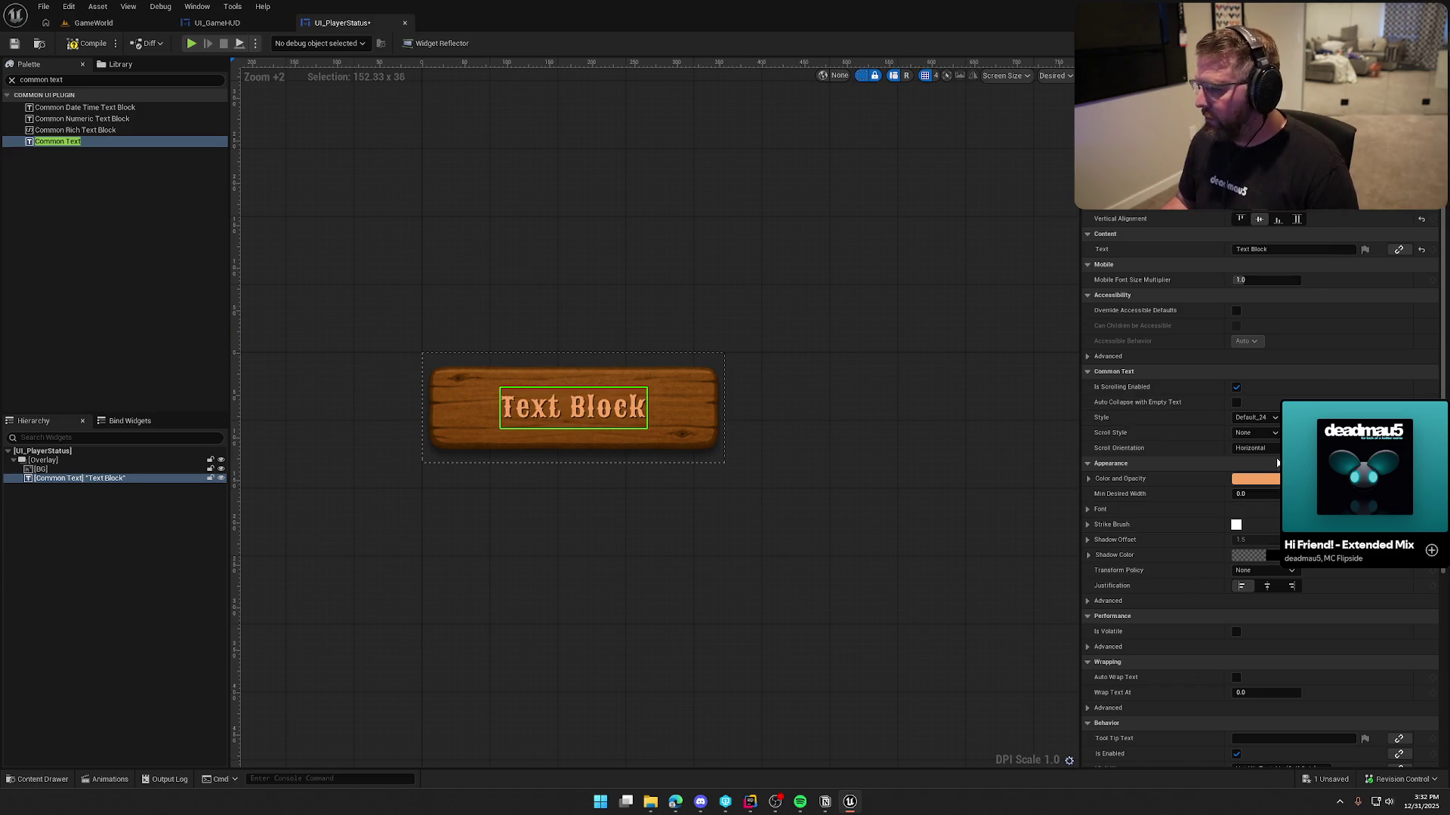
Reselect the Common Text and browse to the Default_24 style asset's folder
click(872, 464)
scroll(875, 459, down, 2)
scroll(561, 438, up, 2)
click(575, 405)
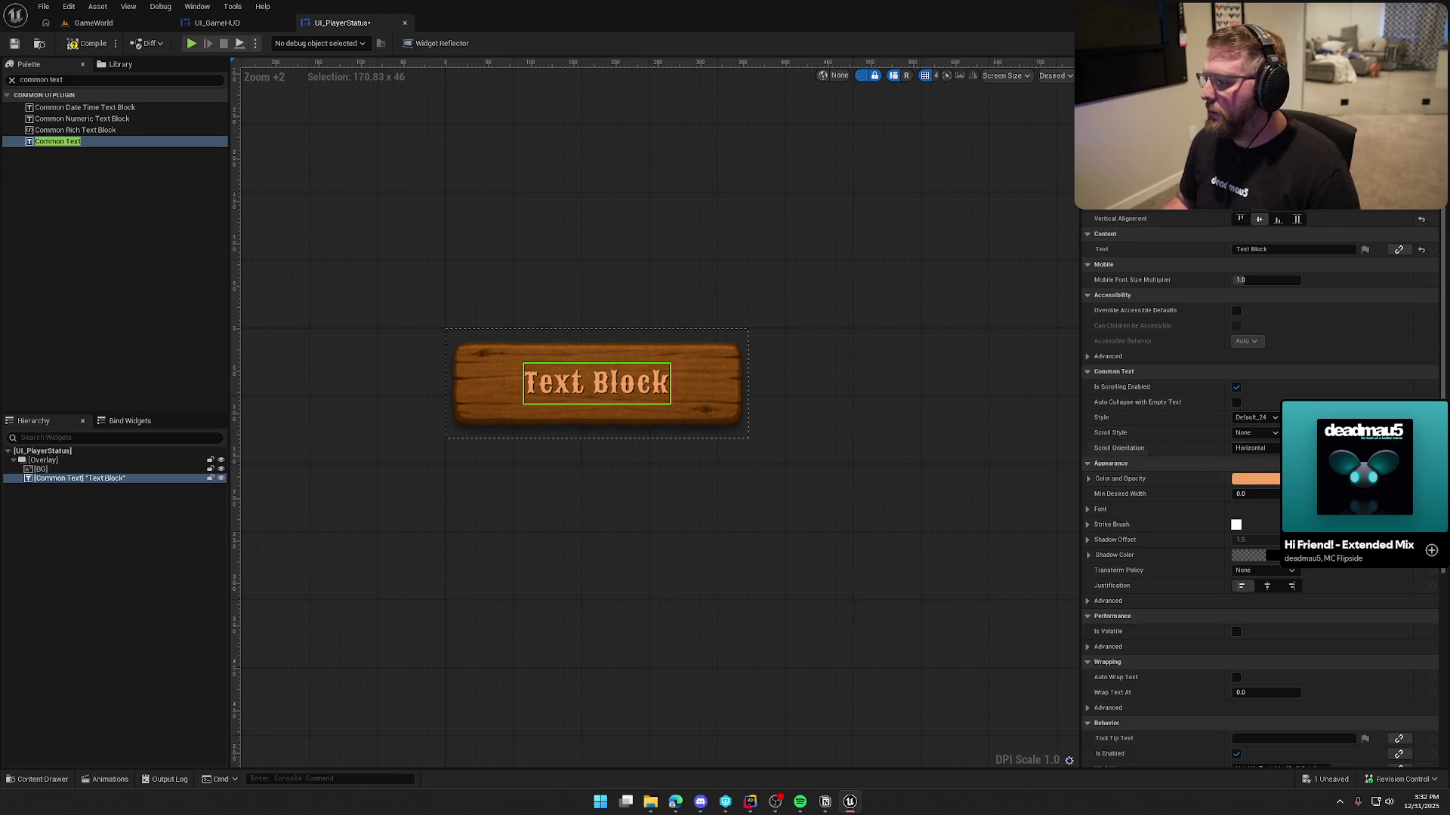
click(1301, 417)
Duplicate Default_24 as Default_25_Red, give it a red text colour and save
click(277, 590)
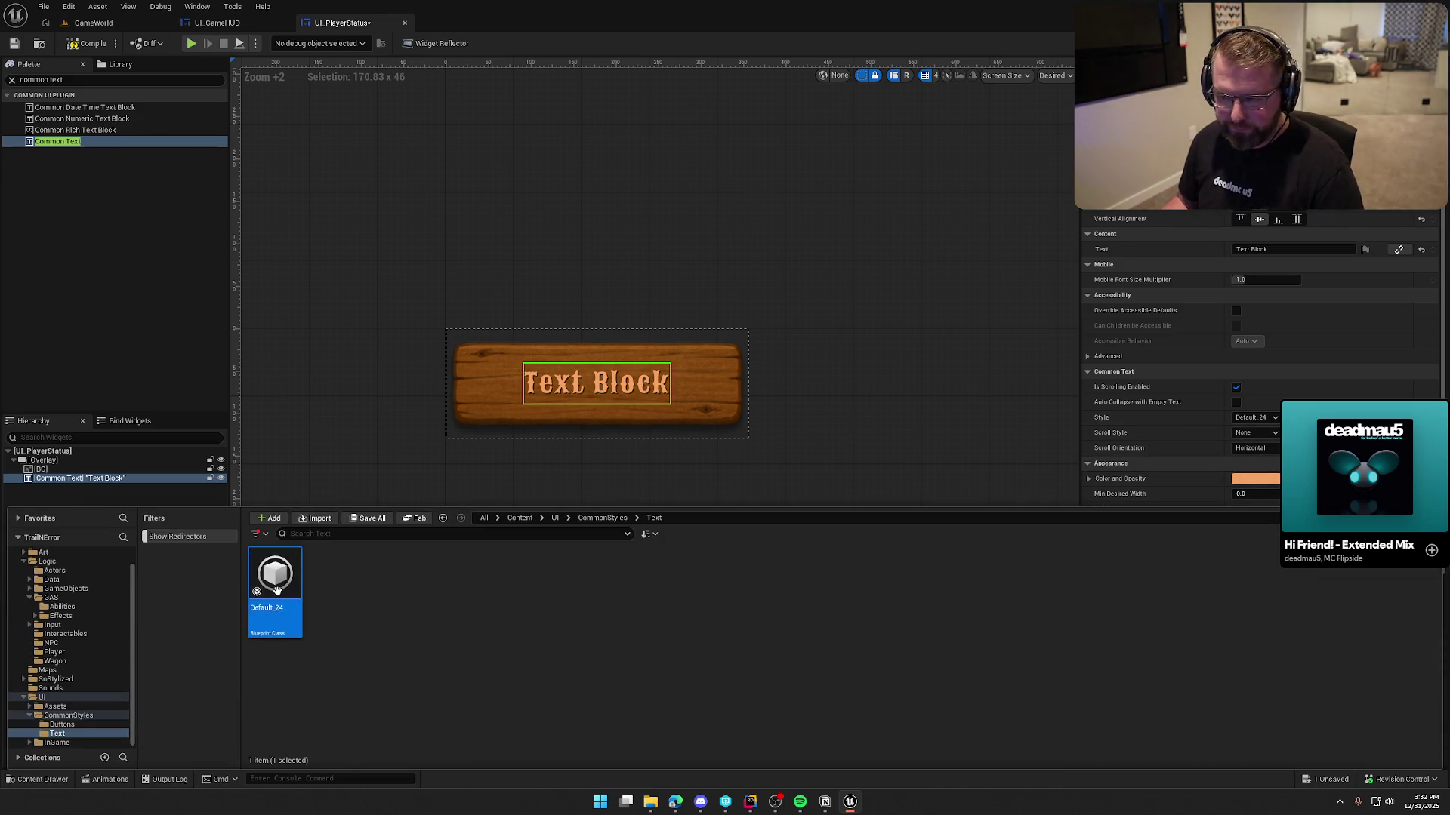
key(ctrl+d)
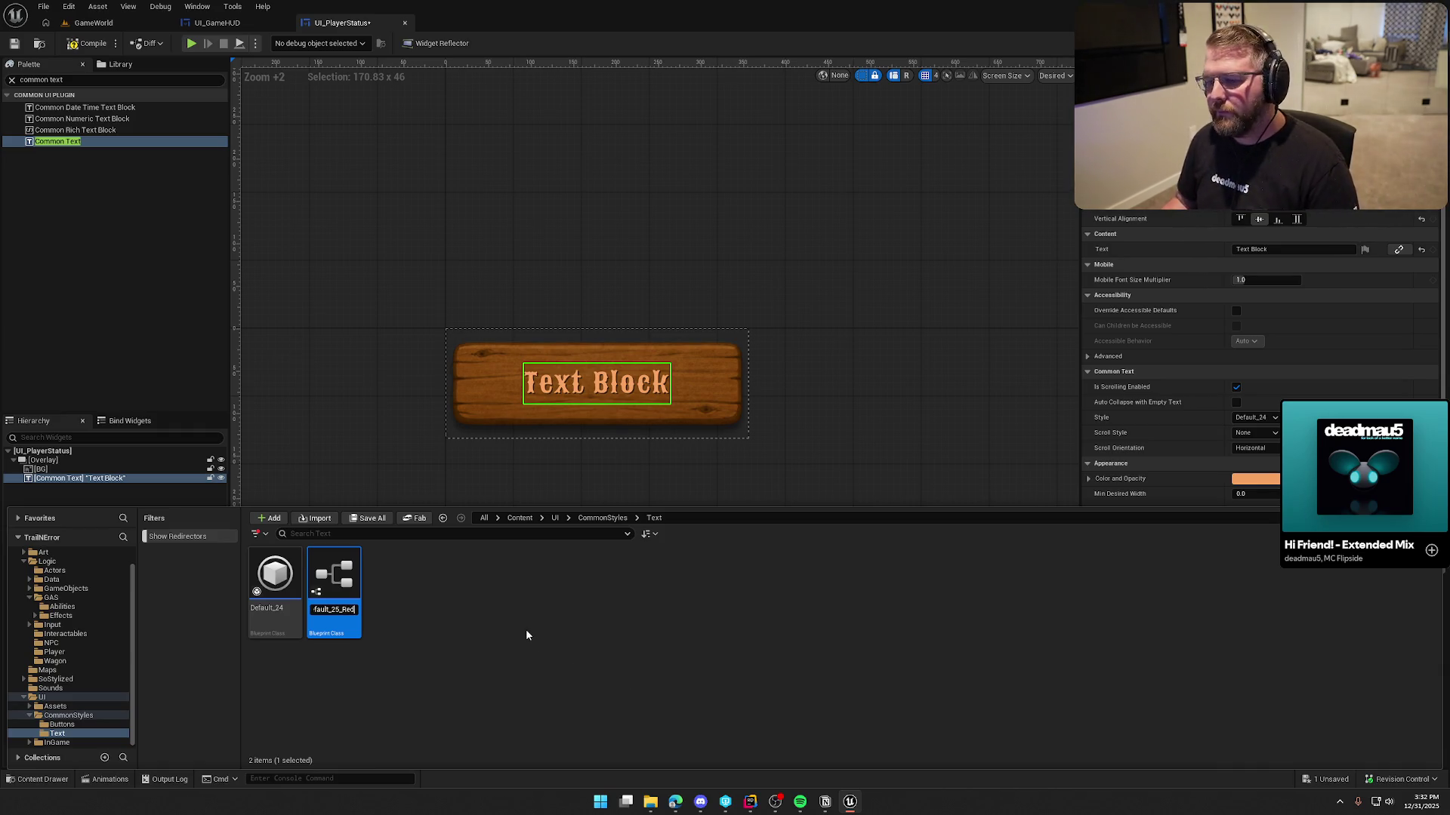
key(Return)
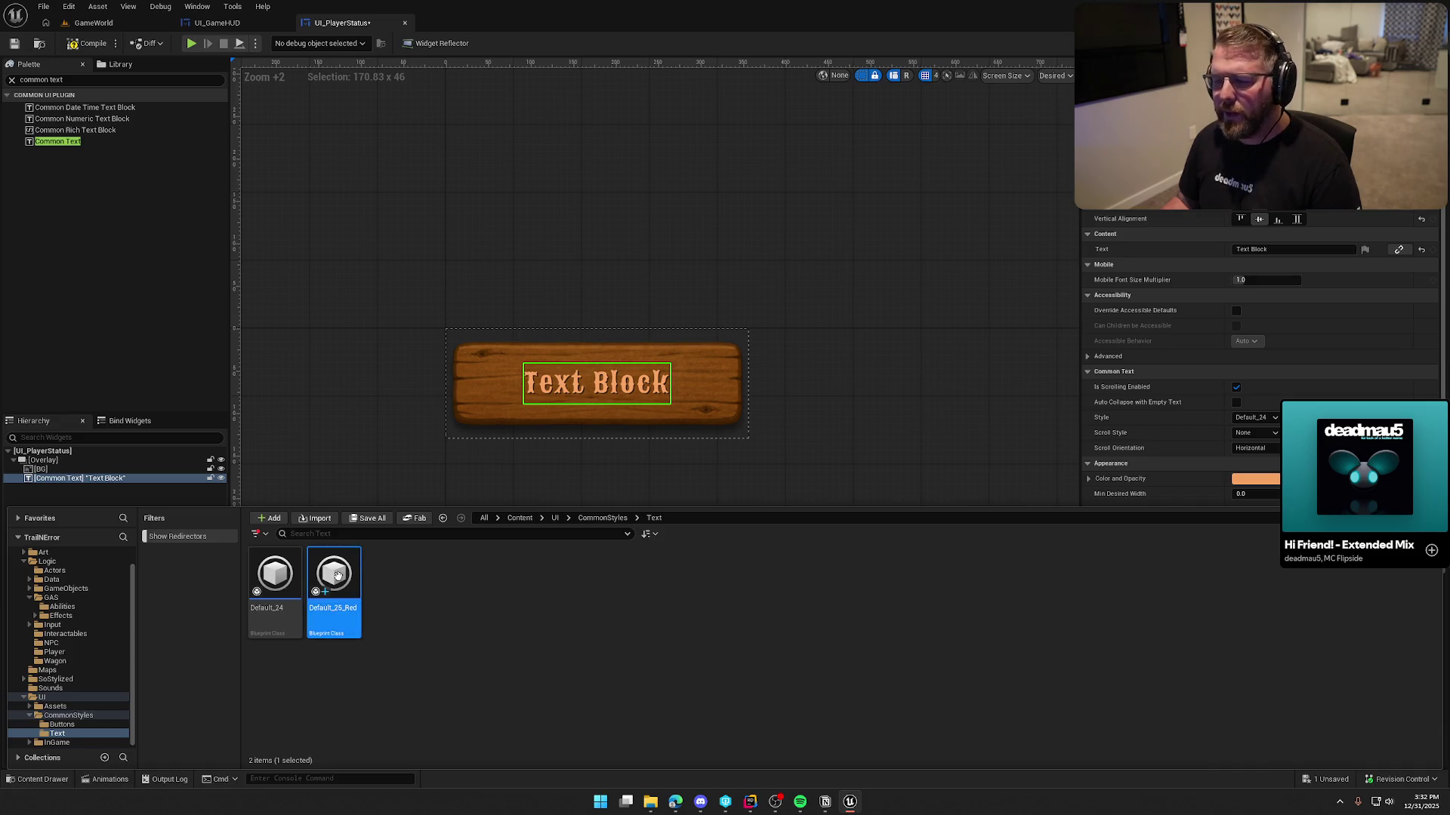
double_click(337, 575)
click(642, 147)
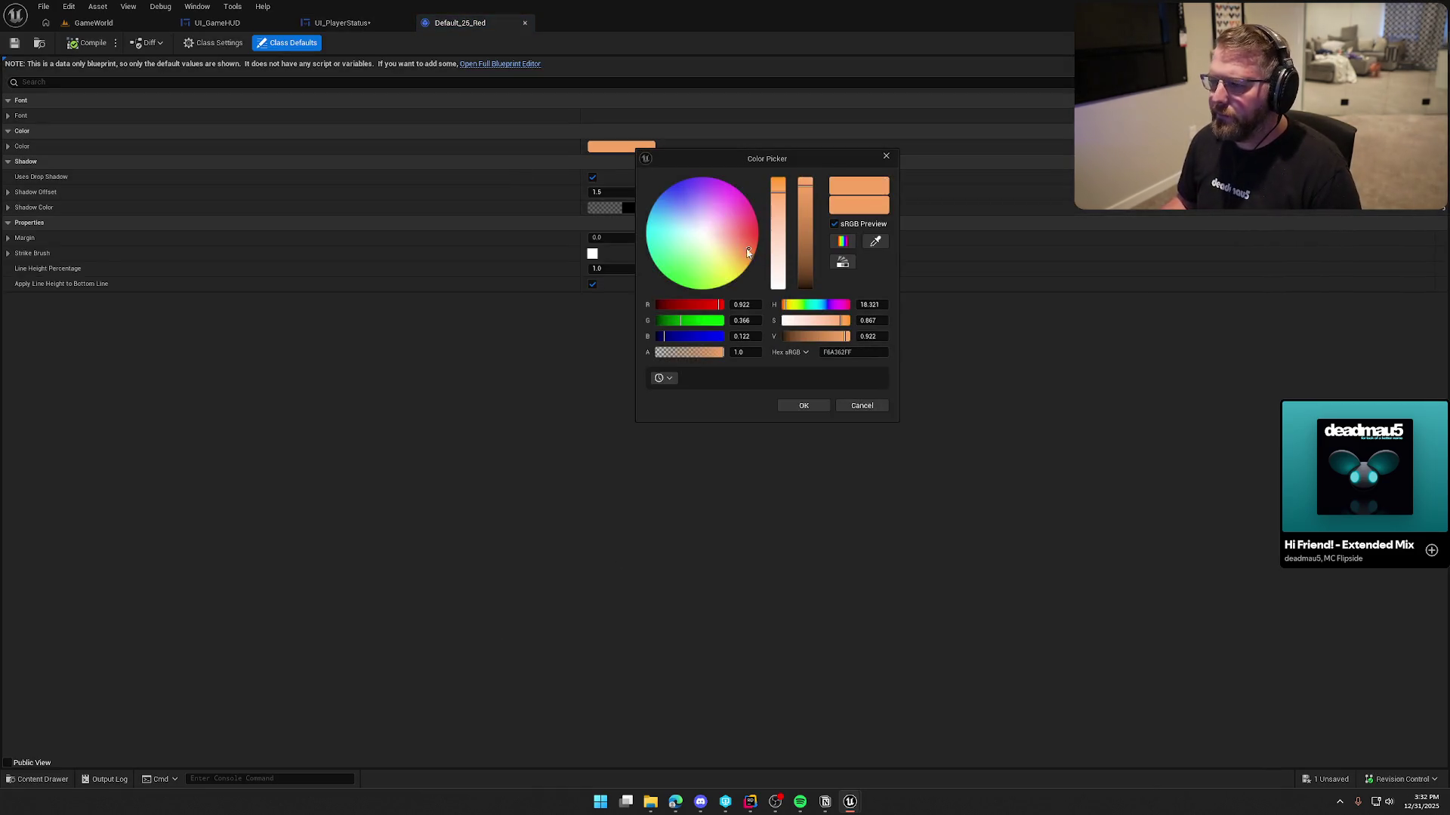
drag(753, 239, 755, 238)
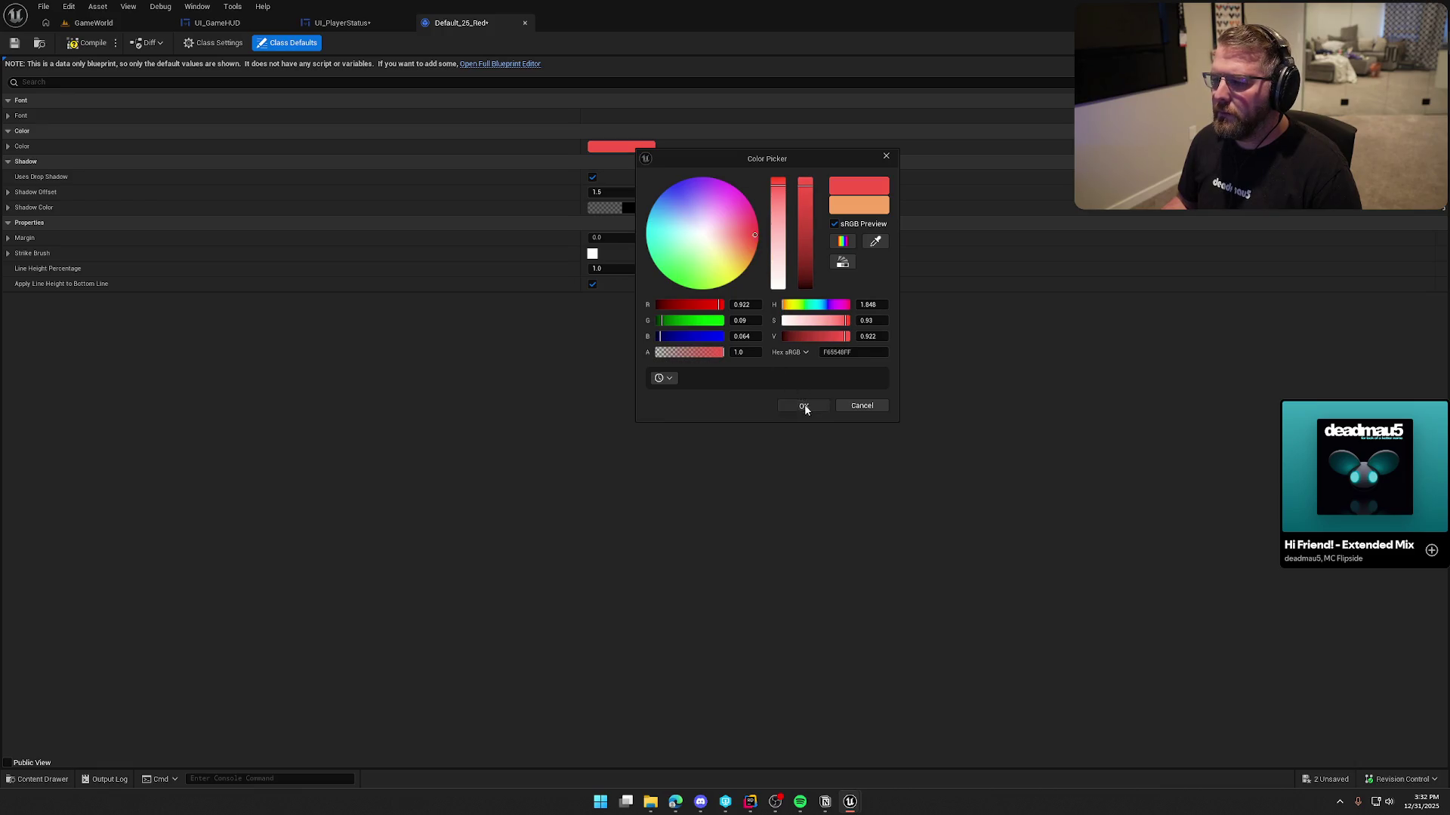
click(803, 407)
key(ctrl+s)
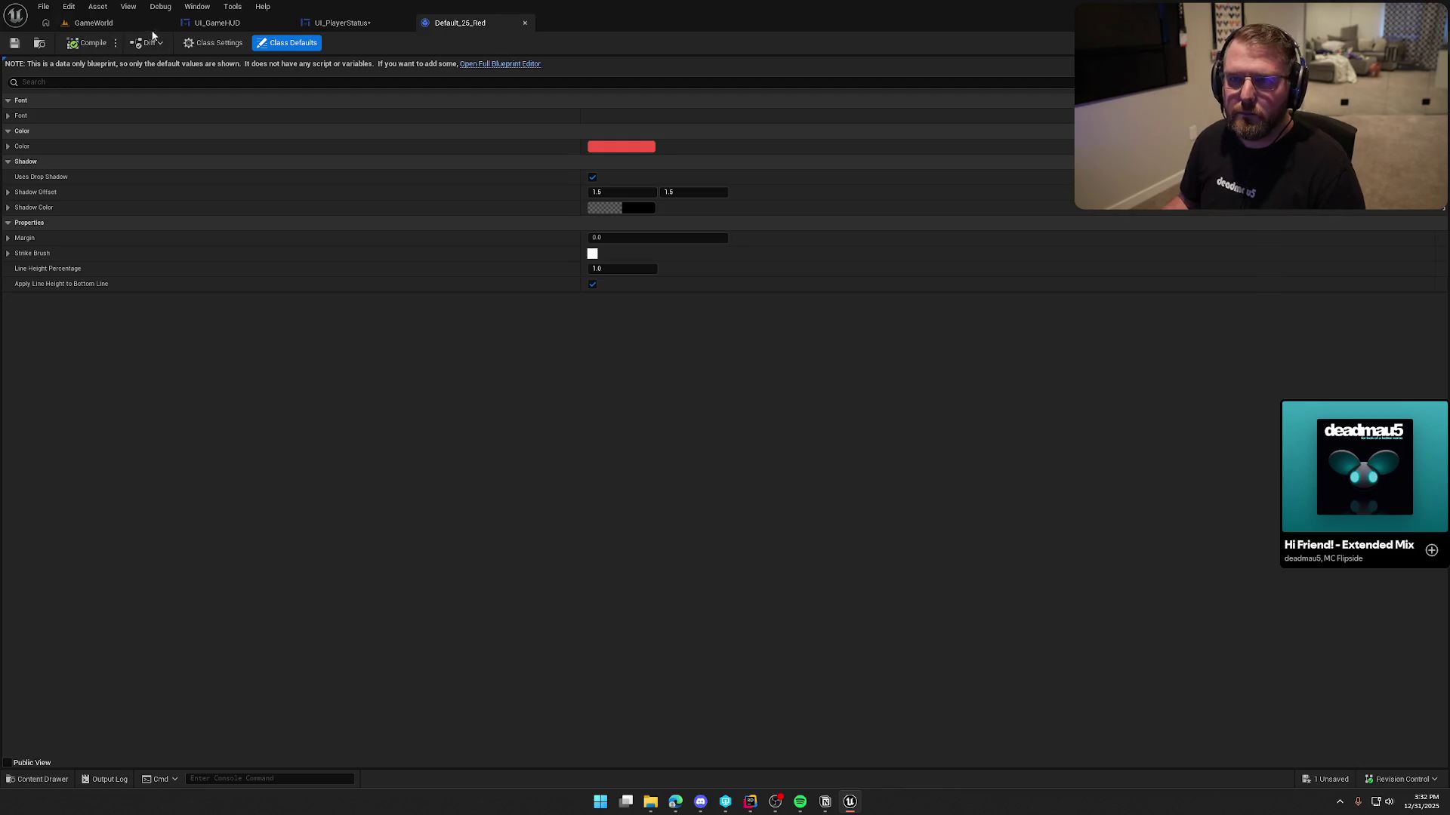
Apply Default_25_Red to the plank's text and hide the widget's dashed outline
click(342, 23)
click(1273, 419)
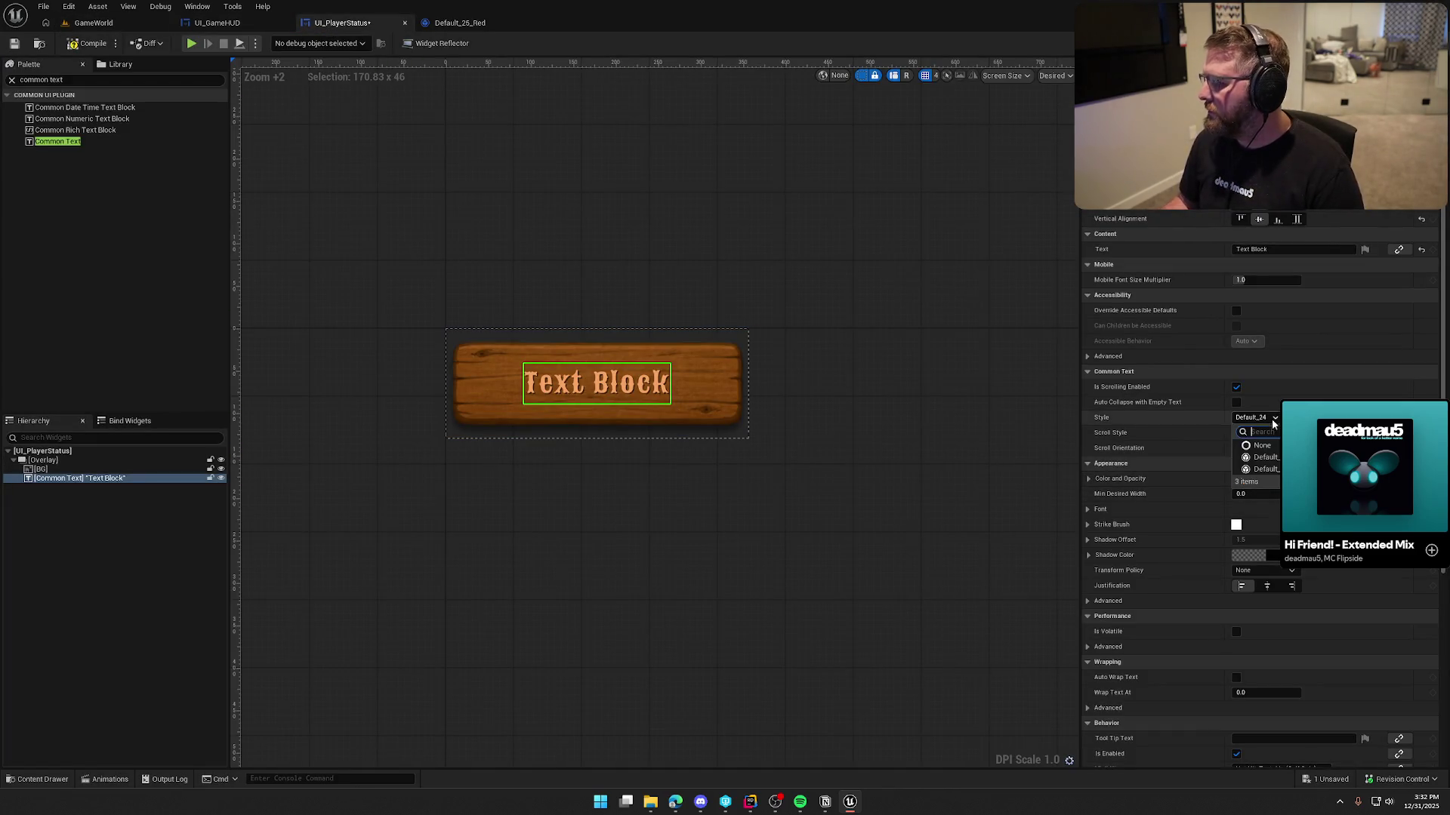
click(1257, 469)
click(949, 373)
scroll(876, 315, down, 5)
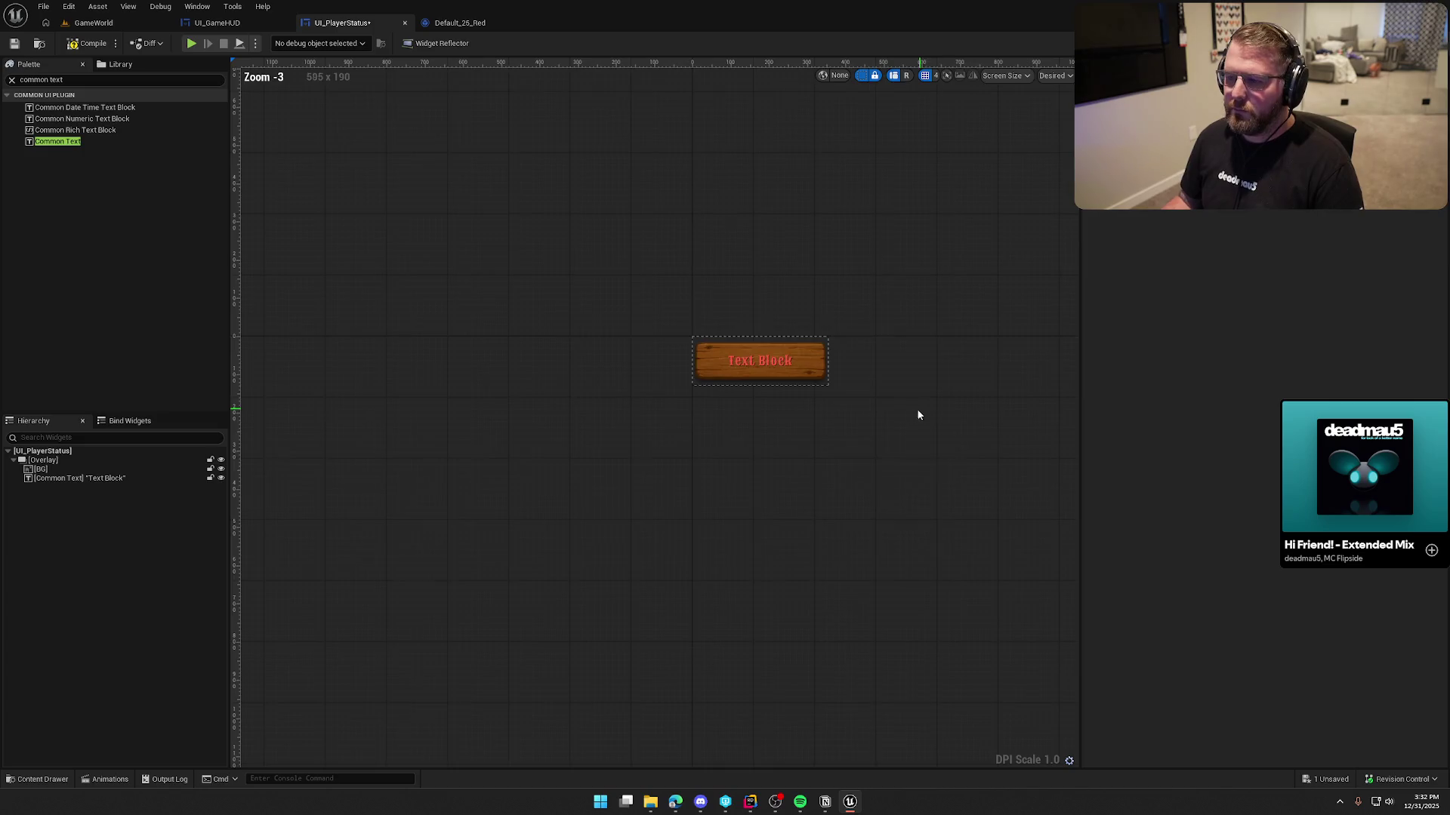
drag(920, 414, 761, 518)
scroll(748, 513, up, 2)
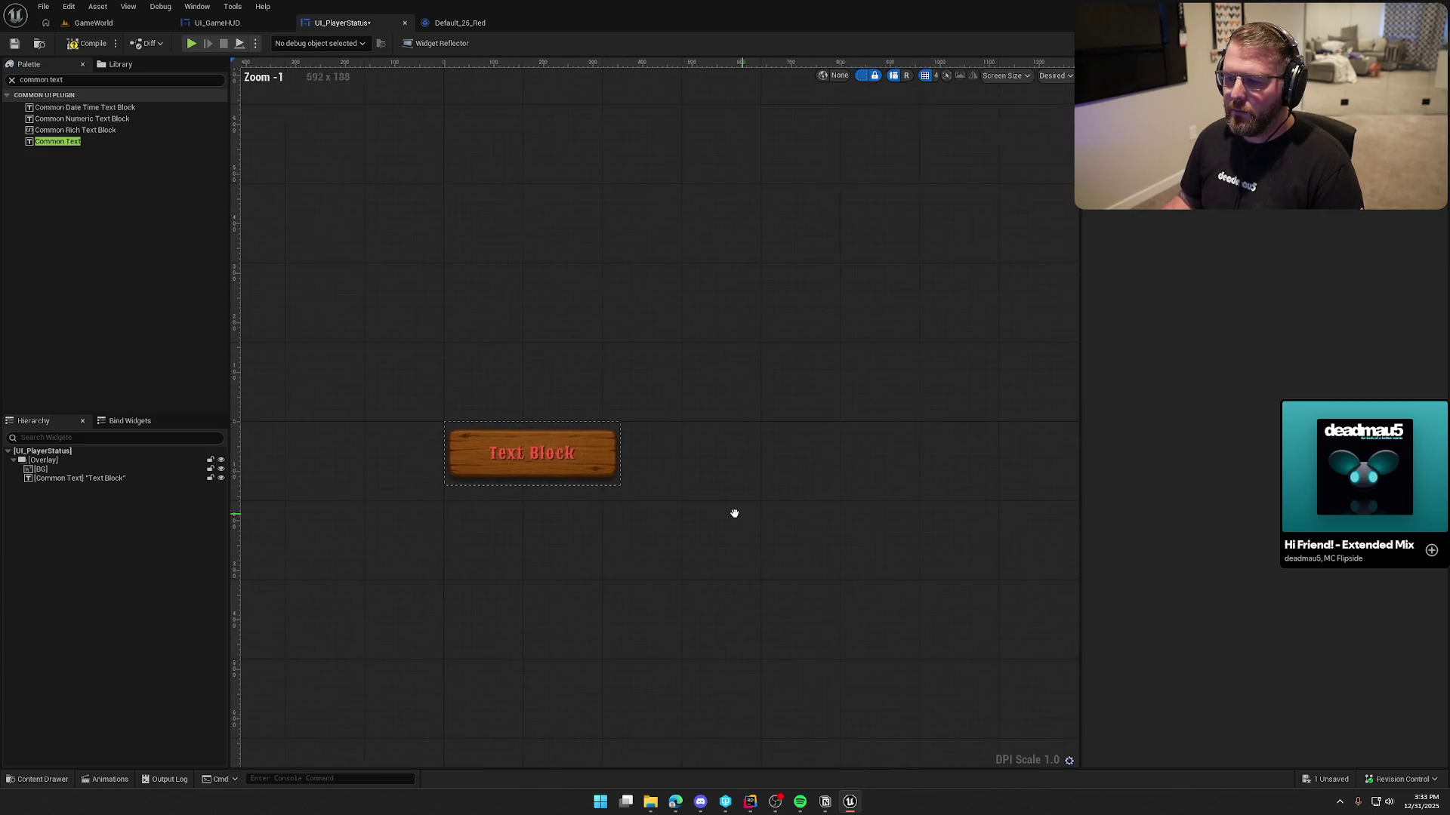
click(861, 76)
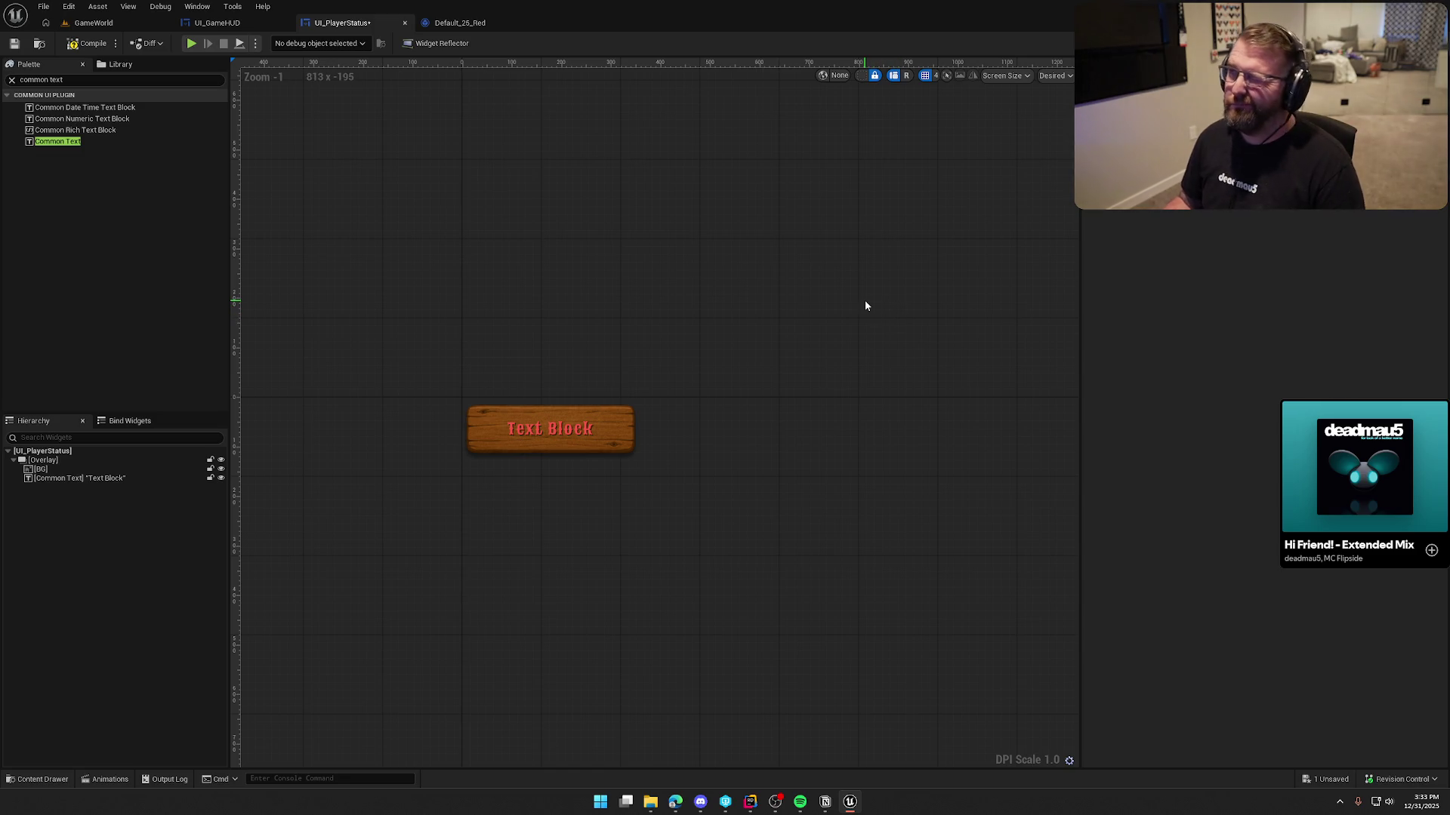
Check the UI Color Pallette hex codes on Notion's Trail n Error page, then return to the Default_25_Red style
click(825, 802)
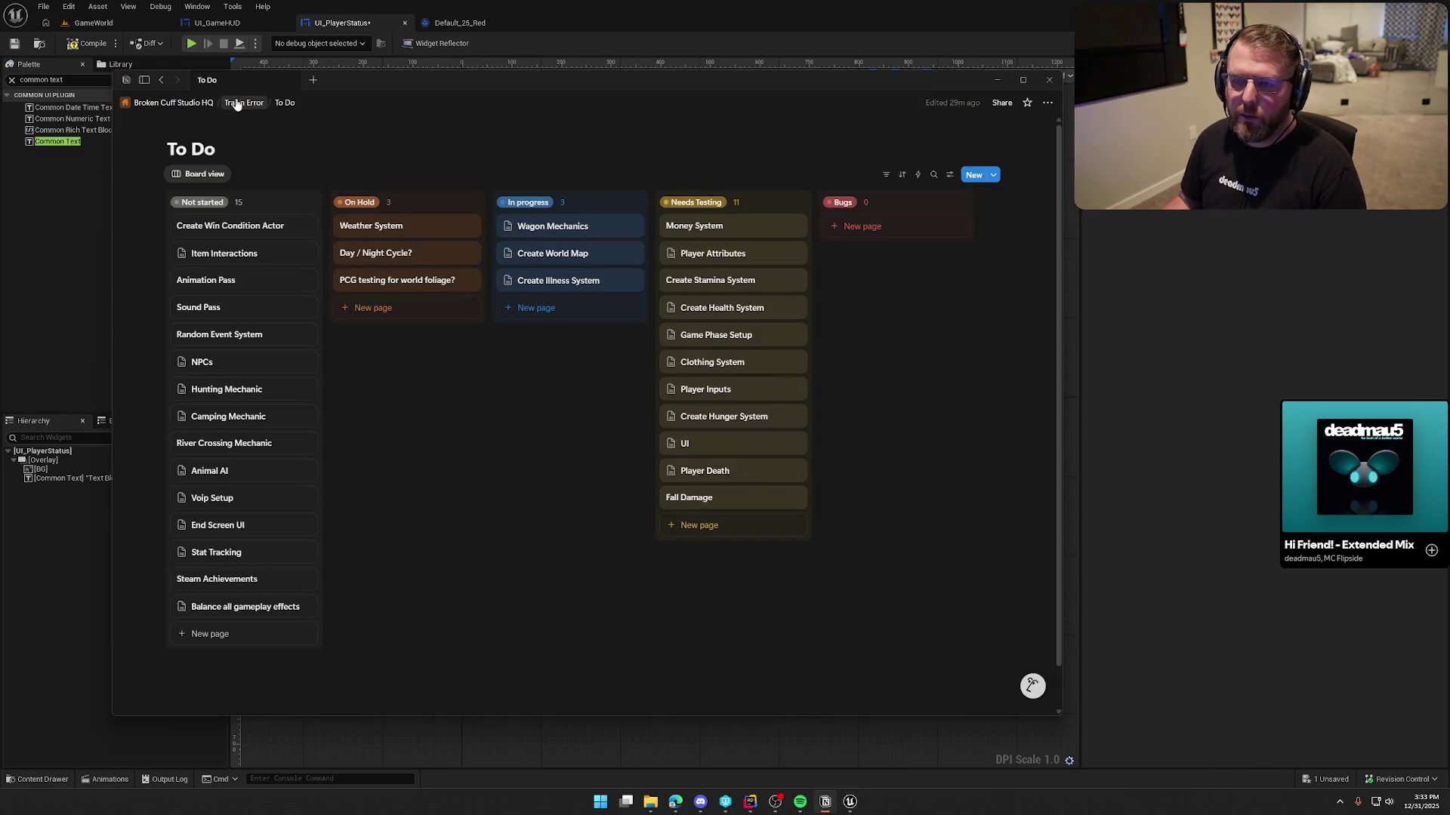
click(242, 103)
scroll(608, 458, down, 8)
scroll(608, 458, down, 6)
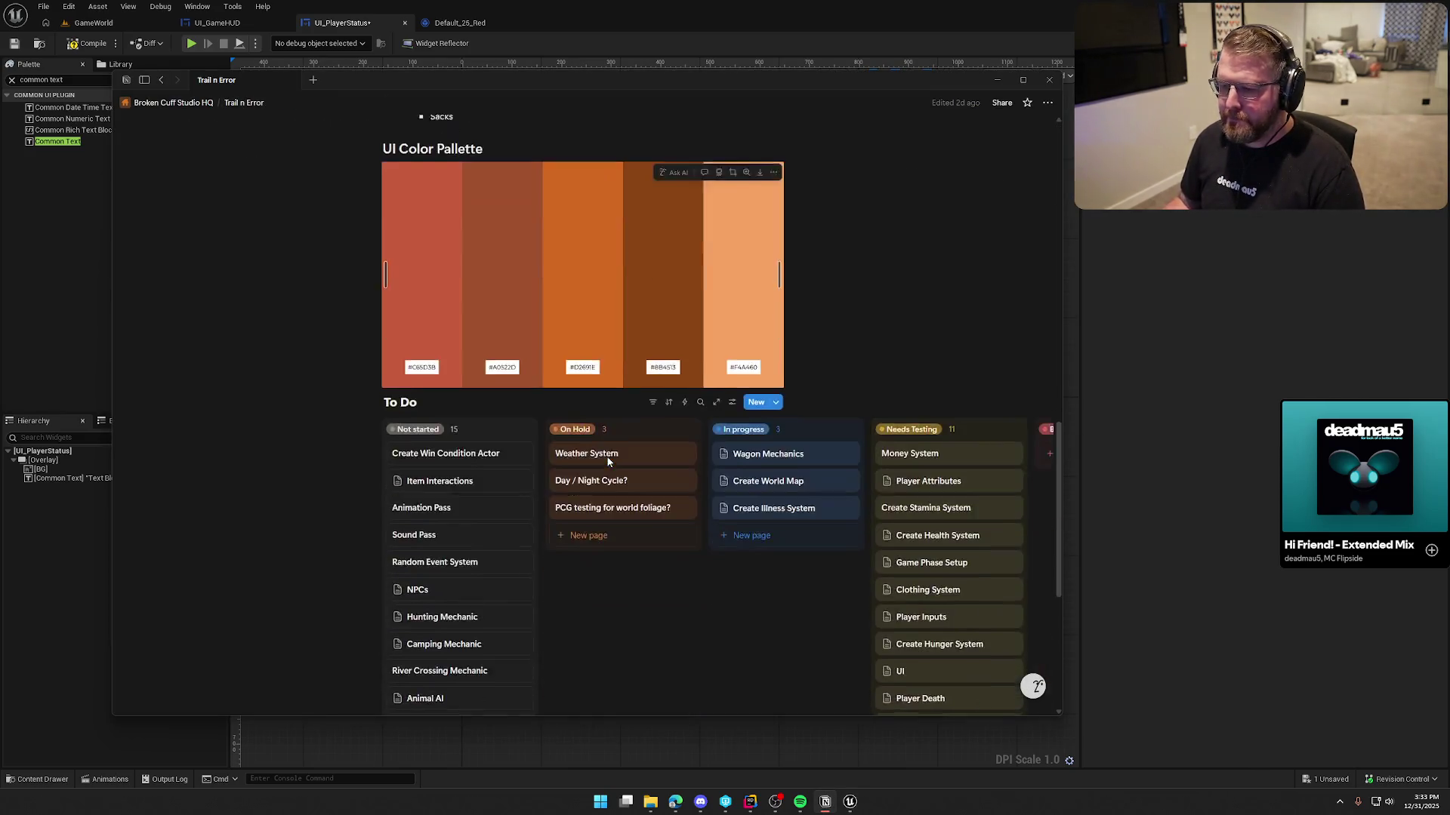
scroll(420, 385, up, 1)
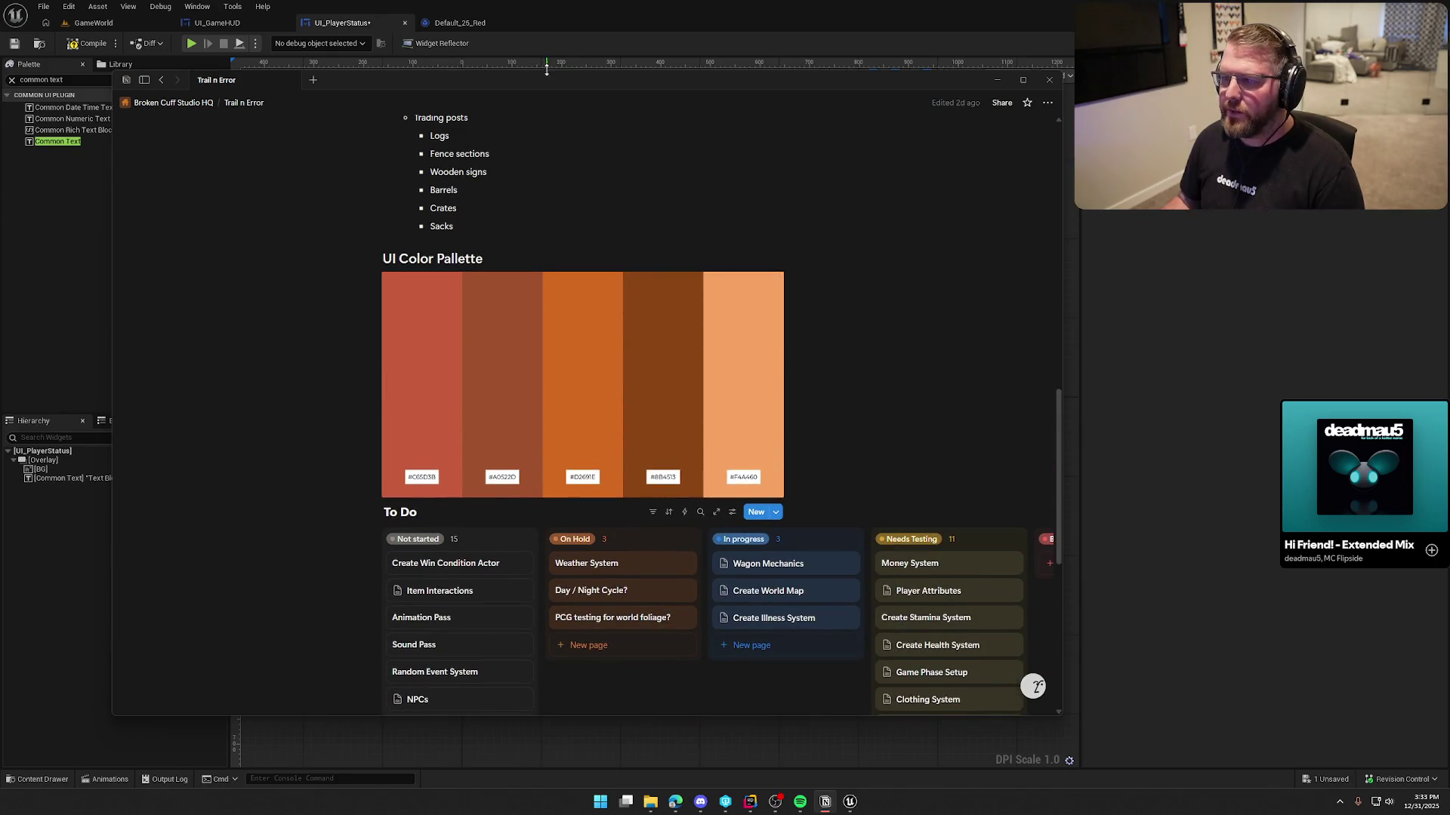
click(206, 37)
click(460, 22)
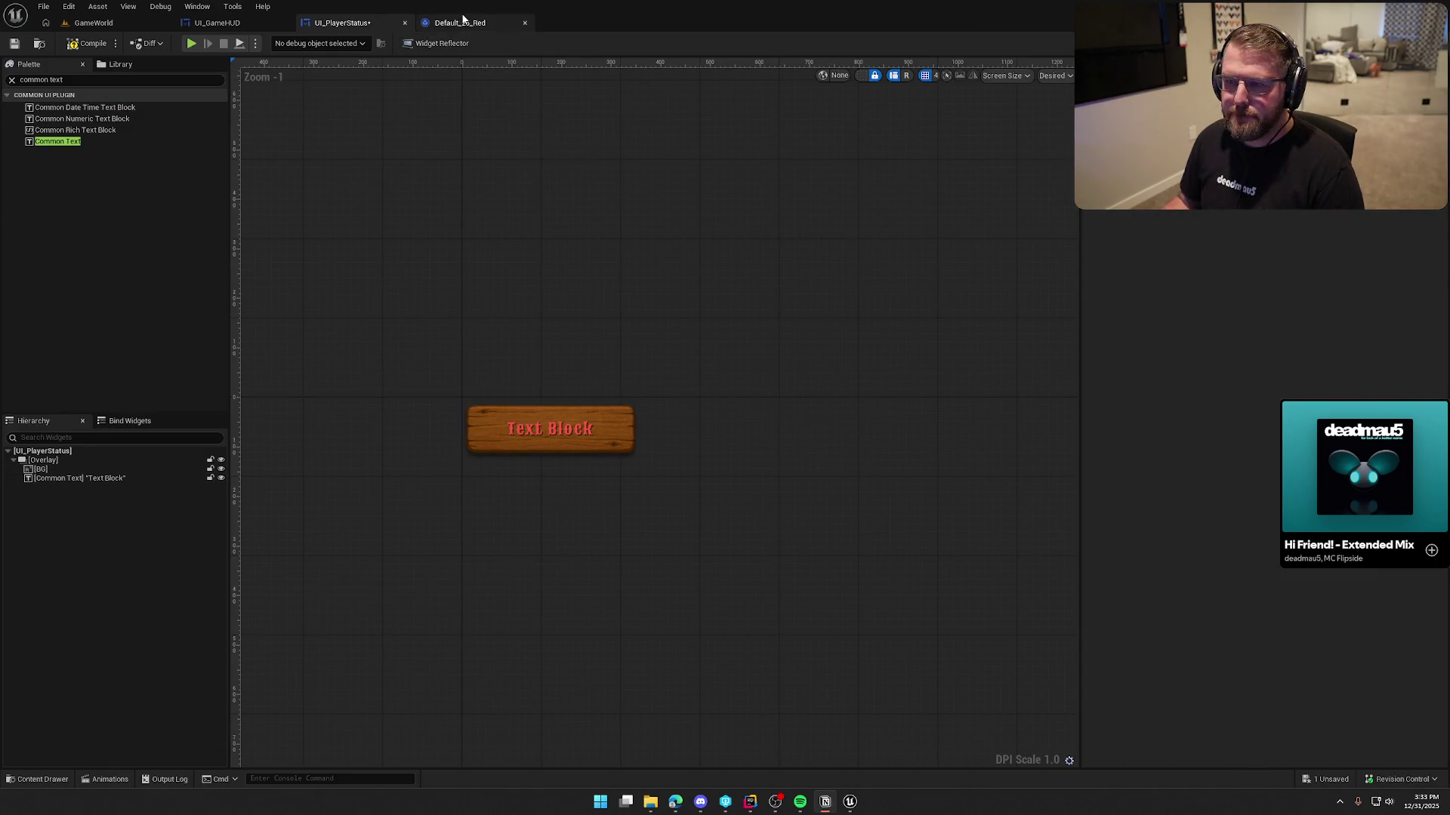
Keep Default_25_Red's red text colour (C75D3DFF) and compile the style
click(629, 148)
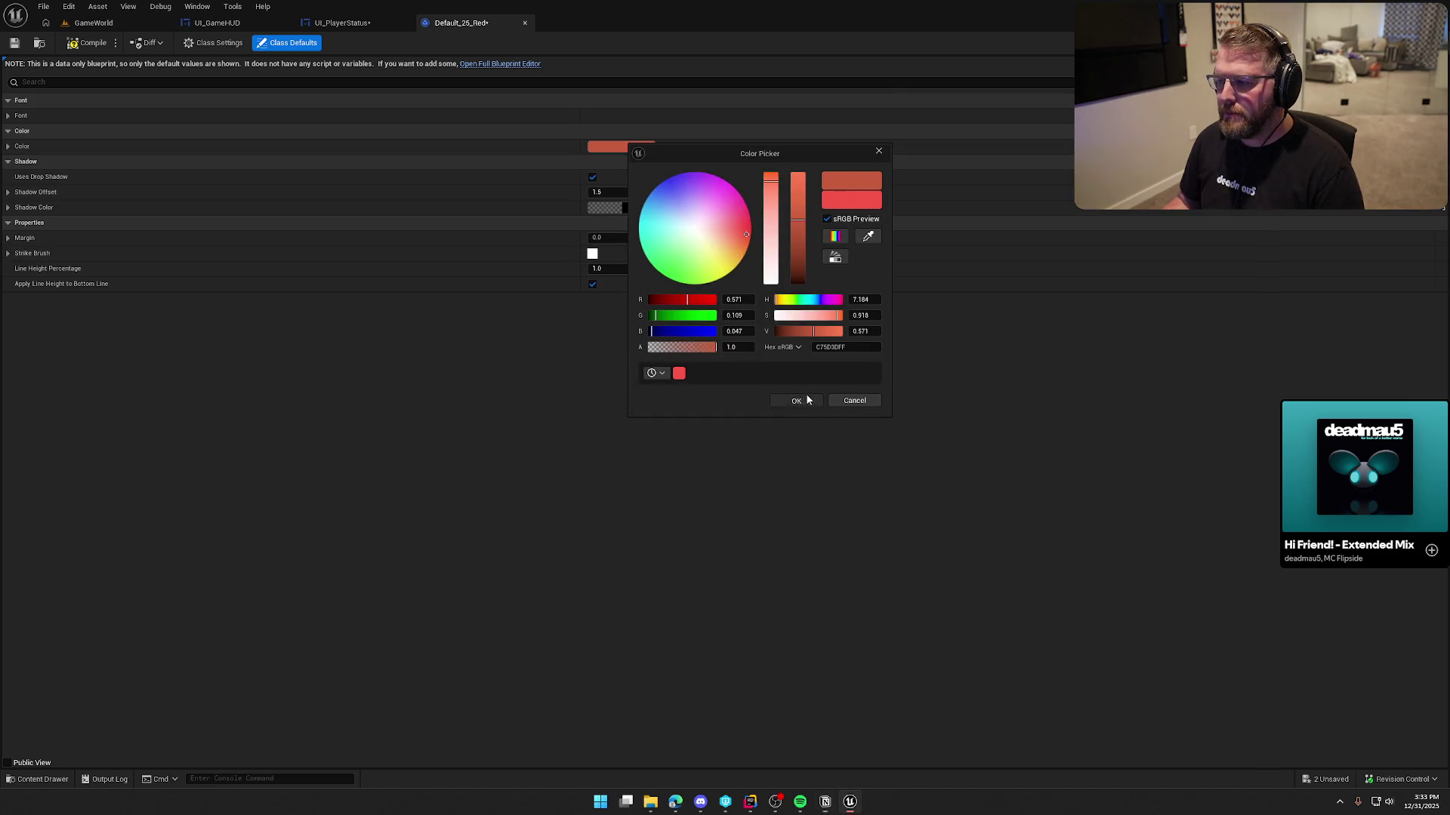
click(796, 400)
click(74, 51)
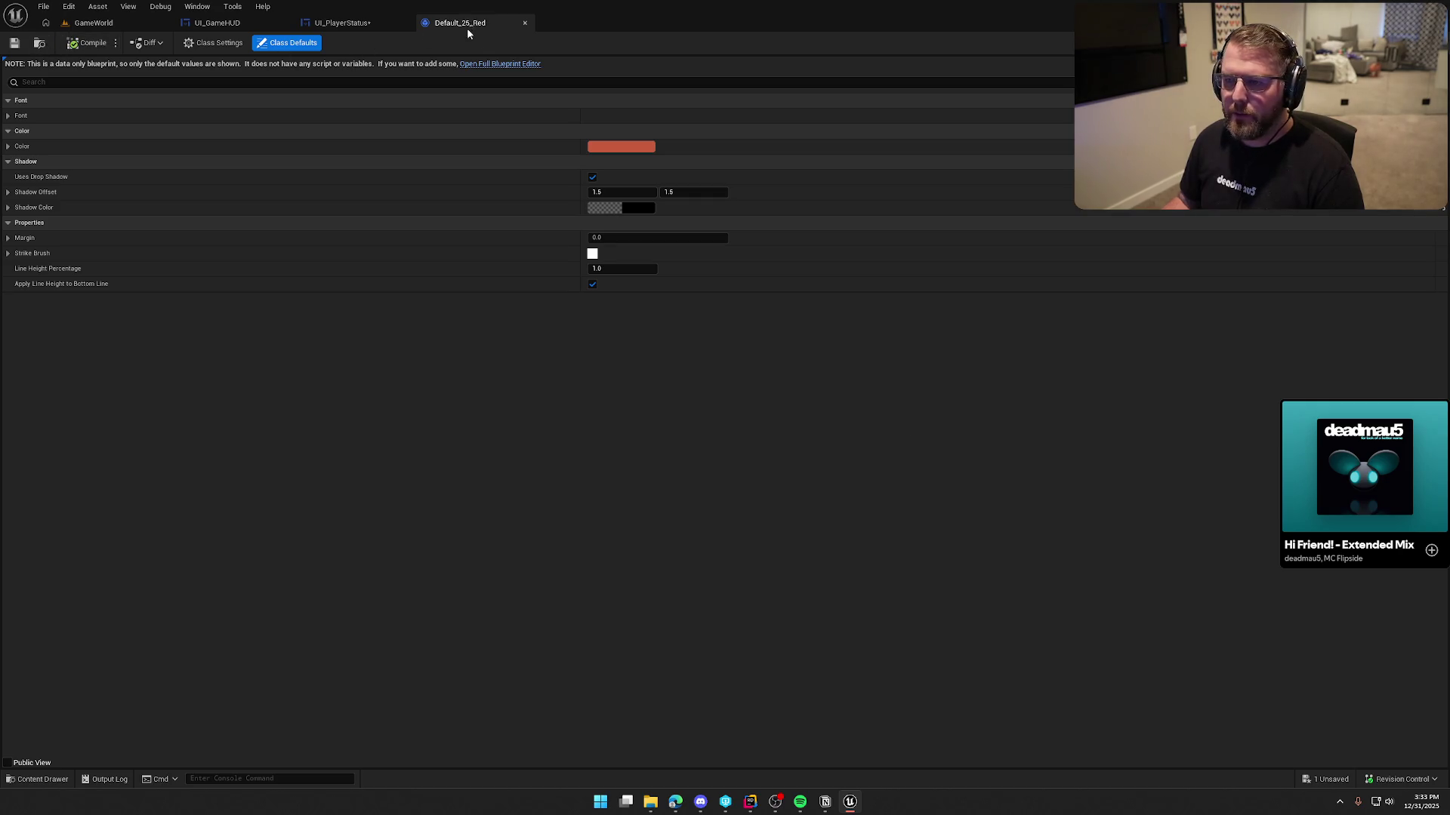
Float the style editor in its own window, enlarged and moved up-left
drag(466, 27, 951, 169)
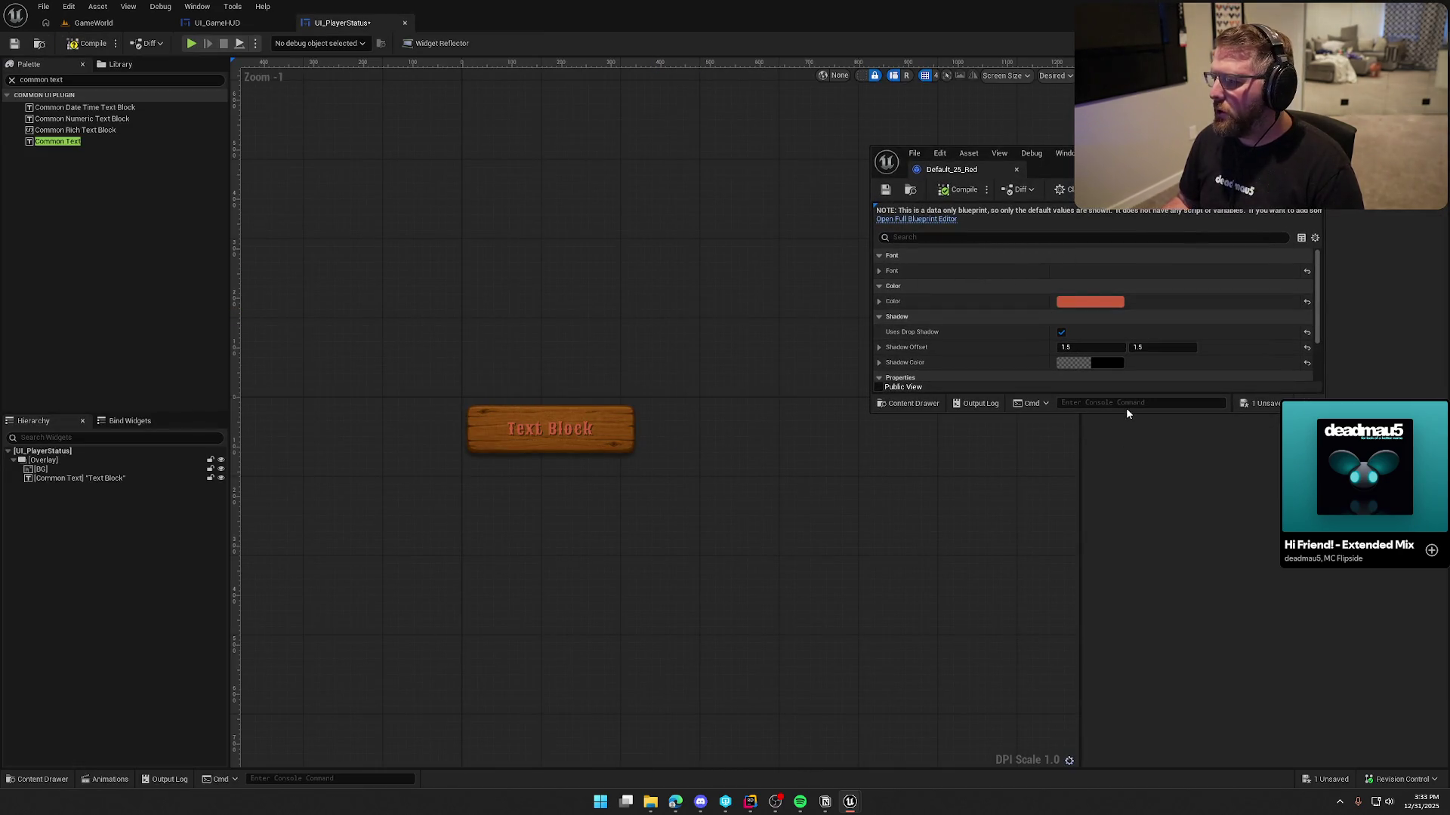
drag(1126, 412, 1141, 578)
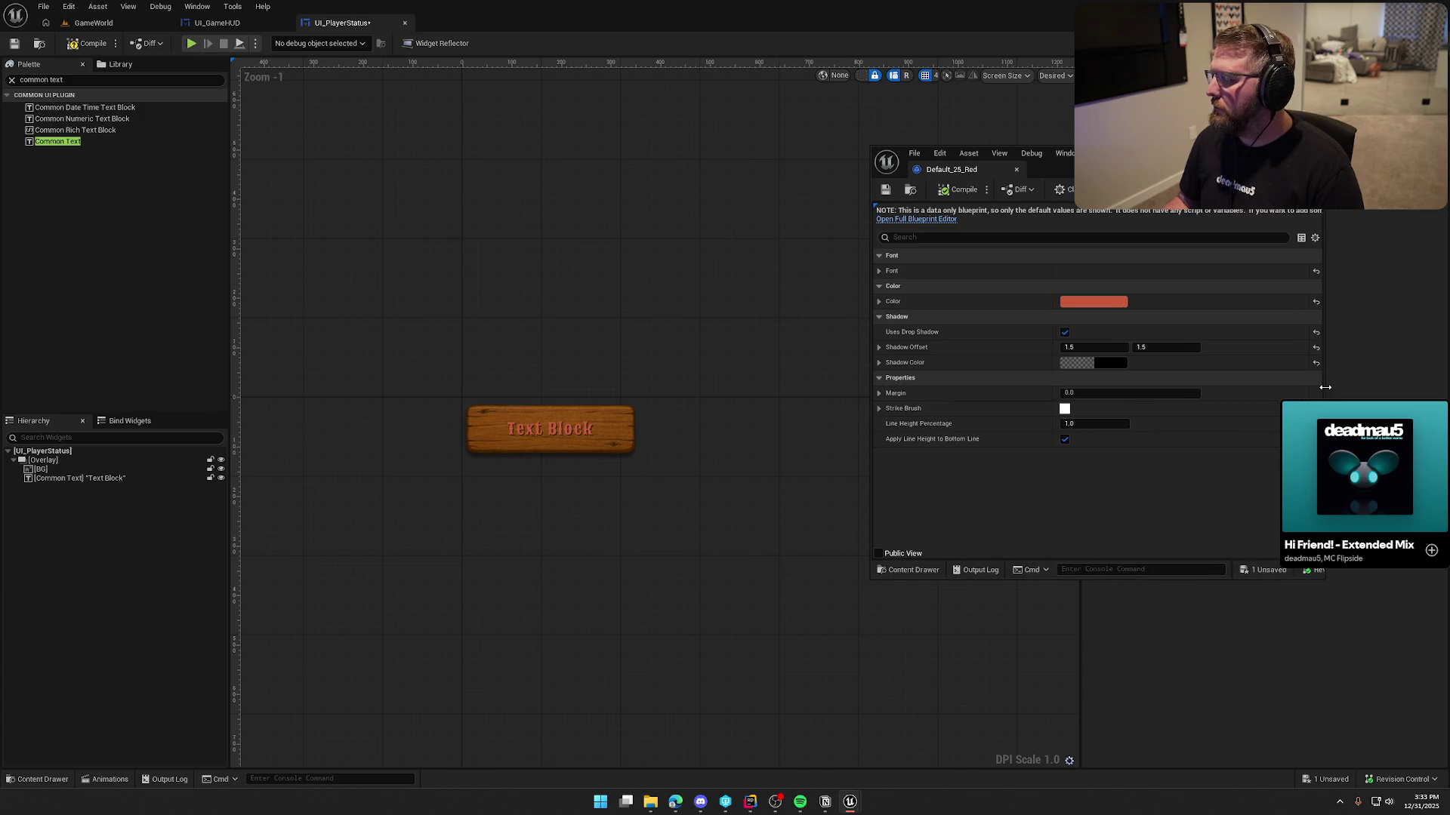
drag(1323, 385, 1407, 386)
drag(870, 257, 765, 257)
drag(1088, 153, 1055, 134)
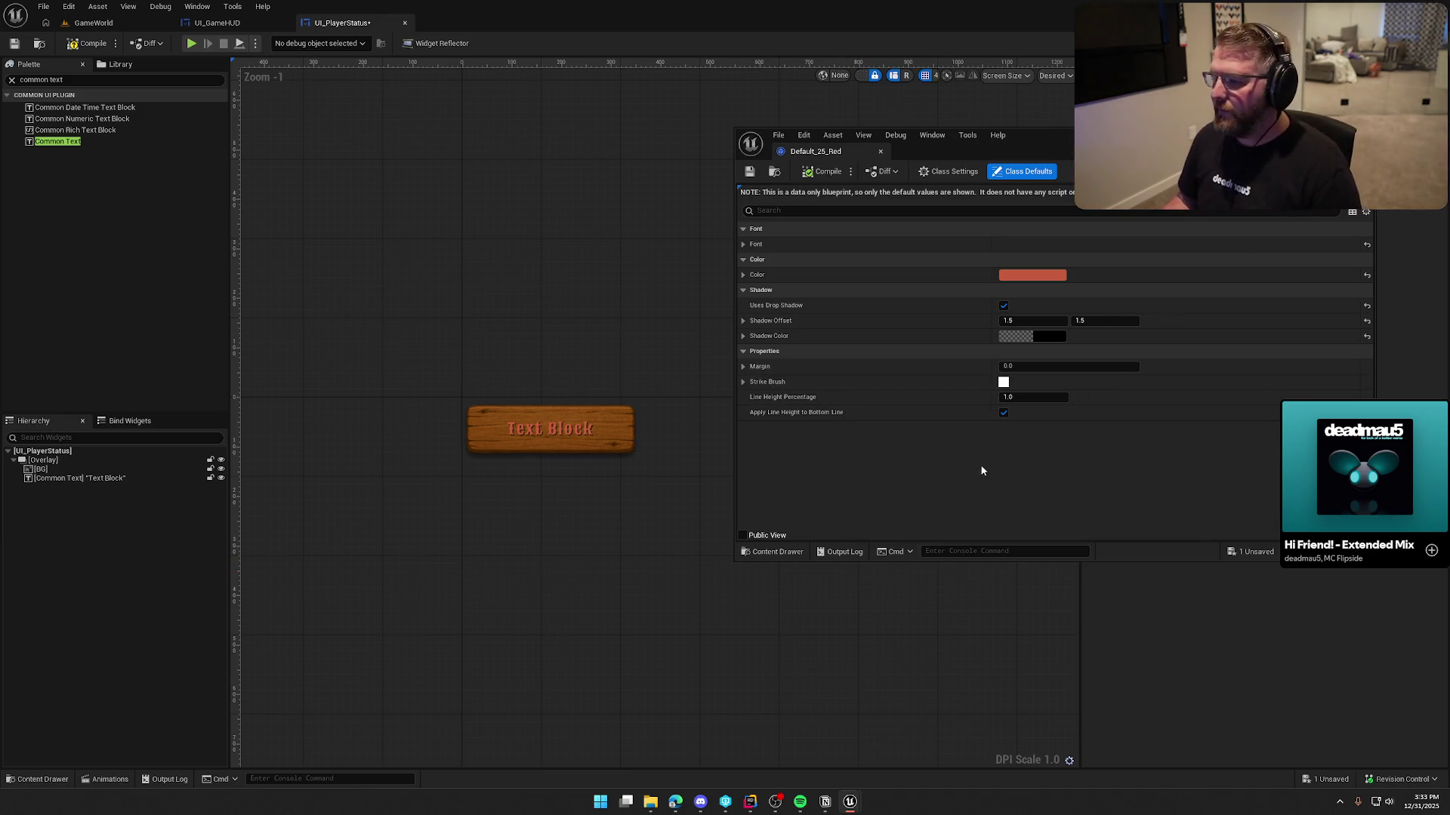
Sample the plank's wooden orange with the eyedropper as the text colour
click(1050, 276)
click(1285, 367)
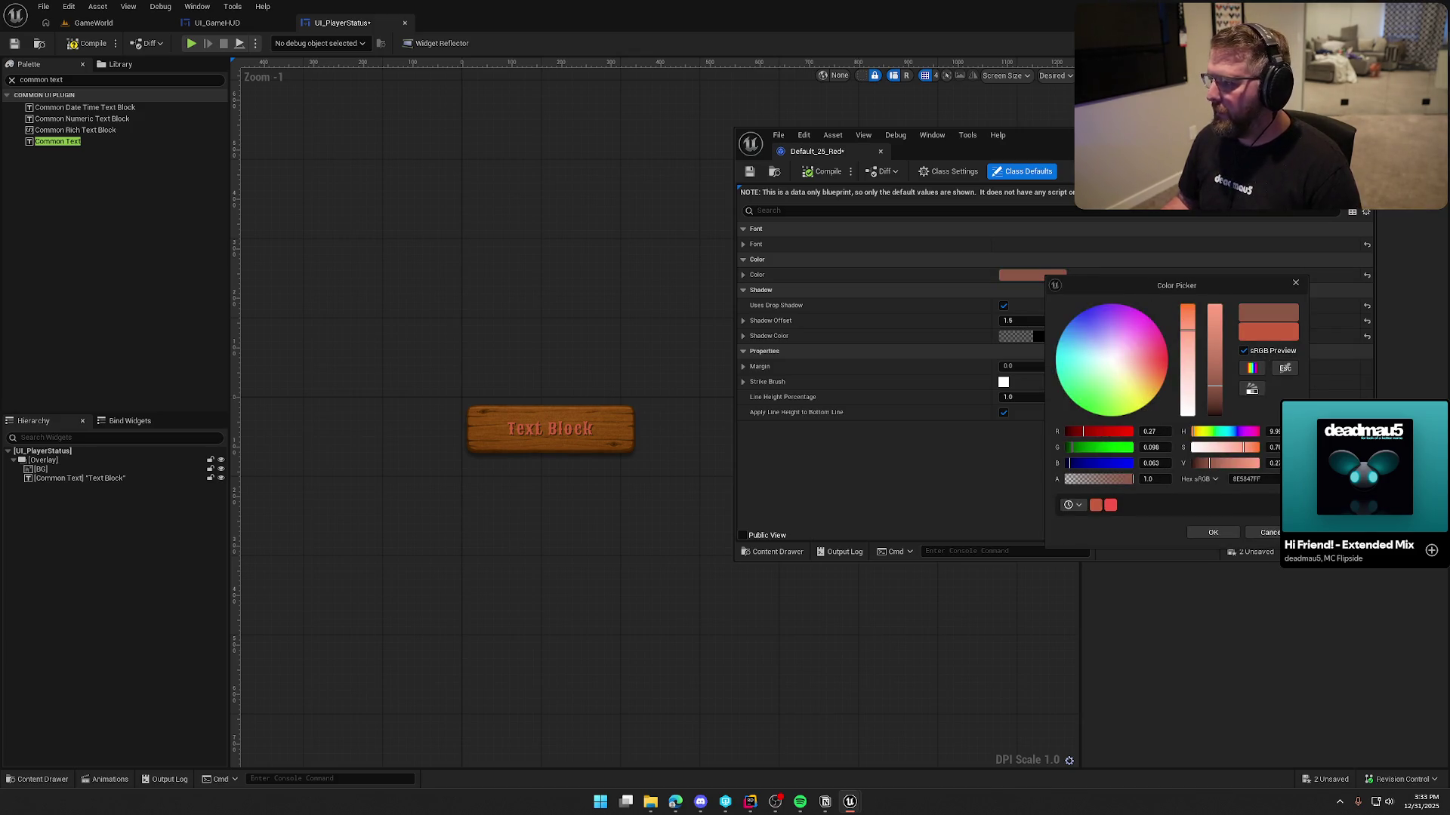
click(1285, 366)
click(1208, 533)
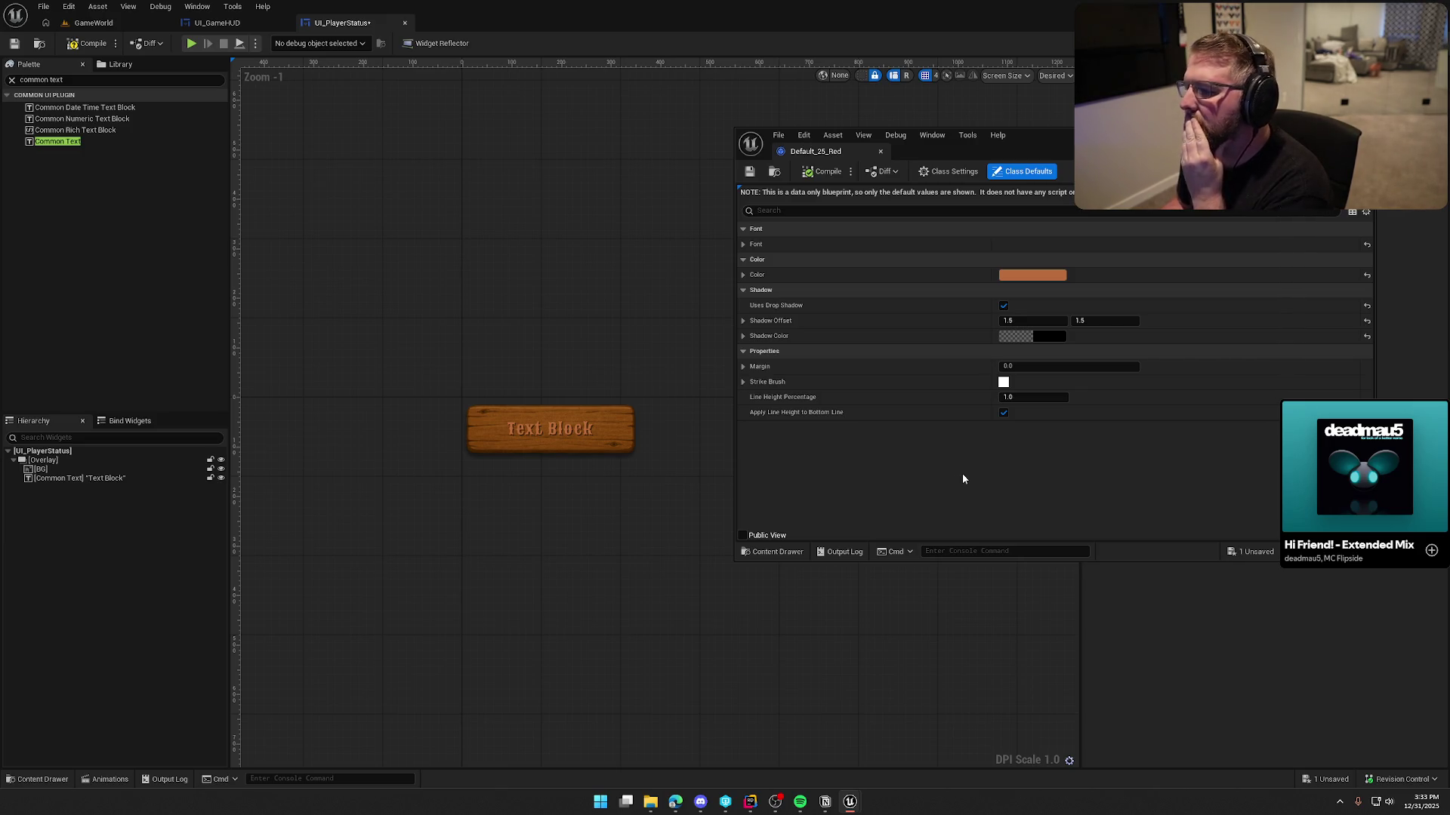
Change the style's text colour to white (FFFFFFFF)
click(1032, 275)
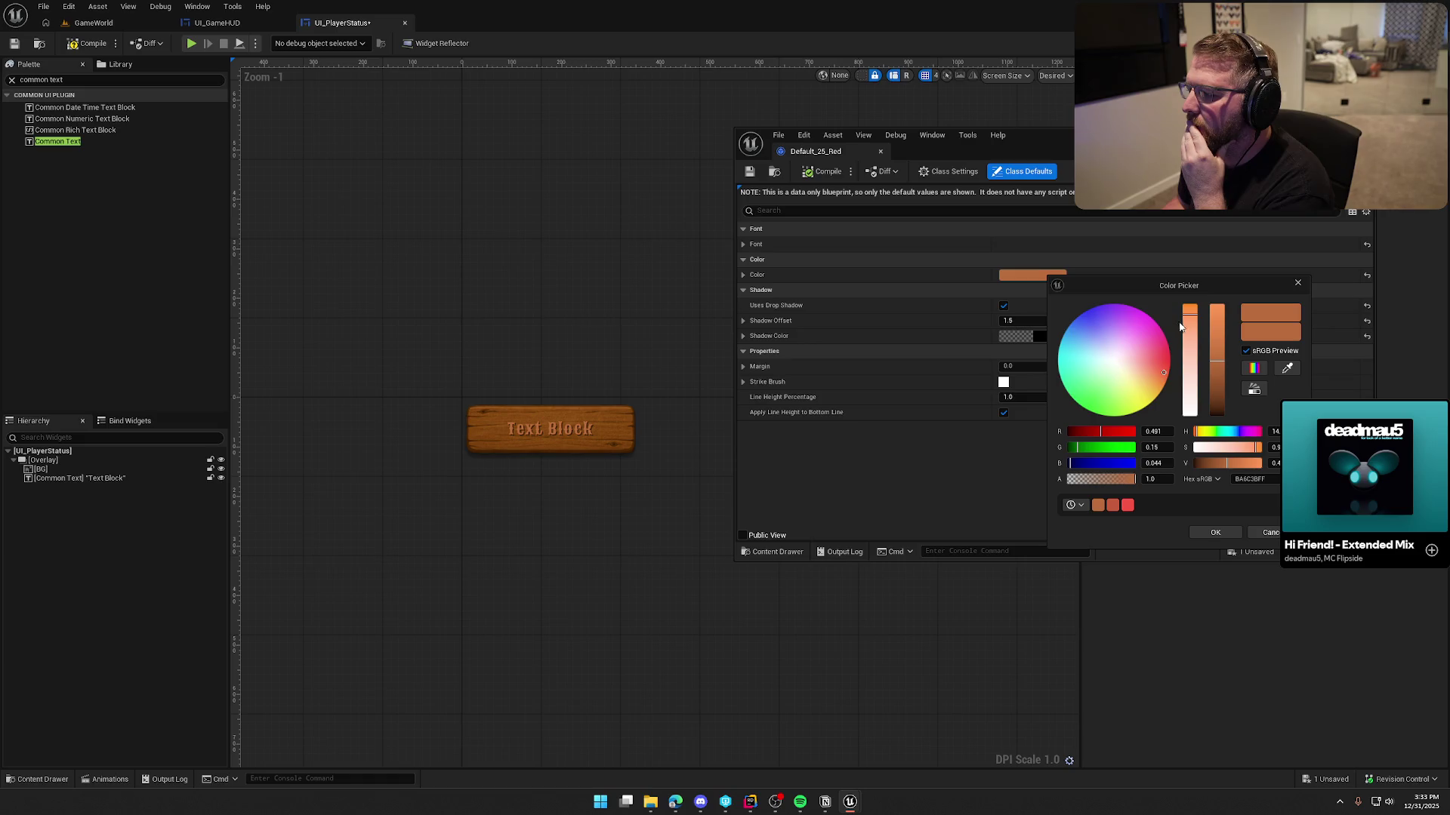
drag(1180, 327, 1189, 415)
drag(1216, 366, 1217, 305)
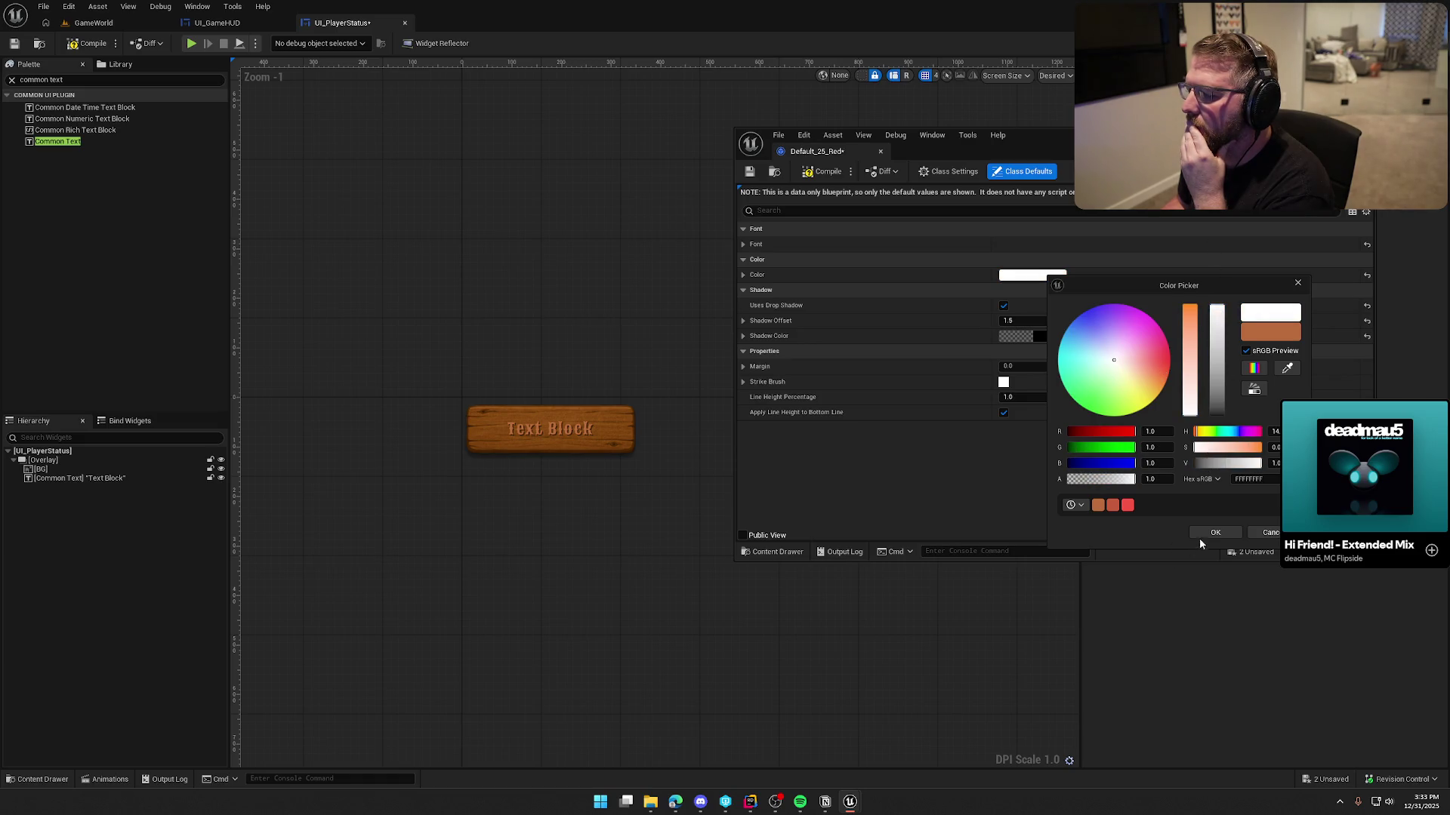
click(1213, 533)
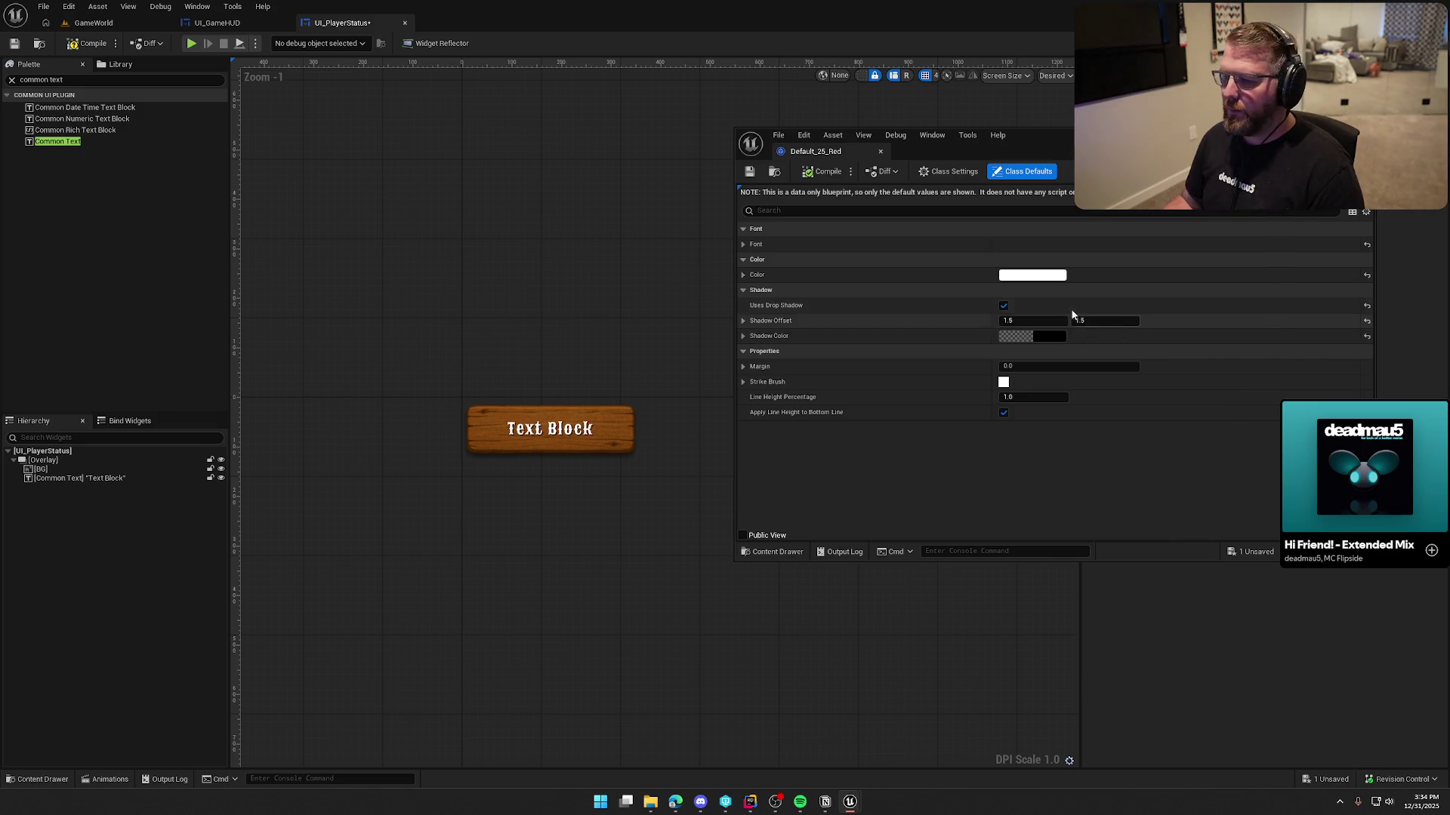
Try a light orange text colour (FFBD7AFF) and compile to preview it
click(1041, 275)
drag(1118, 374, 1150, 385)
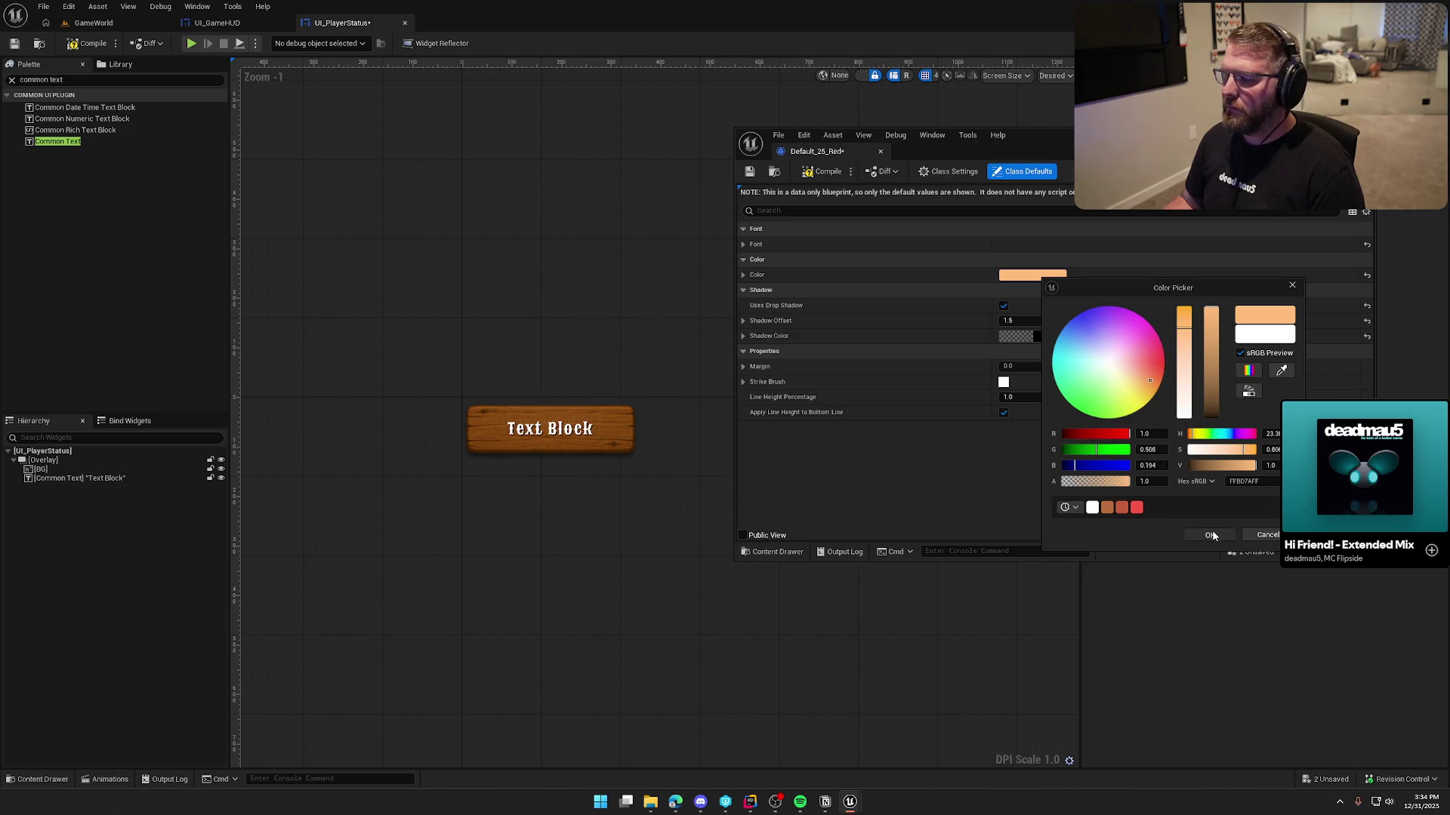
click(1211, 535)
key(ctrl+s)
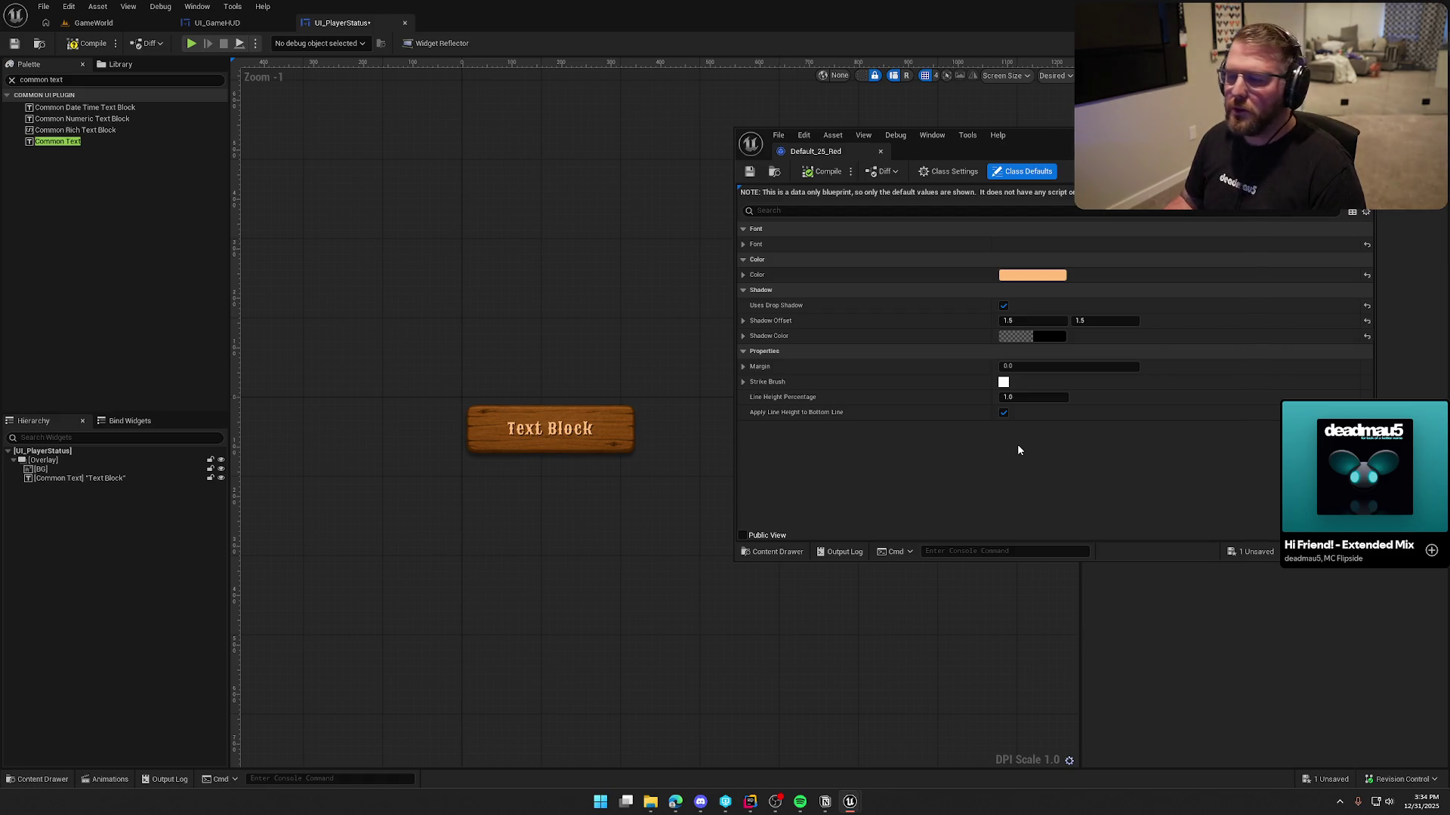
Set the text colour back to white and compile the style
click(1043, 287)
click(873, 291)
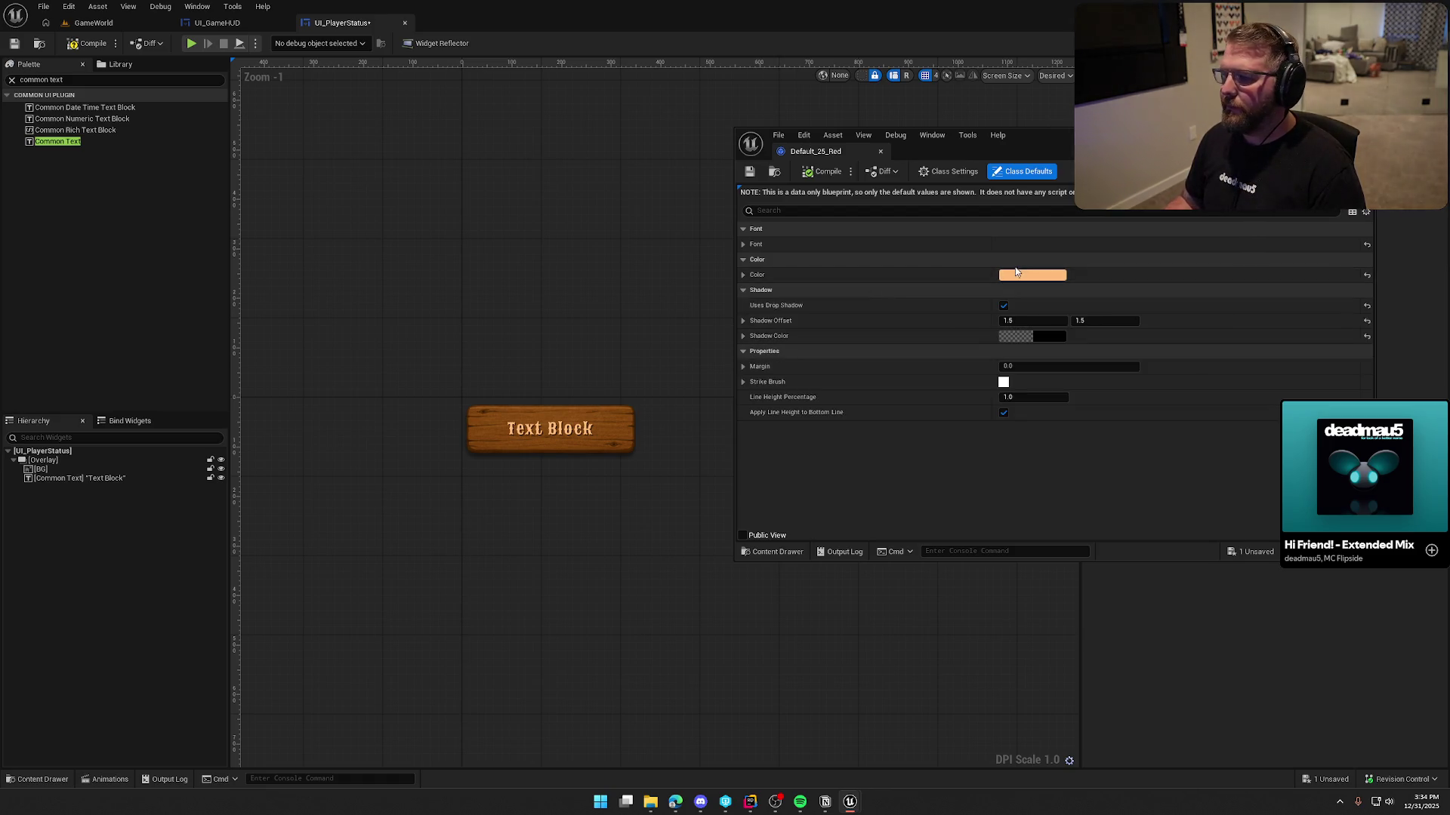
click(1032, 275)
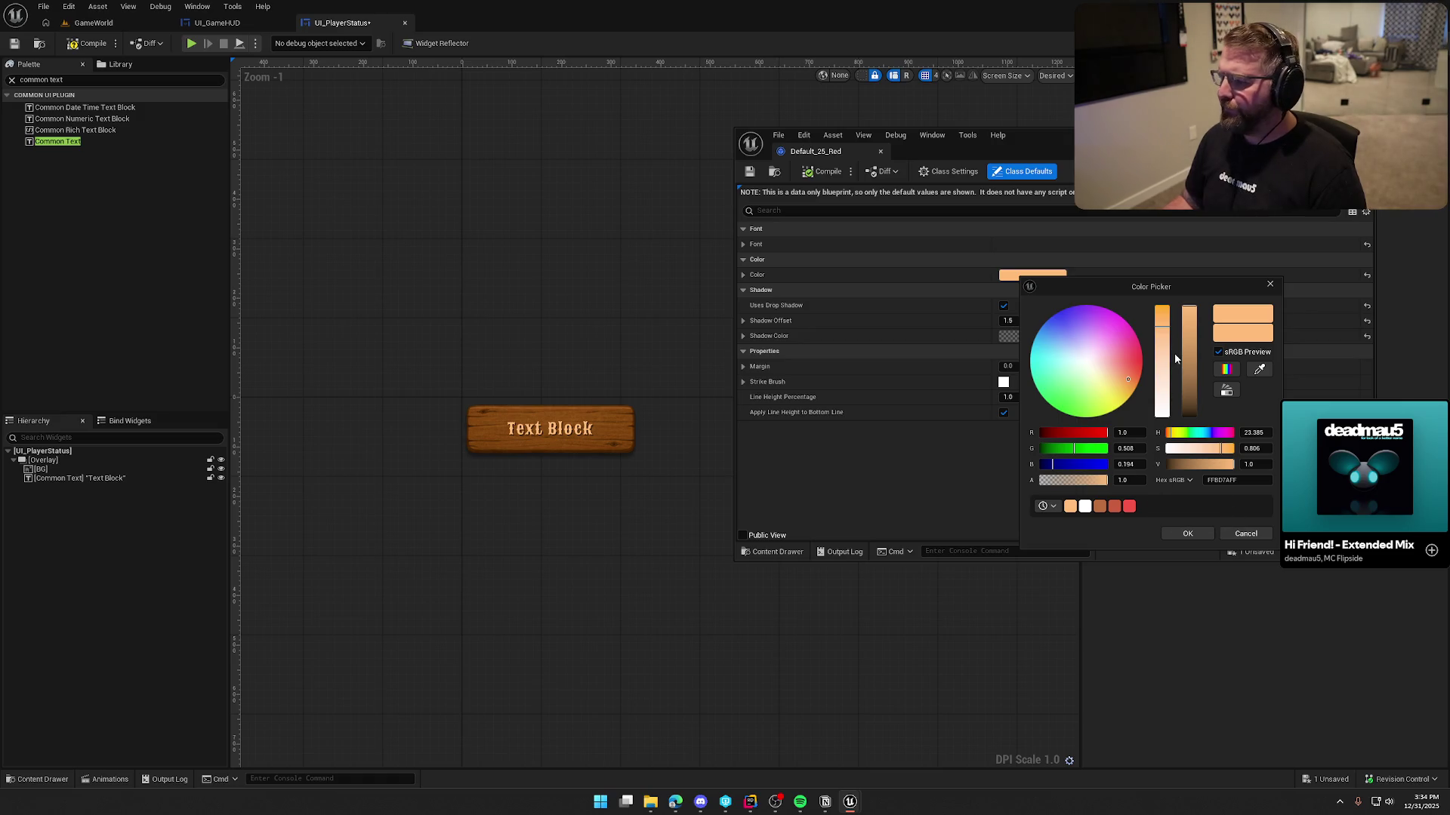
drag(1160, 335, 1163, 417)
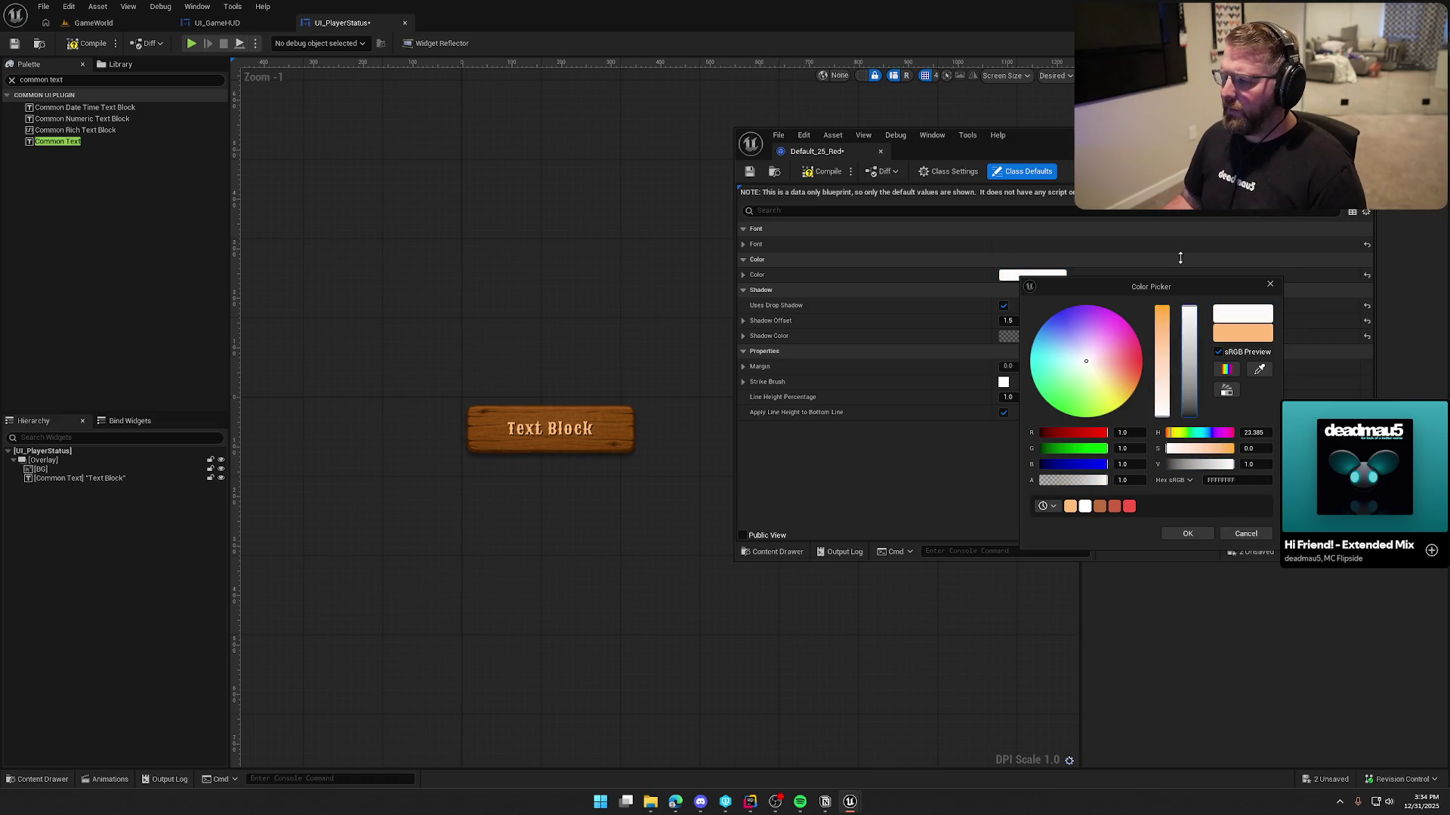
click(1187, 534)
click(818, 178)
key(ctrl+space)
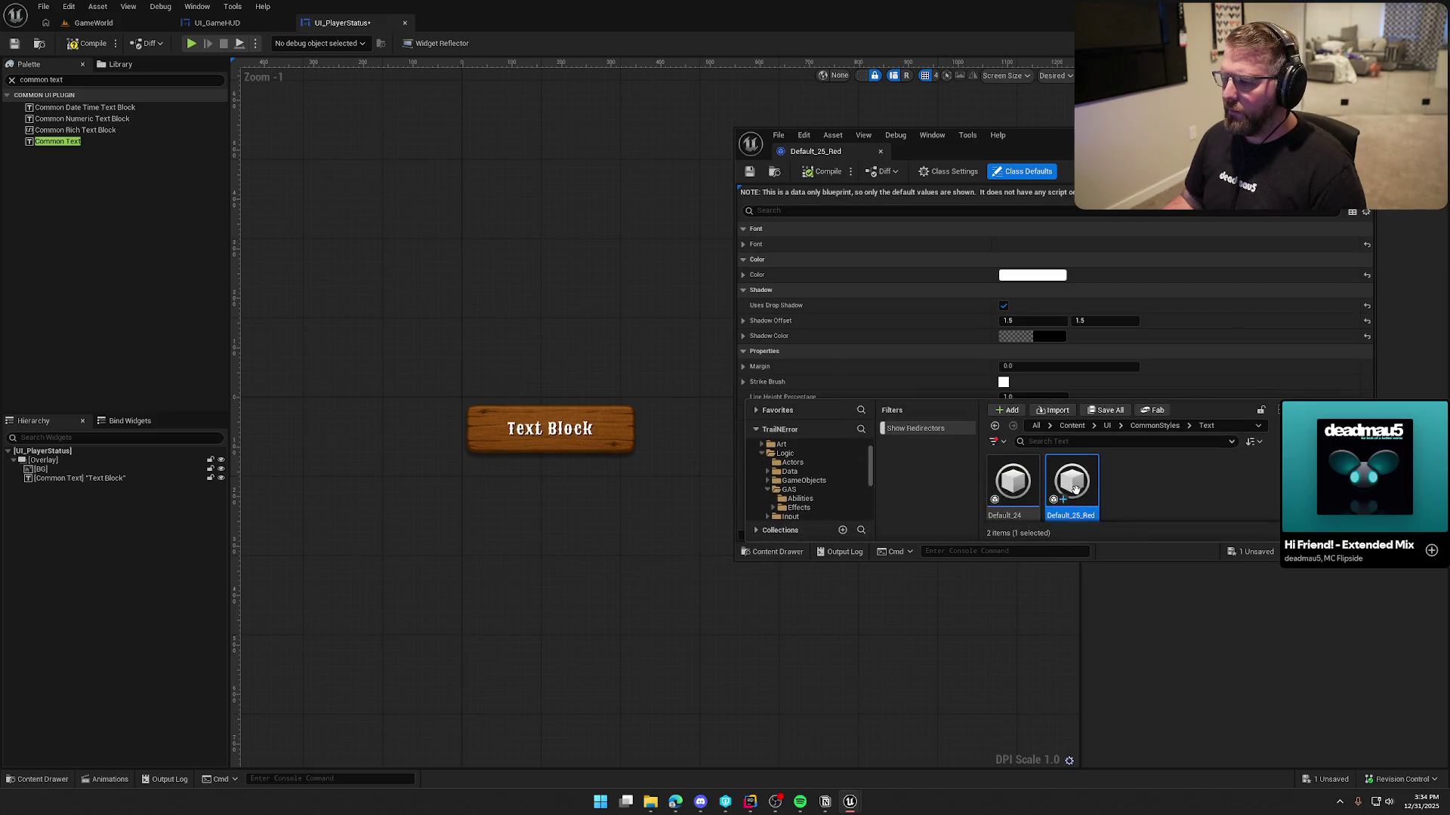
Rename Default_25_Red to Default_25_White and close the floating style editor
key(F2)
key(End)
key(BackSpace)
key(BackSpace)
key(BackSpace)
text(White)
key(Return)
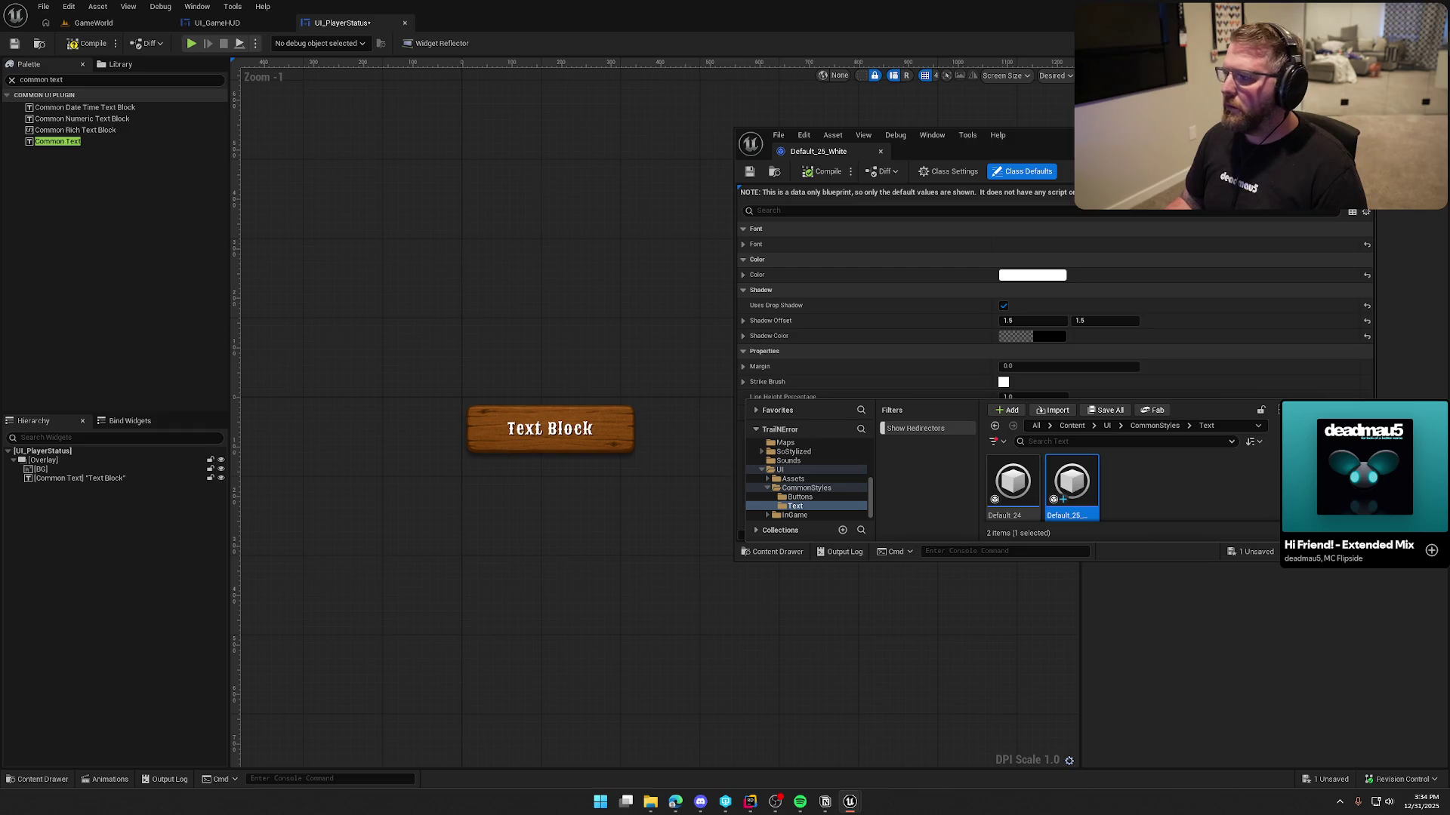
click(1365, 136)
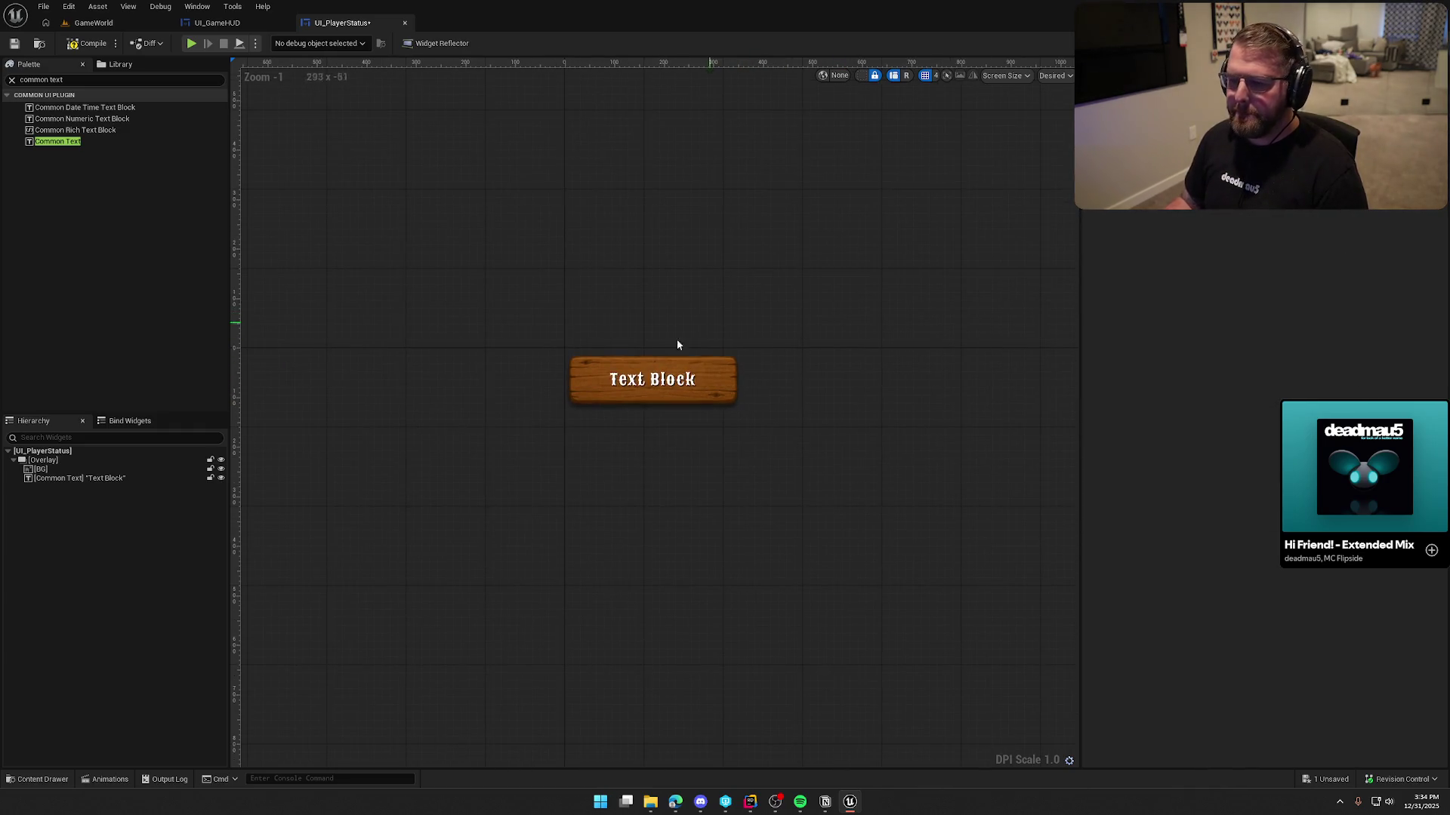